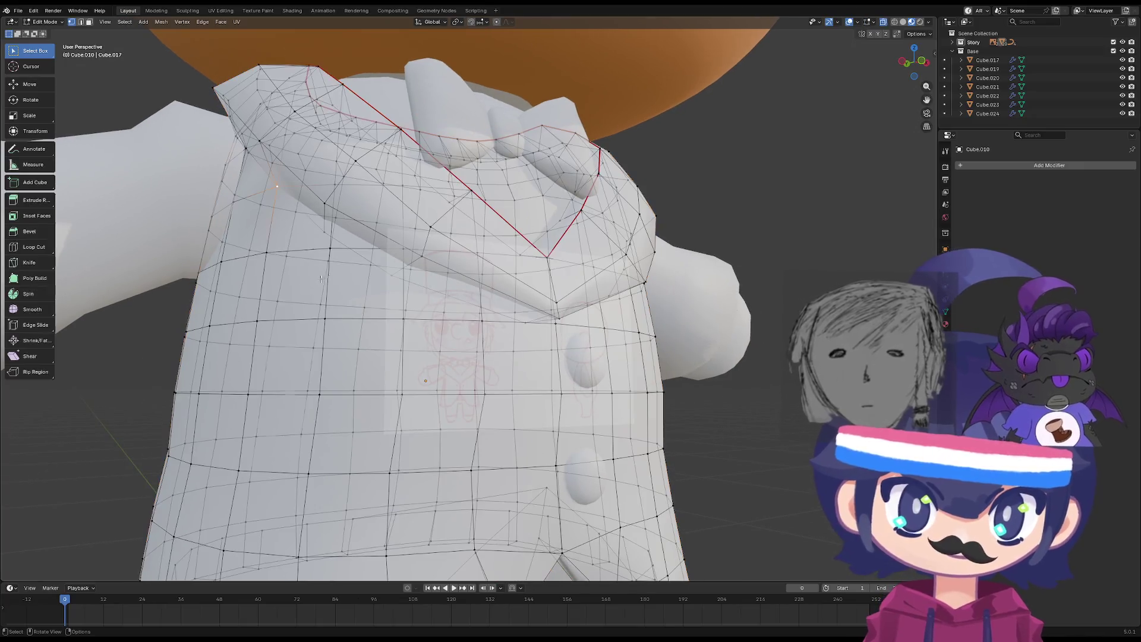
Move the selected collar vertices into a new position beside the lapel.
middle_drag(328, 234, 354, 228)
mouse_move(426, 244)
middle_down()
mouse_move(410, 245)
mouse_move(440, 246)
mouse_move(426, 249)
middle_up()
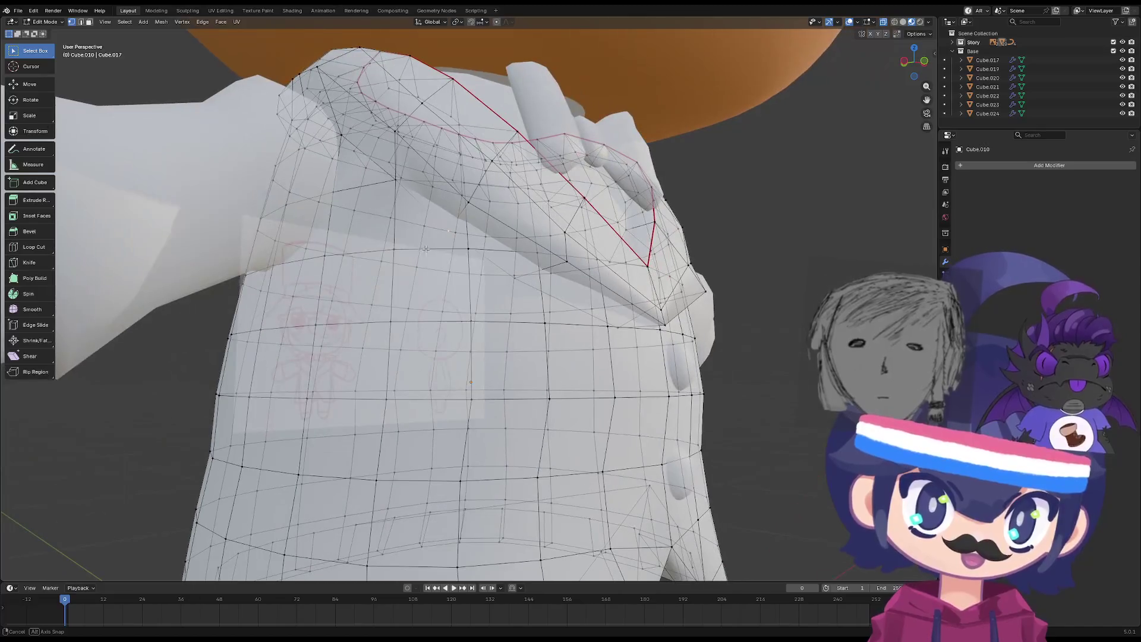
key(g)
mouse_move(452, 209)
alt+middle_down()
mouse_move(224, 195)
mouse_move(261, 227)
alt+middle_up()
click(422, 213)
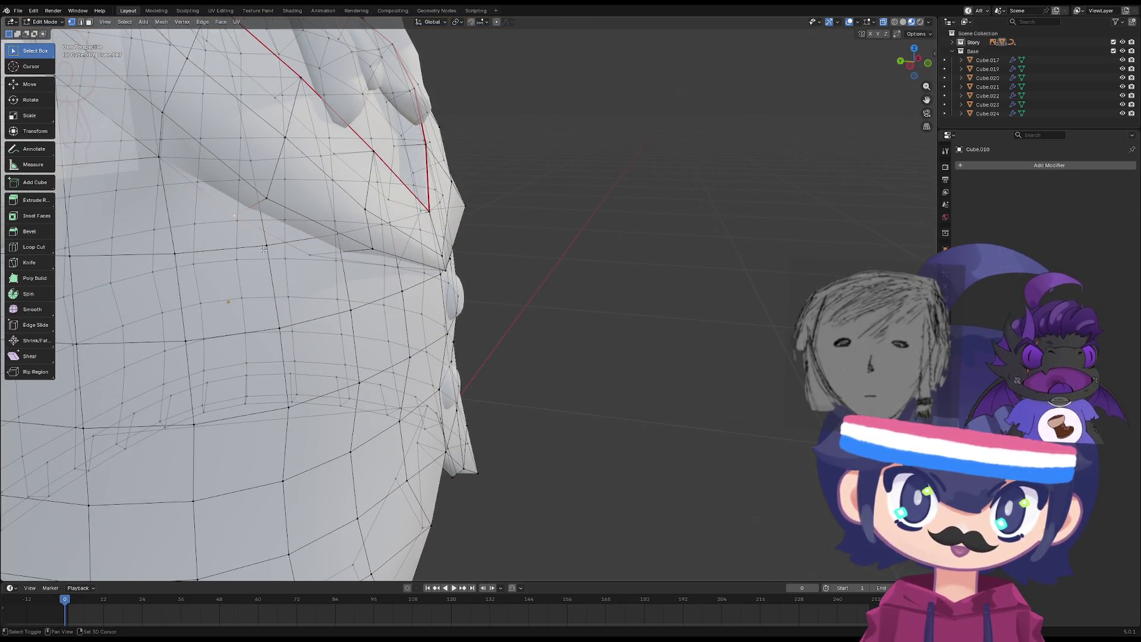
Merge the stray lapel vertices, first At First, then another pair At Last.
key(m)
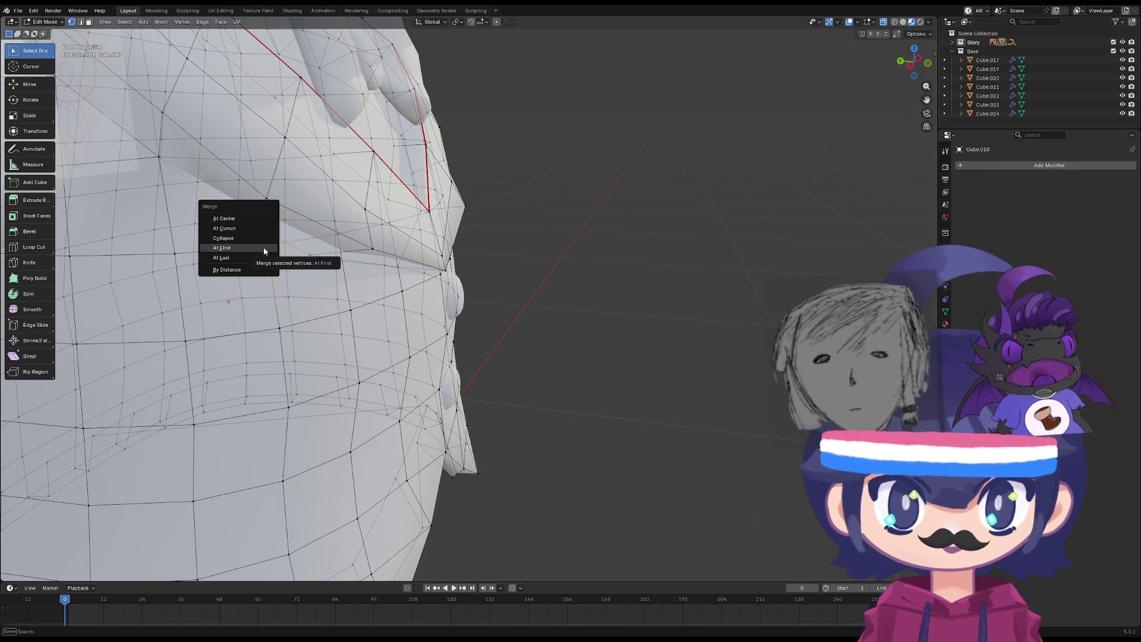
click(264, 249)
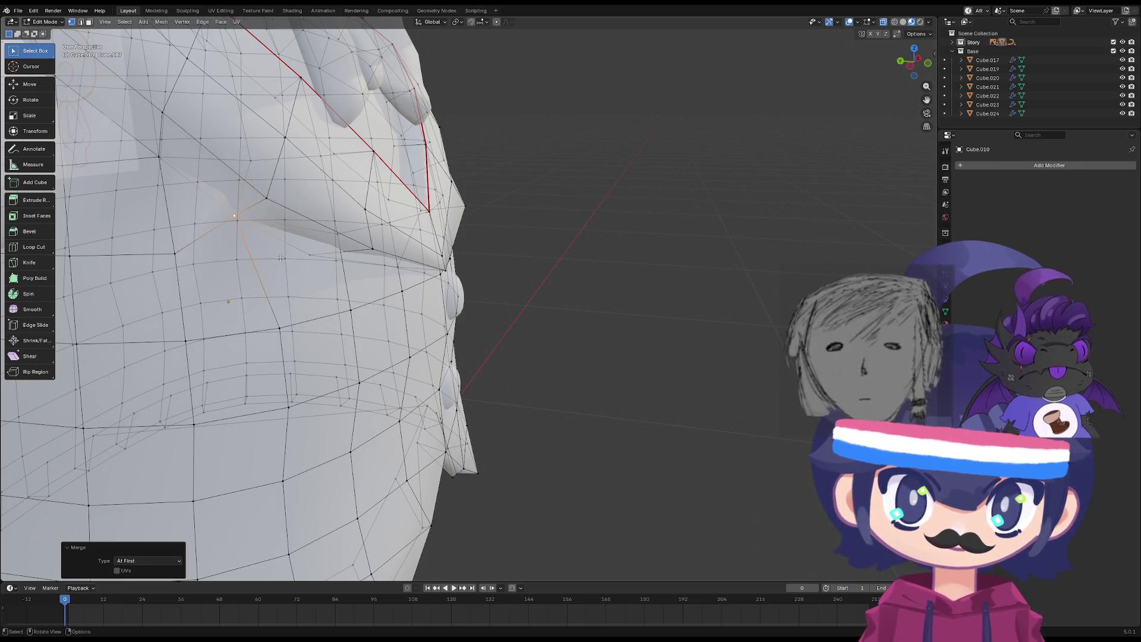
click(268, 244)
key(n)
key(b)
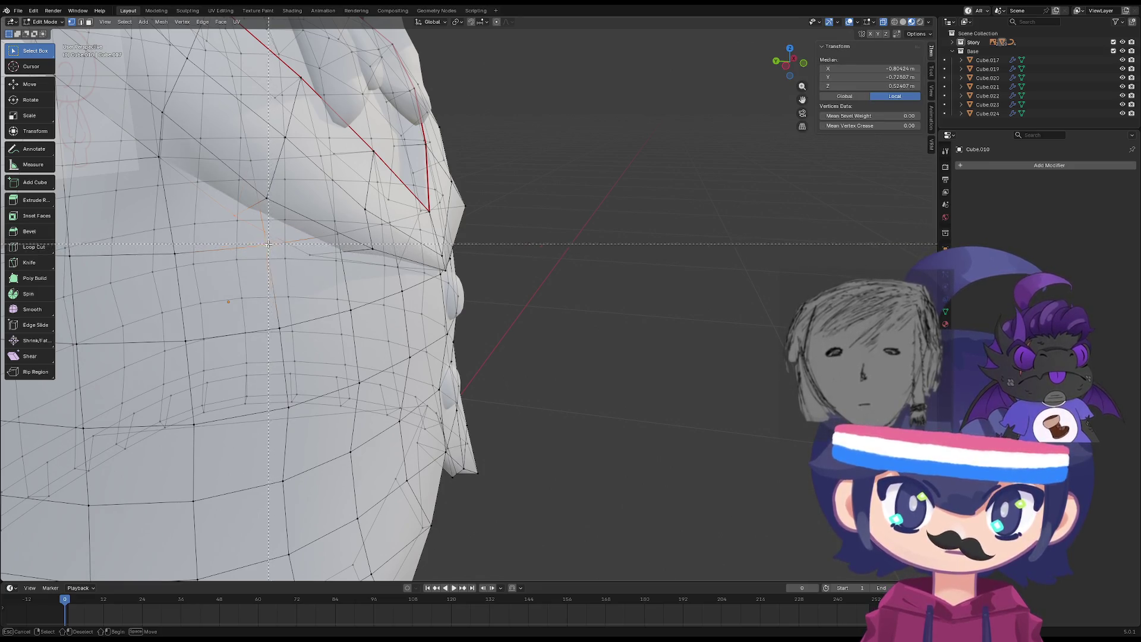
key(m)
click(267, 248)
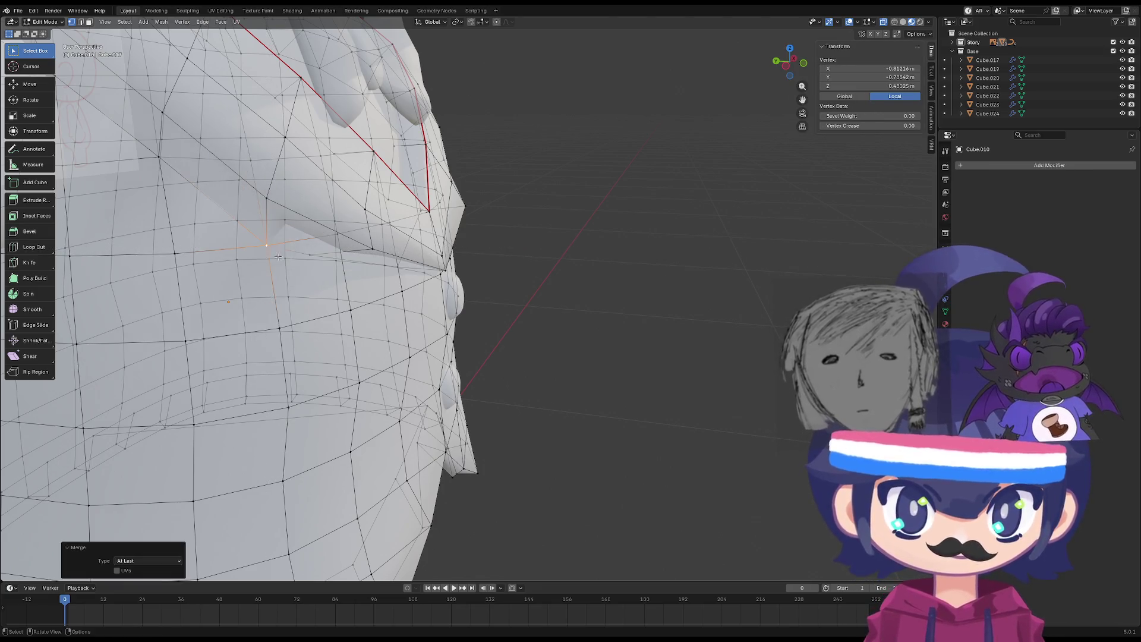
Add a second mesh to the selection, hide the other geometry, and return to Object Mode.
key(Tab)
scroll(318, 269, down, 5)
shift+click(271, 247)
key(Tab)
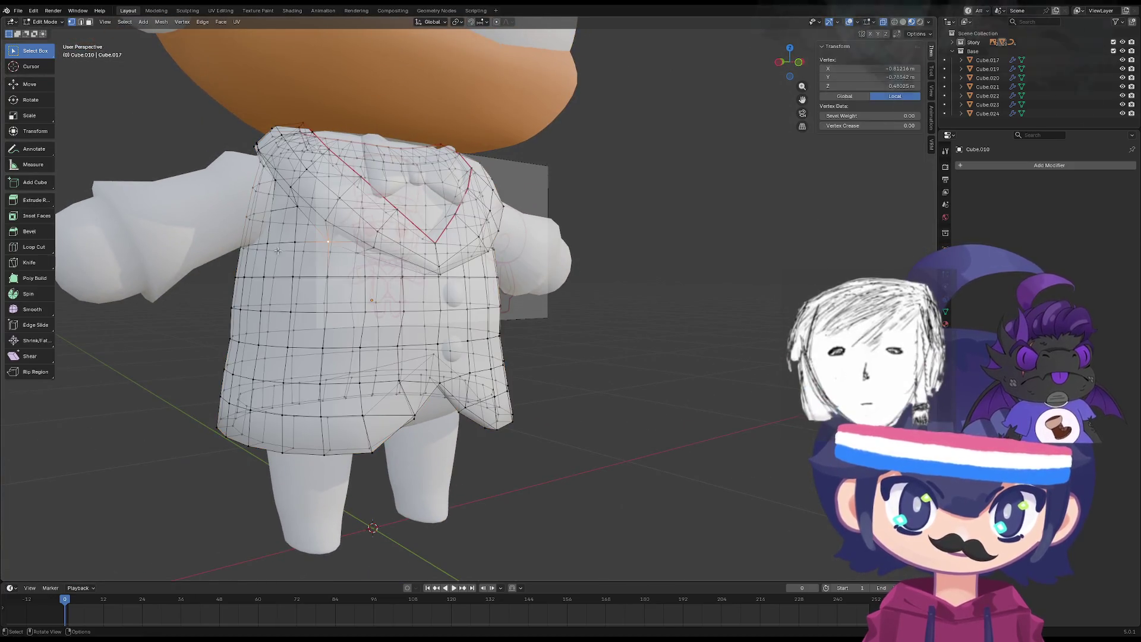
scroll(312, 260, up, 1)
key(Tab)
key(Tab)
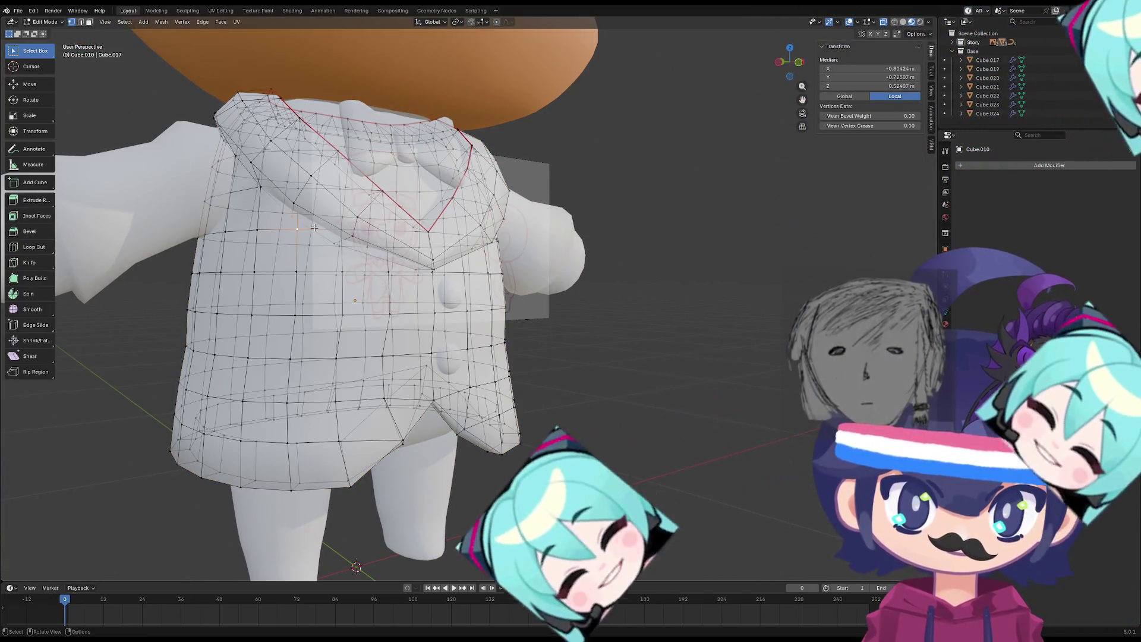
key(h)
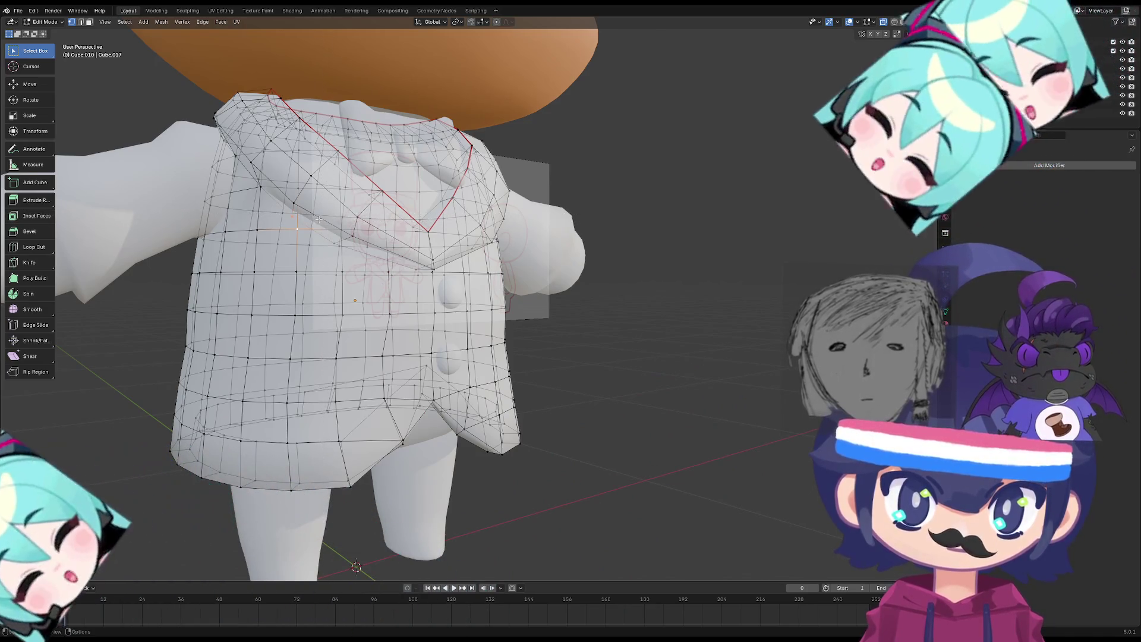
key(Tab)
mouse_move(321, 220)
middle_down()
mouse_move(297, 219)
mouse_move(302, 198)
middle_up()
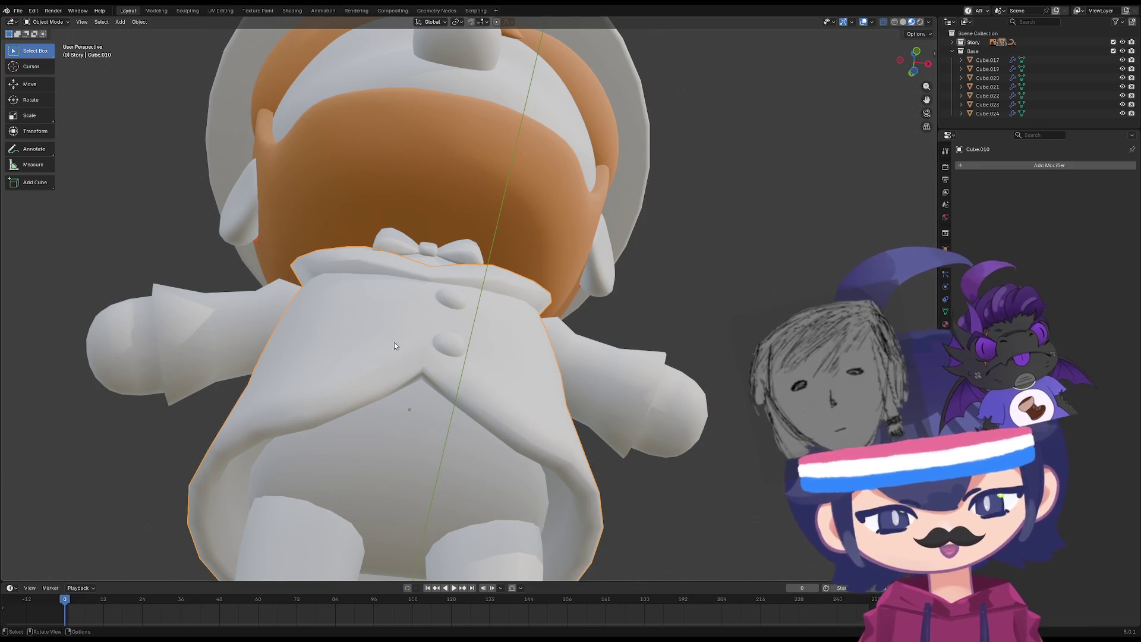
Enter Edit Mode on the vest and hide the selected face strip.
middle_drag(395, 346, 374, 370)
key(Tab)
scroll(411, 335, up, 2)
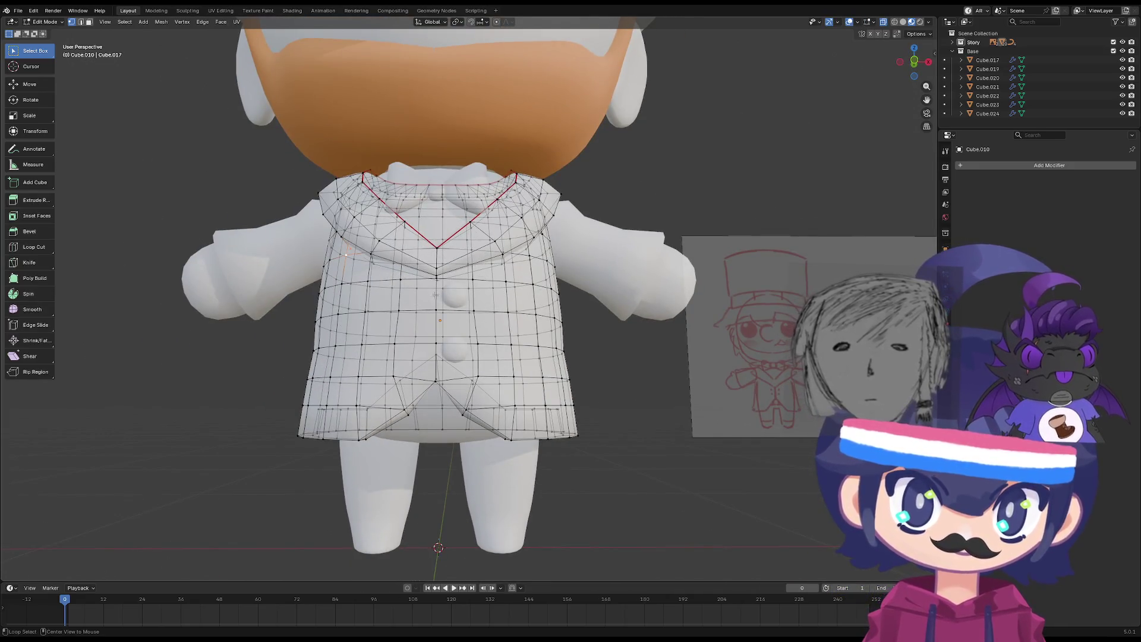
mouse_move(436, 302)
middle_down()
mouse_move(416, 300)
mouse_move(440, 315)
mouse_move(453, 289)
mouse_move(434, 301)
middle_up()
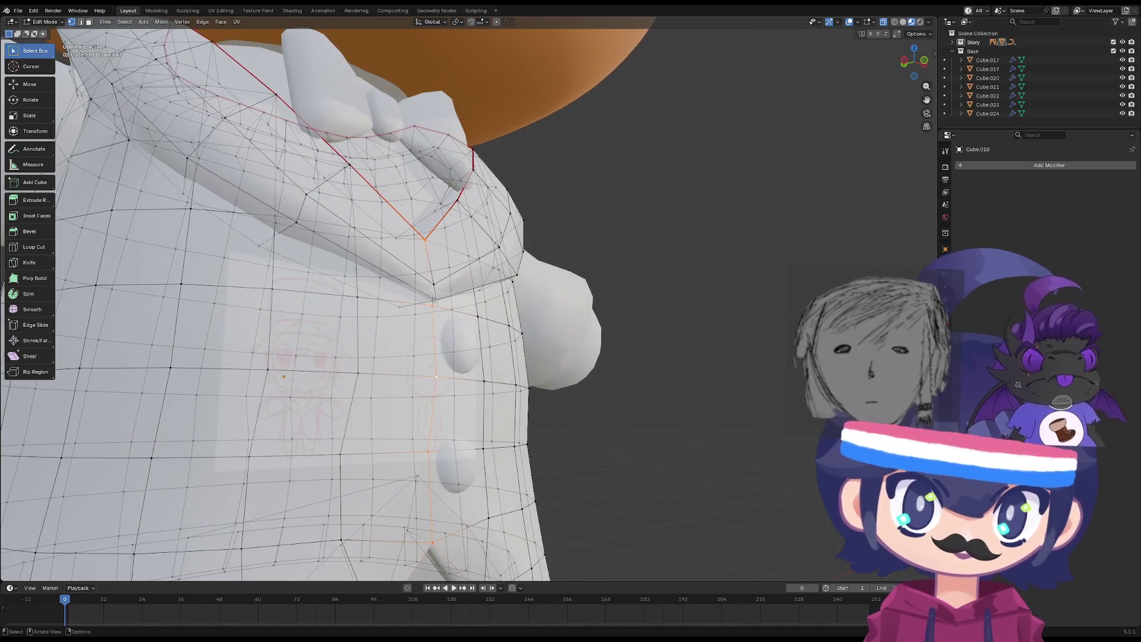
key(h)
Select the vertex beside the lapel and merge the loose pair At Last.
click(436, 299)
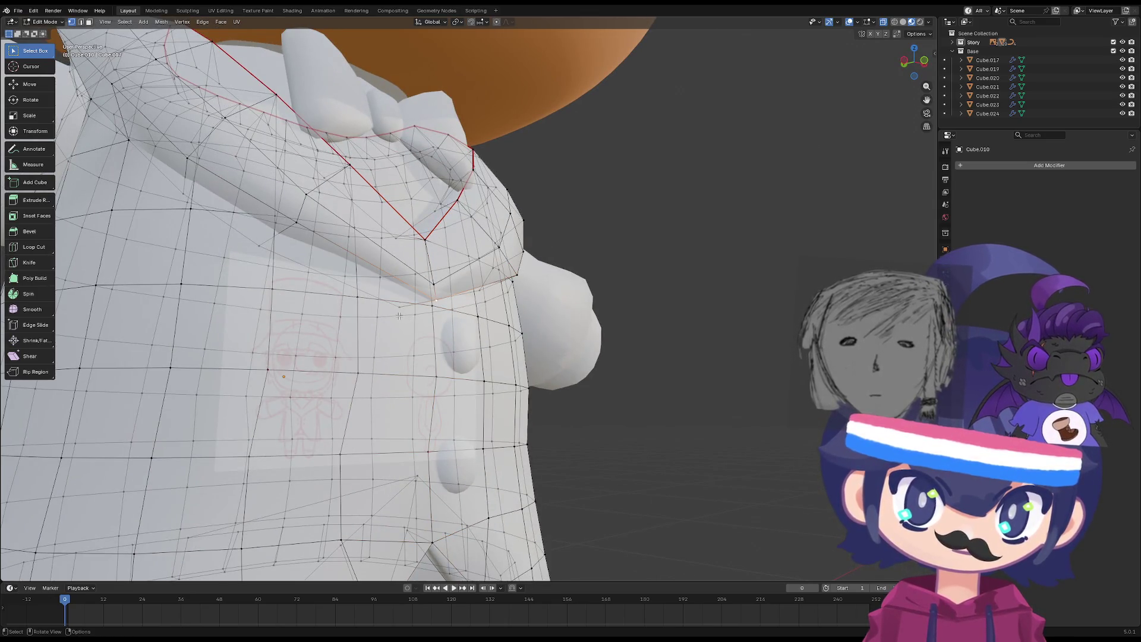
key(m)
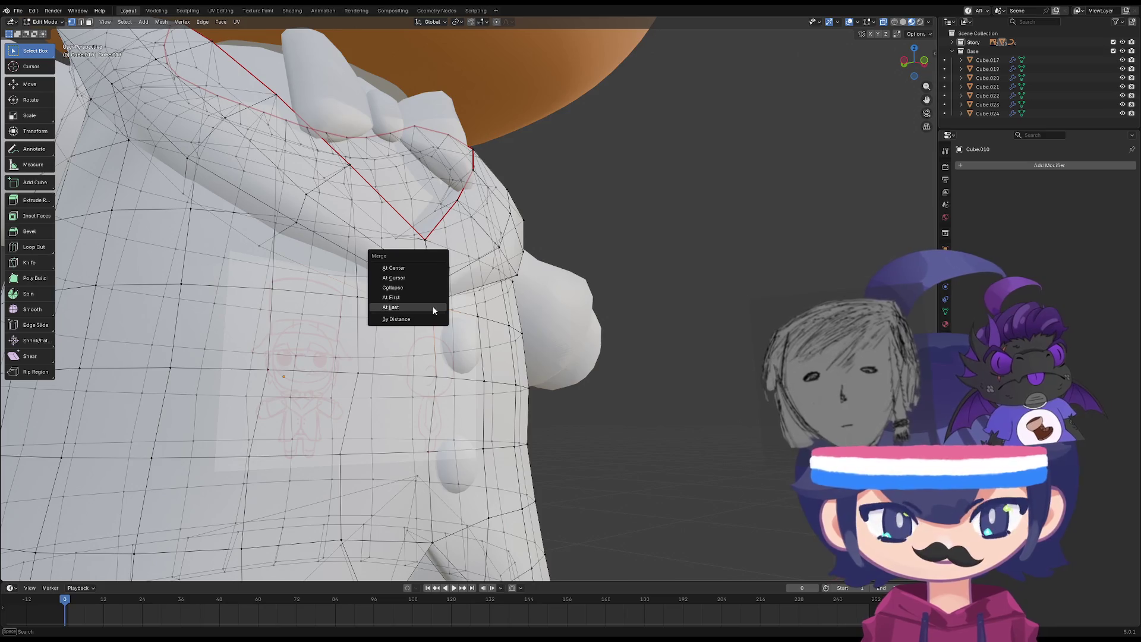
click(432, 306)
key(Tab)
mouse_move(443, 330)
middle_down()
mouse_move(415, 270)
mouse_move(414, 309)
mouse_move(458, 315)
mouse_move(539, 365)
mouse_move(620, 345)
mouse_move(527, 324)
mouse_move(583, 288)
mouse_move(393, 293)
mouse_move(453, 301)
mouse_move(493, 327)
middle_up()
key(Tab)
key(Tab)
key(Tab)
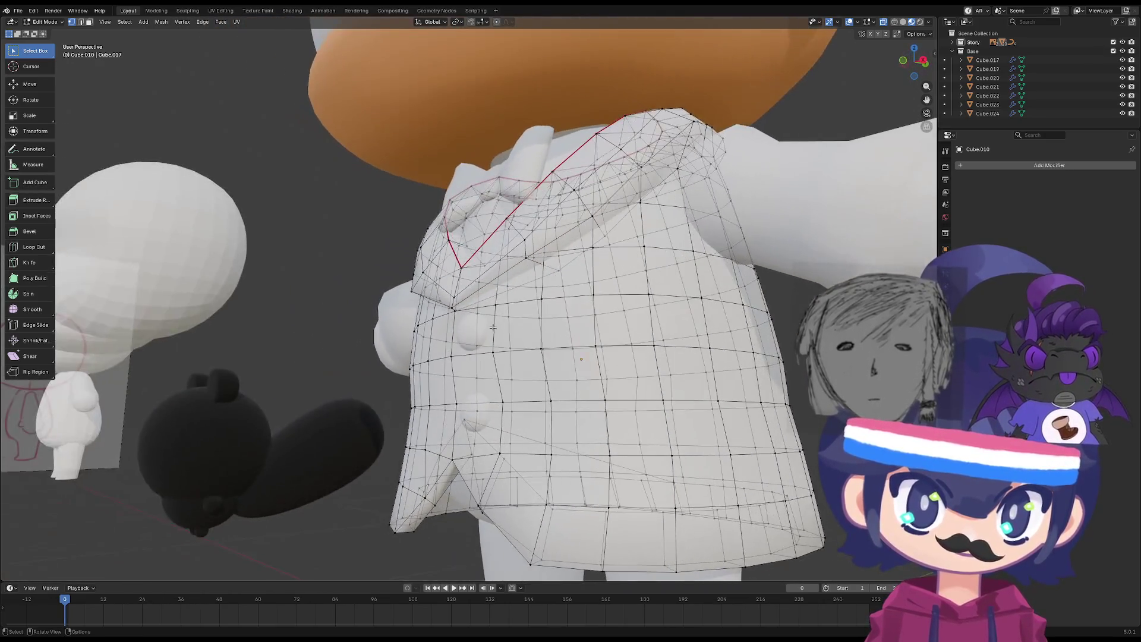
Move a lapel vertex and merge it with its neighbour At Last.
key(g)
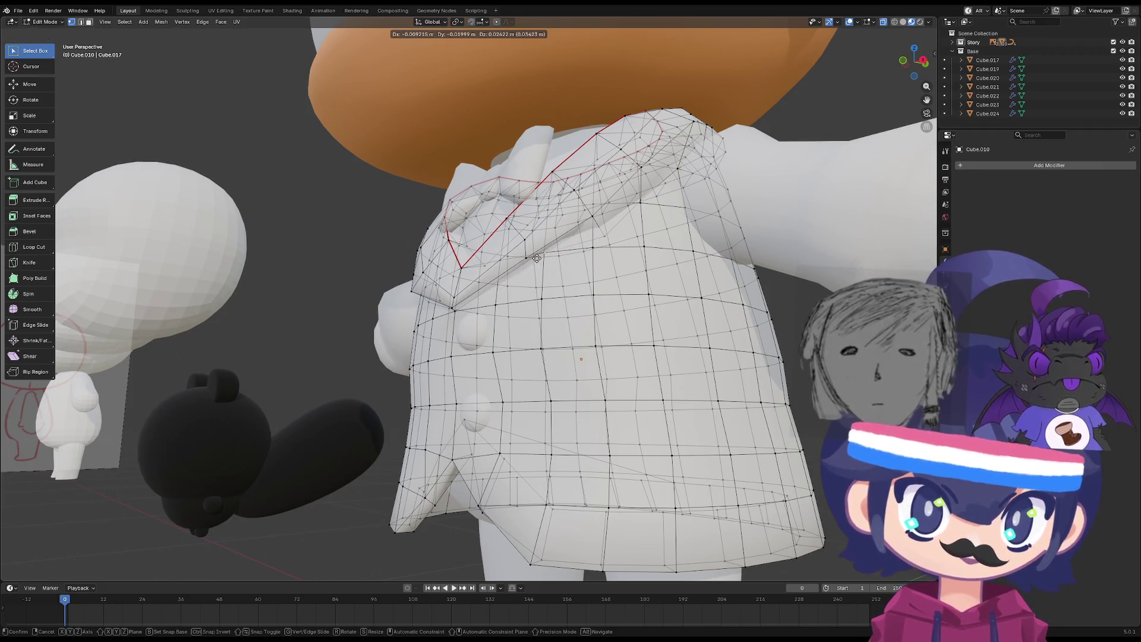
click(546, 258)
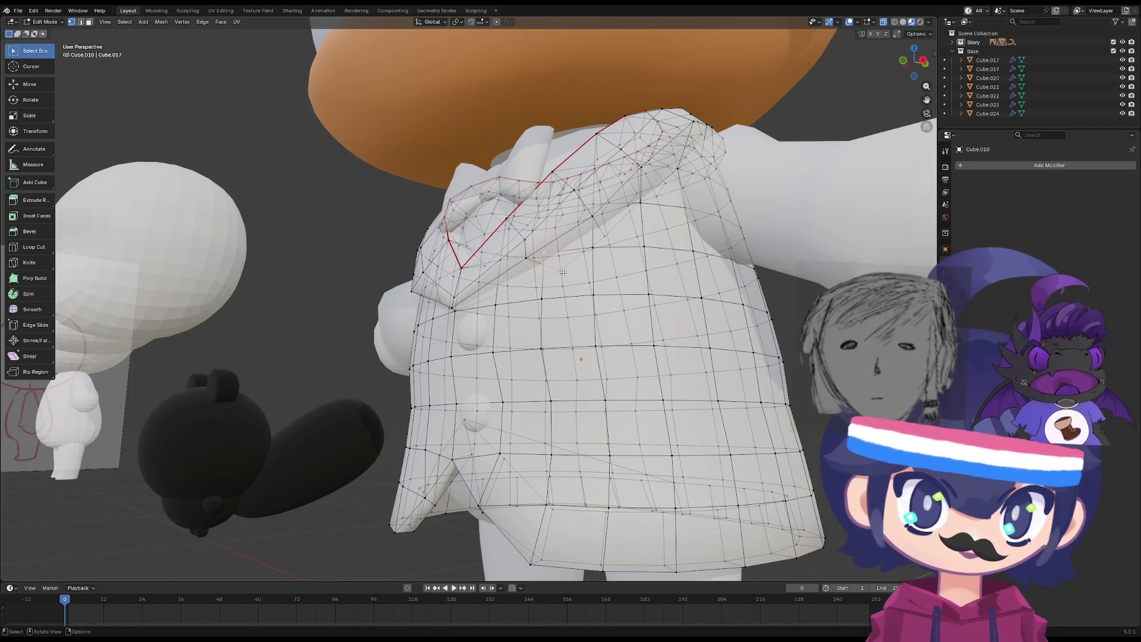
key(n)
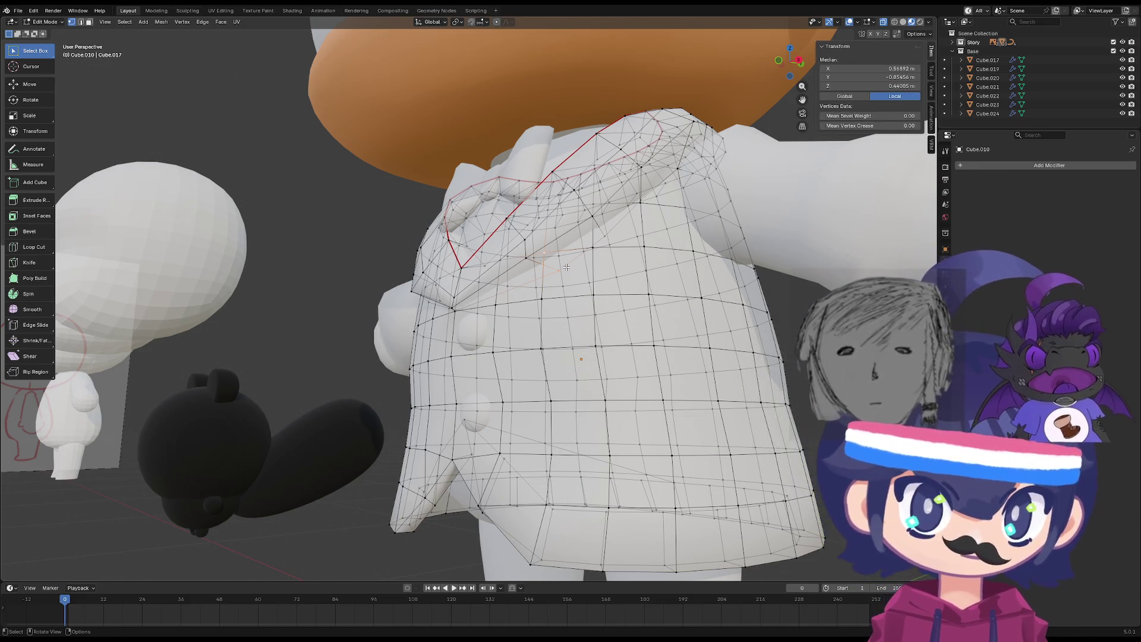
key(n)
key(m)
click(561, 267)
key(Tab)
key(Tab)
Select the lapel-edge vertex and move the shoulder vertices into place.
middle_drag(539, 266, 586, 231)
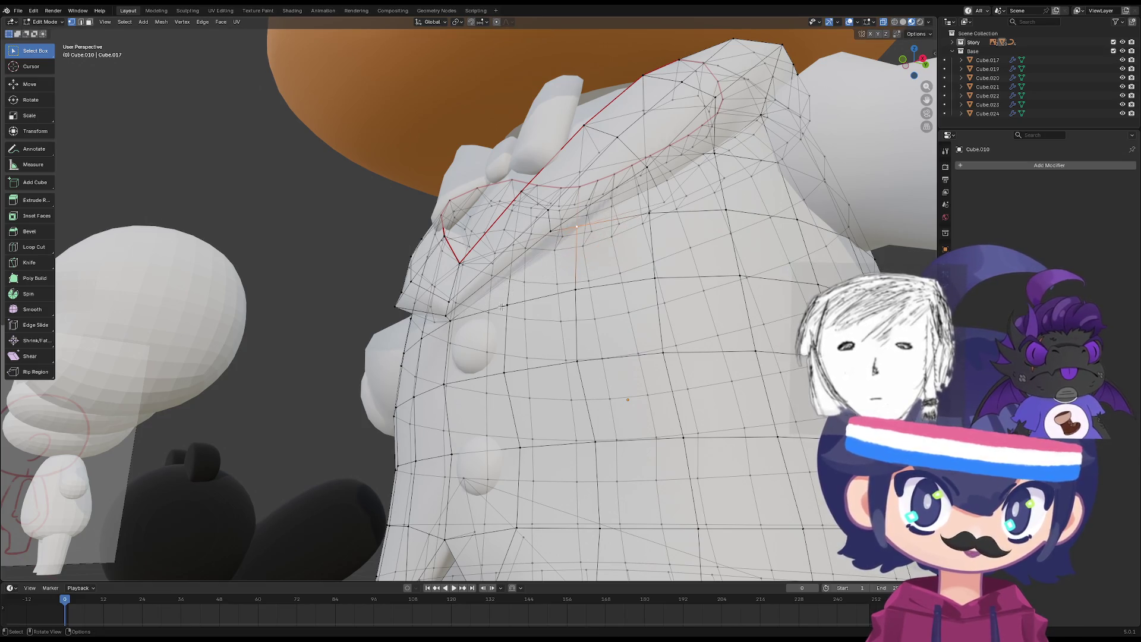
click(452, 318)
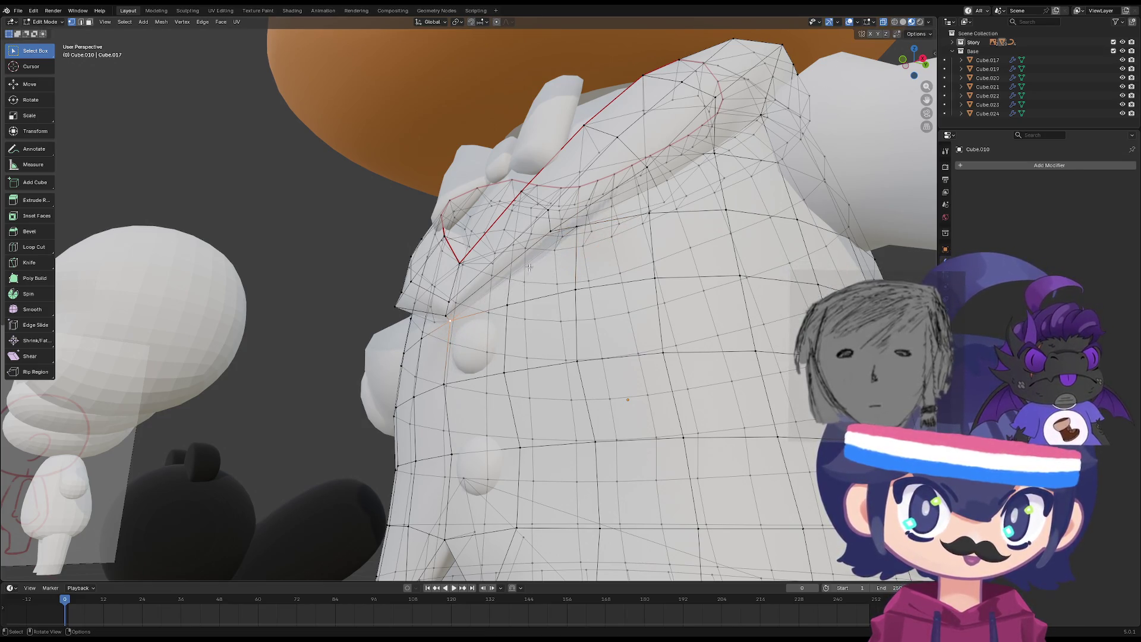
key(Tab)
scroll(529, 376, down, 5)
mouse_move(529, 376)
middle_down()
mouse_move(597, 418)
mouse_move(552, 387)
mouse_move(601, 340)
mouse_move(590, 310)
mouse_move(525, 398)
mouse_move(556, 355)
mouse_move(596, 372)
mouse_move(559, 318)
mouse_move(520, 312)
mouse_move(559, 304)
mouse_move(620, 332)
mouse_move(587, 343)
mouse_move(525, 312)
middle_up()
key(Tab)
key(g)
click(559, 307)
key(g)
click(532, 290)
key(Tab)
key(Tab)
Merge the selected shoulder vertices At Last.
middle_drag(593, 322, 570, 288)
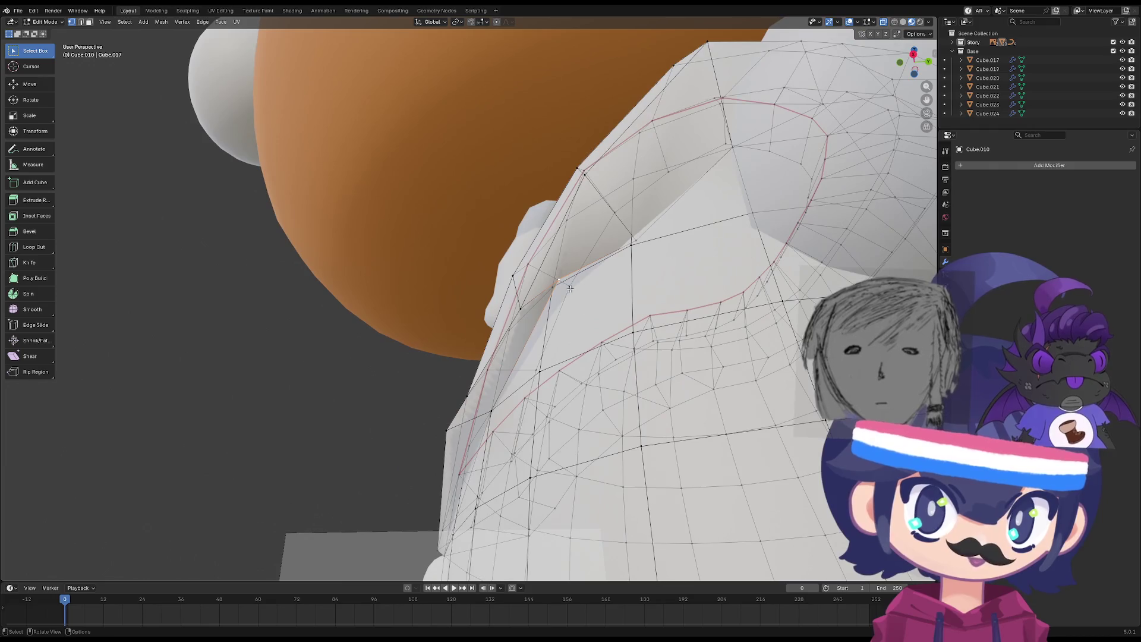
key(m)
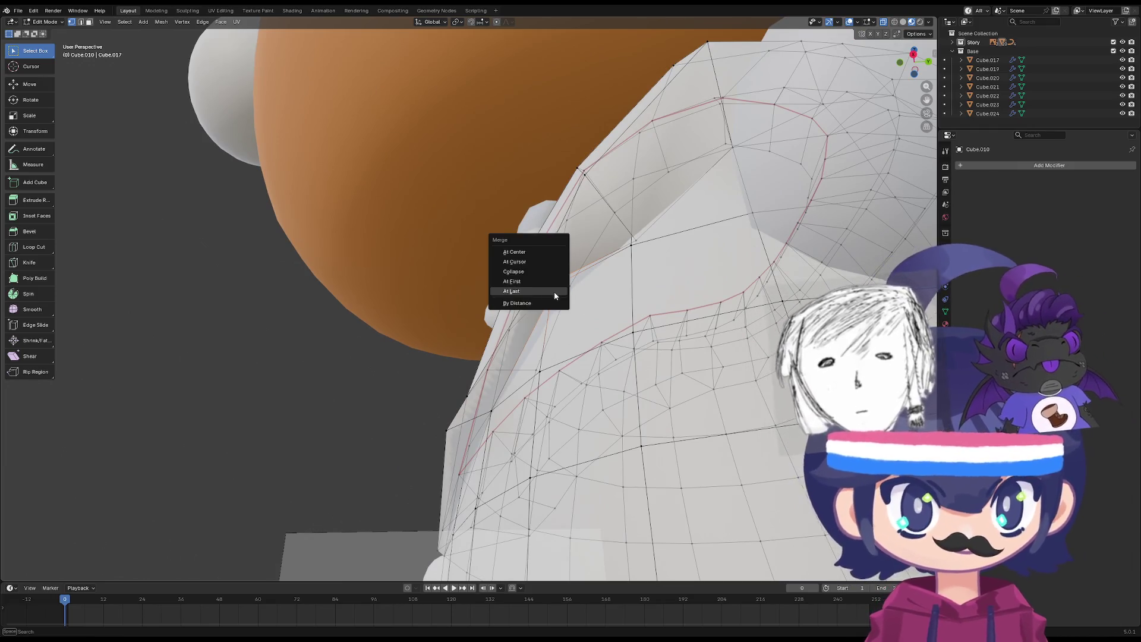
click(554, 291)
key(Tab)
mouse_move(579, 319)
middle_down()
mouse_move(640, 308)
mouse_move(557, 330)
mouse_move(627, 264)
middle_up()
key(Tab)
key(Tab)
key(Tab)
Move another shoulder vertex and merge it At Last.
key(g)
click(588, 320)
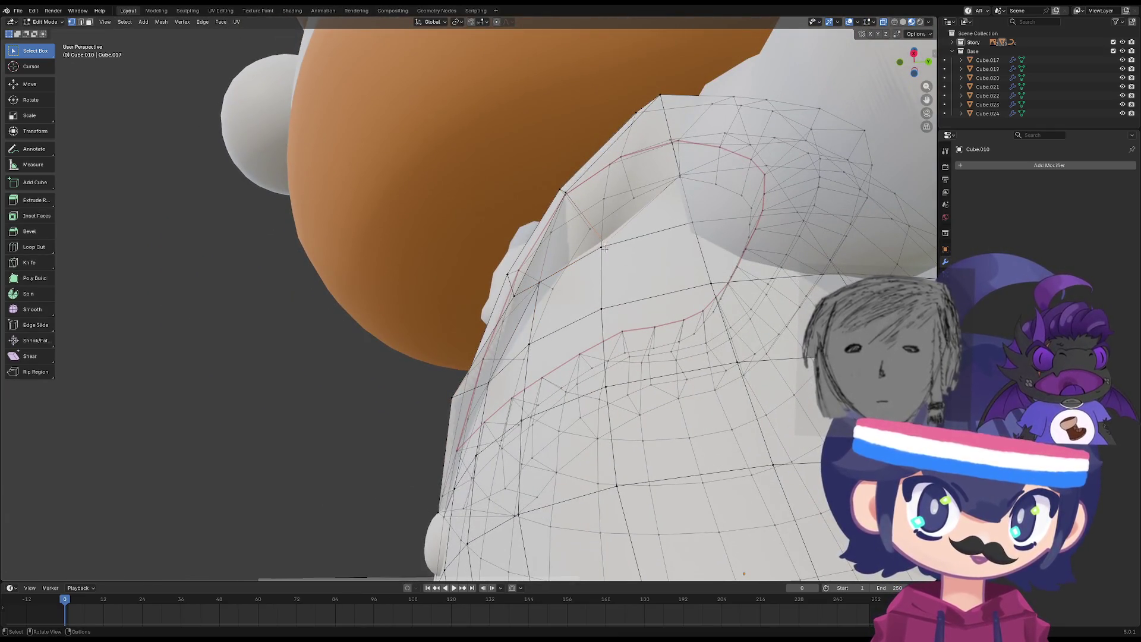
key(m)
click(613, 277)
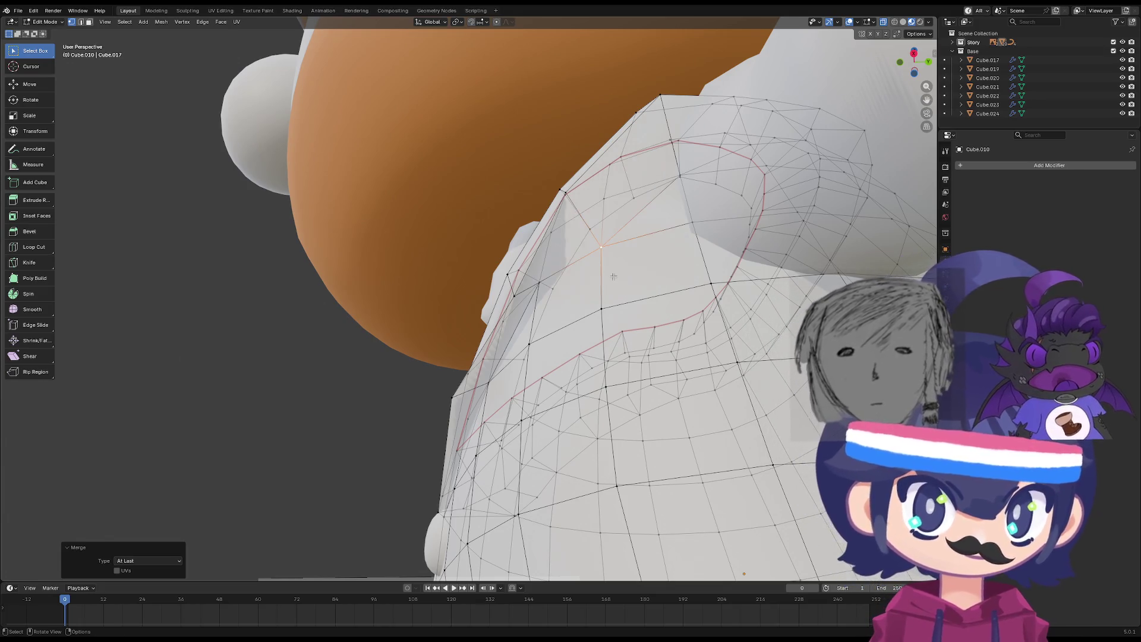
key(Tab)
mouse_move(615, 279)
middle_down()
mouse_move(686, 311)
mouse_move(702, 246)
mouse_move(704, 298)
mouse_move(515, 371)
mouse_move(501, 348)
mouse_move(413, 332)
mouse_move(339, 324)
mouse_move(318, 337)
mouse_move(366, 329)
mouse_move(330, 297)
middle_up()
Merge the next pair of vertices on the jacket shoulder At Last.
key(Tab)
scroll(388, 328, up, 4)
key(m)
click(355, 332)
middle_drag(305, 342, 326, 290)
Merge the selected shoulder vertices At Last.
key(m)
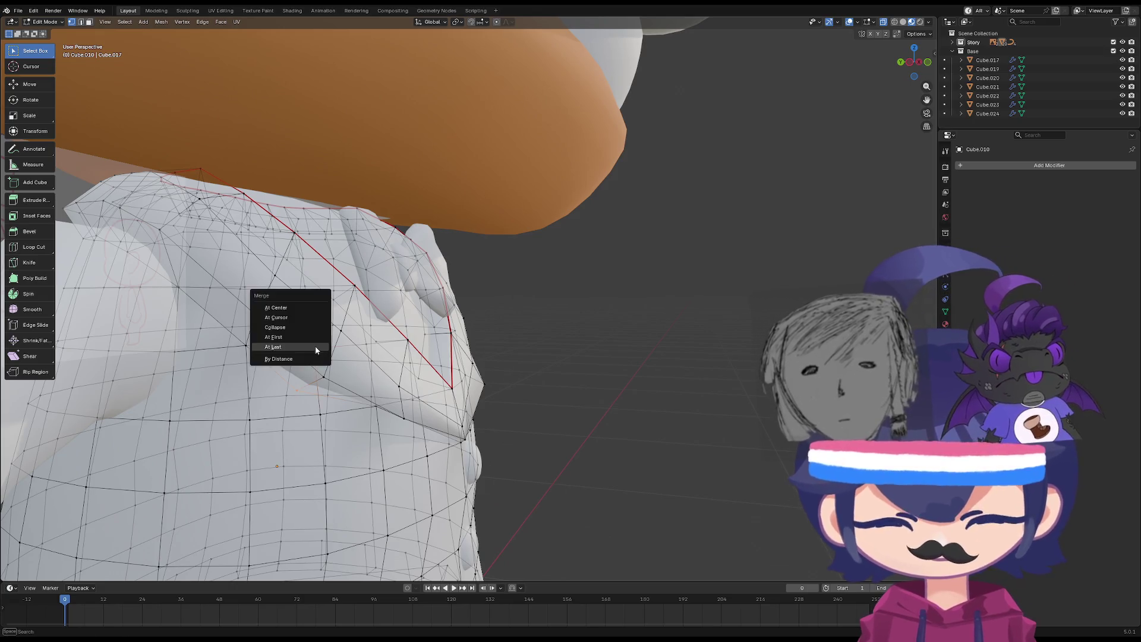
click(315, 346)
key(Tab)
mouse_move(315, 348)
middle_down()
mouse_move(325, 321)
mouse_move(235, 233)
mouse_move(214, 258)
mouse_move(247, 287)
mouse_move(297, 267)
mouse_move(404, 281)
mouse_move(396, 257)
mouse_move(409, 294)
middle_up()
key(Tab)
key(Tab)
scroll(247, 287, down, 5)
key(Tab)
scroll(408, 290, up, 5)
Vertex-slide a shoulder vertex along its edge to even out the lapel.
key(shift+v)
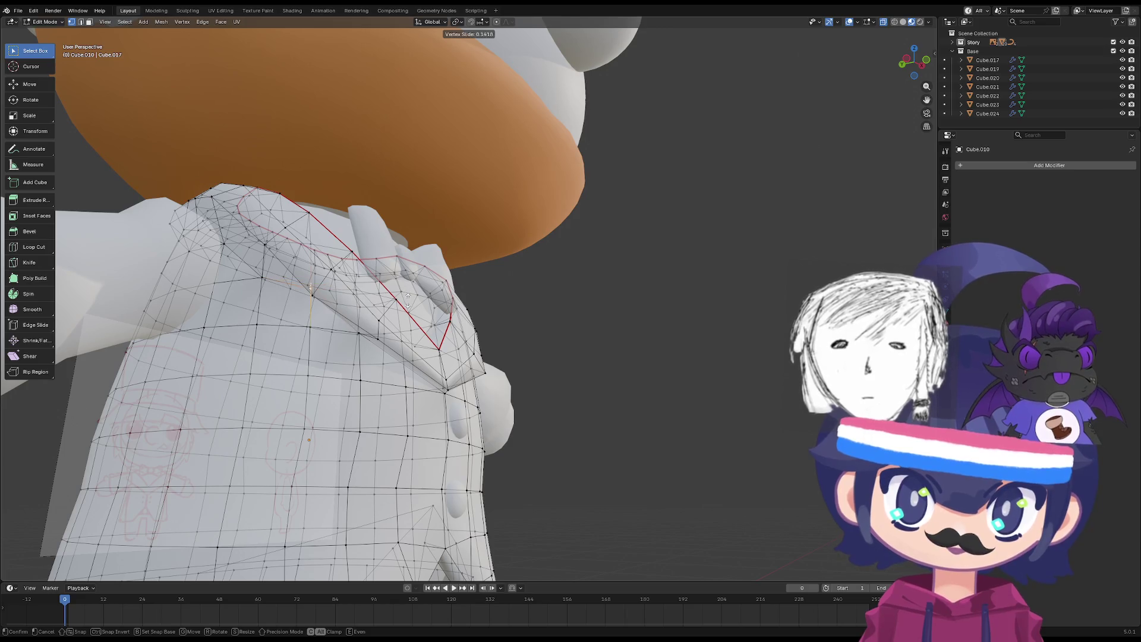
click(406, 310)
mouse_move(407, 309)
middle_down()
mouse_move(288, 300)
mouse_move(328, 315)
mouse_move(314, 317)
middle_up()
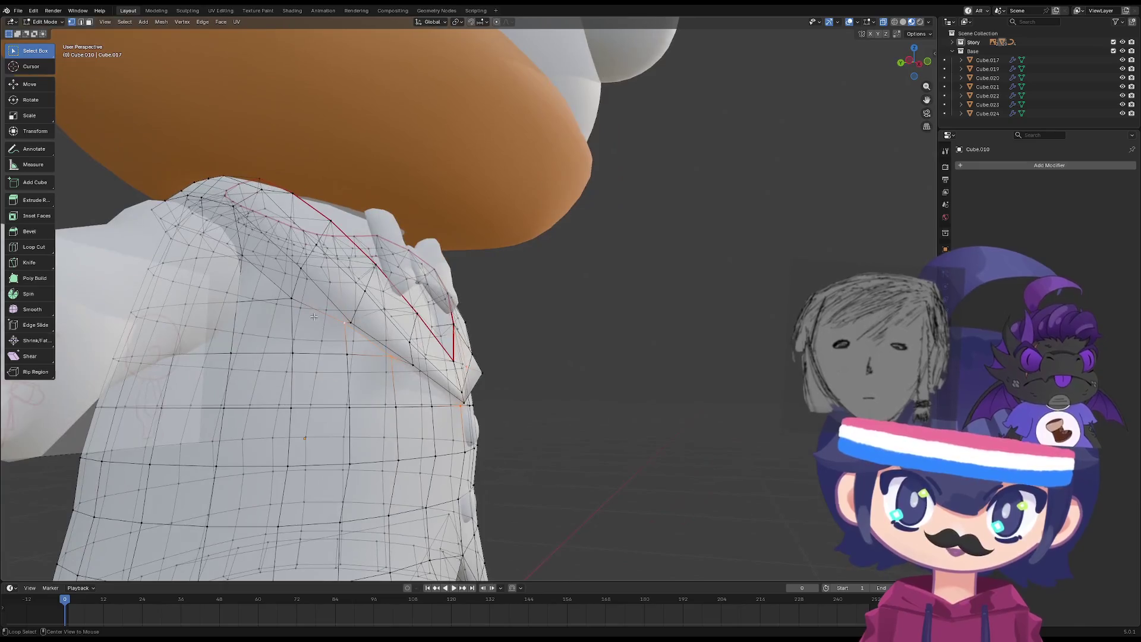
mouse_move(258, 269)
middle_down()
mouse_move(355, 338)
mouse_move(392, 262)
mouse_move(214, 270)
mouse_move(240, 278)
mouse_move(258, 238)
mouse_move(387, 285)
mouse_move(636, 318)
middle_up()
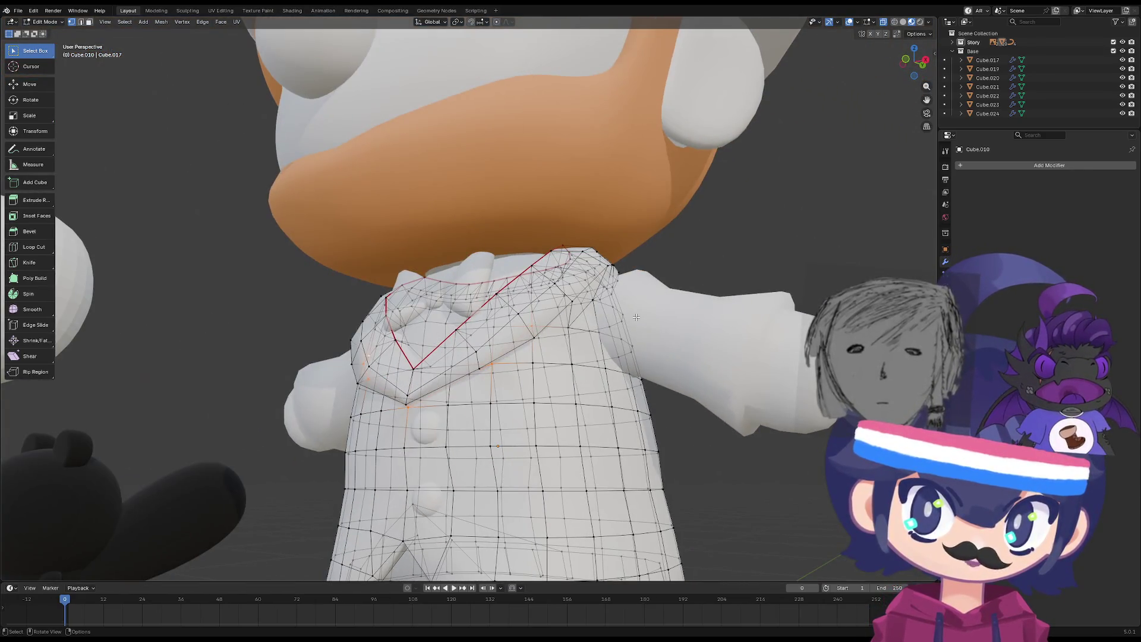
Vertex-slide two vertices near the collar seam and orbit the torso to check them.
key(shift+v)
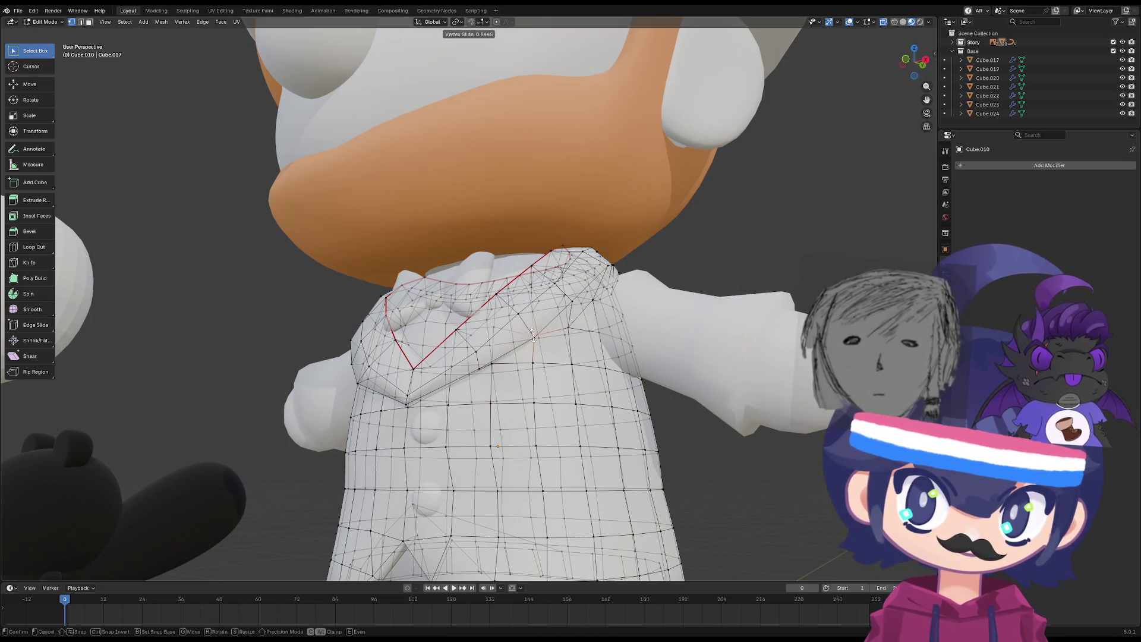
click(532, 335)
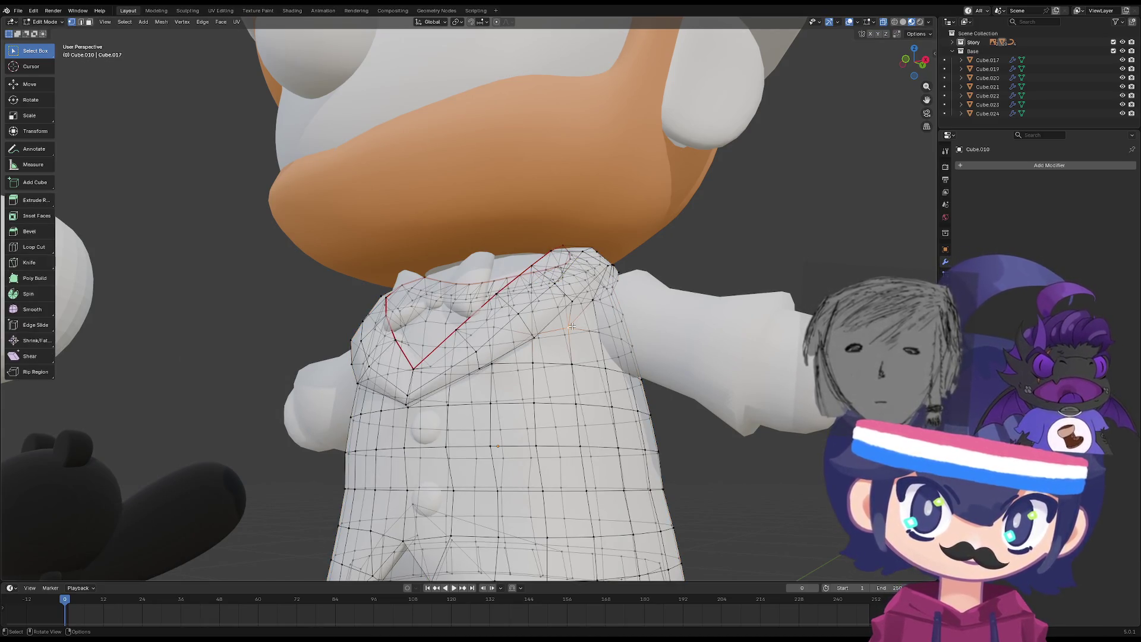
key(shift+v)
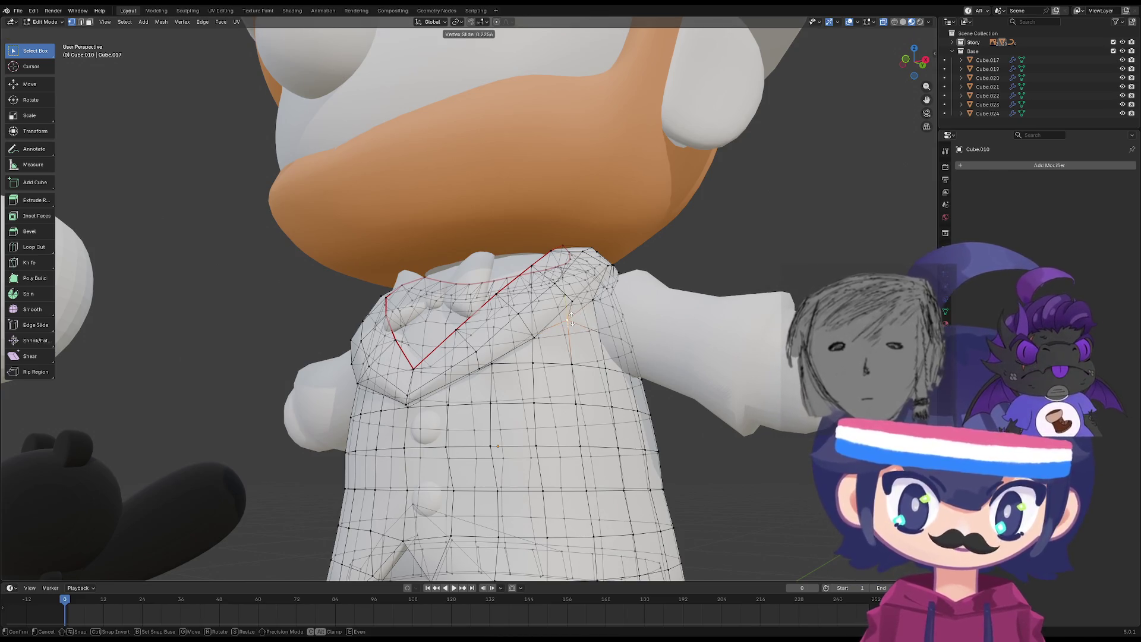
click(573, 318)
key(Tab)
key(Tab)
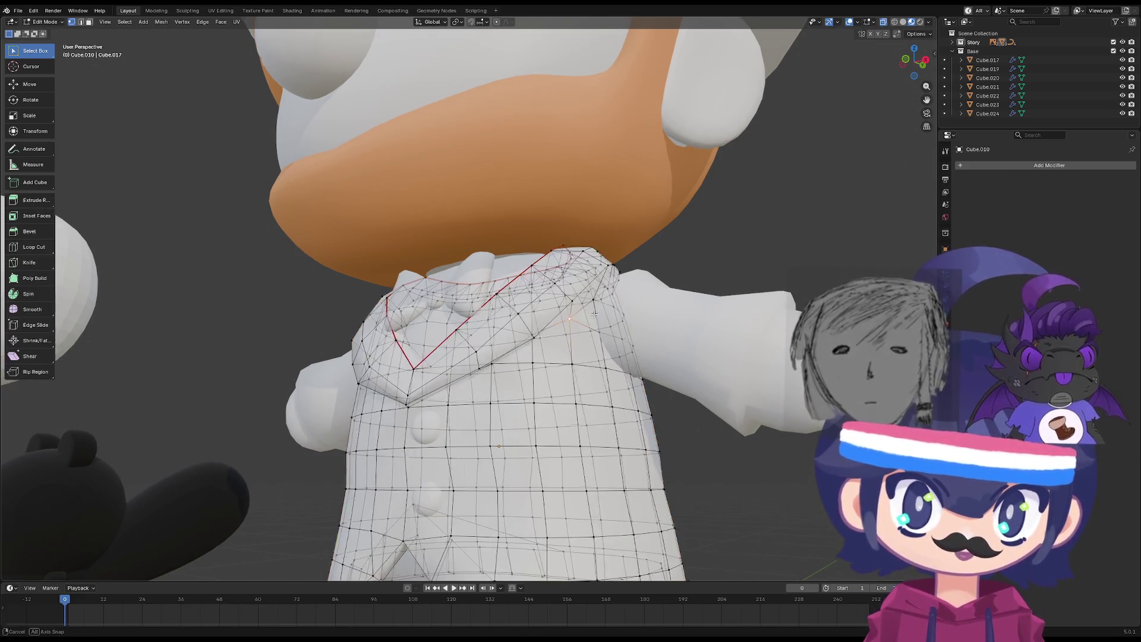
middle_drag(597, 314, 580, 310)
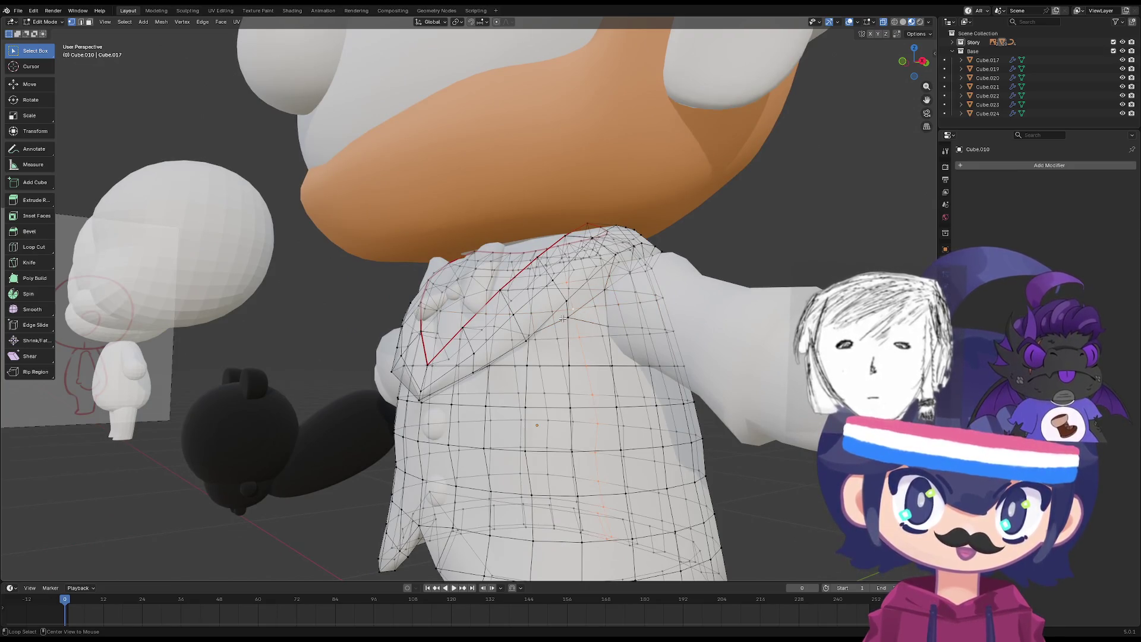
middle_drag(599, 304, 585, 321)
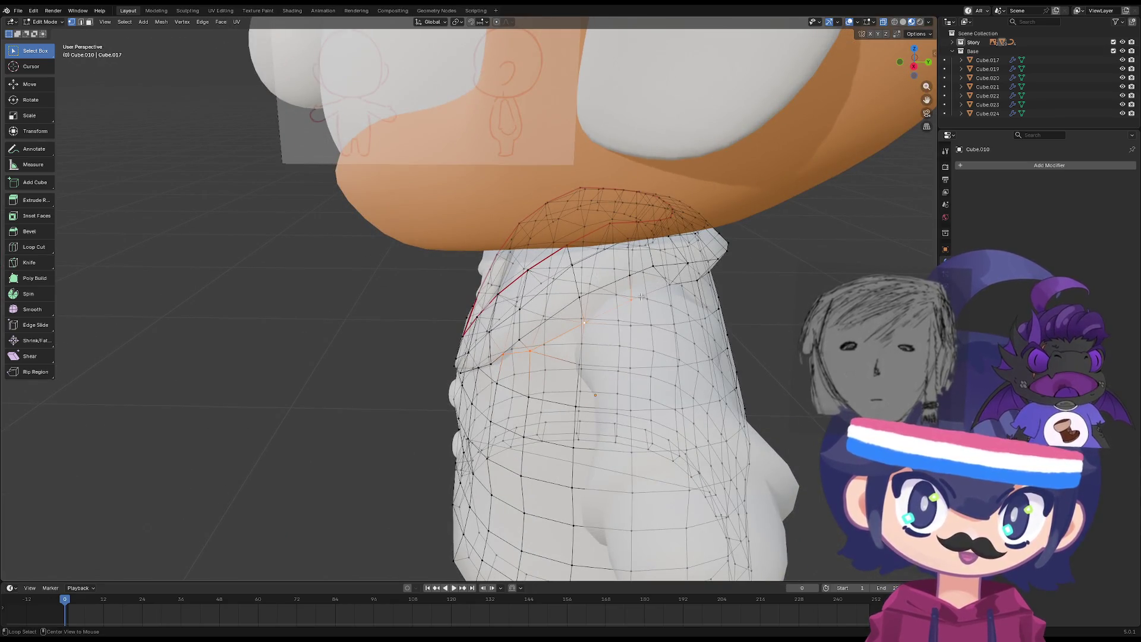
mouse_move(652, 296)
middle_down()
mouse_move(286, 303)
mouse_move(327, 325)
mouse_move(310, 307)
mouse_move(332, 318)
mouse_move(345, 294)
middle_up()
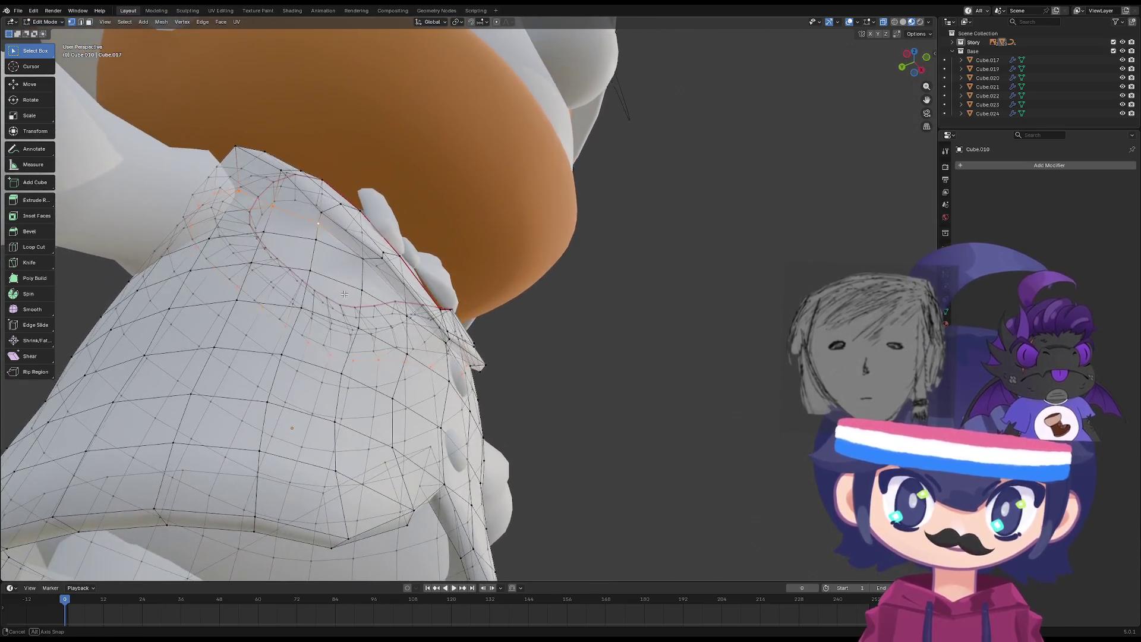
mouse_move(356, 254)
middle_down()
mouse_move(345, 373)
mouse_move(356, 362)
middle_up()
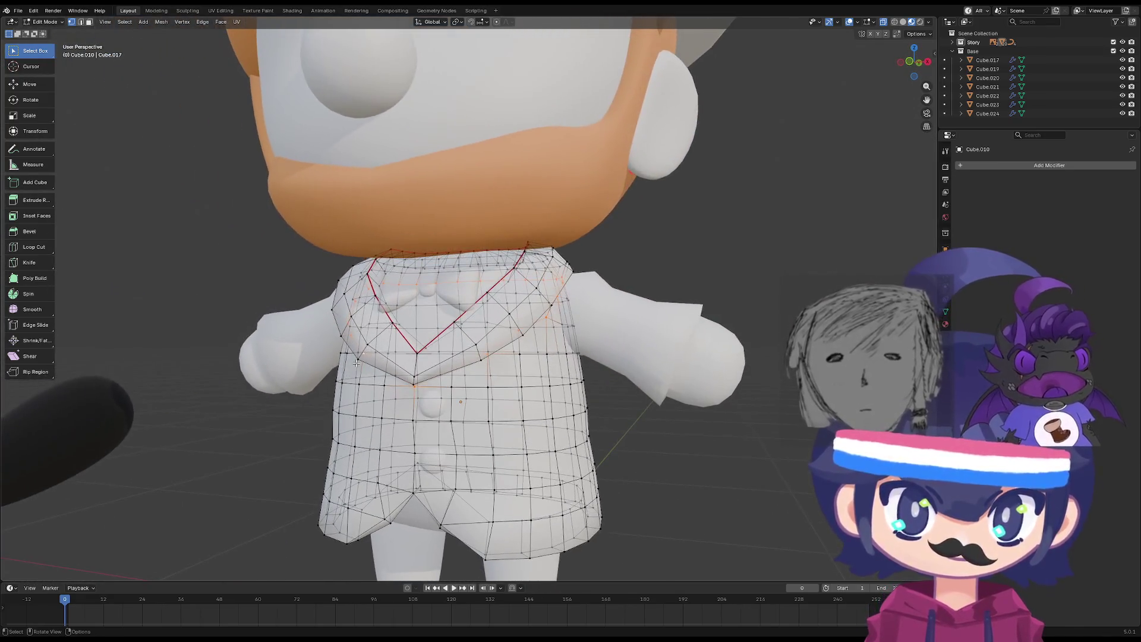
Merge the stray jacket vertices At First.
key(m)
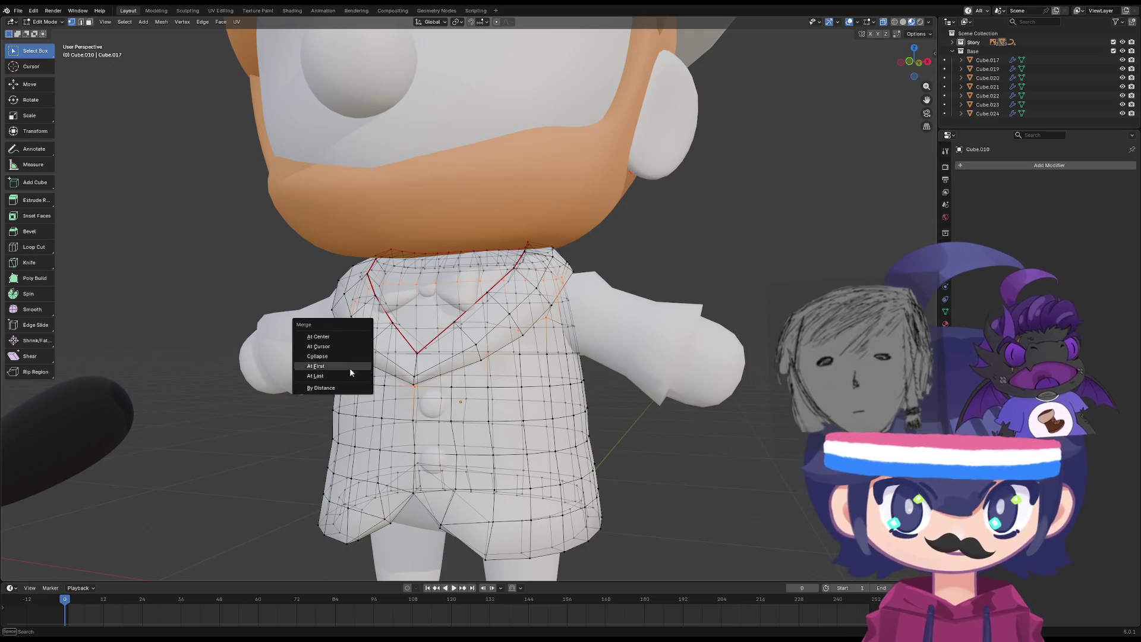
right_click(465, 349)
click(465, 349)
key(Tab)
middle_drag(533, 389, 461, 380)
key(Tab)
mouse_move(460, 379)
middle_down()
mouse_move(593, 426)
mouse_move(526, 320)
mouse_move(580, 330)
mouse_move(533, 302)
mouse_move(629, 355)
mouse_move(576, 336)
middle_up()
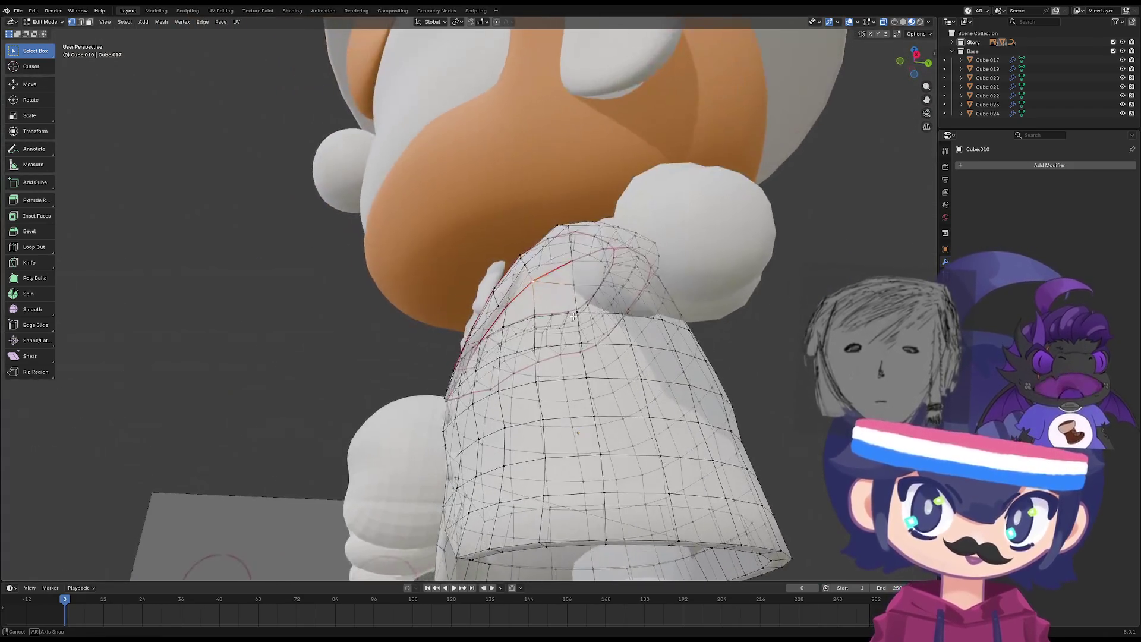
scroll(576, 336, up, 1)
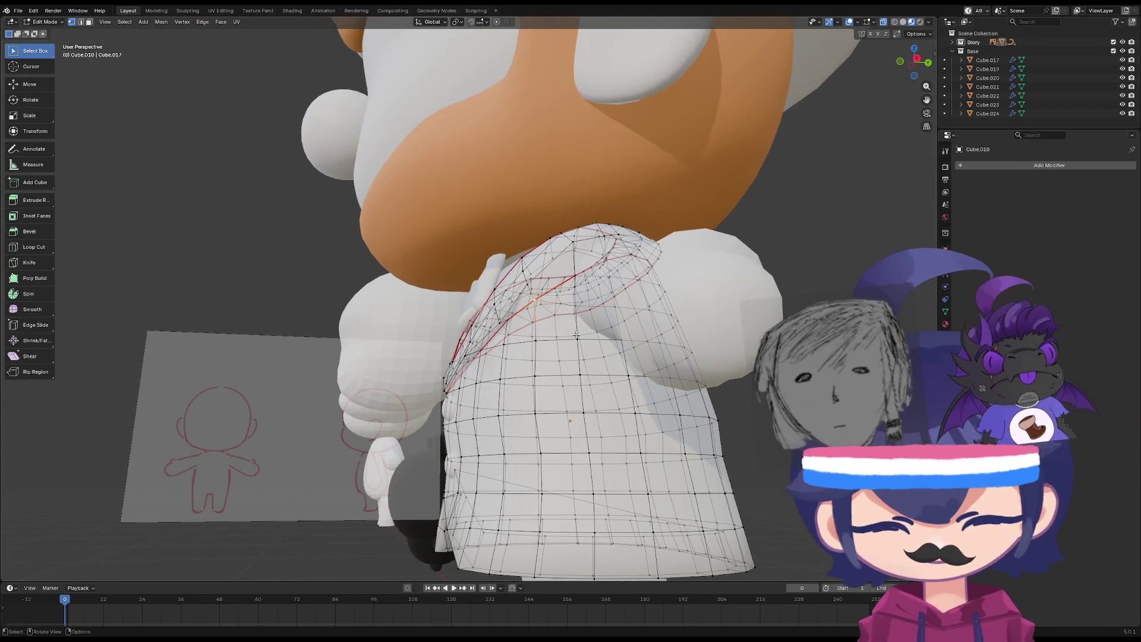
Vertex-slide one more shoulder vertex into place on the jacket.
key(shift+v)
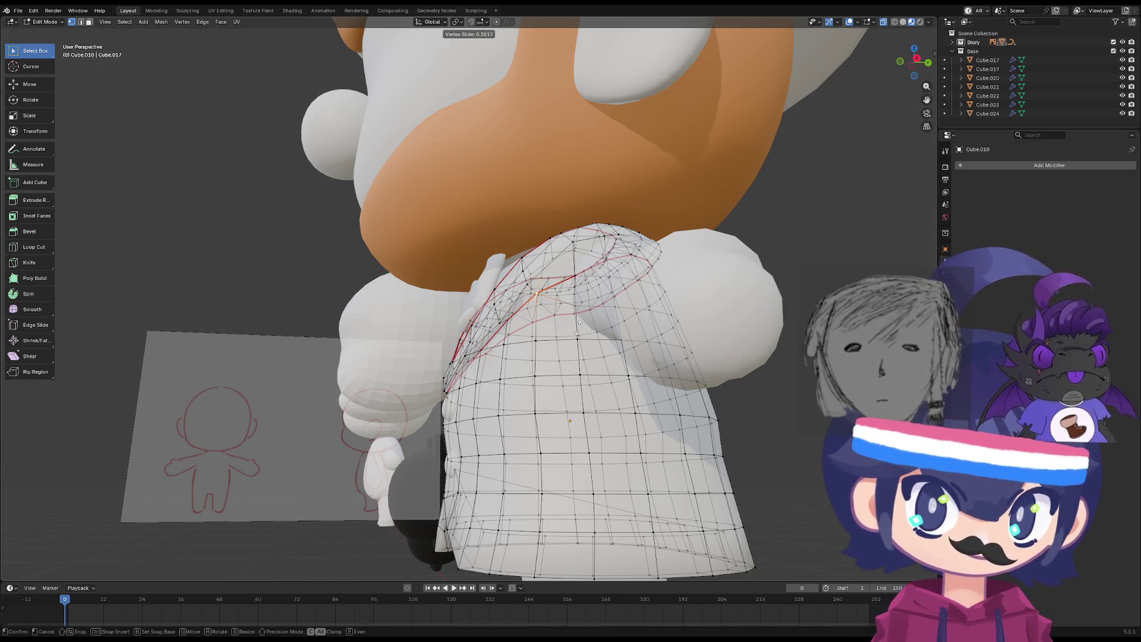
click(578, 329)
mouse_move(577, 329)
middle_down()
mouse_move(402, 386)
mouse_move(417, 296)
mouse_move(405, 402)
mouse_move(403, 362)
mouse_move(416, 404)
mouse_move(508, 430)
mouse_move(438, 394)
mouse_move(462, 411)
mouse_move(226, 412)
mouse_move(256, 411)
mouse_move(321, 364)
mouse_move(489, 367)
mouse_move(535, 387)
middle_up()
key(Tab)
scroll(402, 388, up, 2)
key(Tab)
Merge the selected vertices and mark the jacket's centre edges as a seam.
key(m)
click(437, 393)
right_click(462, 410)
click(462, 423)
key(Tab)
key(Tab)
alt+click(374, 370)
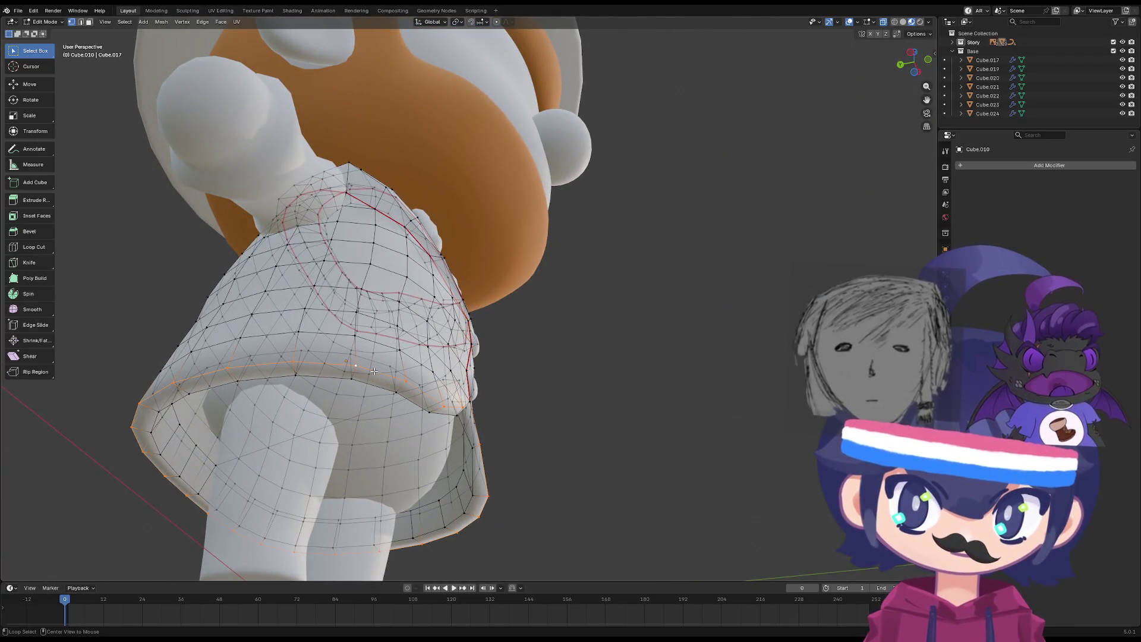
Mark the jacket's hem edge loop as a seam.
right_click(375, 379)
click(376, 378)
mouse_move(376, 379)
middle_down()
mouse_move(325, 393)
mouse_move(444, 379)
mouse_move(451, 463)
mouse_move(458, 452)
mouse_move(429, 425)
mouse_move(391, 456)
middle_up()
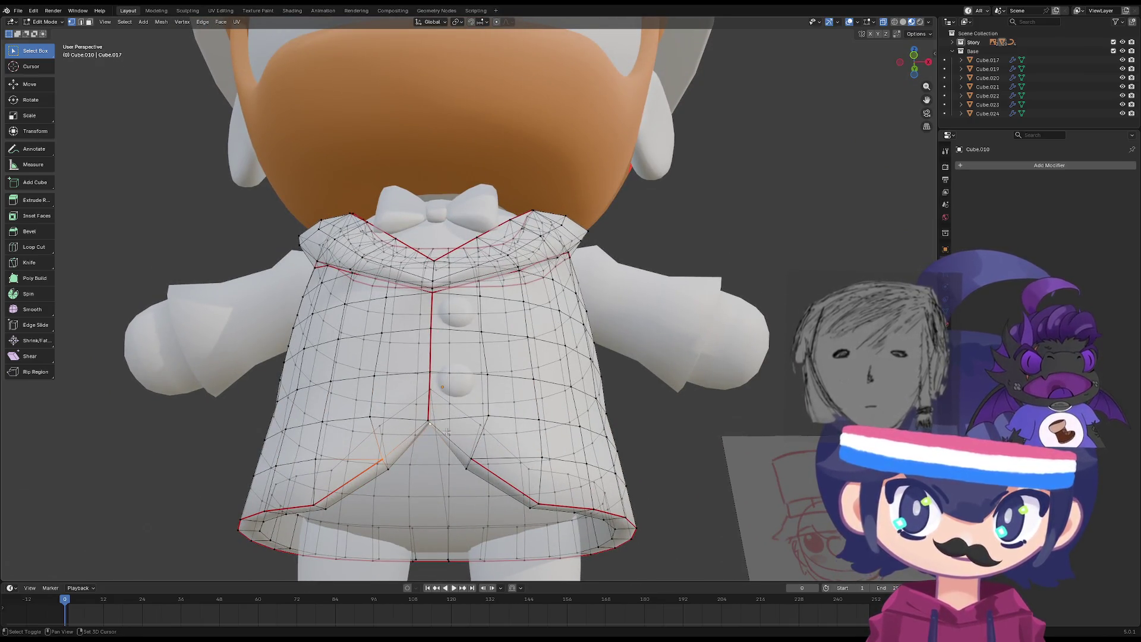
Merge the front centre vertices At Last.
click(429, 421)
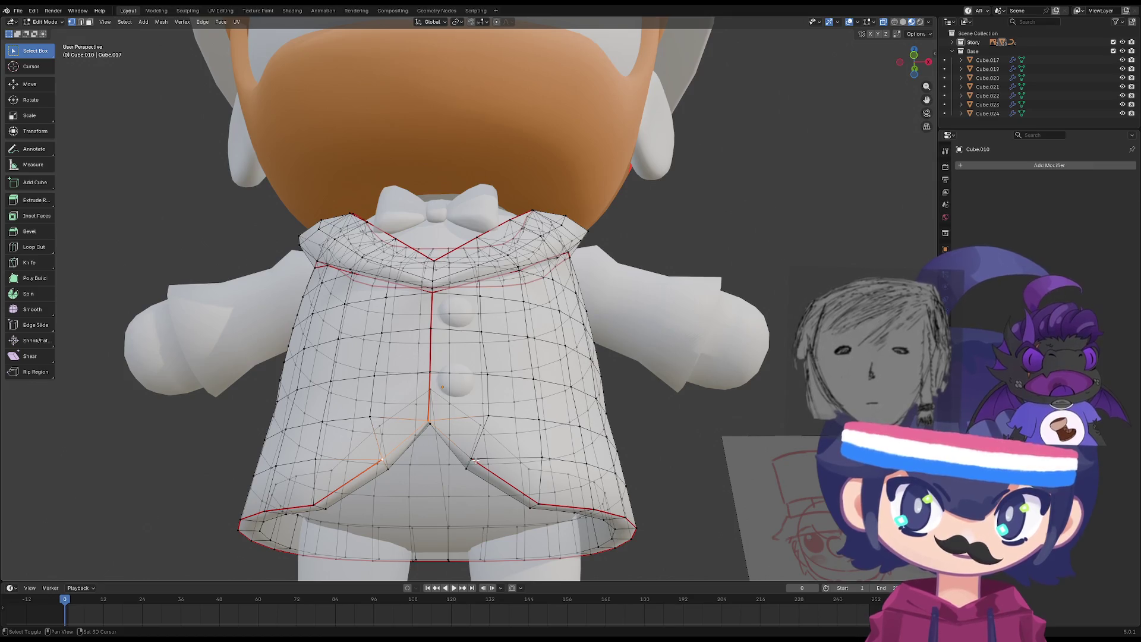
key(comma)
key(Escape)
key(m)
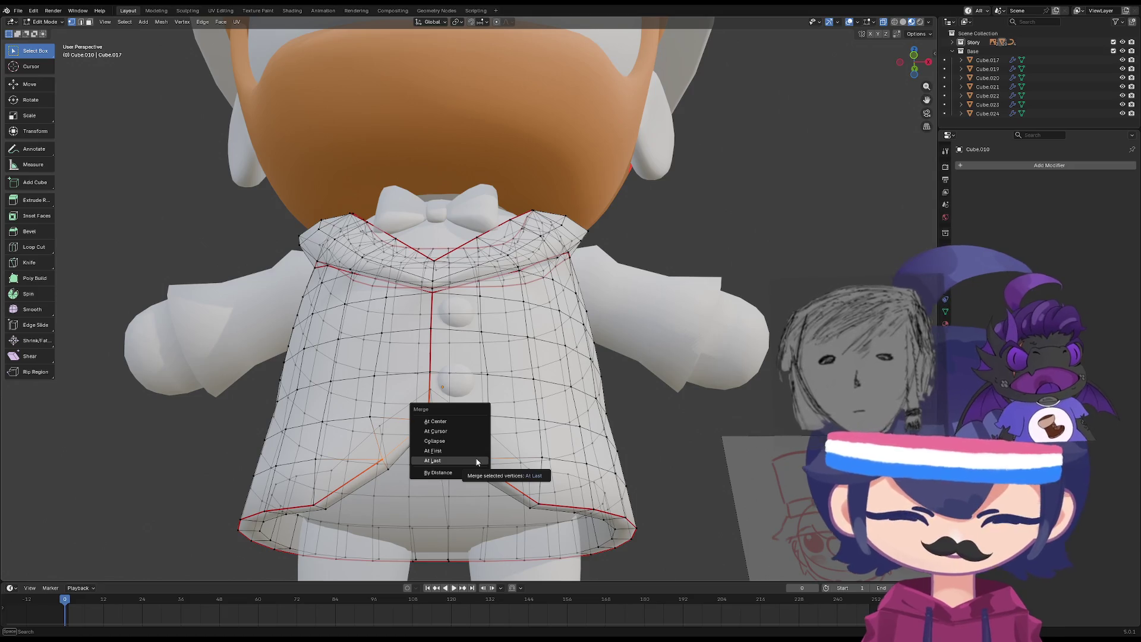
click(452, 450)
Mark the remaining front edges as a seam via the U menu.
mouse_move(469, 450)
middle_down()
mouse_move(508, 455)
mouse_move(427, 429)
mouse_move(515, 410)
mouse_move(484, 400)
mouse_move(484, 443)
mouse_move(412, 425)
middle_up()
key(u)
click(510, 453)
scroll(516, 410, down, 3)
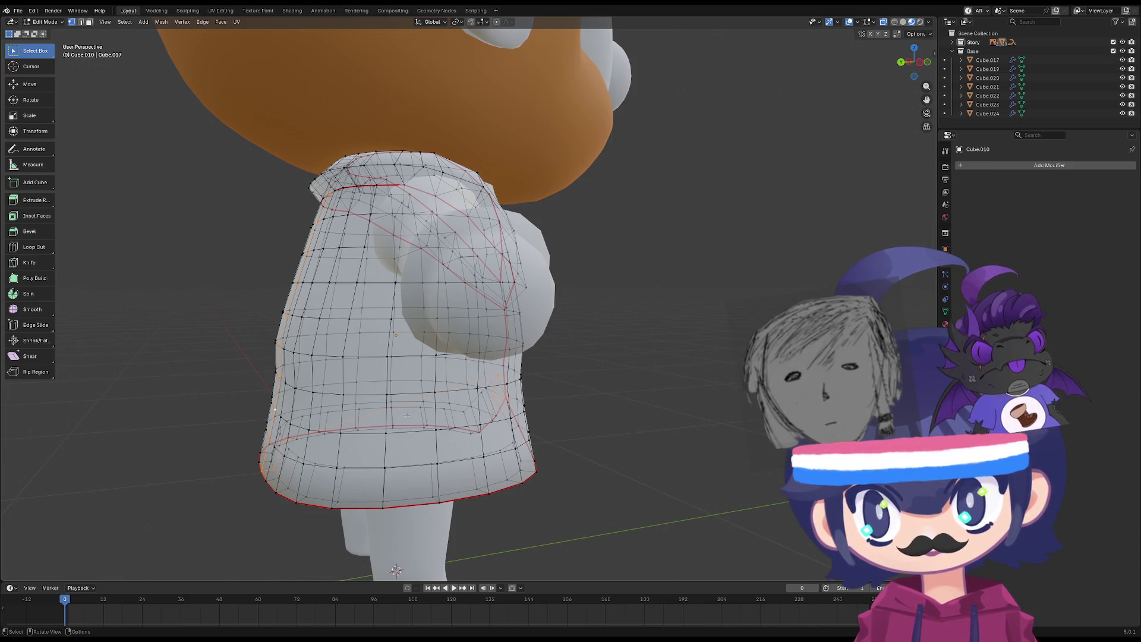
Mark the selected skirt side edges as a seam.
mouse_move(550, 418)
middle_down()
mouse_move(535, 416)
mouse_move(584, 397)
mouse_move(586, 345)
mouse_move(548, 377)
mouse_move(476, 363)
middle_up()
key(u)
click(555, 412)
Select edge paths along the skirt's left side and lower edges.
ctrl+click(315, 280)
mouse_move(315, 279)
middle_down()
mouse_move(422, 361)
mouse_move(670, 420)
mouse_move(729, 402)
mouse_move(706, 383)
mouse_move(618, 385)
mouse_move(622, 400)
mouse_move(604, 408)
mouse_move(614, 446)
mouse_move(352, 430)
mouse_move(369, 433)
middle_up()
click(385, 447)
shift+click(391, 415)
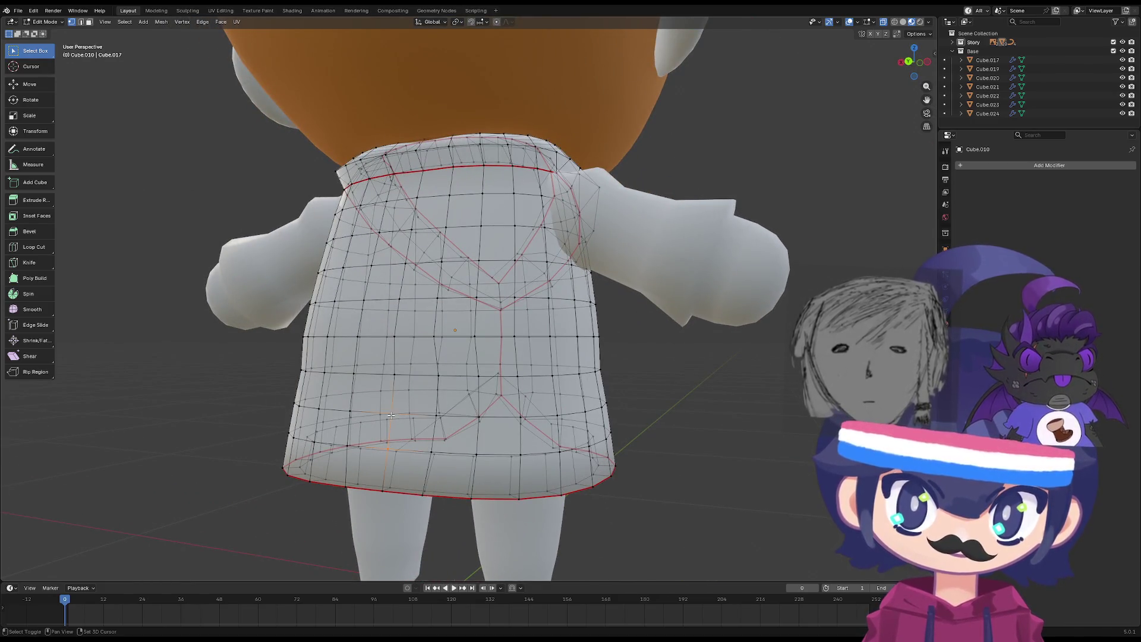
mouse_move(404, 301)
middle_down()
mouse_move(450, 357)
mouse_move(476, 321)
mouse_move(491, 333)
mouse_move(462, 307)
mouse_move(498, 325)
middle_up()
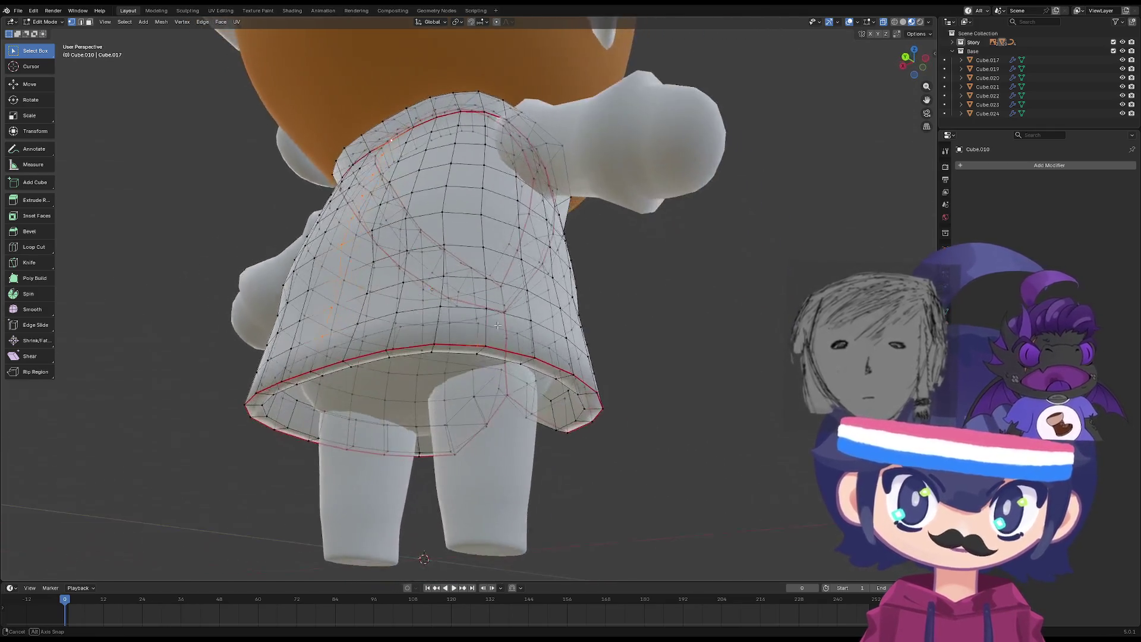
shift+click(318, 372)
Open the edge options, then inspect the skirt's seams from underneath in Object Mode.
right_click(367, 378)
key(Escape)
mouse_move(367, 378)
middle_down()
mouse_move(387, 373)
mouse_move(392, 333)
mouse_move(428, 338)
middle_up()
key(Tab)
key(Tab)
middle_drag(381, 426, 356, 374)
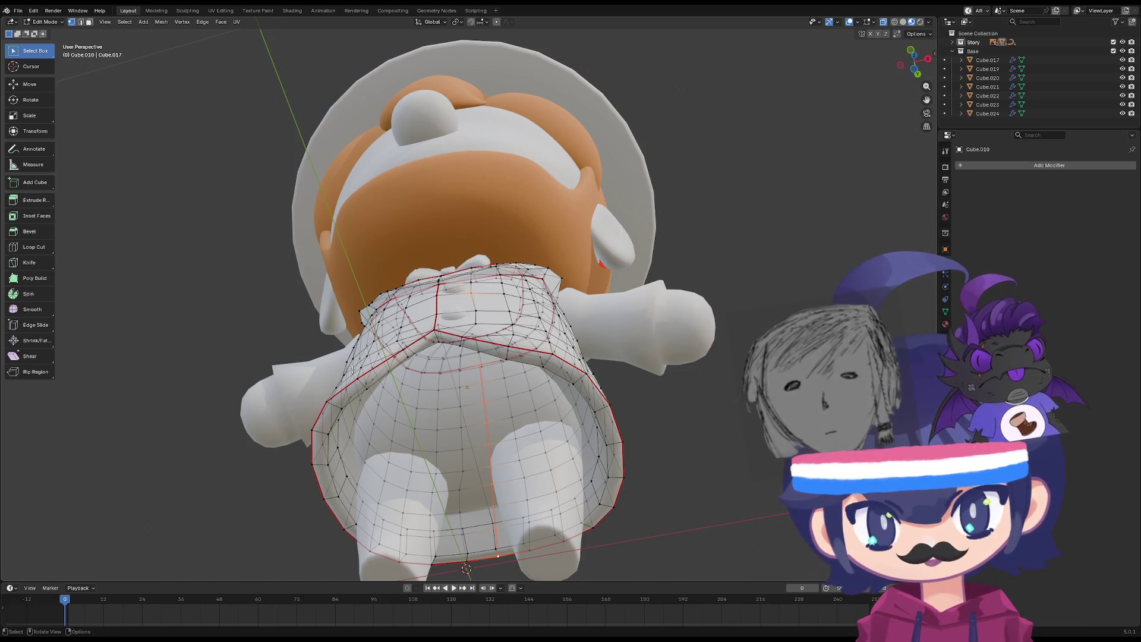
mouse_move(352, 369)
middle_down()
mouse_move(554, 386)
mouse_move(517, 429)
mouse_move(571, 416)
mouse_move(648, 422)
middle_up()
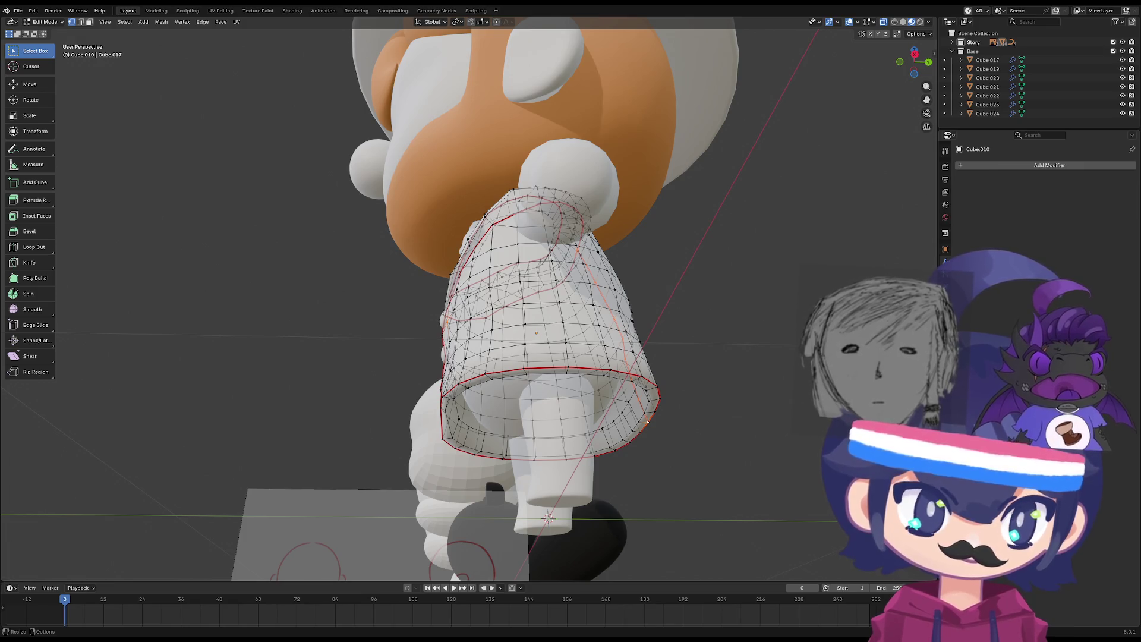
Exit Edit Mode on the legs and body pieces and view the whole character from the front.
mouse_move(517, 356)
middle_down()
mouse_move(516, 282)
mouse_move(672, 352)
mouse_move(553, 308)
mouse_move(558, 352)
mouse_move(465, 365)
mouse_move(589, 273)
mouse_move(430, 332)
mouse_move(416, 22)
mouse_move(267, 412)
mouse_move(344, 443)
middle_up()
key(Tab)
click(392, 295)
key(Tab)
mouse_move(393, 294)
middle_down()
mouse_move(405, 342)
mouse_move(455, 324)
mouse_move(442, 366)
middle_up()
key(Tab)
key(Tab)
key(Tab)
click(475, 356)
key(Tab)
scroll(469, 356, up, 3)
key(Tab)
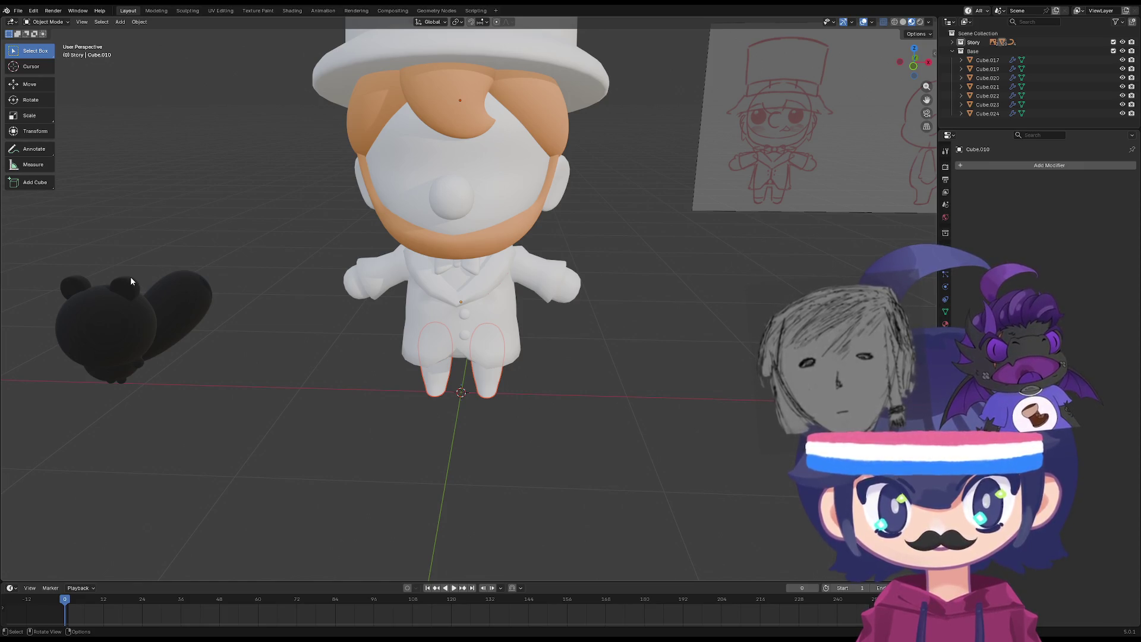
Bring the viewport round to a straight front view of the character.
mouse_move(321, 250)
middle_down()
mouse_move(280, 196)
mouse_move(294, 175)
mouse_move(311, 224)
mouse_move(380, 238)
middle_up()
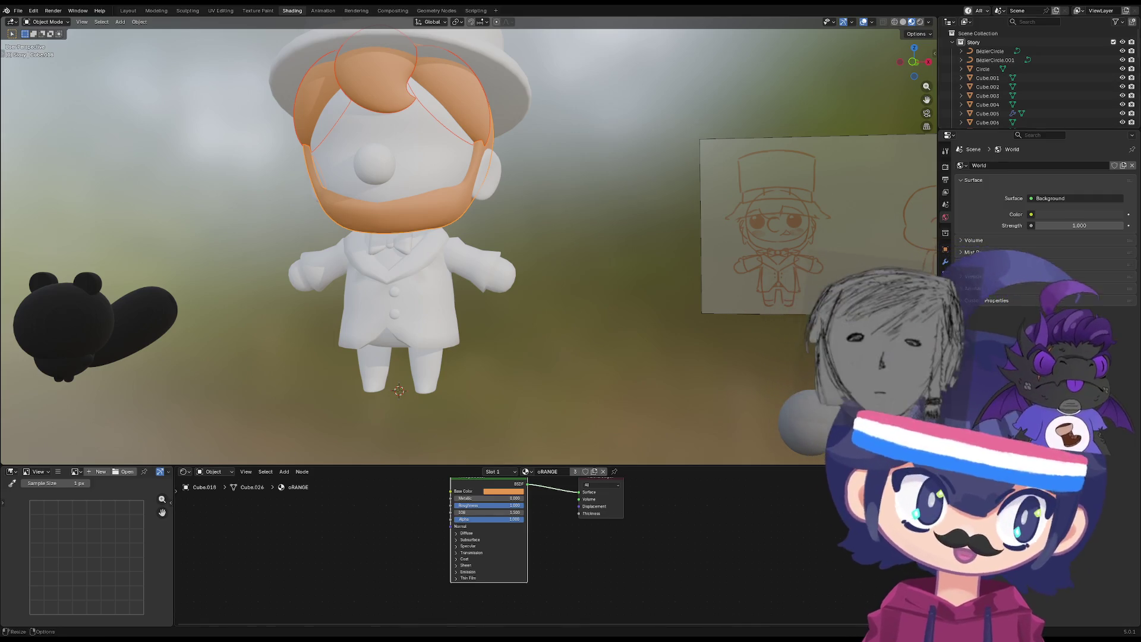
Enlarge the node editor, shift the two material nodes right and deselect them.
mouse_move(485, 213)
middle_down()
mouse_move(428, 224)
mouse_move(450, 220)
middle_up()
key(shift+a)
click(286, 517)
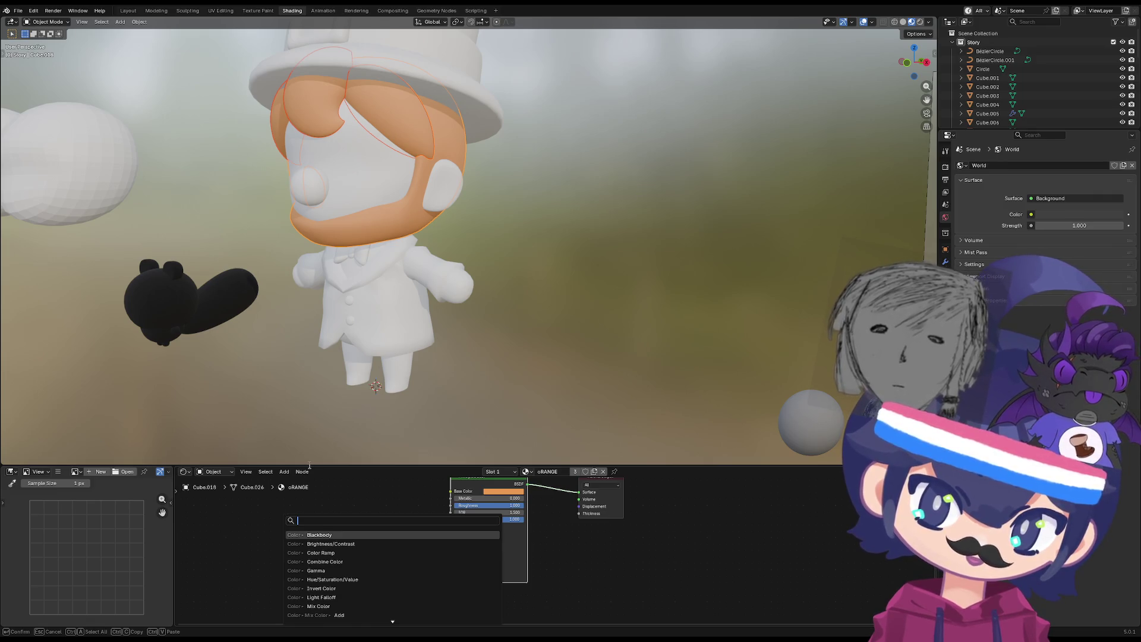
drag(309, 465, 310, 375)
drag(509, 434, 610, 434)
key(shift+a)
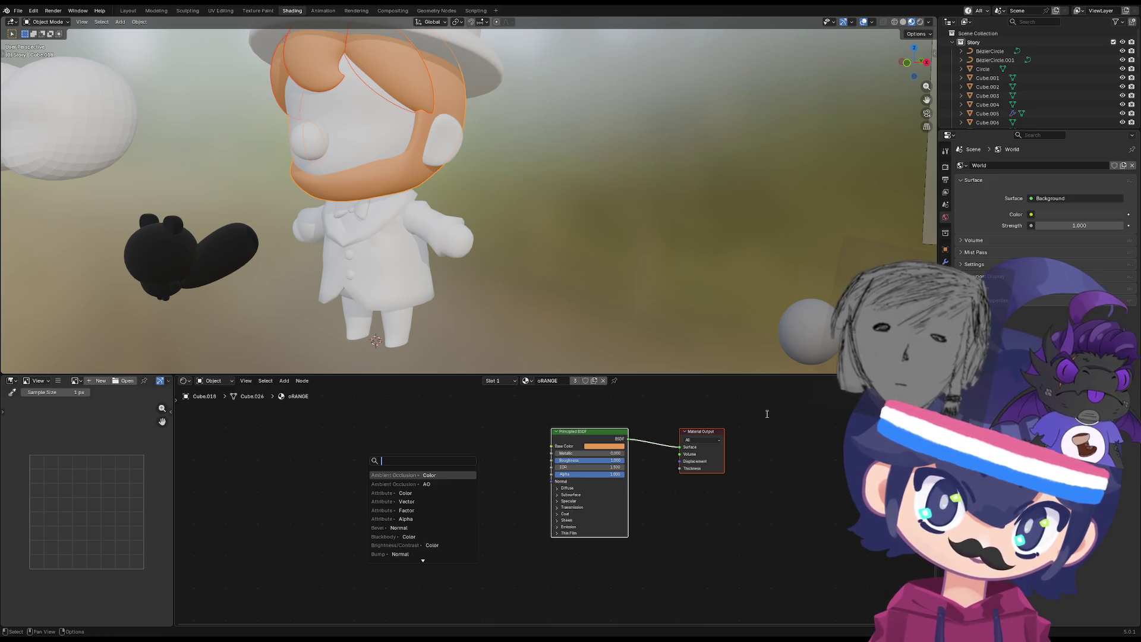
click(980, 244)
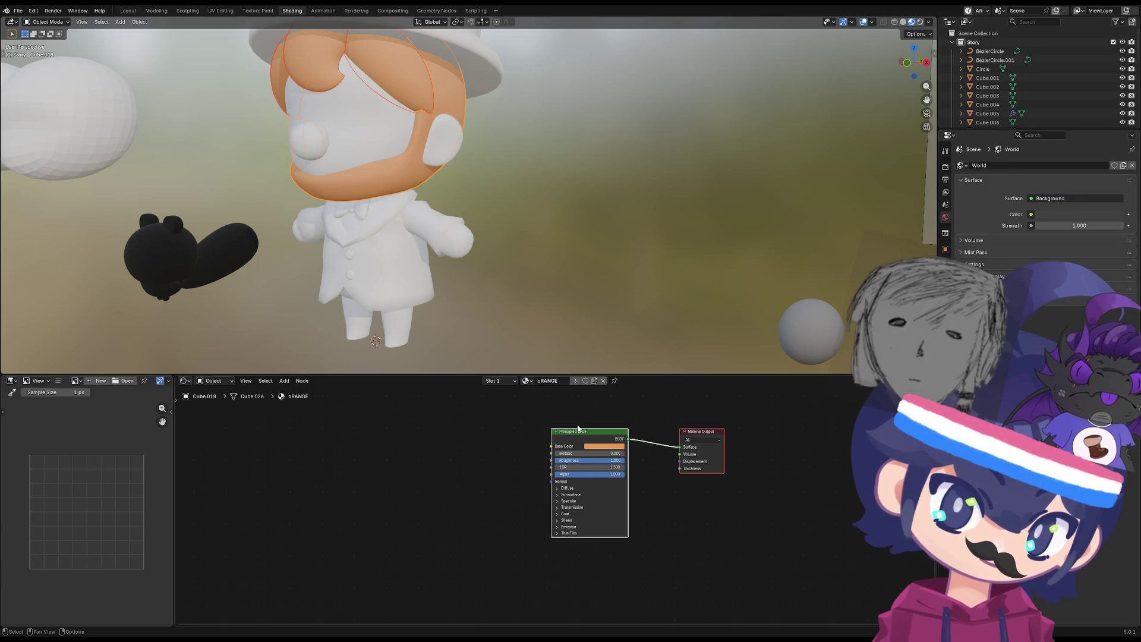
key(alt+a)
Set the World surface to an Emission shader, then show the oRANGE material settings.
click(1051, 198)
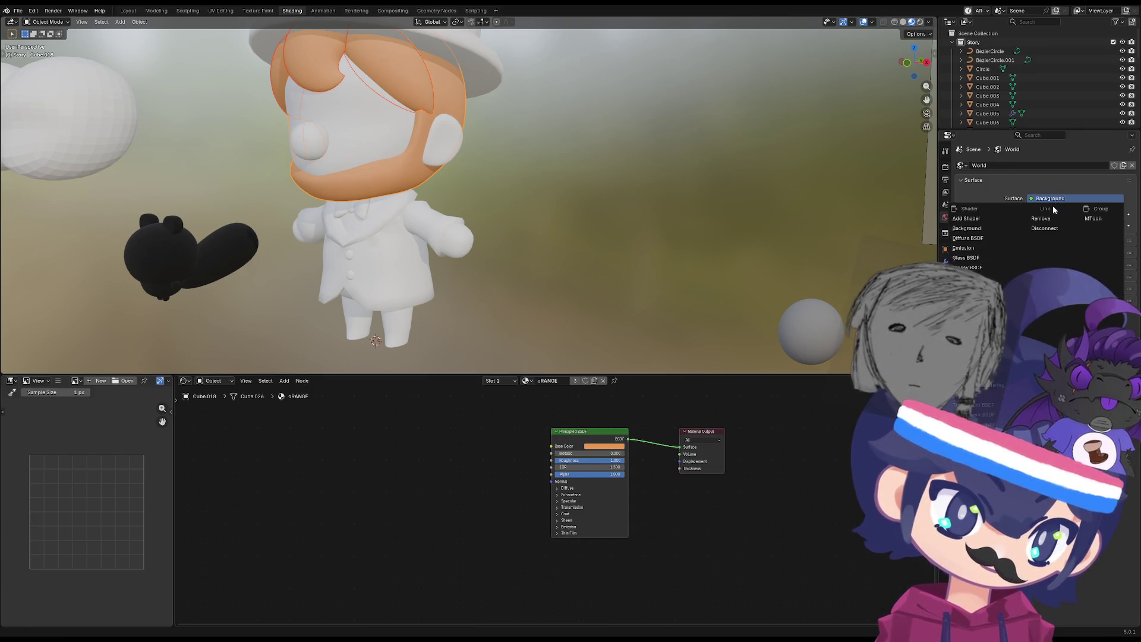
click(1051, 199)
click(1050, 199)
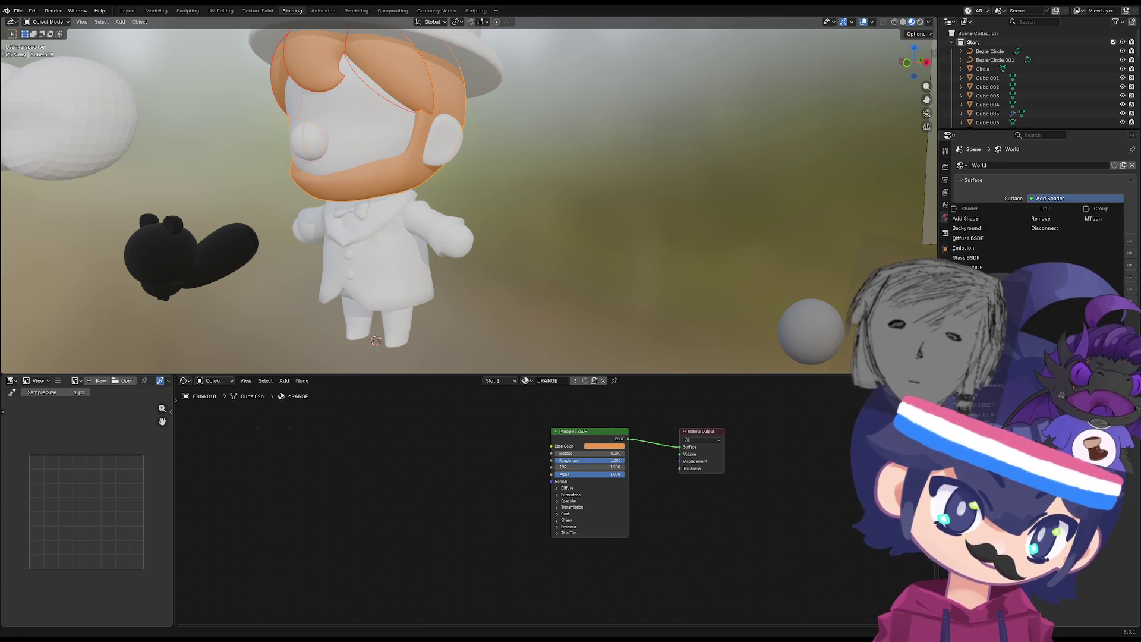
click(979, 248)
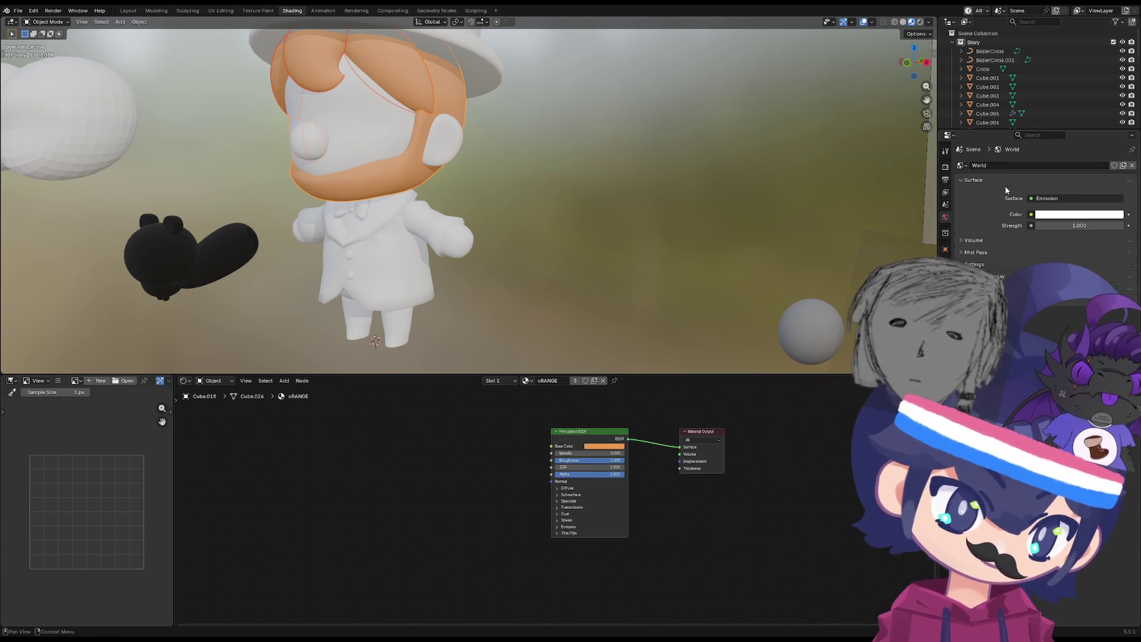
click(1044, 200)
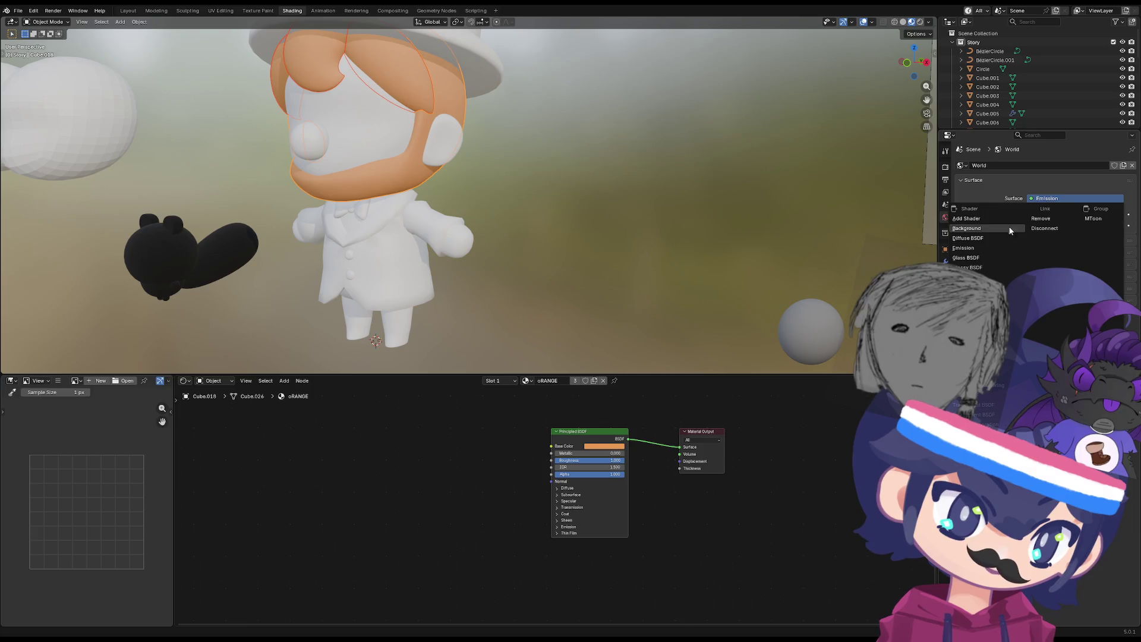
click(945, 249)
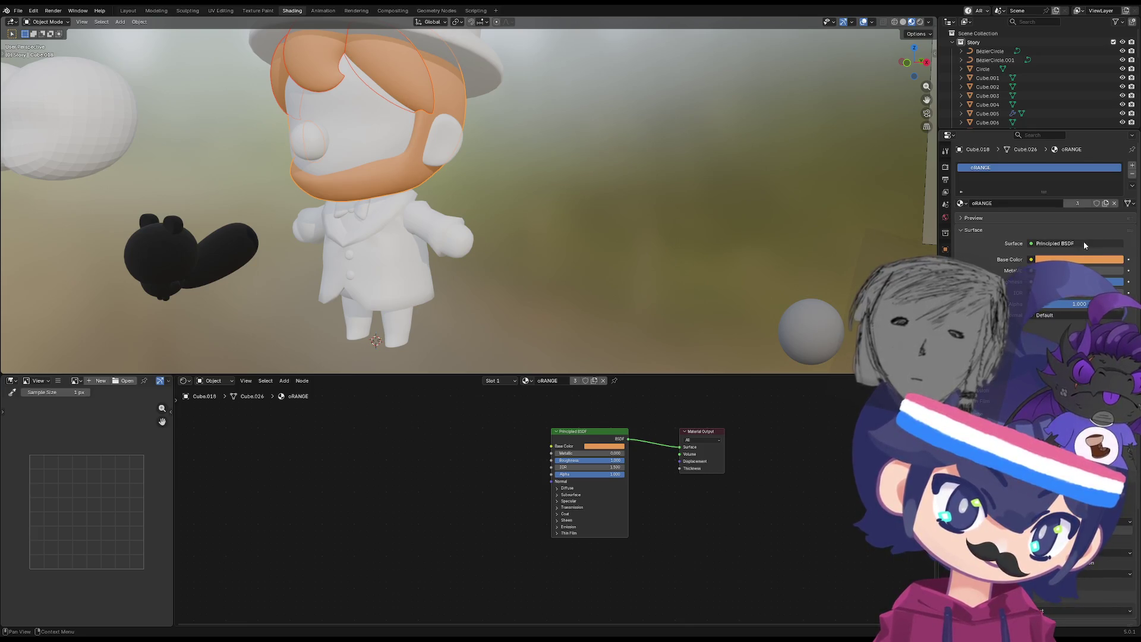
Undo a trial Background switch and copy the oRANGE Base Color hex E79951.
click(975, 273)
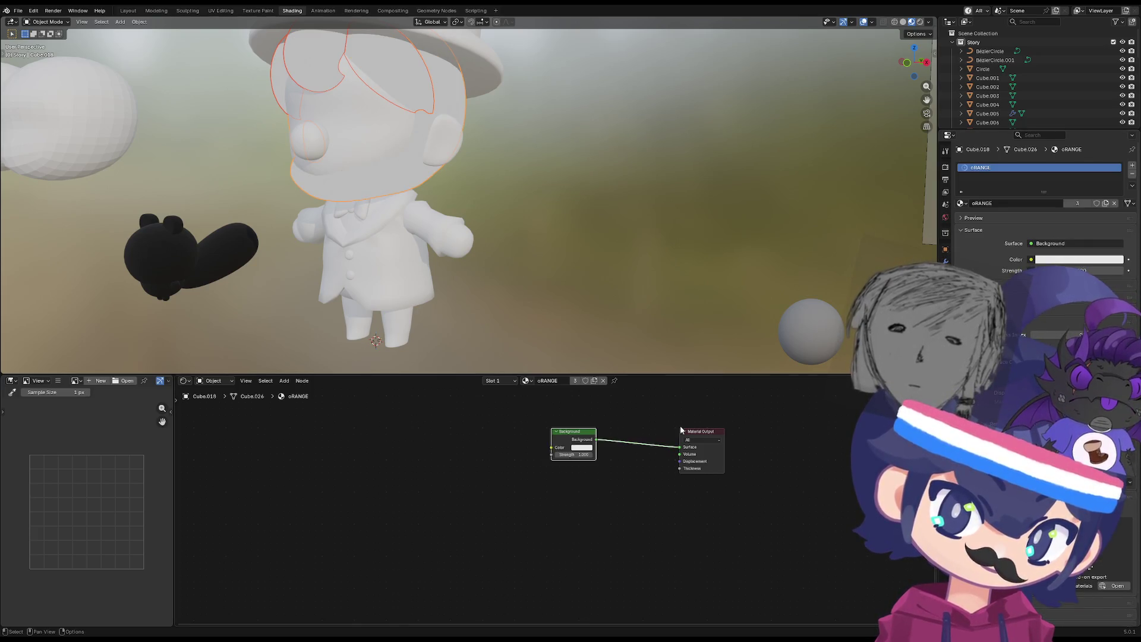
key(Home)
click(537, 446)
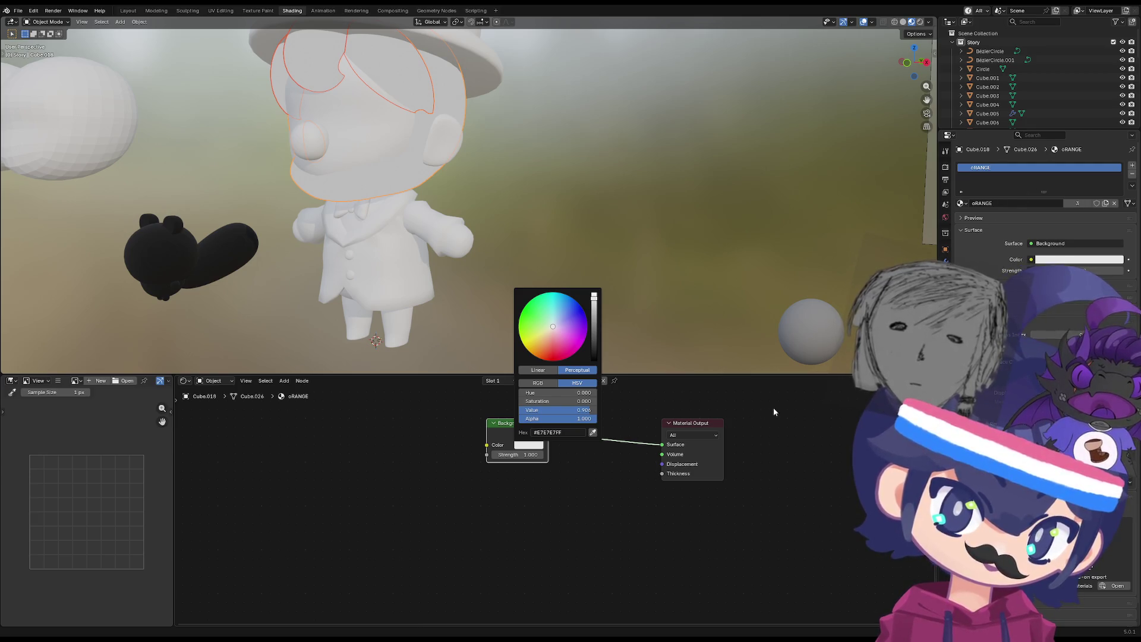
key(ctrl+z)
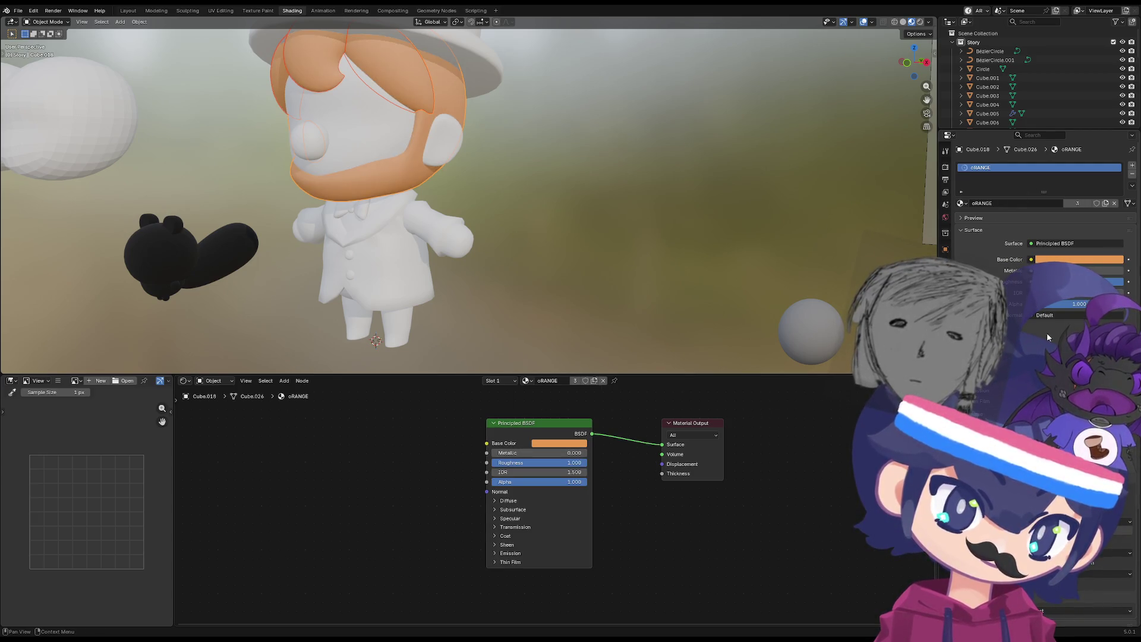
click(1070, 260)
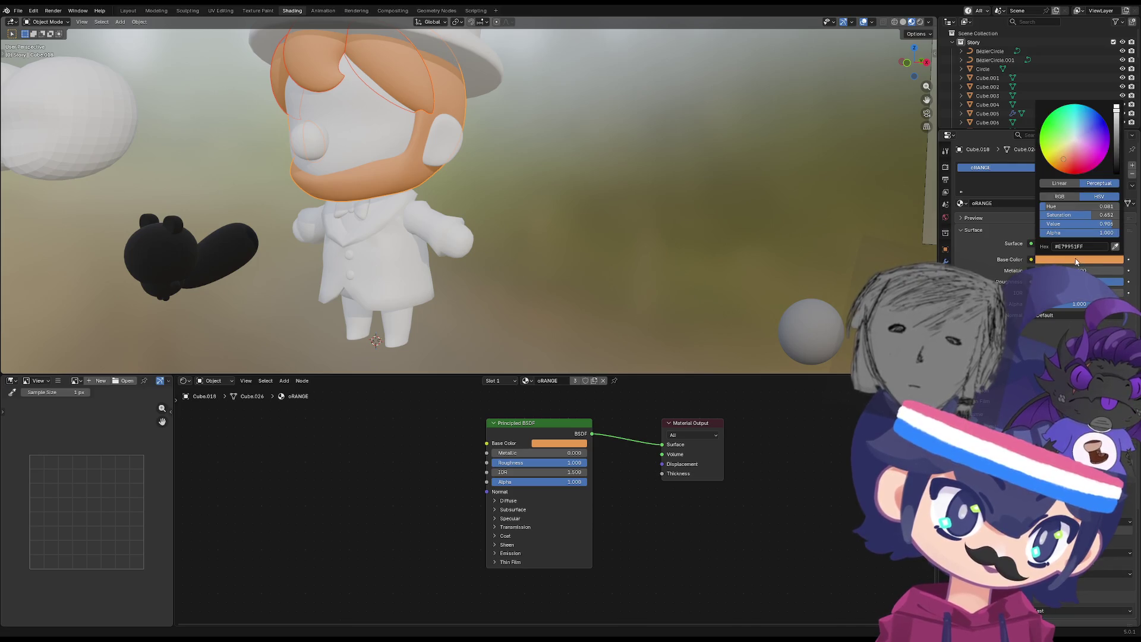
click(562, 443)
click(583, 430)
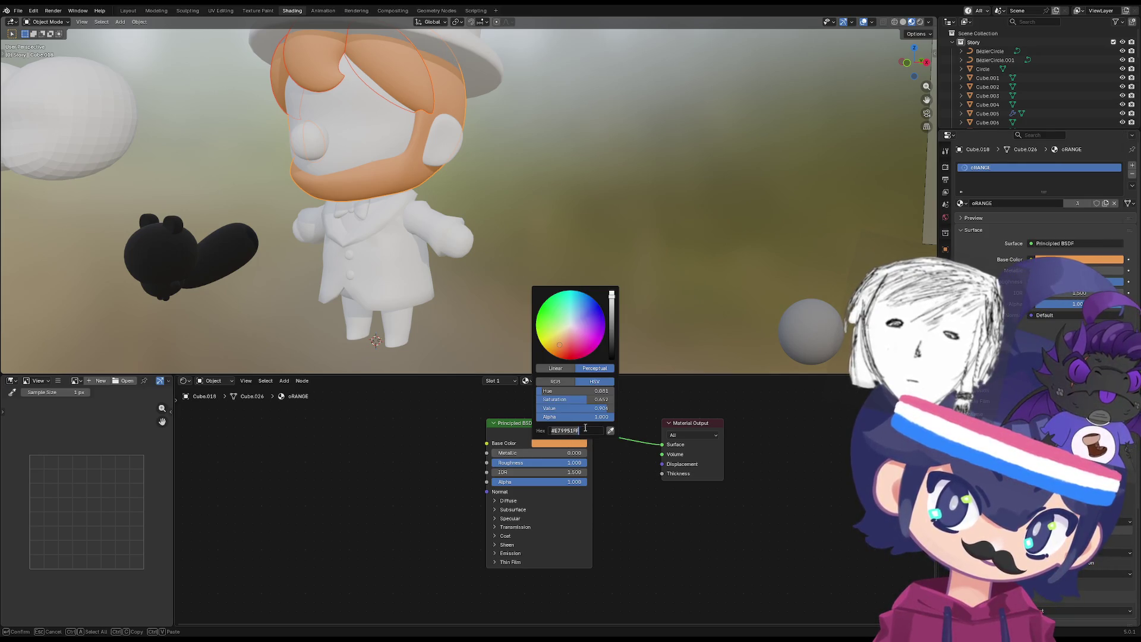
key(Return)
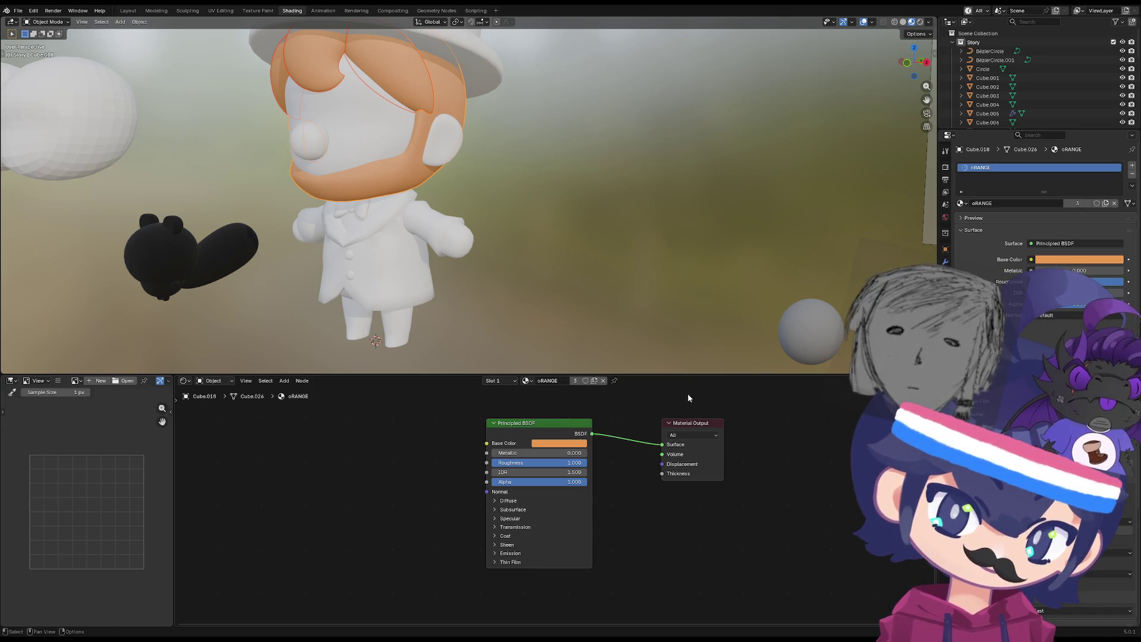
click(1073, 260)
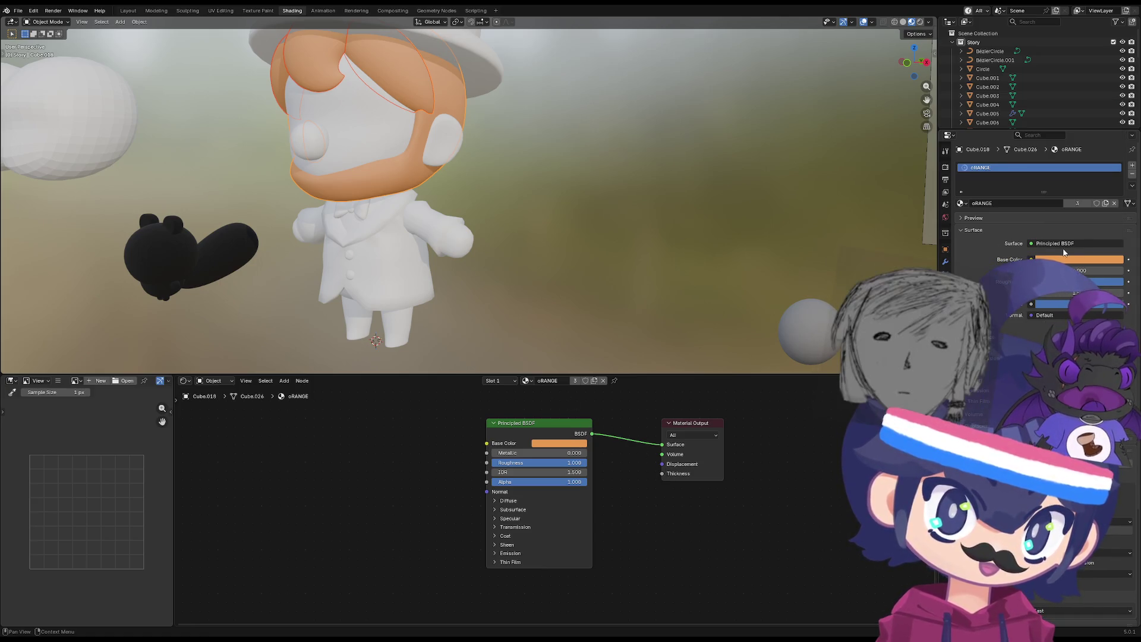
Switch the oRANGE surface shader to Background and apply colour E79951 to it.
click(1076, 243)
click(978, 272)
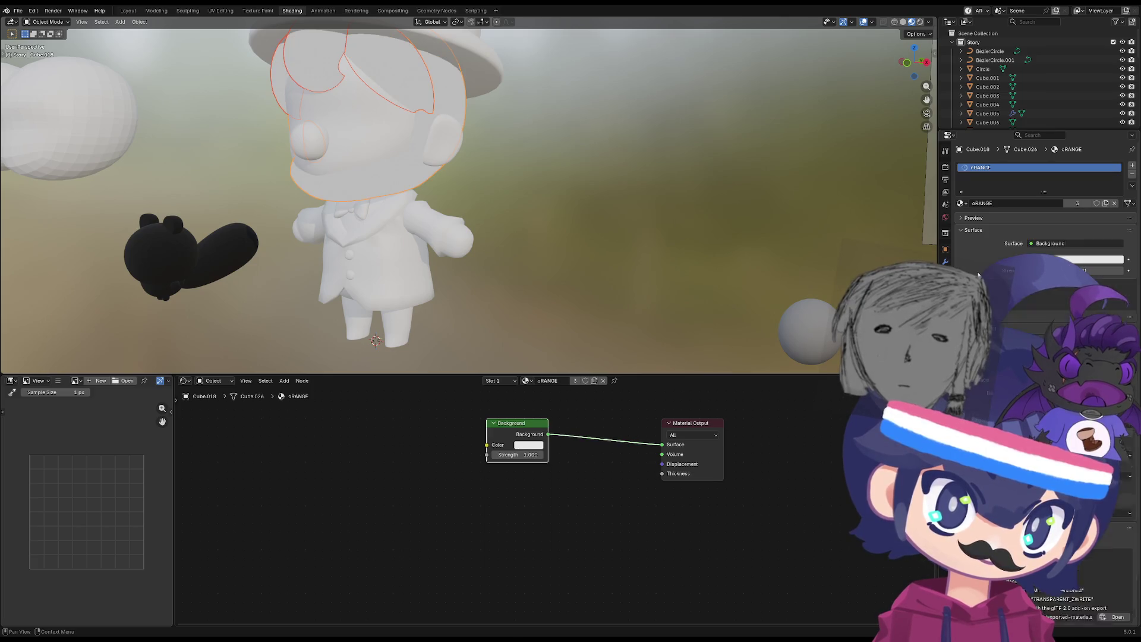
click(534, 449)
click(571, 432)
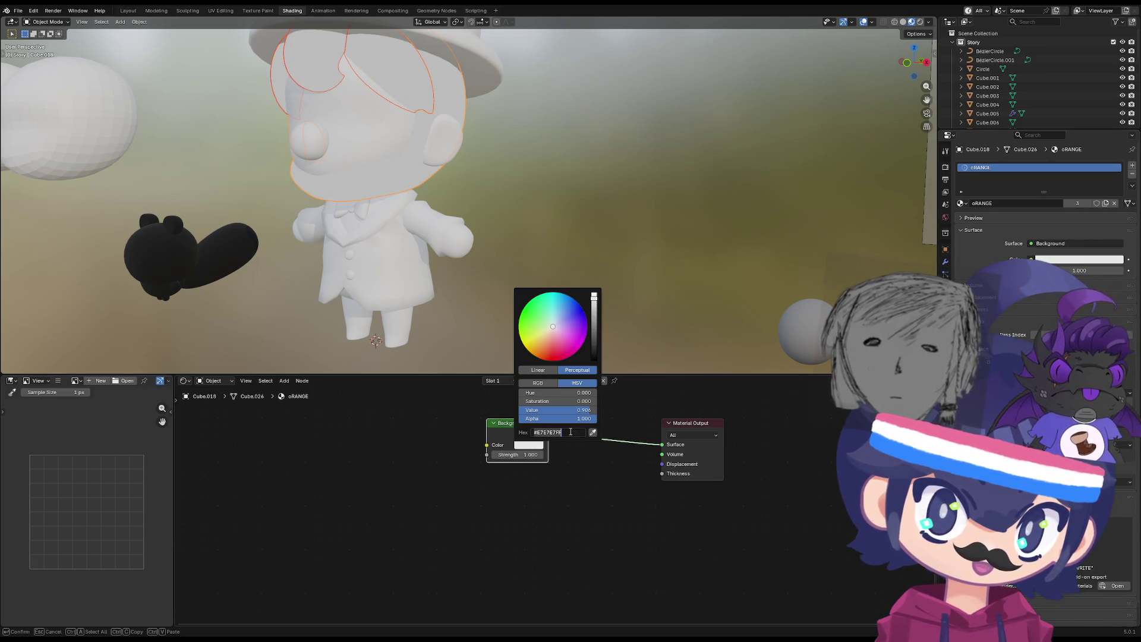
key(Return)
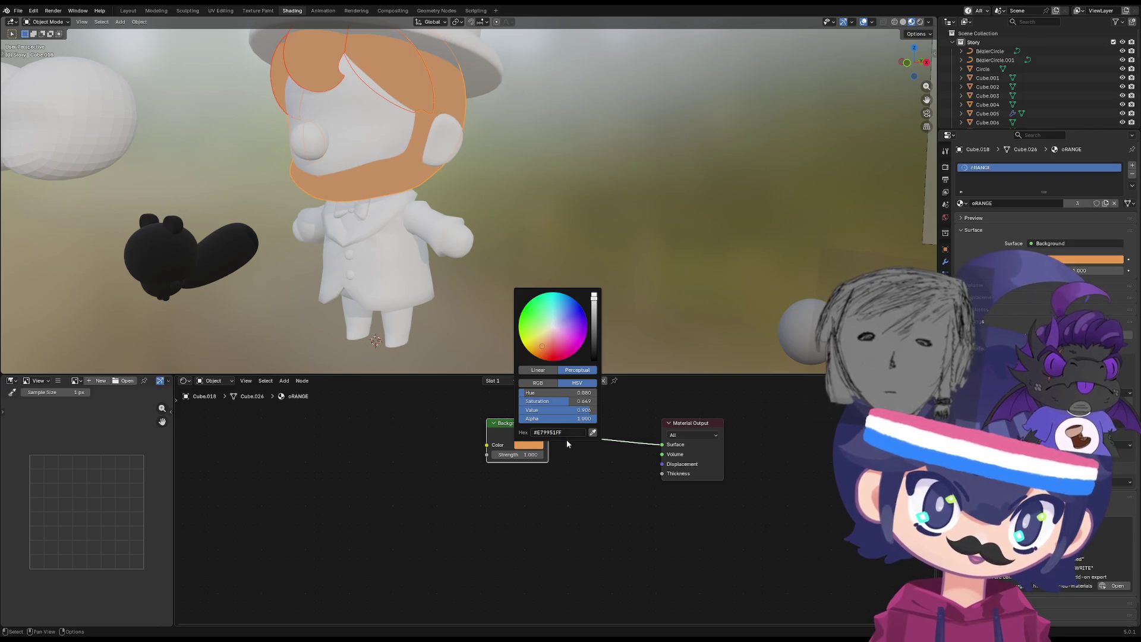
Orbit and zoom around the character to check the flat orange hair, then select the ears.
mouse_move(248, 136)
middle_down()
mouse_move(319, 135)
mouse_move(333, 107)
mouse_move(276, 128)
mouse_move(317, 138)
mouse_move(405, 233)
mouse_move(371, 236)
mouse_move(400, 244)
mouse_move(408, 228)
middle_up()
scroll(317, 139, down, 6)
scroll(379, 204, up, 1)
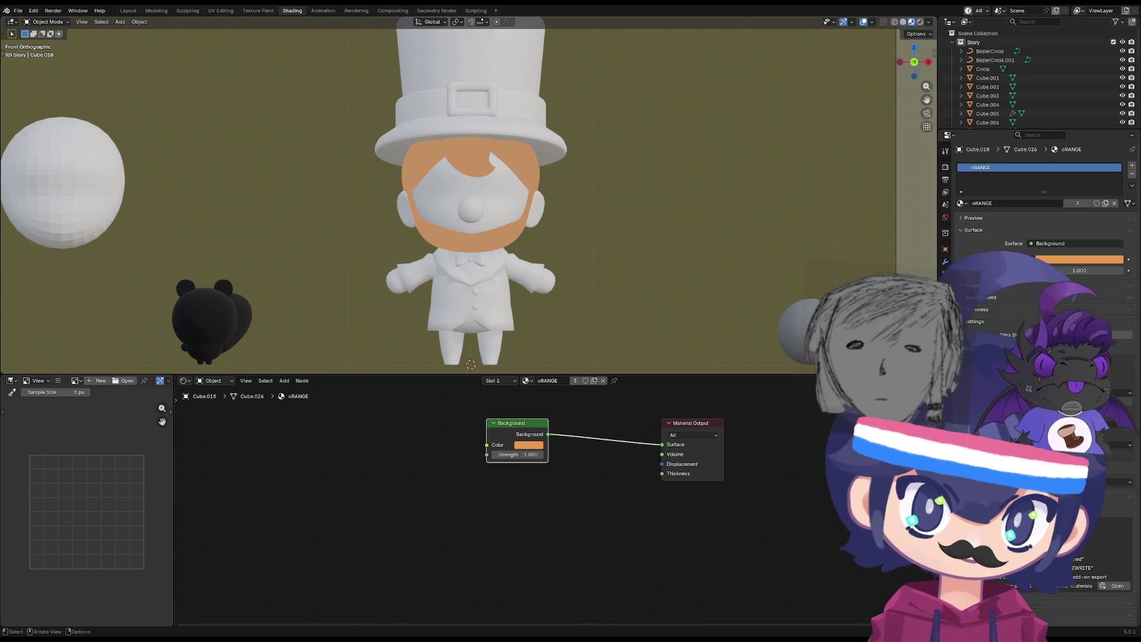
click(540, 206)
Make the head the active object and create a new material, Material.005, for it.
shift+click(540, 205)
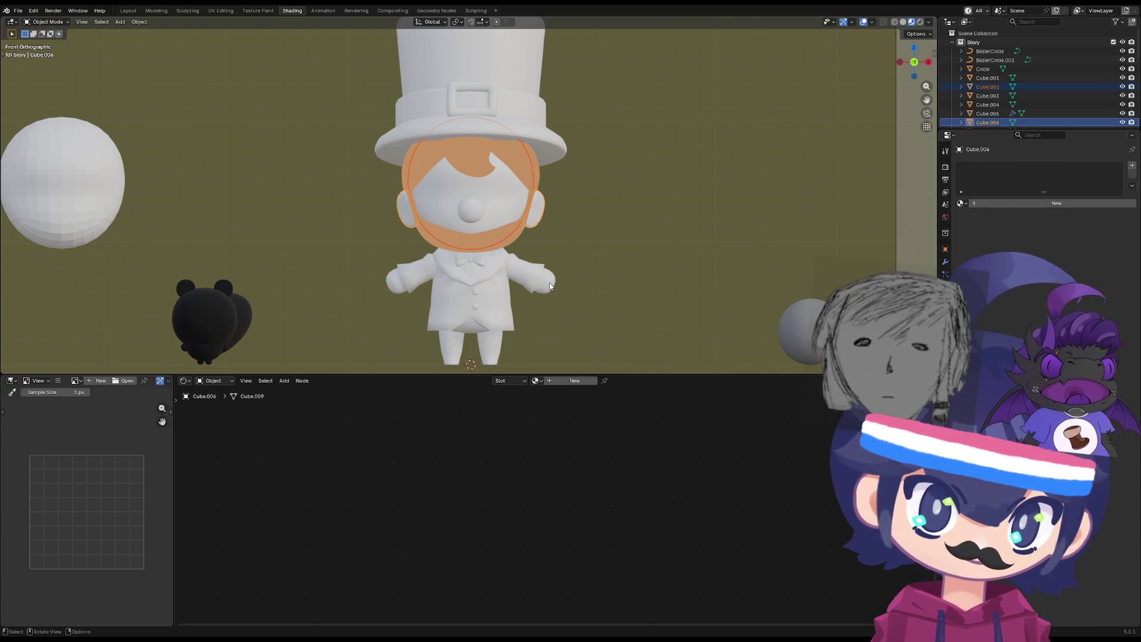
shift+click(550, 287)
click(528, 216)
shift+click(534, 206)
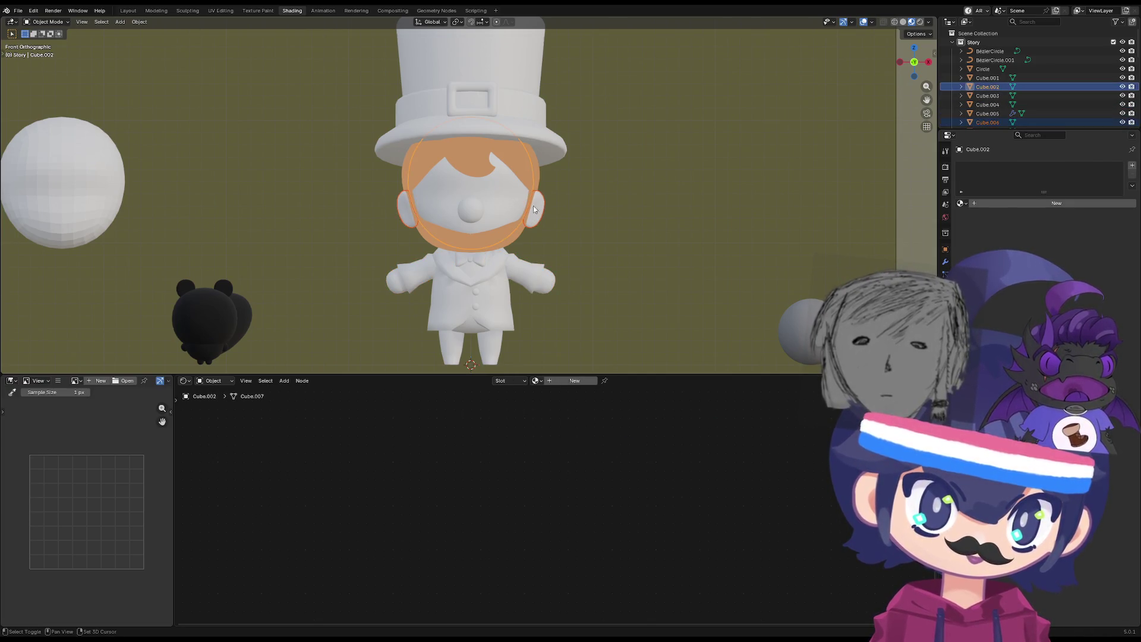
click(1019, 205)
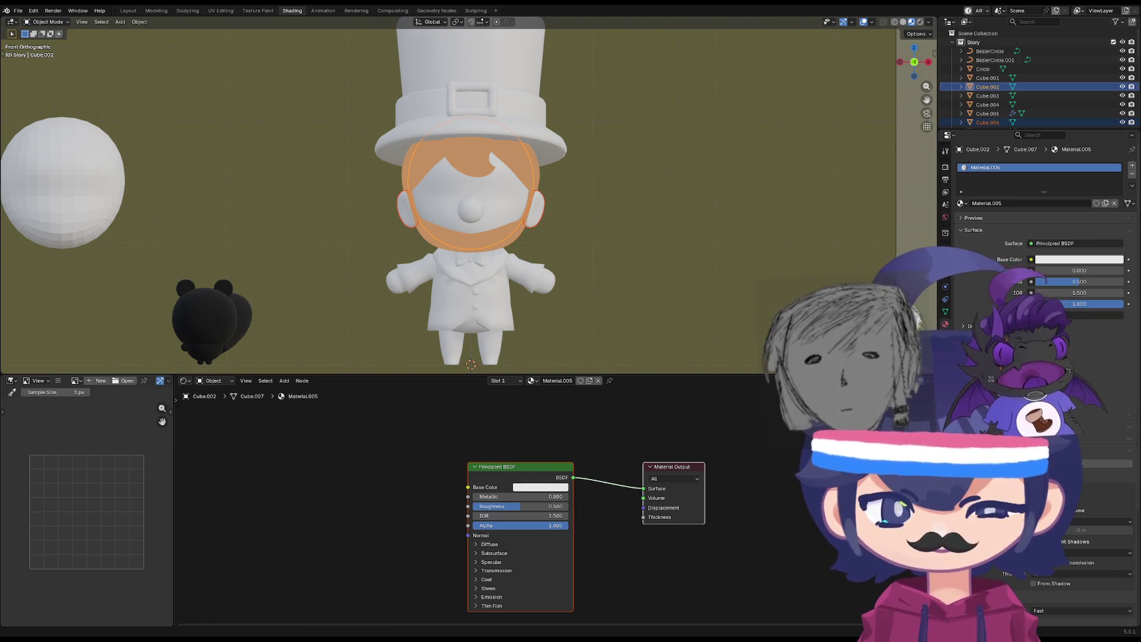
Set Material.005's surface to Background with the skin-tone colour F4E0C9.
scroll(469, 195, up, 3)
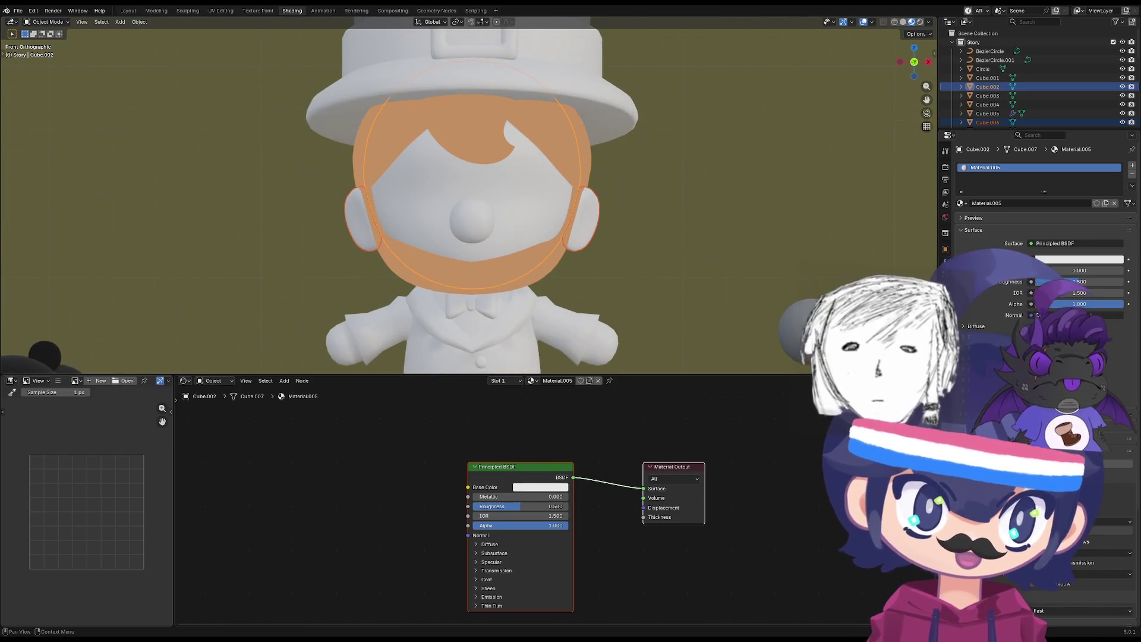
click(1054, 243)
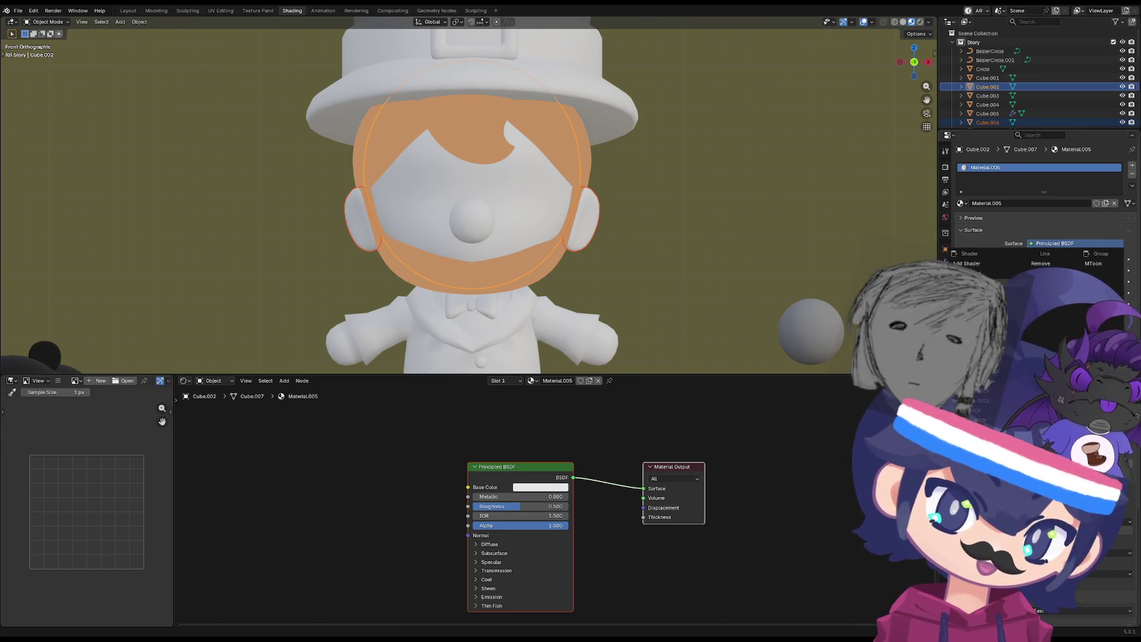
click(999, 279)
click(510, 489)
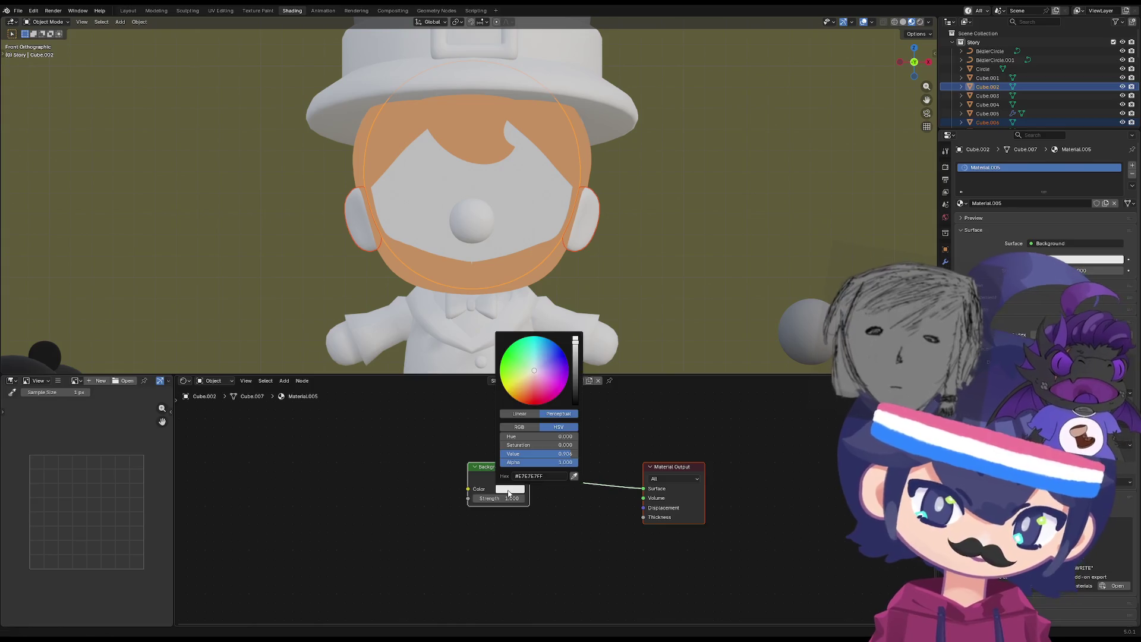
click(546, 476)
text(F4E0C9)
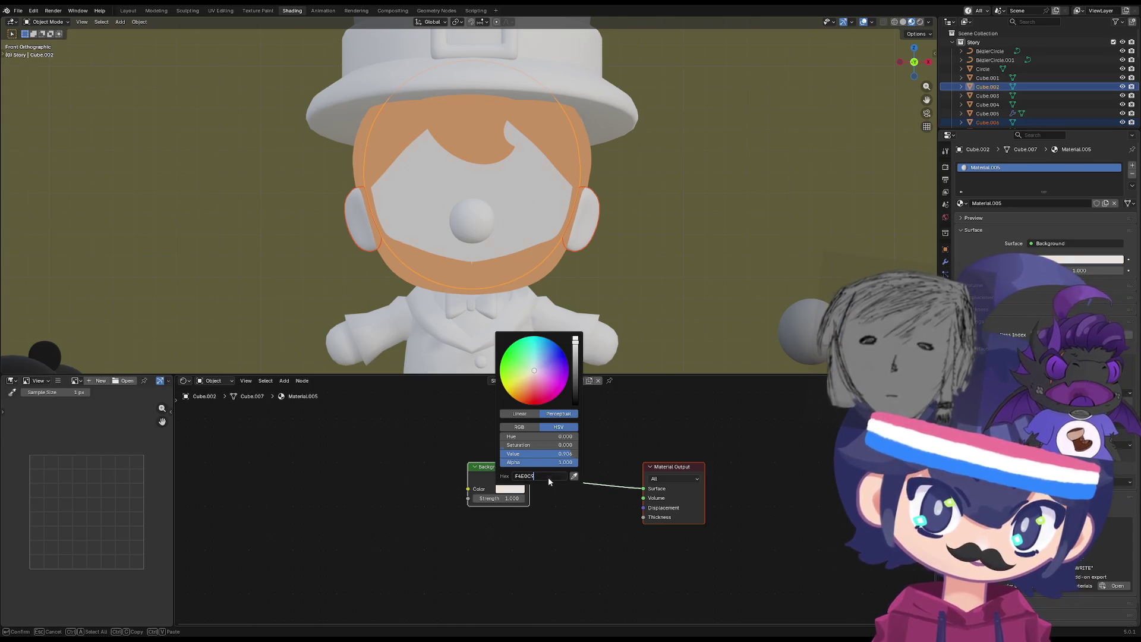
key(Return)
Deselect the head and select the ears and nose for the skin material.
mouse_move(582, 279)
middle_down()
mouse_move(423, 302)
mouse_move(340, 292)
mouse_move(371, 255)
mouse_move(340, 255)
mouse_move(371, 246)
mouse_move(375, 215)
middle_up()
click(340, 292)
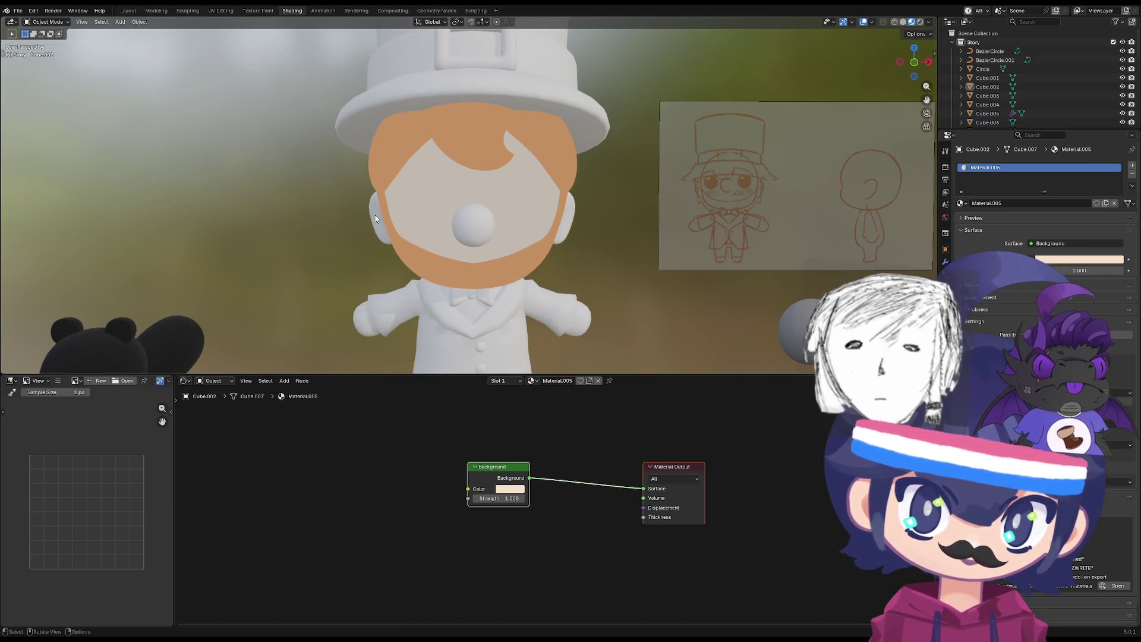
click(375, 216)
shift+click(472, 224)
click(962, 203)
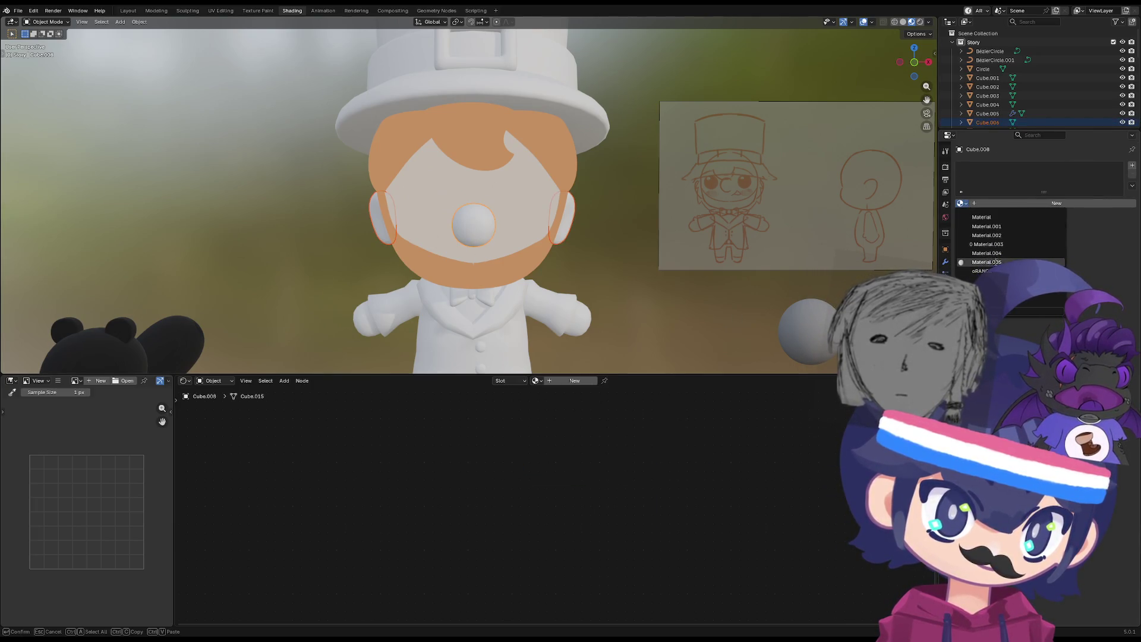
Assign Material.005 to the nose and then to an ear.
click(987, 262)
mouse_move(538, 279)
middle_down()
mouse_move(567, 279)
mouse_move(452, 226)
middle_up()
click(444, 212)
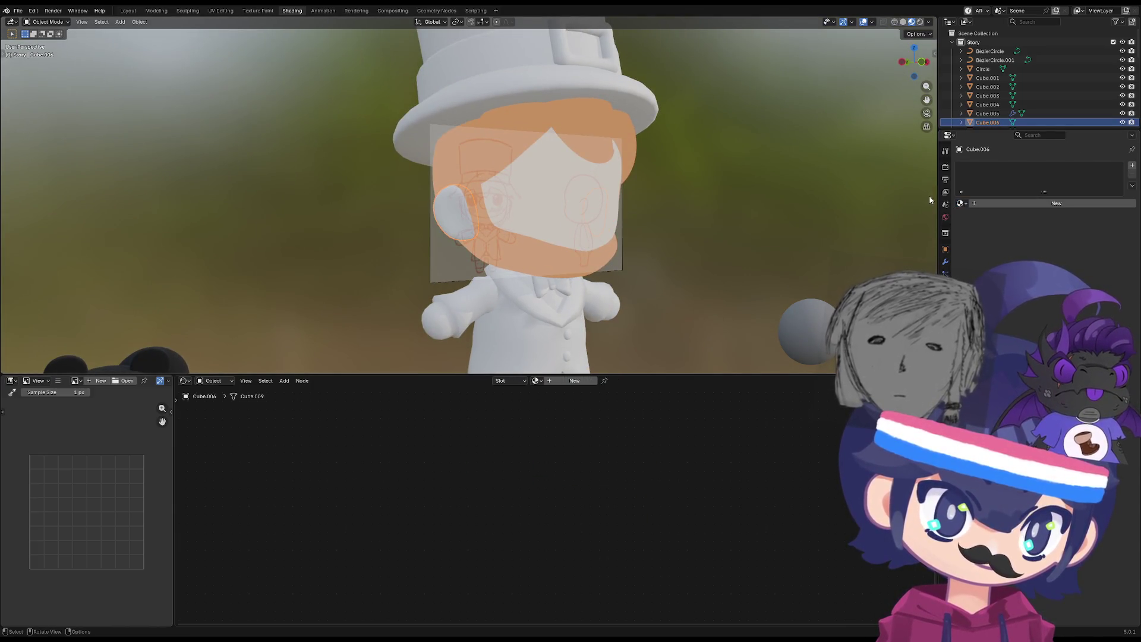
click(961, 202)
click(987, 263)
Orbit and zoom around the character to check the skin tone, ending on a wide front view.
mouse_move(682, 259)
middle_down()
mouse_move(536, 266)
mouse_move(552, 273)
mouse_move(538, 282)
mouse_move(545, 251)
mouse_move(543, 285)
mouse_move(491, 305)
mouse_move(360, 298)
mouse_move(430, 277)
mouse_move(507, 307)
mouse_move(396, 299)
mouse_move(348, 264)
mouse_move(425, 263)
mouse_move(412, 301)
mouse_move(416, 164)
mouse_move(369, 285)
mouse_move(611, 276)
mouse_move(471, 305)
mouse_move(504, 291)
mouse_move(530, 246)
mouse_move(530, 331)
mouse_move(536, 114)
mouse_move(582, 263)
mouse_move(576, 167)
mouse_move(519, 216)
mouse_move(523, 280)
mouse_move(511, 149)
mouse_move(502, 194)
mouse_move(511, 208)
mouse_move(687, 151)
mouse_move(464, 181)
mouse_move(445, 130)
mouse_move(437, 187)
mouse_move(471, 202)
middle_up()
scroll(492, 305, up, 3)
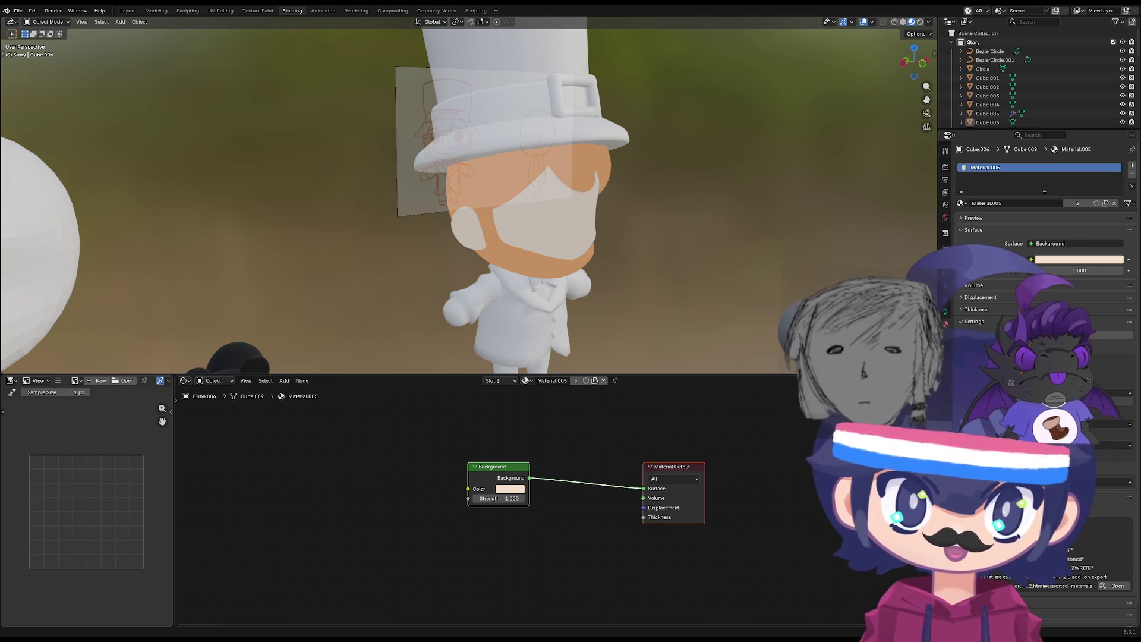
mouse_move(413, 266)
middle_down()
mouse_move(408, 203)
mouse_move(387, 255)
mouse_move(422, 273)
mouse_move(344, 239)
mouse_move(206, 277)
mouse_move(433, 294)
mouse_move(379, 294)
middle_up()
mouse_move(466, 318)
middle_down()
mouse_move(657, 318)
mouse_move(632, 296)
mouse_move(445, 262)
mouse_move(462, 309)
mouse_move(586, 303)
mouse_move(425, 301)
mouse_move(392, 262)
mouse_move(365, 277)
mouse_move(403, 304)
mouse_move(448, 230)
mouse_move(354, 533)
middle_up()
scroll(426, 300, up, 5)
scroll(425, 302, down, 4)
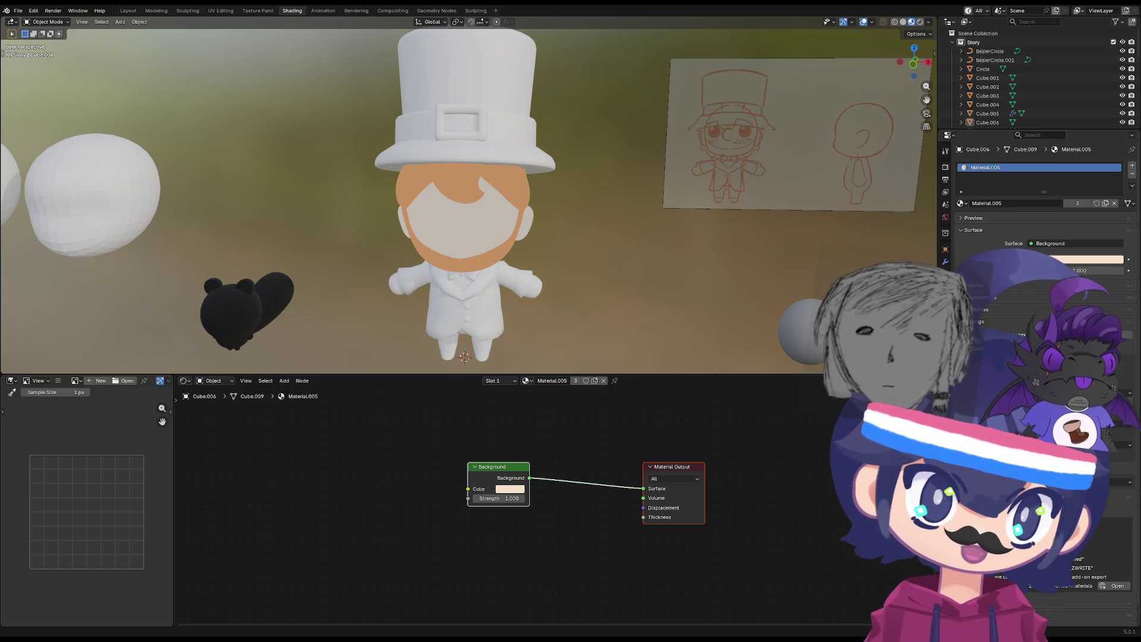
mouse_move(409, 333)
middle_down()
mouse_move(452, 326)
mouse_move(387, 322)
middle_up()
scroll(437, 337, up, 3)
scroll(437, 337, down, 5)
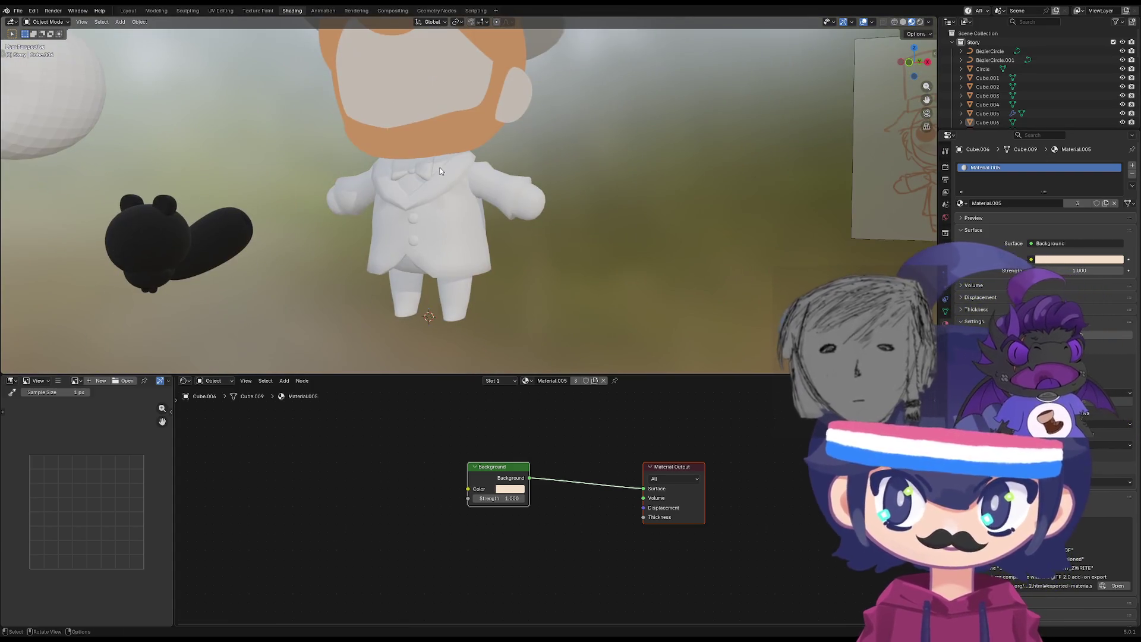
mouse_move(441, 211)
middle_down()
mouse_move(425, 250)
mouse_move(465, 238)
mouse_move(591, 319)
mouse_move(555, 123)
mouse_move(429, 255)
mouse_move(463, 237)
mouse_move(489, 267)
mouse_move(469, 289)
mouse_move(459, 278)
mouse_move(466, 313)
mouse_move(433, 340)
middle_up()
key(ctrl+s)
Put the orange beard into Edit Mode and box-select the vertices at its notch.
scroll(432, 340, up, 4)
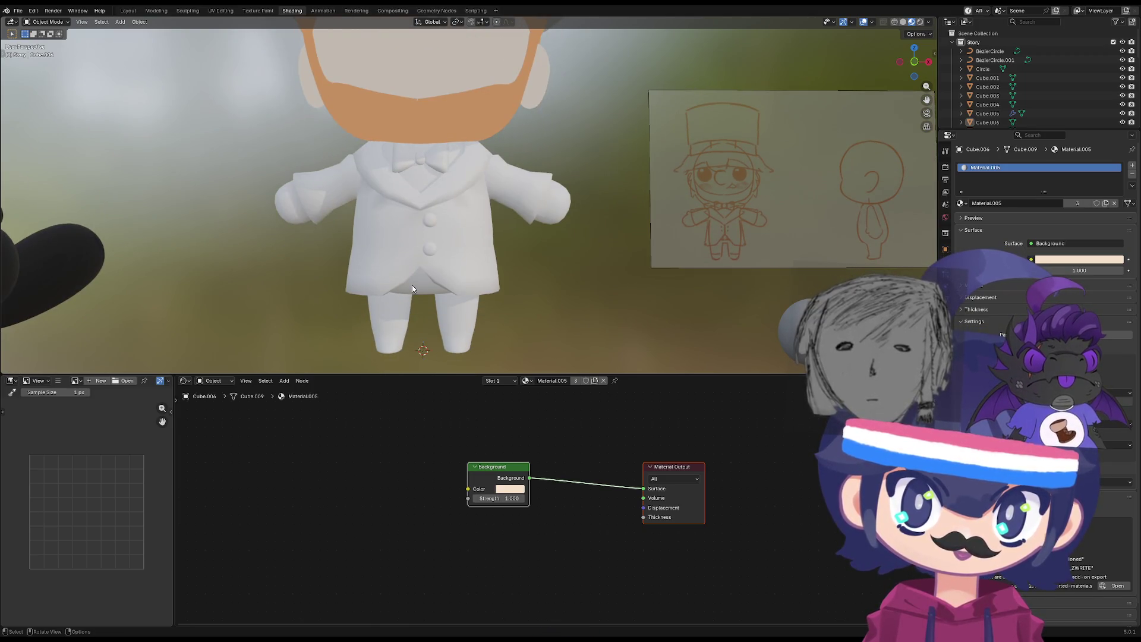
scroll(397, 173, down, 2)
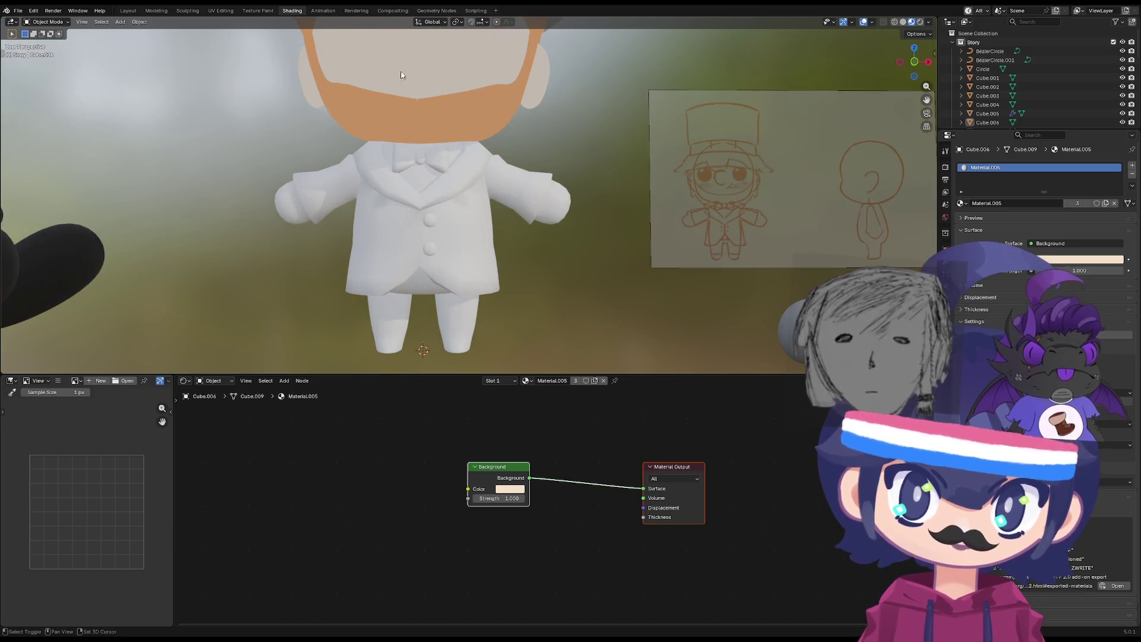
scroll(440, 184, up, 4)
click(429, 207)
key(Tab)
scroll(429, 206, up, 6)
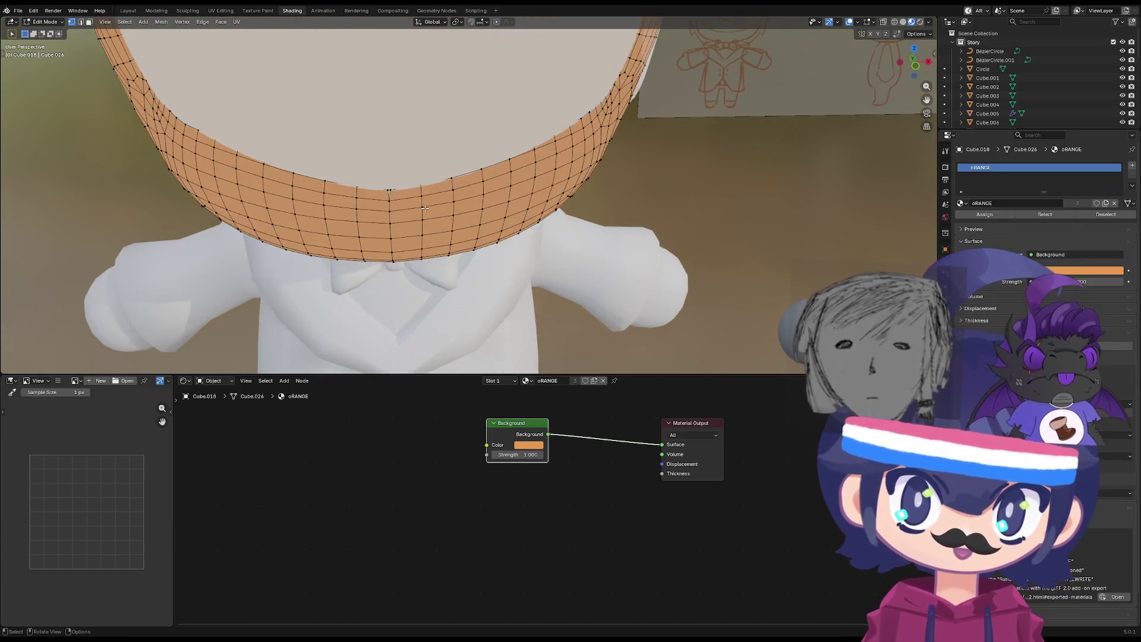
mouse_move(398, 290)
middle_down()
mouse_move(330, 330)
mouse_move(370, 201)
middle_up()
drag(370, 201, 330, 225)
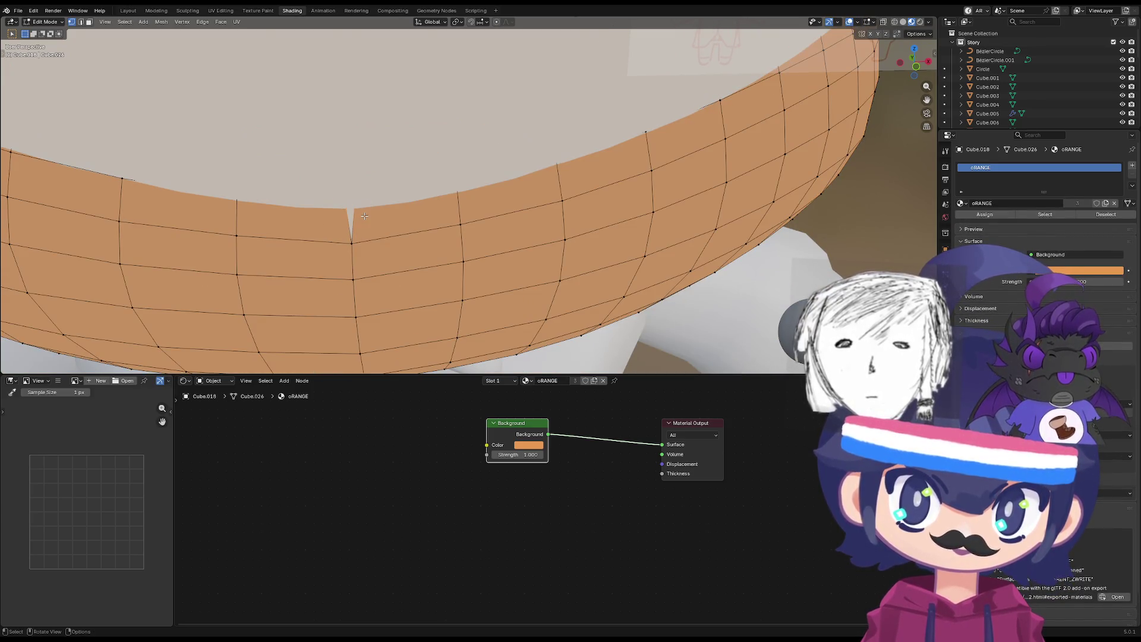
Merge the notch vertices At Center and return the beard to Object Mode.
scroll(365, 216, down, 5)
middle_drag(365, 216, 361, 208)
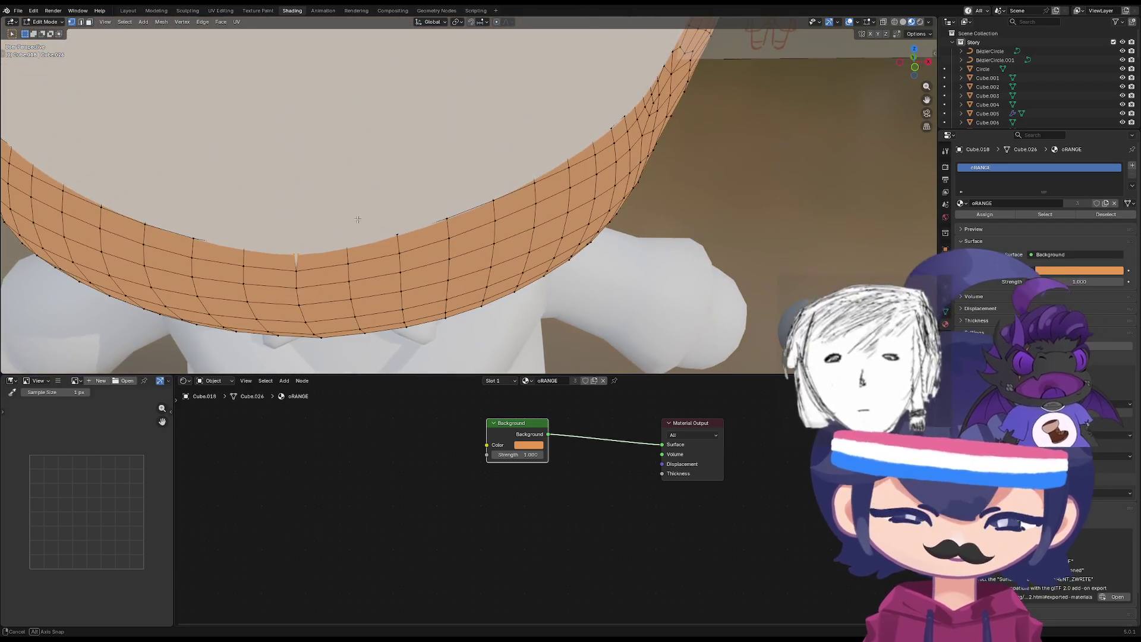
key(m)
click(361, 206)
scroll(655, 229, down, 5)
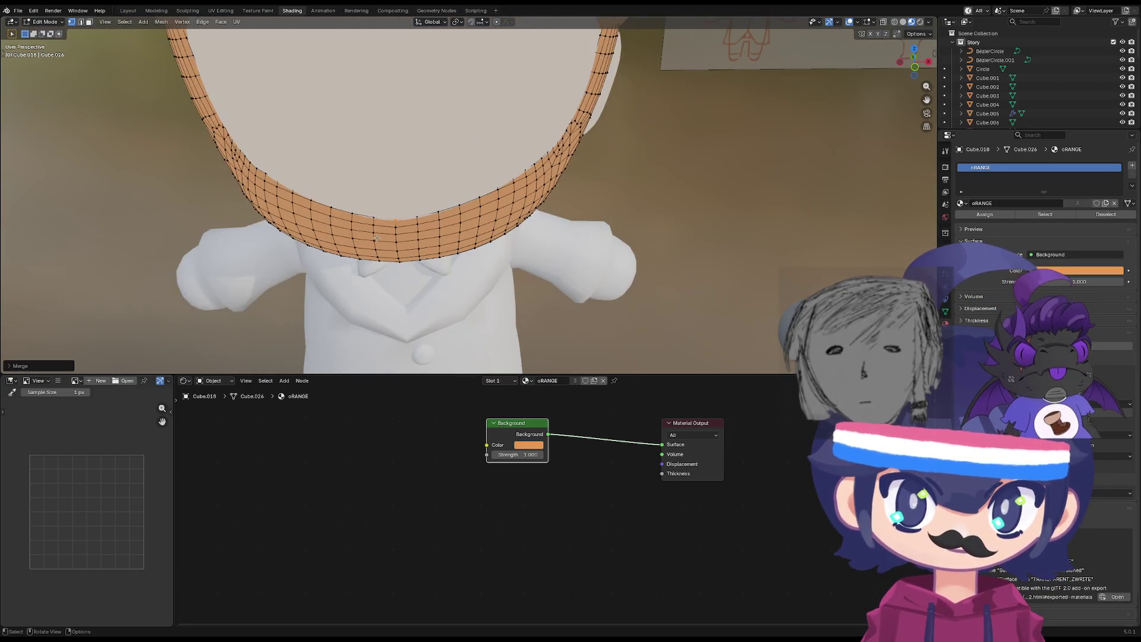
scroll(526, 258, down, 3)
key(Tab)
mouse_move(510, 288)
middle_down()
mouse_move(373, 270)
mouse_move(502, 270)
mouse_move(510, 129)
mouse_move(506, 257)
mouse_move(403, 241)
mouse_move(466, 237)
mouse_move(433, 242)
mouse_move(472, 250)
mouse_move(474, 226)
middle_up()
click(416, 178)
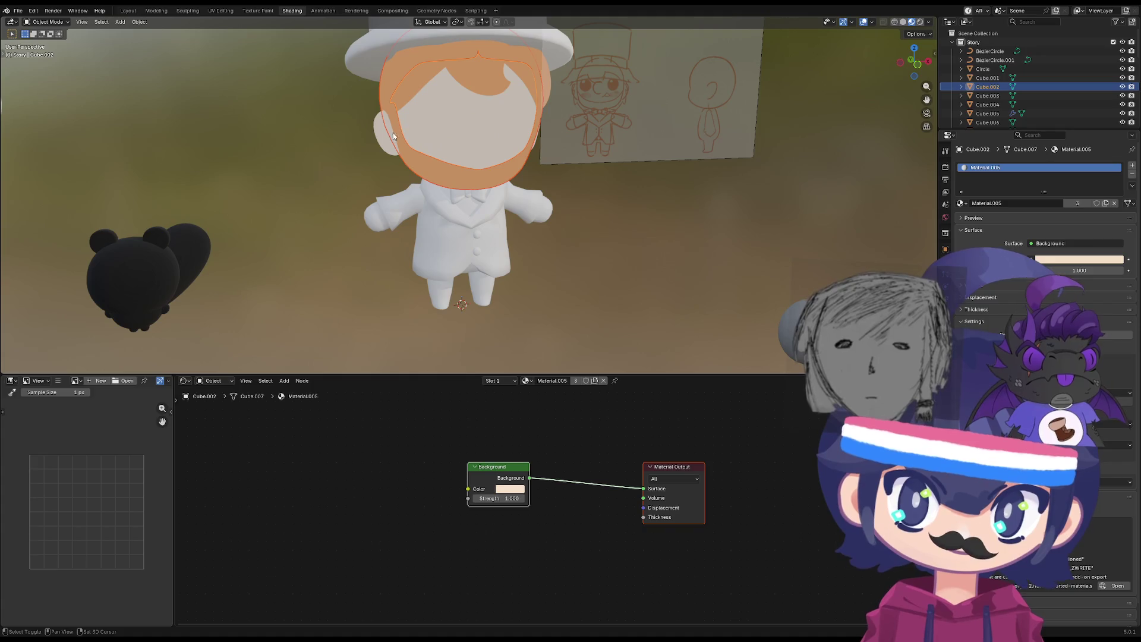
Switch to the UV Editing workspace with the scene in Object Mode.
click(348, 219)
mouse_move(301, 222)
middle_down()
mouse_move(282, 238)
mouse_move(300, 214)
mouse_move(356, 191)
mouse_move(324, 208)
mouse_move(313, 230)
mouse_move(434, 253)
mouse_move(366, 151)
middle_up()
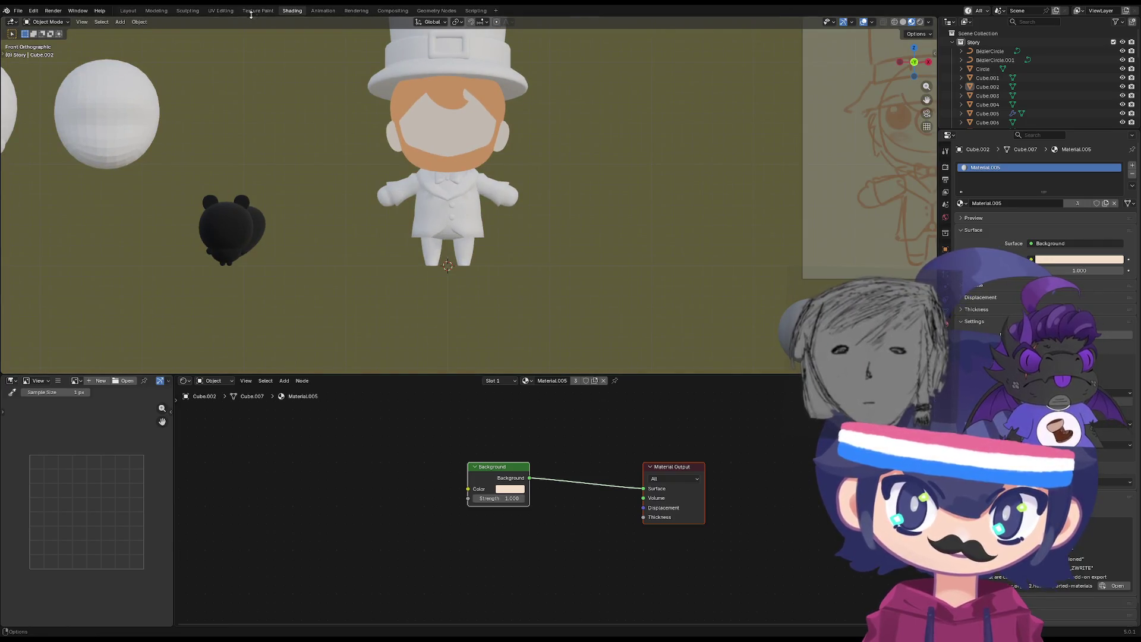
click(258, 10)
click(221, 10)
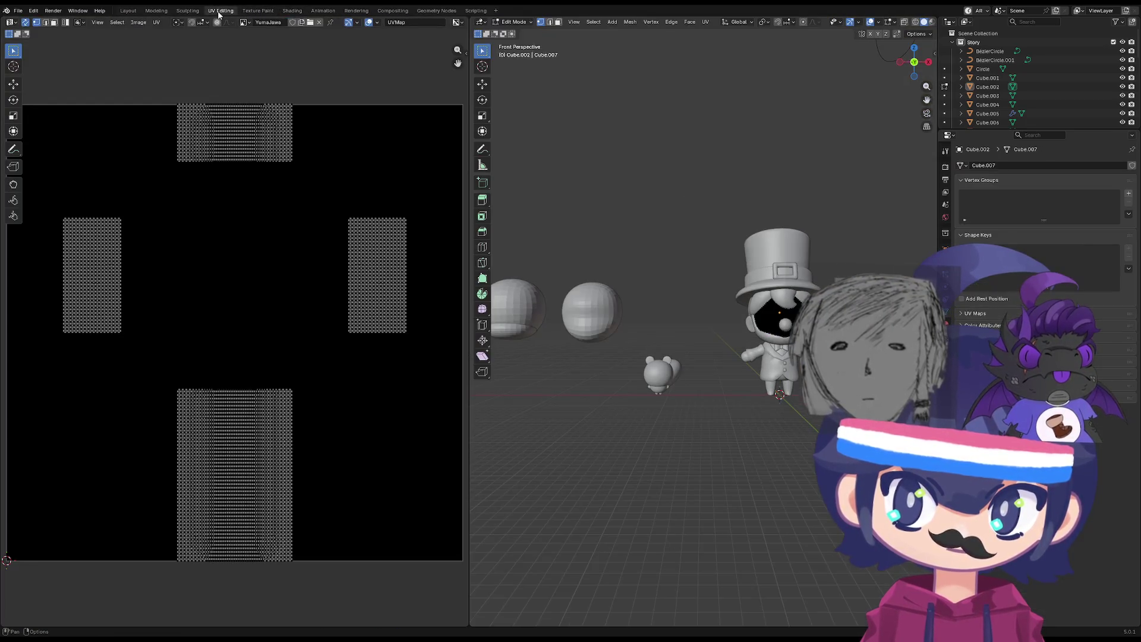
scroll(606, 386, down, 5)
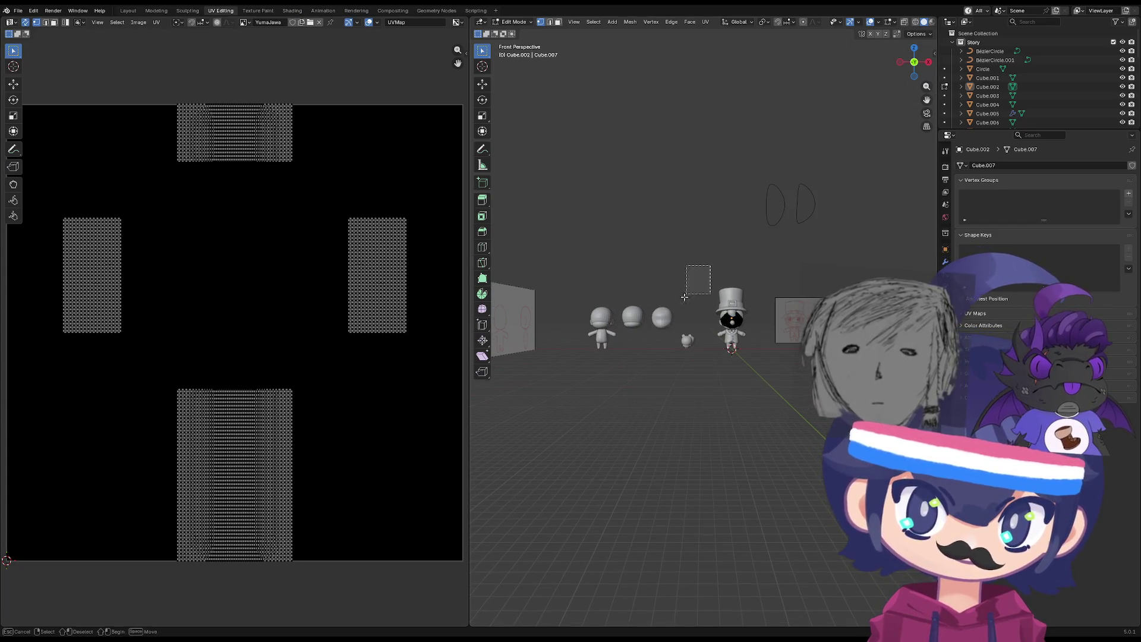
key(Tab)
Hide the spare spheres, extra characters and the two Bezier circles.
click(664, 313)
drag(716, 255, 601, 376)
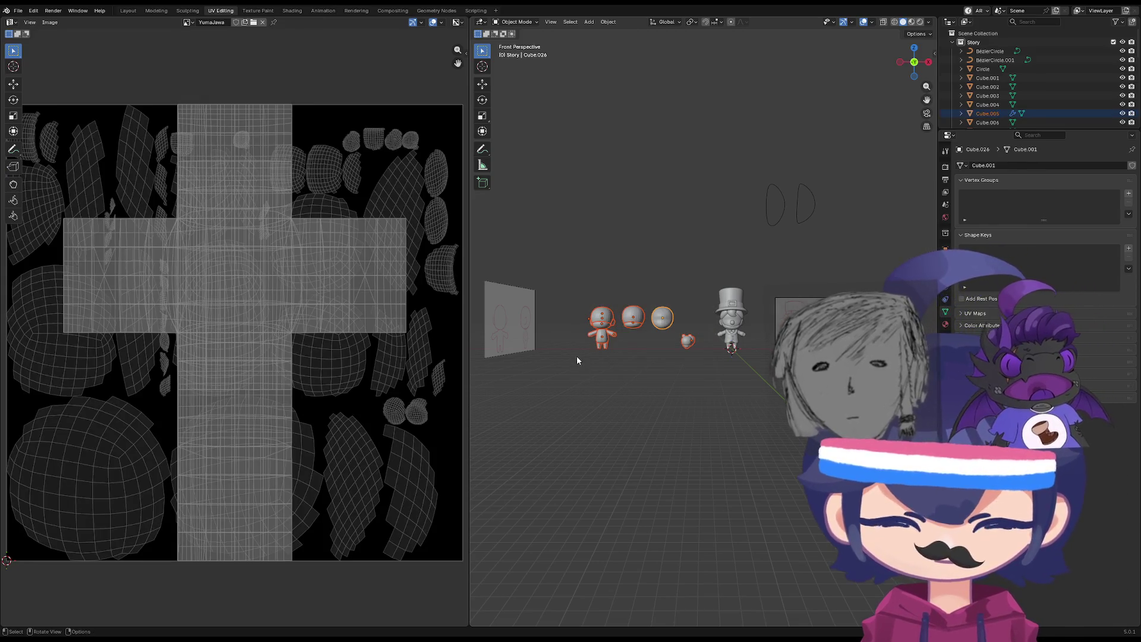
key(h)
click(531, 315)
key(alt+h)
mouse_move(854, 168)
mouse_down()
mouse_move(760, 203)
mouse_move(759, 226)
mouse_up()
key(h)
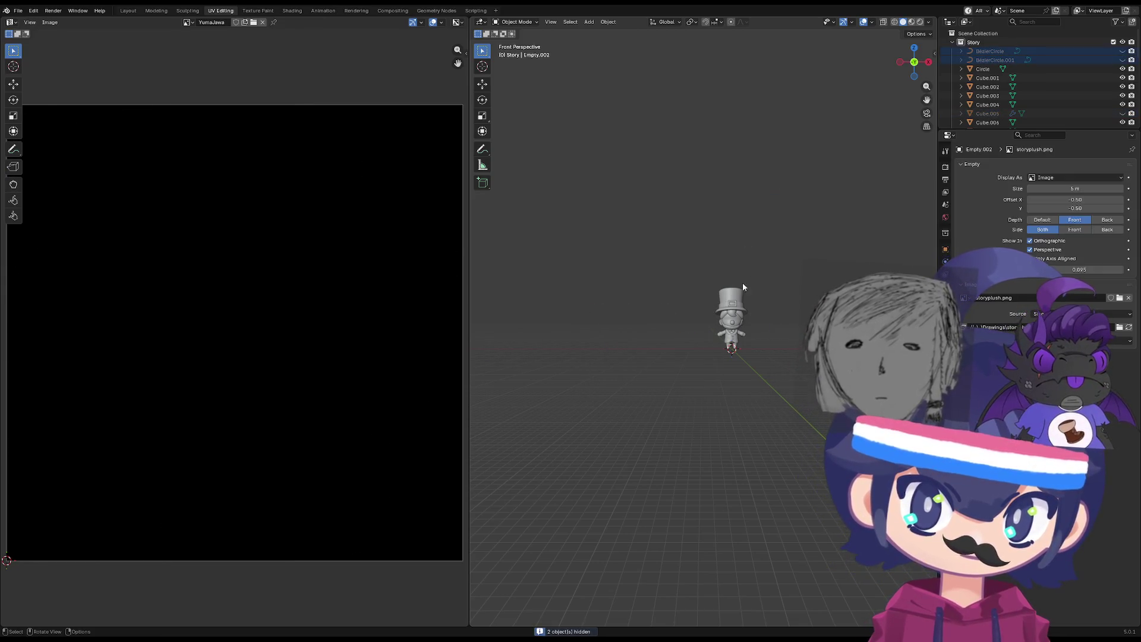
Box-select all the top-hat character's parts and recentre the view on them.
scroll(743, 283, up, 5)
scroll(713, 281, up, 4)
drag(783, 107, 543, 478)
key(ctrl+KP_4)
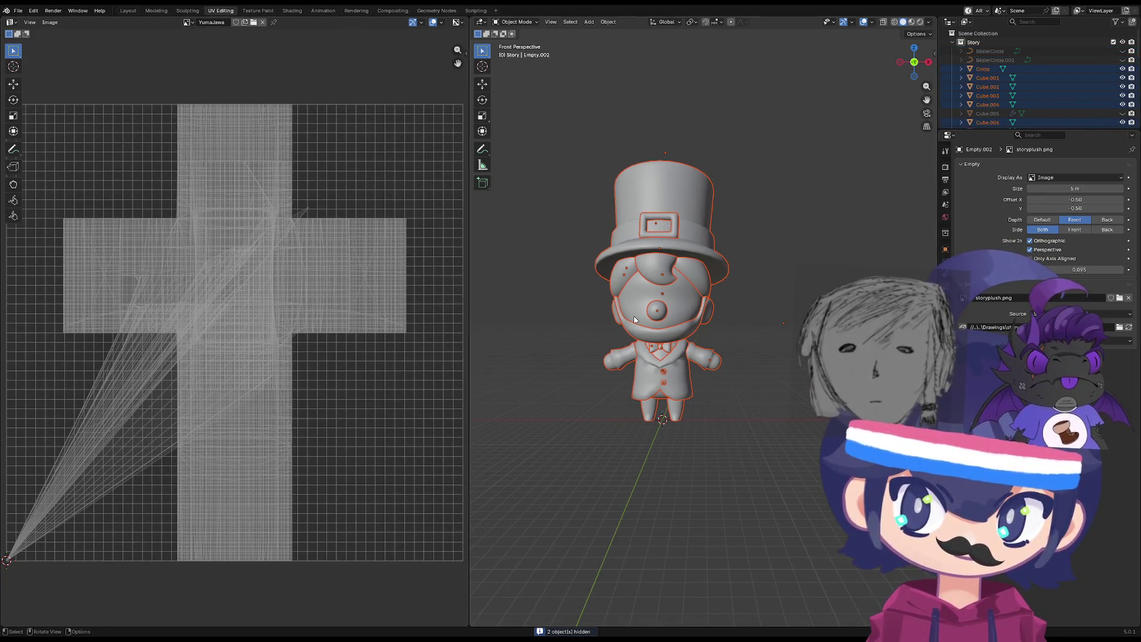
scroll(634, 320, down, 3)
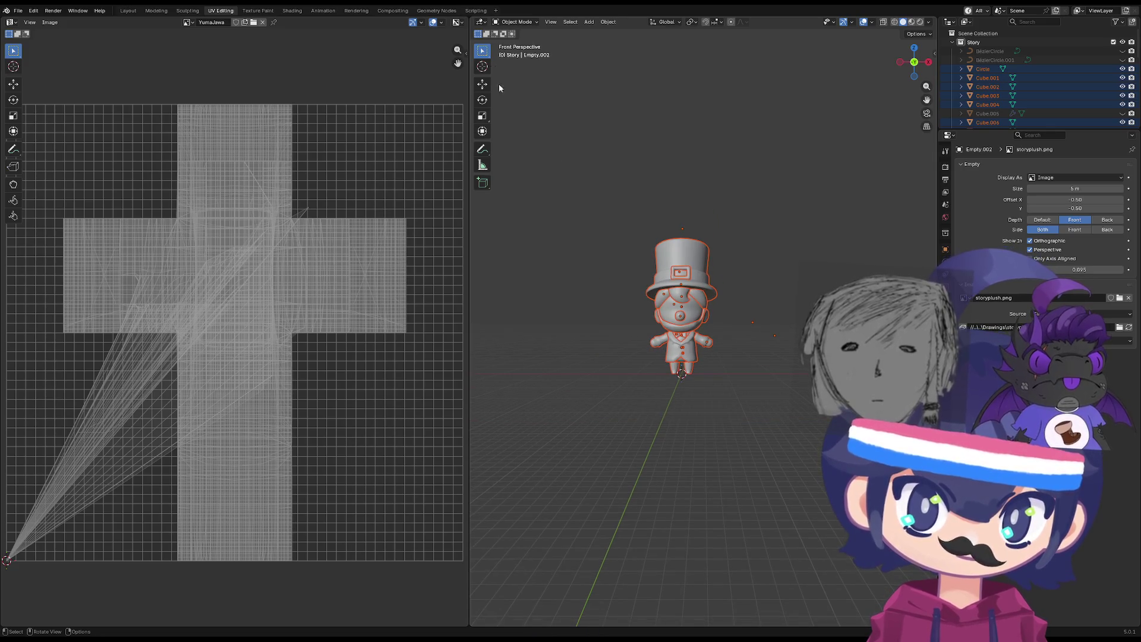
click(730, 256)
mouse_move(731, 255)
middle_down()
mouse_move(726, 280)
mouse_move(713, 279)
middle_up()
Put the character's parts into Edit Mode with all their geometry selected.
click(684, 279)
key(Tab)
key(Tab)
mouse_move(753, 185)
mouse_down()
mouse_move(708, 221)
mouse_move(666, 387)
mouse_up()
key(Tab)
key(a)
middle_drag(634, 370, 657, 365)
key(Tab)
scroll(684, 367, up, 5)
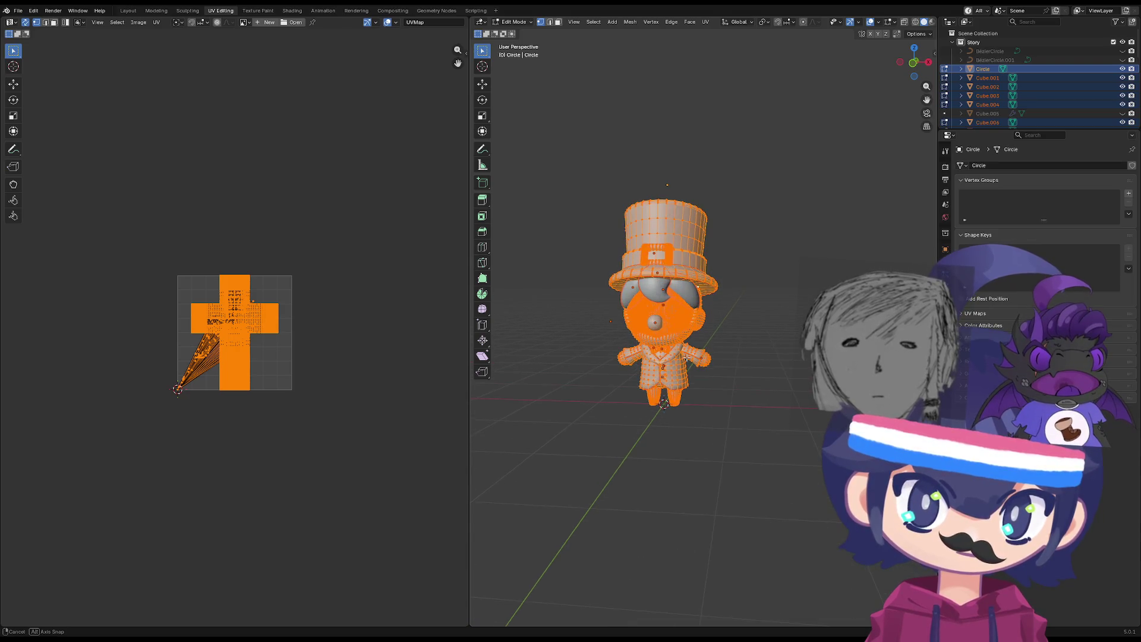
scroll(699, 368, up, 3)
Back in Object Mode, select the hat-brim curve and bring up its object options.
key(Tab)
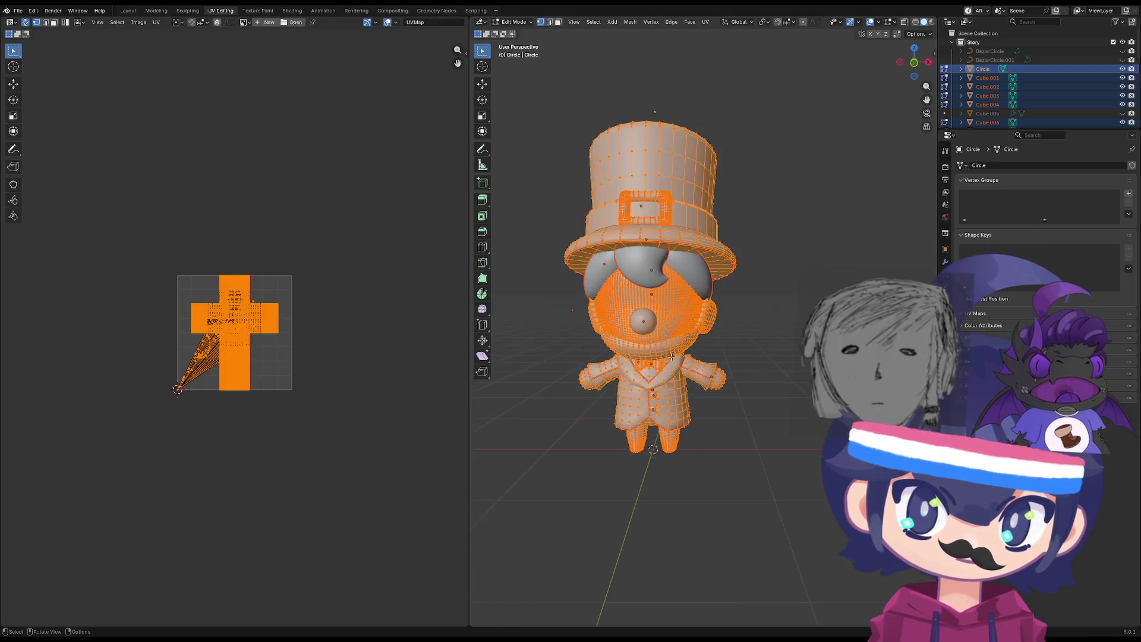
key(Tab)
click(642, 252)
right_click(644, 261)
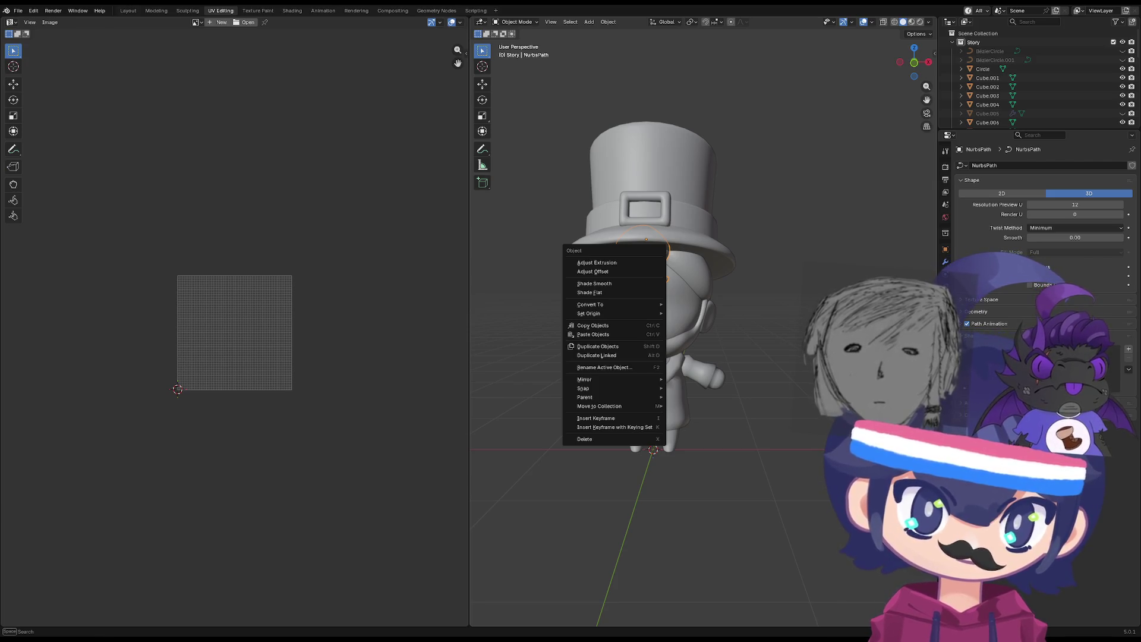
middle_drag(612, 267, 626, 269)
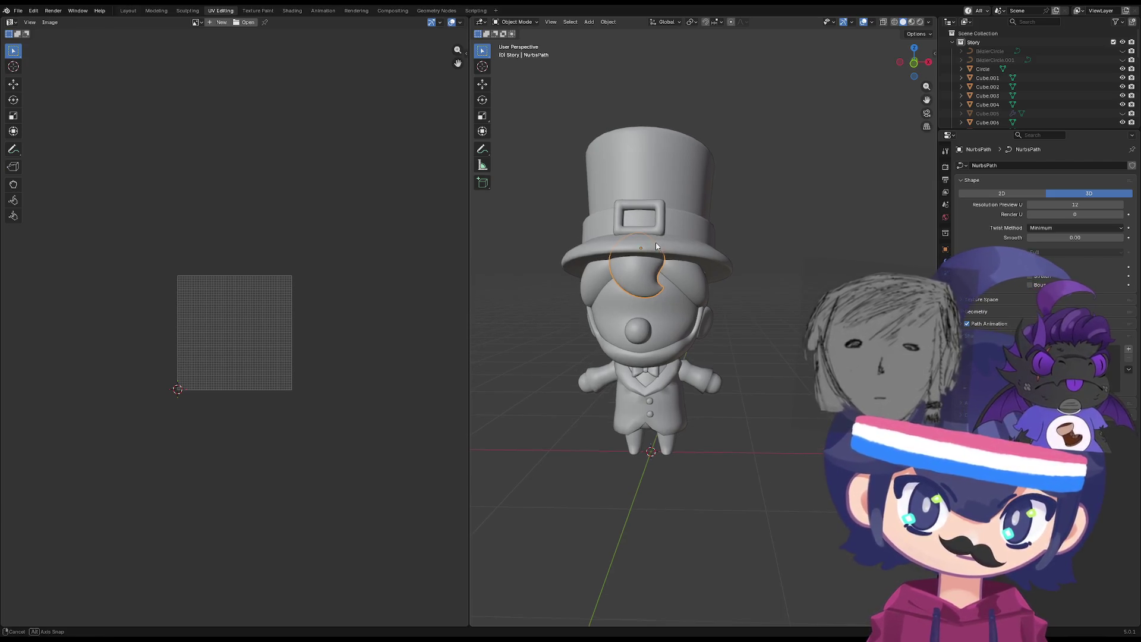
right_click(626, 269)
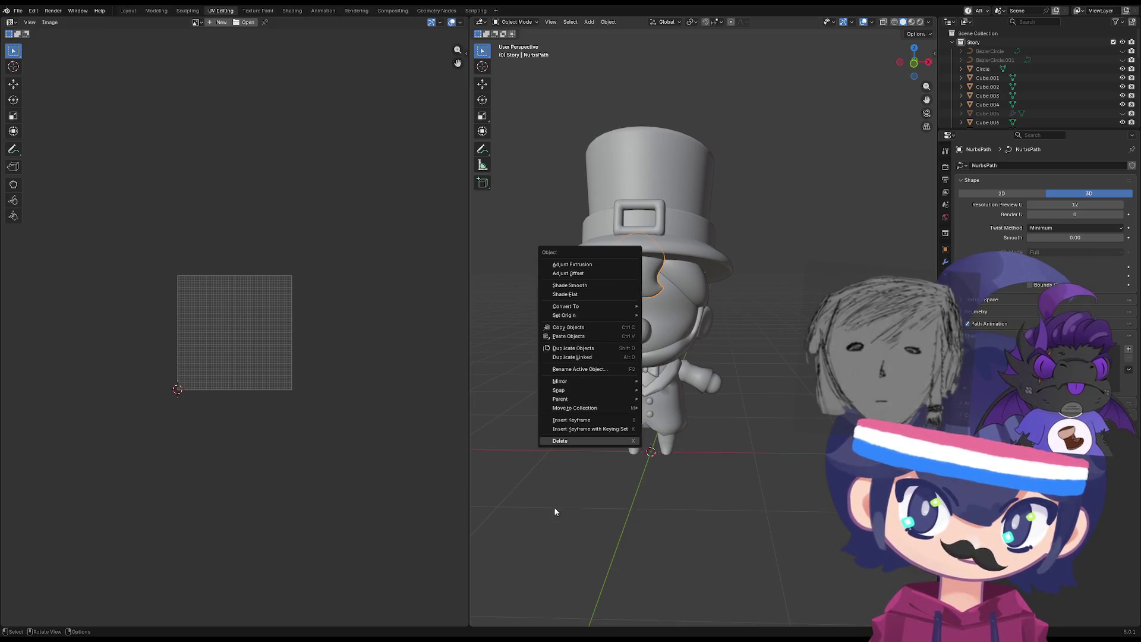
click(540, 544)
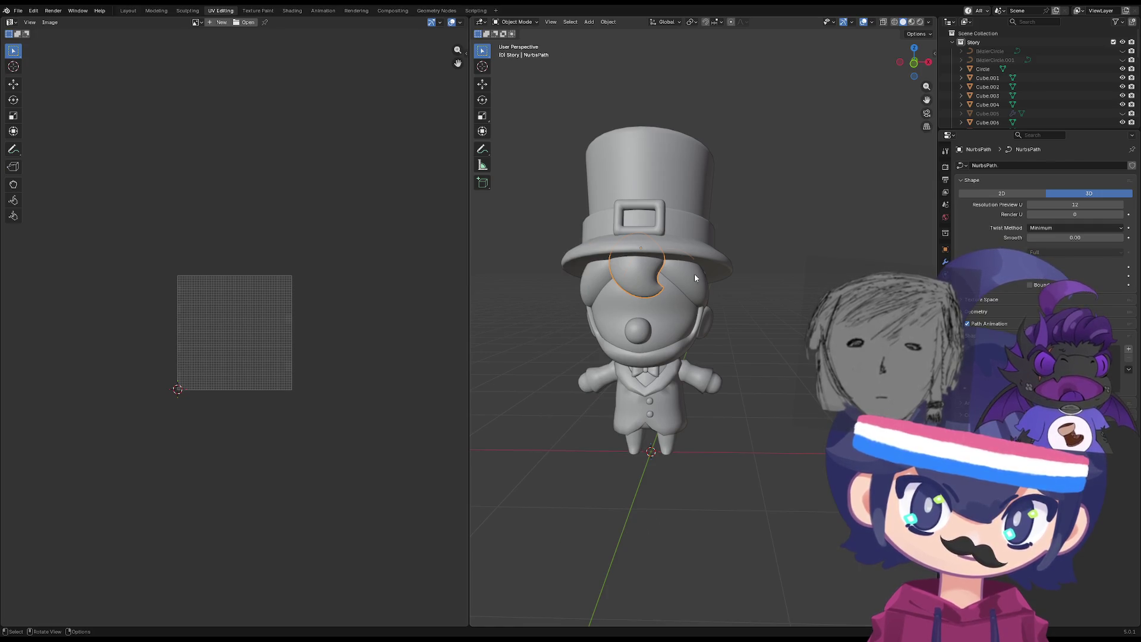
mouse_move(619, 383)
middle_down()
mouse_move(640, 425)
mouse_move(497, 294)
middle_up()
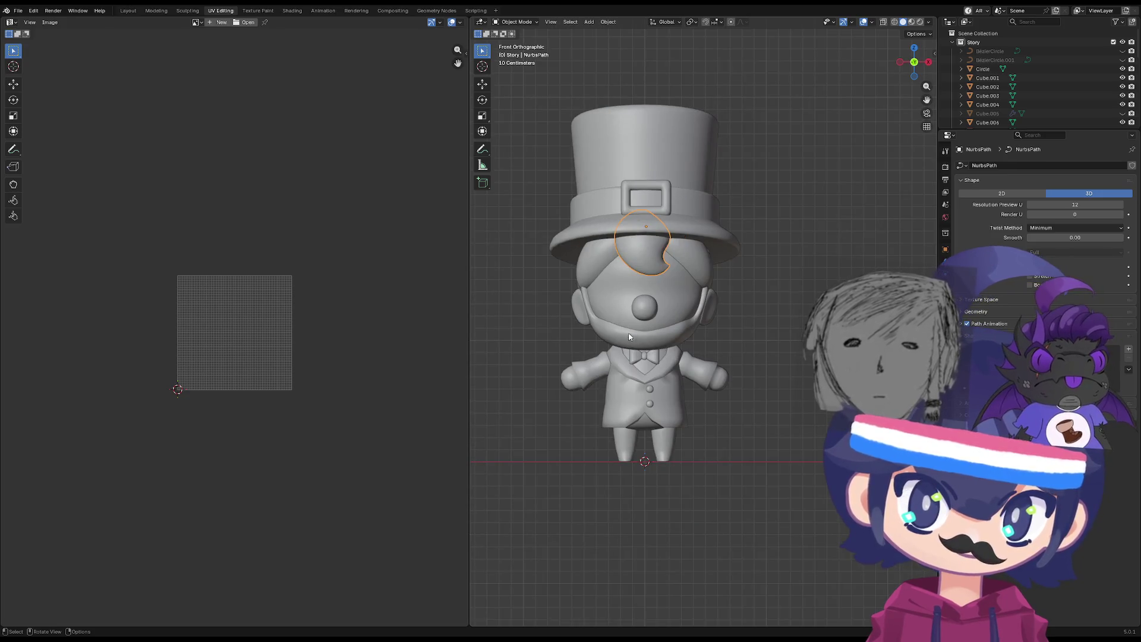
click(642, 256)
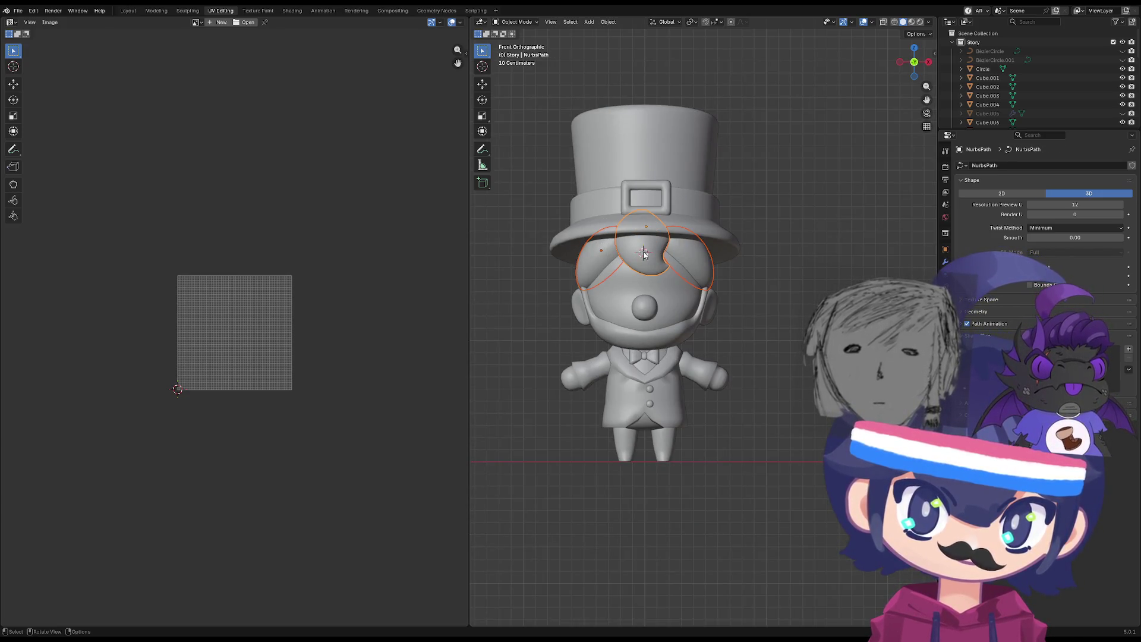
right_click(639, 237)
mouse_move(638, 233)
middle_down()
mouse_move(723, 328)
mouse_move(615, 322)
middle_up()
key(grave)
click(590, 270)
mouse_move(604, 277)
middle_down()
mouse_move(746, 275)
mouse_move(721, 217)
mouse_move(748, 273)
mouse_move(637, 208)
mouse_move(667, 258)
middle_up()
scroll(716, 277, down, 4)
scroll(698, 248, up, 3)
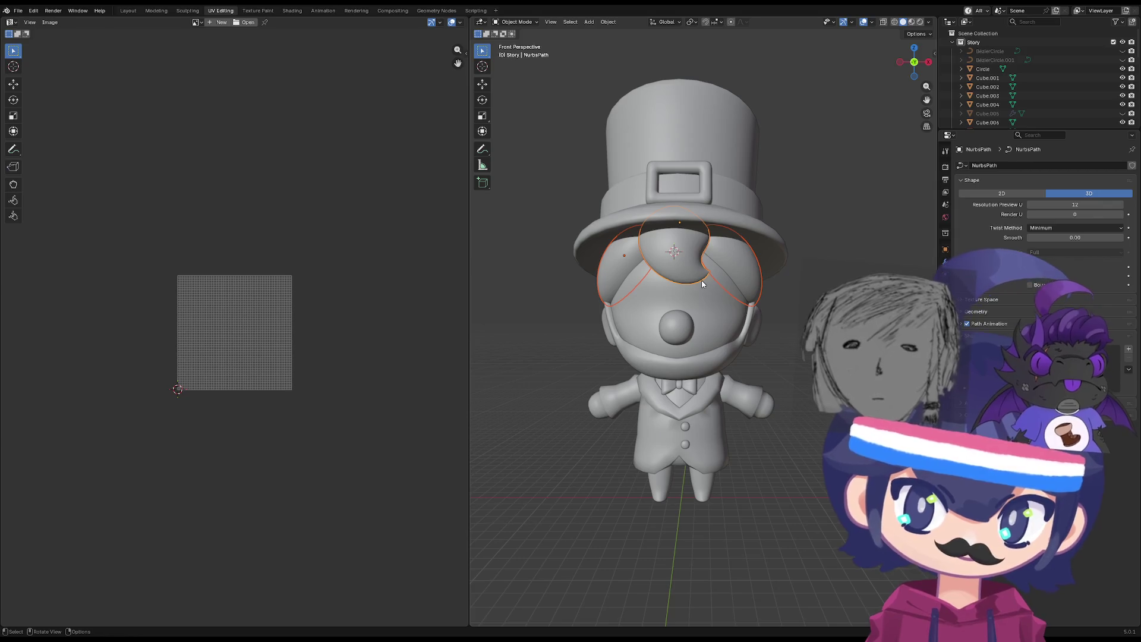
mouse_move(702, 284)
middle_down()
mouse_move(761, 370)
mouse_move(606, 341)
middle_up()
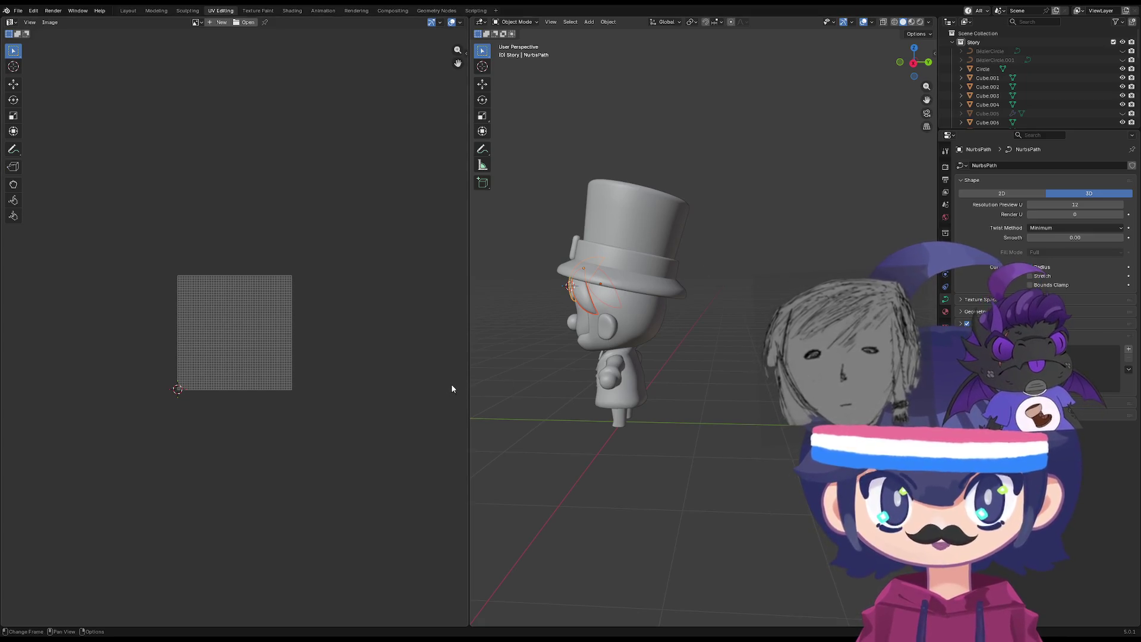
key(grave)
click(570, 360)
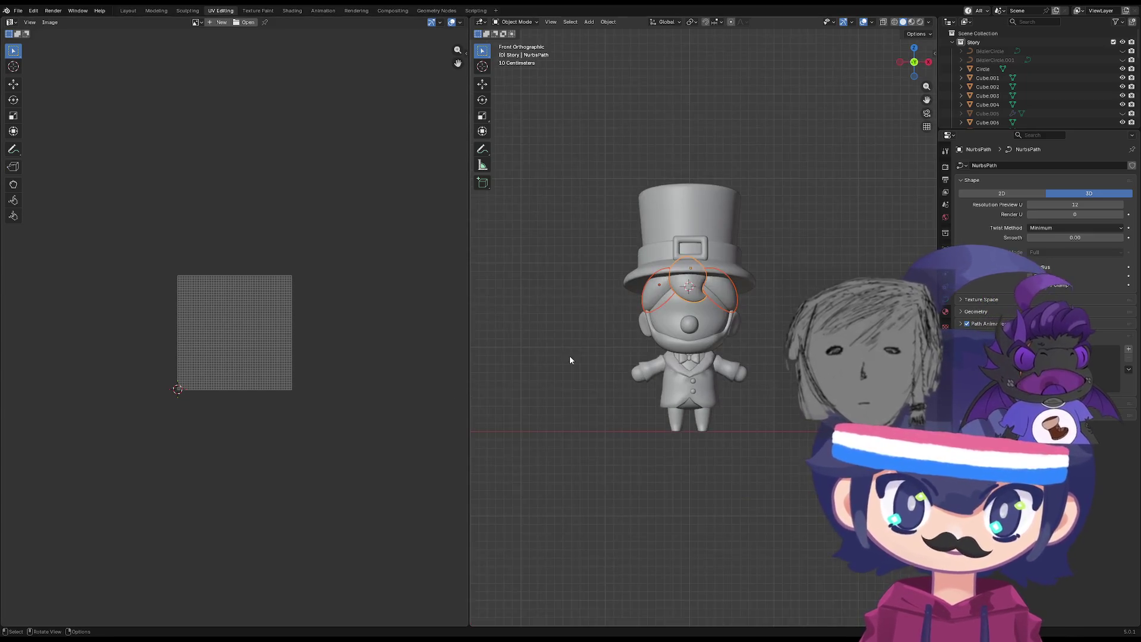
scroll(646, 399, up, 6)
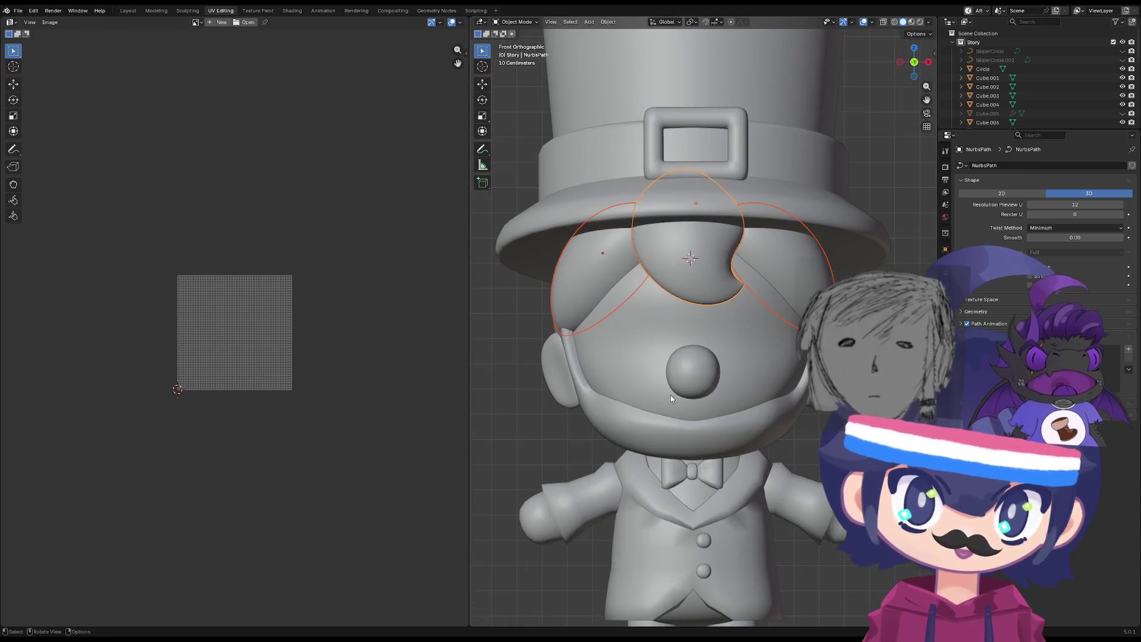
scroll(670, 395, down, 3)
mouse_move(653, 418)
middle_down()
mouse_move(637, 377)
mouse_move(705, 408)
mouse_move(728, 354)
middle_up()
click(730, 346)
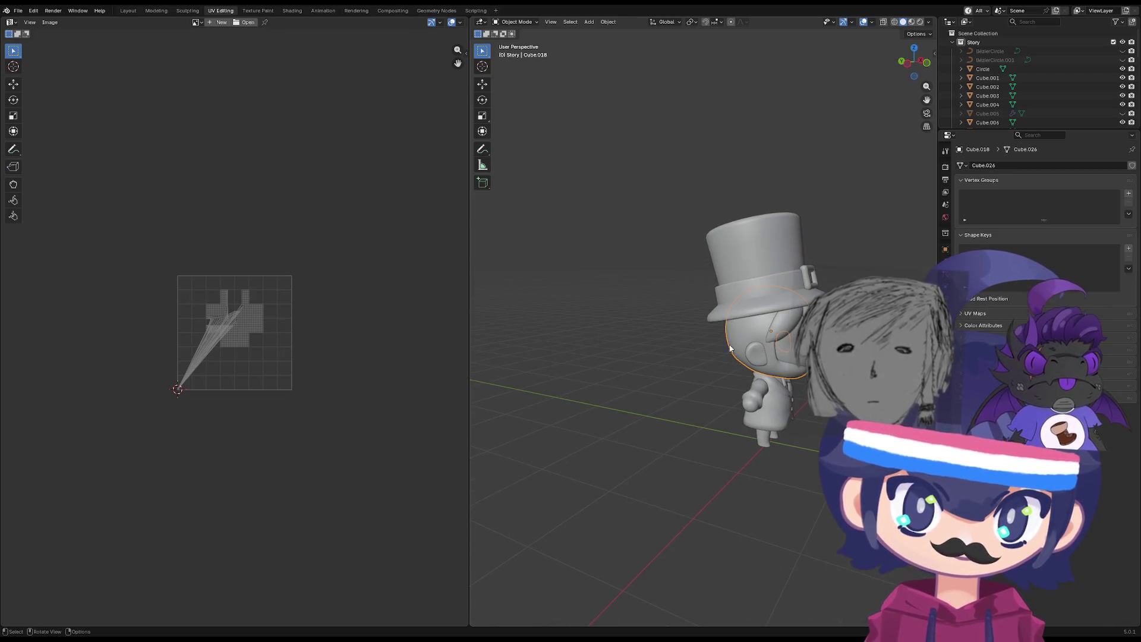
click(797, 345)
mouse_move(797, 345)
middle_down()
mouse_move(763, 399)
mouse_move(649, 450)
mouse_move(515, 446)
mouse_move(788, 470)
middle_up()
scroll(762, 396, up, 3)
key(grave)
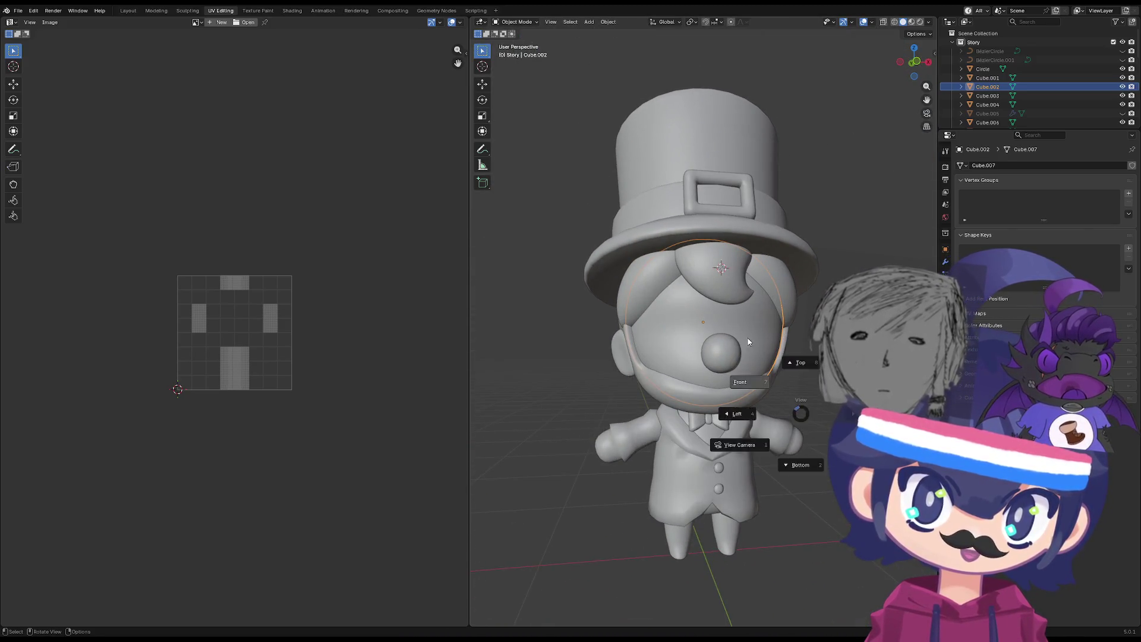
click(749, 341)
click(808, 371)
scroll(807, 371, down, 5)
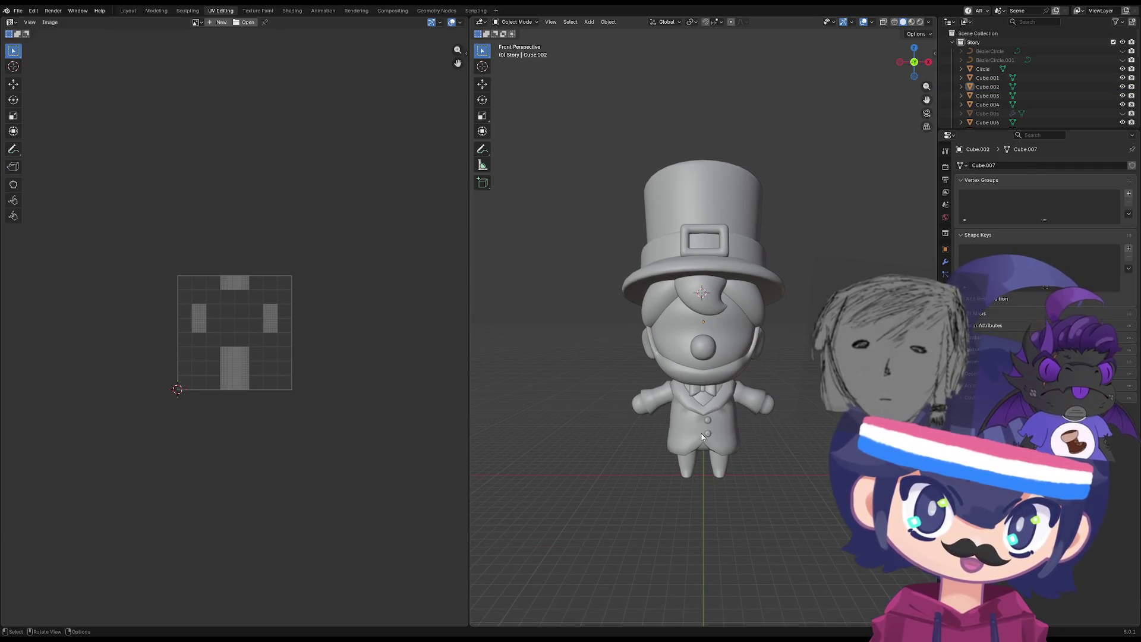
middle_drag(657, 421, 658, 430)
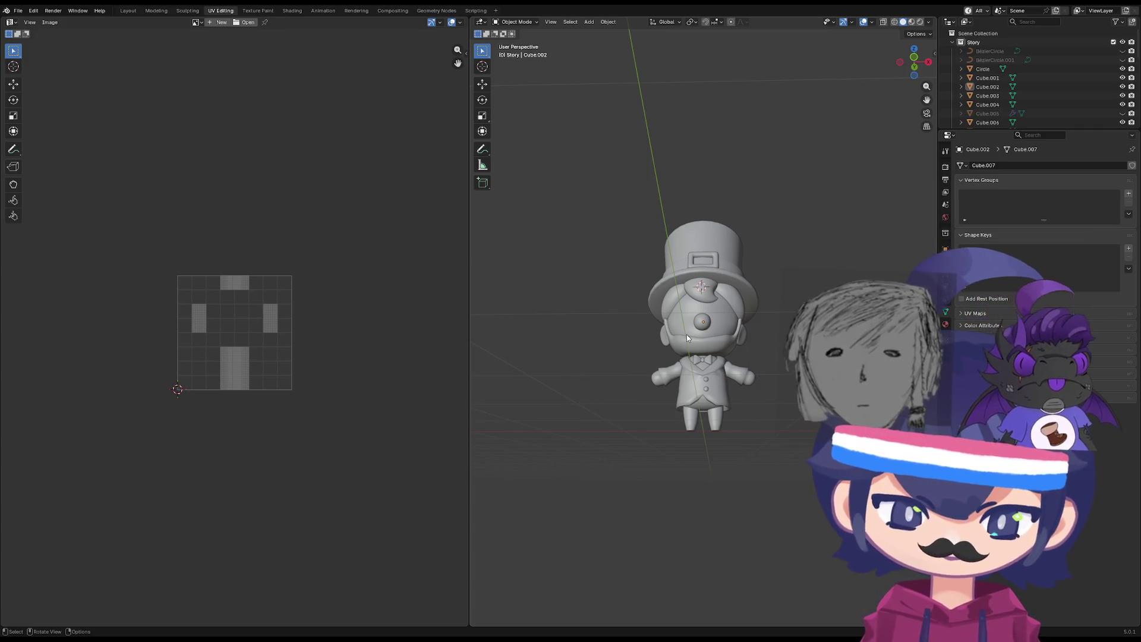
Zoom and orbit the viewport around the top-hatted character.
scroll(763, 352, up, 5)
mouse_move(763, 352)
middle_down()
mouse_move(724, 252)
mouse_move(669, 231)
mouse_move(738, 305)
mouse_move(694, 320)
mouse_move(818, 321)
mouse_move(631, 324)
mouse_move(654, 279)
mouse_move(804, 344)
mouse_move(719, 337)
mouse_move(727, 354)
mouse_move(819, 379)
mouse_move(701, 220)
mouse_move(713, 280)
mouse_move(796, 292)
mouse_move(703, 356)
mouse_move(717, 398)
middle_up()
scroll(693, 320, down, 5)
scroll(717, 396, down, 3)
scroll(707, 388, up, 4)
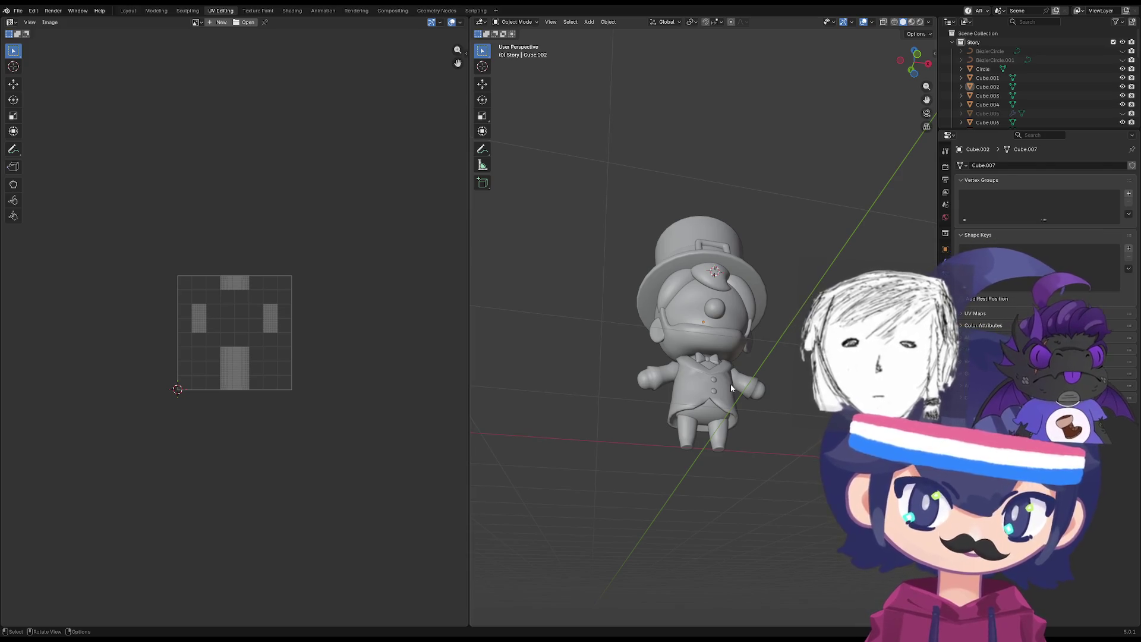
mouse_move(732, 355)
middle_down()
mouse_move(702, 356)
mouse_move(683, 326)
mouse_move(661, 332)
mouse_move(557, 234)
middle_up()
scroll(661, 332, up, 2)
scroll(659, 321, up, 2)
Switch to the front orthographic view from the View pie and zoom out to frame the whole character.
key(grave)
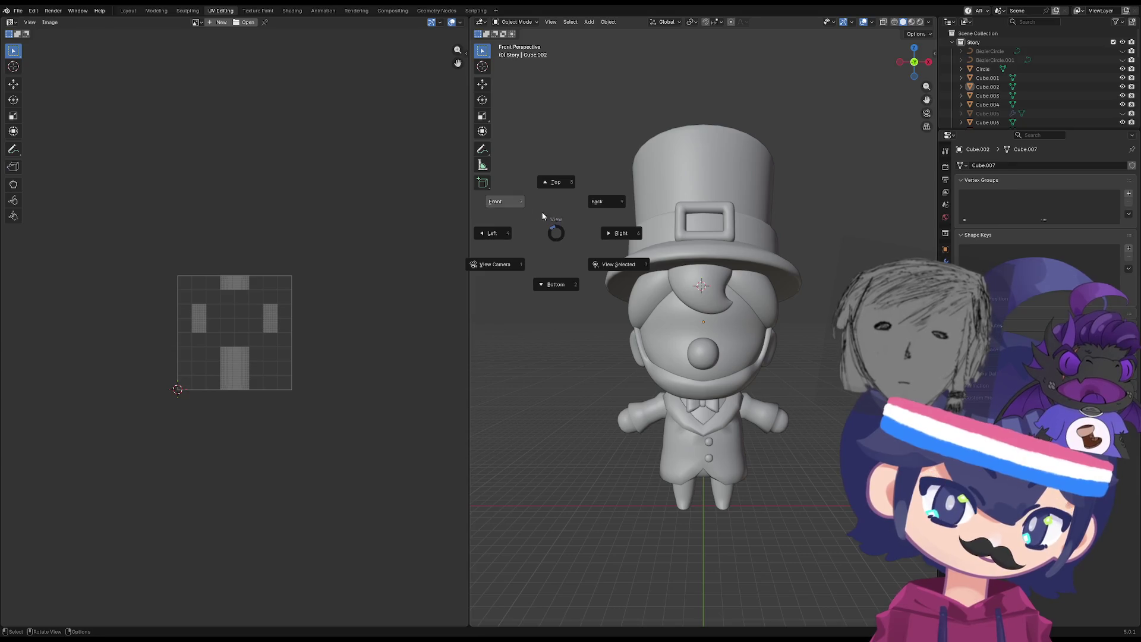
click(530, 212)
scroll(633, 277, up, 6)
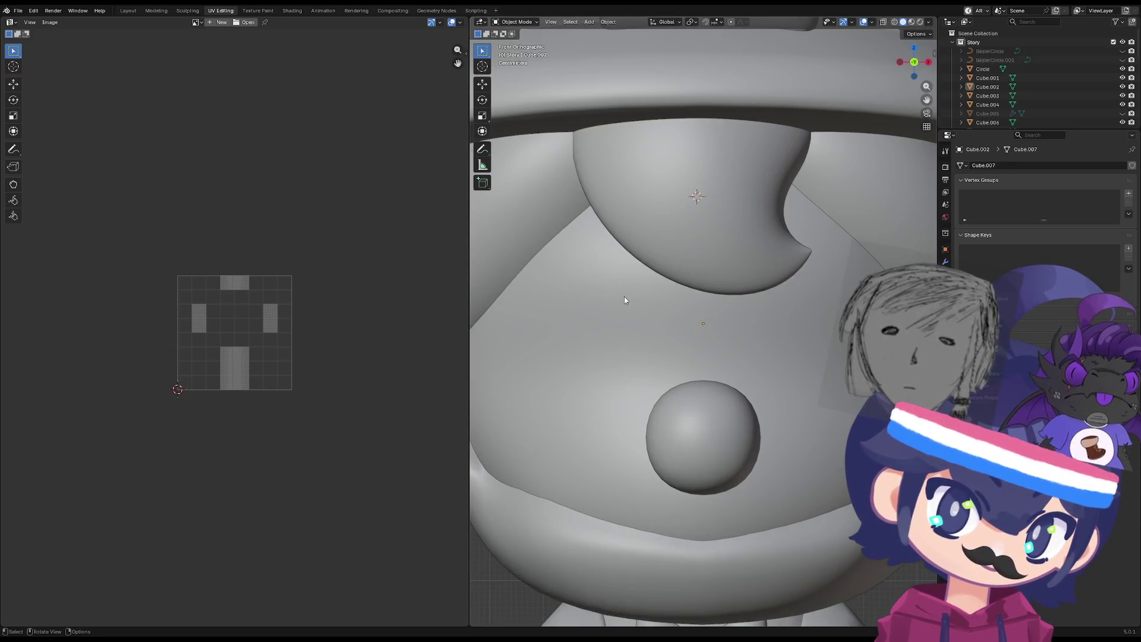
scroll(625, 299, up, 2)
scroll(624, 297, down, 6)
scroll(559, 208, up, 5)
middle_drag(559, 208, 556, 206)
key(grave)
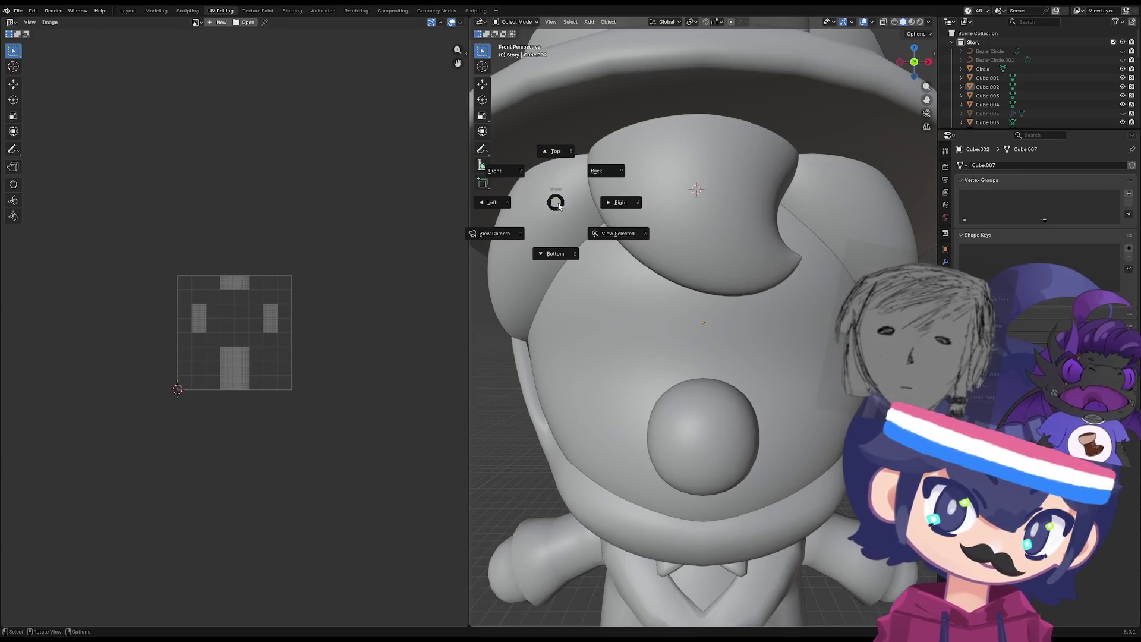
click(555, 202)
scroll(555, 201, down, 6)
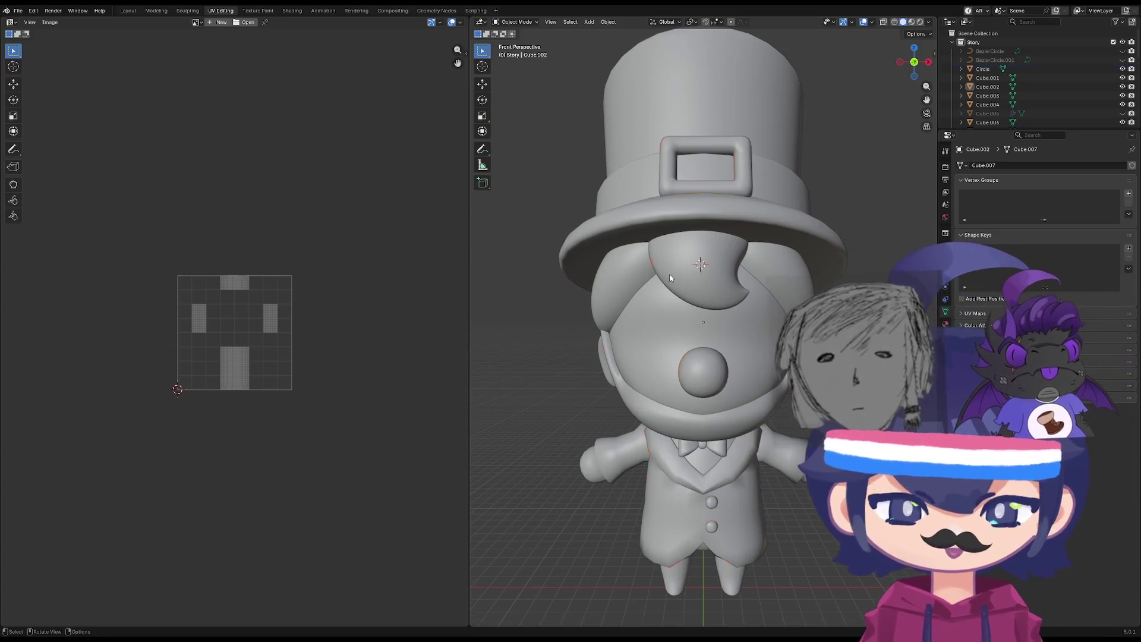
Select the NurbsPath fringe curve on the forehead and bring up its object context menu.
click(742, 271)
click(742, 271)
right_click(685, 268)
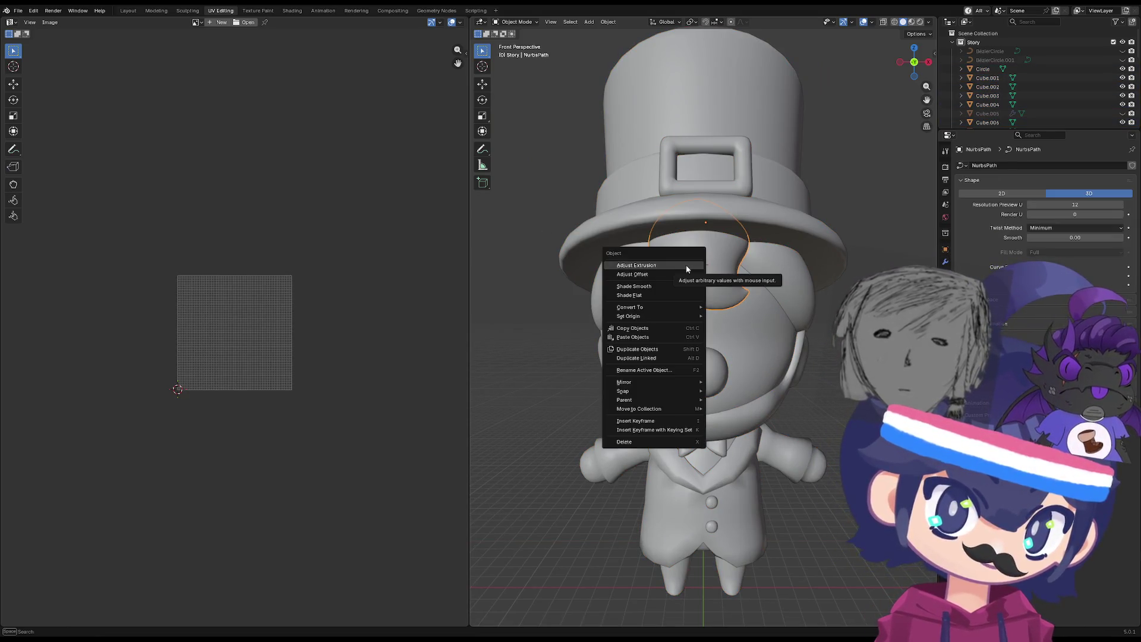
Convert both NurbsPath fringe curves, including NurbsPath.001, into meshes.
mouse_move(676, 309)
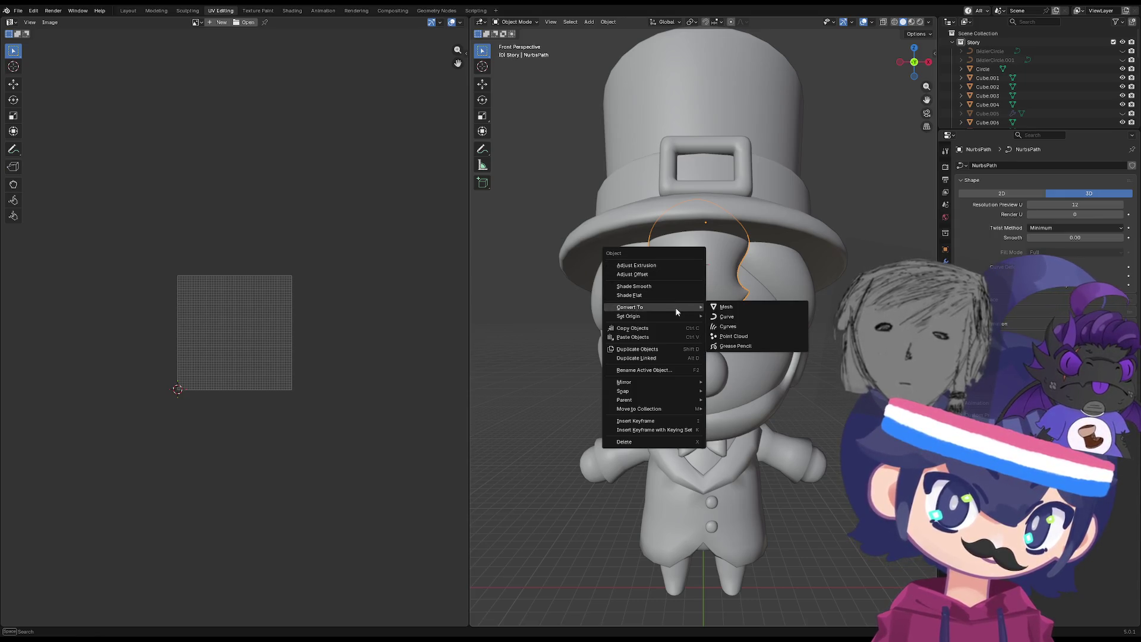
click(742, 308)
key(Tab)
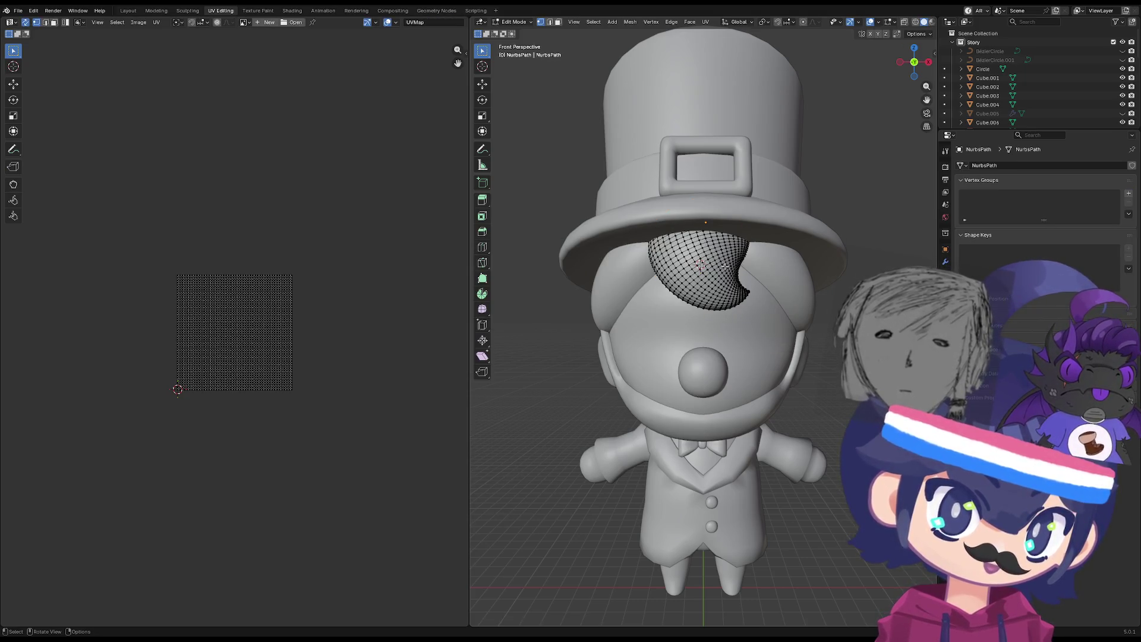
key(Tab)
right_click(779, 265)
mouse_move(779, 265)
click(841, 266)
key(Tab)
key(Tab)
scroll(764, 313, down, 4)
Select all objects and edit them together in multi-object Edit Mode, adding the fringe mesh.
key(Tab)
key(Tab)
key(a)
key(Tab)
key(a)
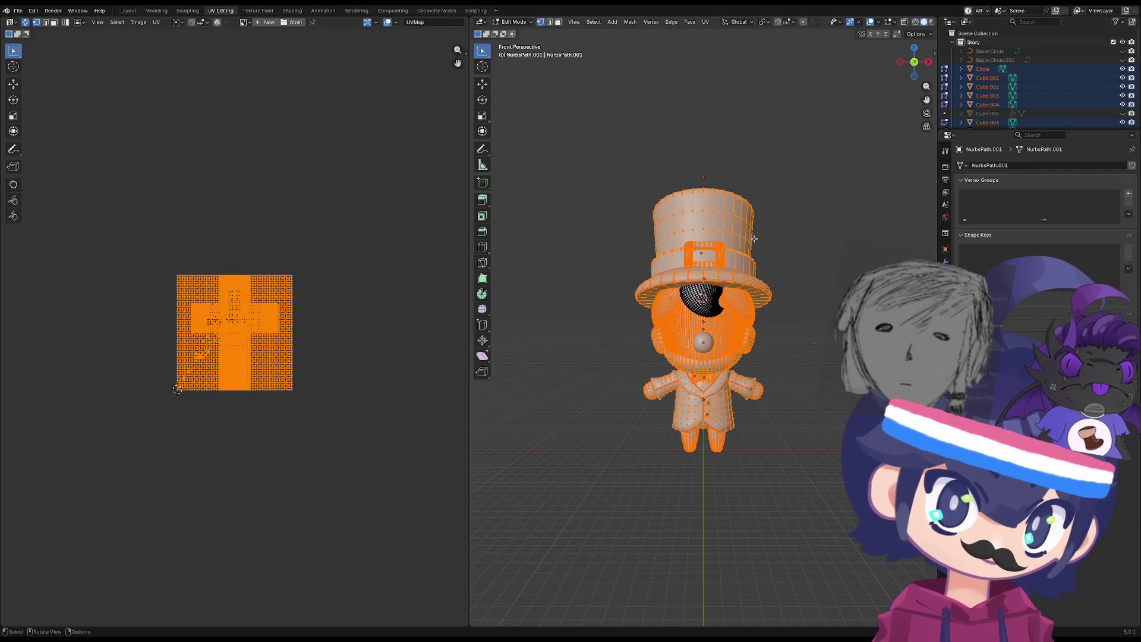
key(l)
middle_drag(703, 299, 672, 344)
key(Tab)
scroll(672, 357, up, 4)
Select the nose sphere Cube.008 and apply its Subdivision modifier from the Modifiers tab.
click(672, 370)
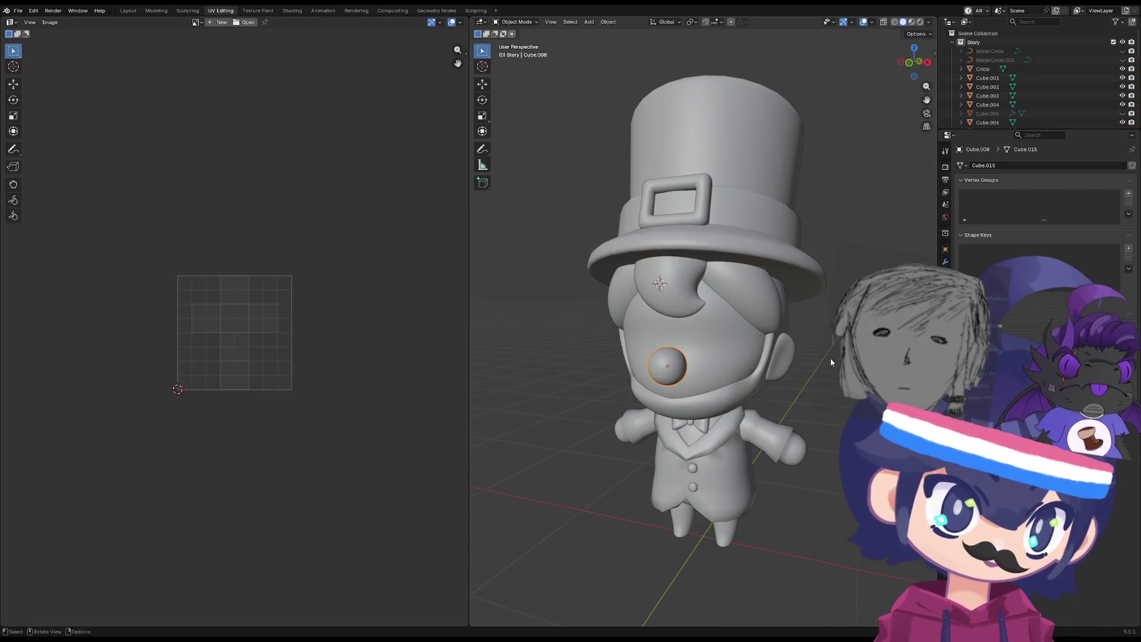
click(949, 263)
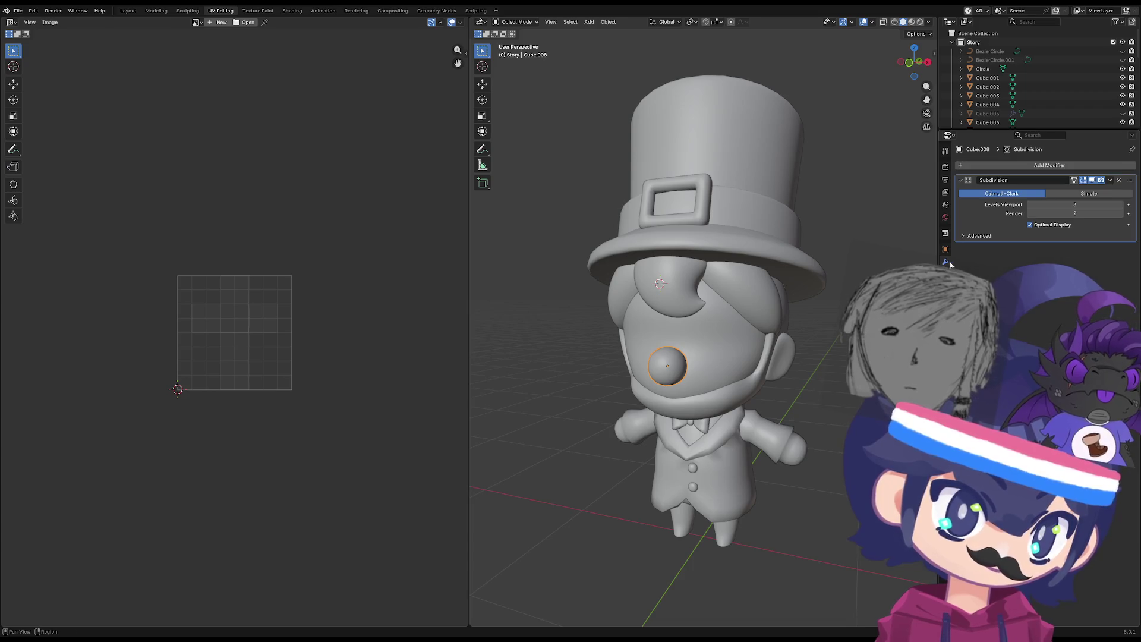
click(1110, 180)
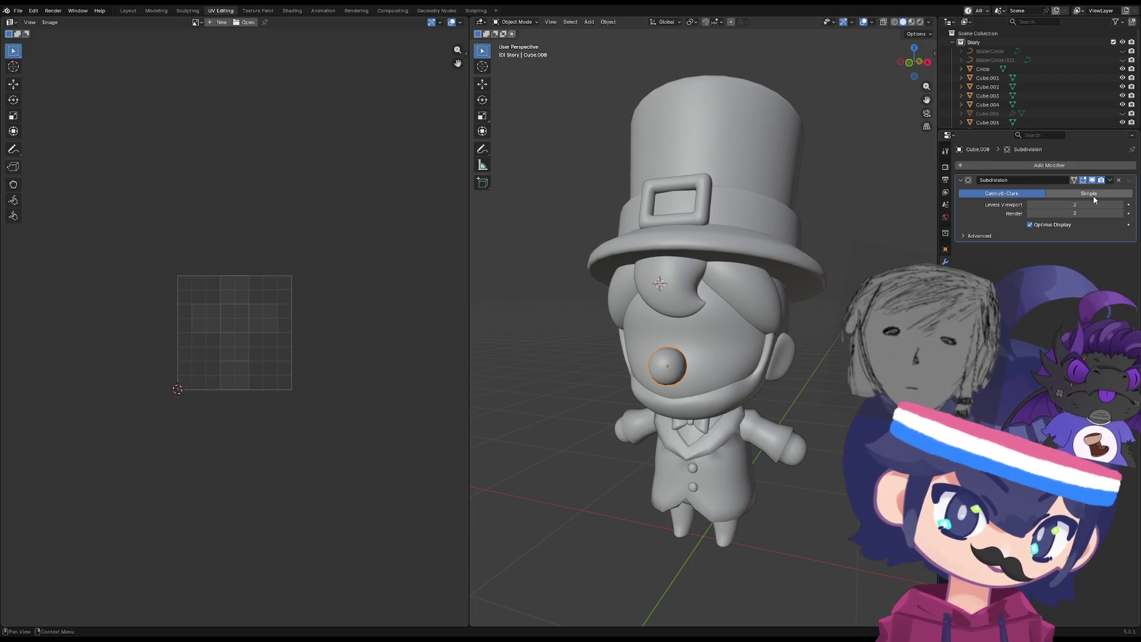
click(1110, 180)
click(1090, 191)
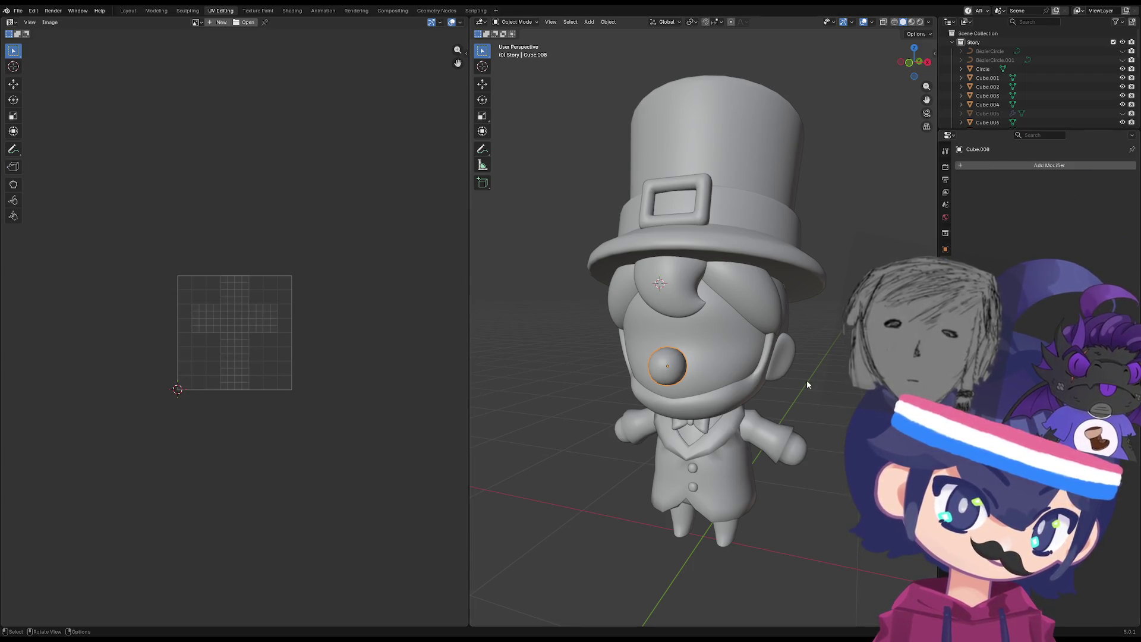
scroll(723, 386, down, 2)
mouse_move(723, 387)
middle_down()
mouse_move(762, 344)
mouse_move(725, 351)
middle_up()
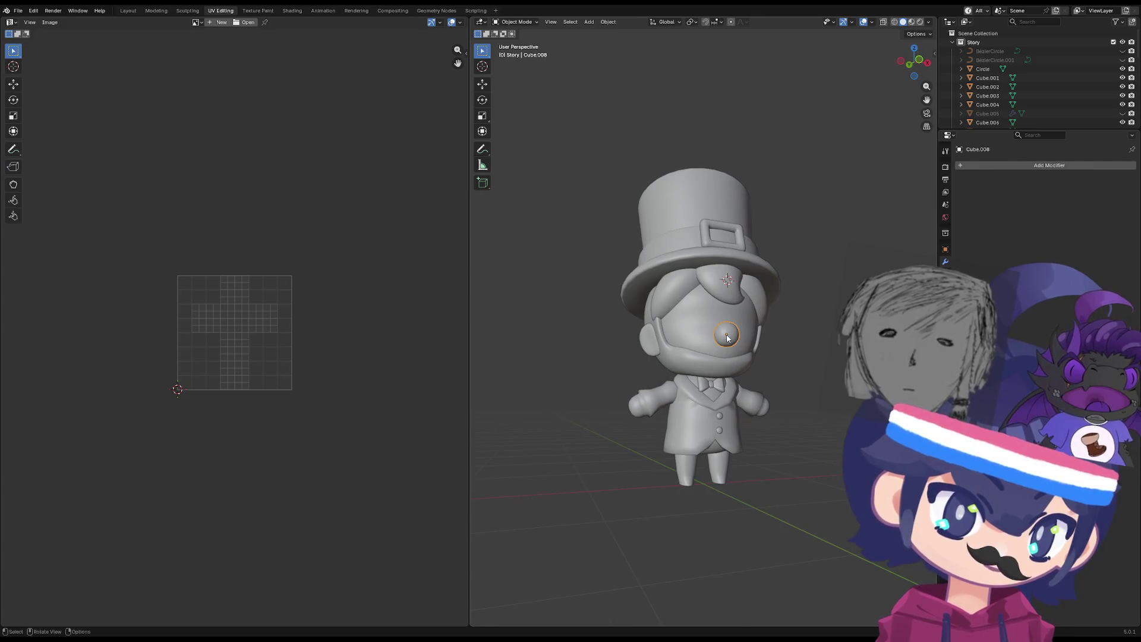
scroll(688, 393, up, 3)
key(Tab)
key(Tab)
key(Tab)
key(Tab)
key(Tab)
key(Tab)
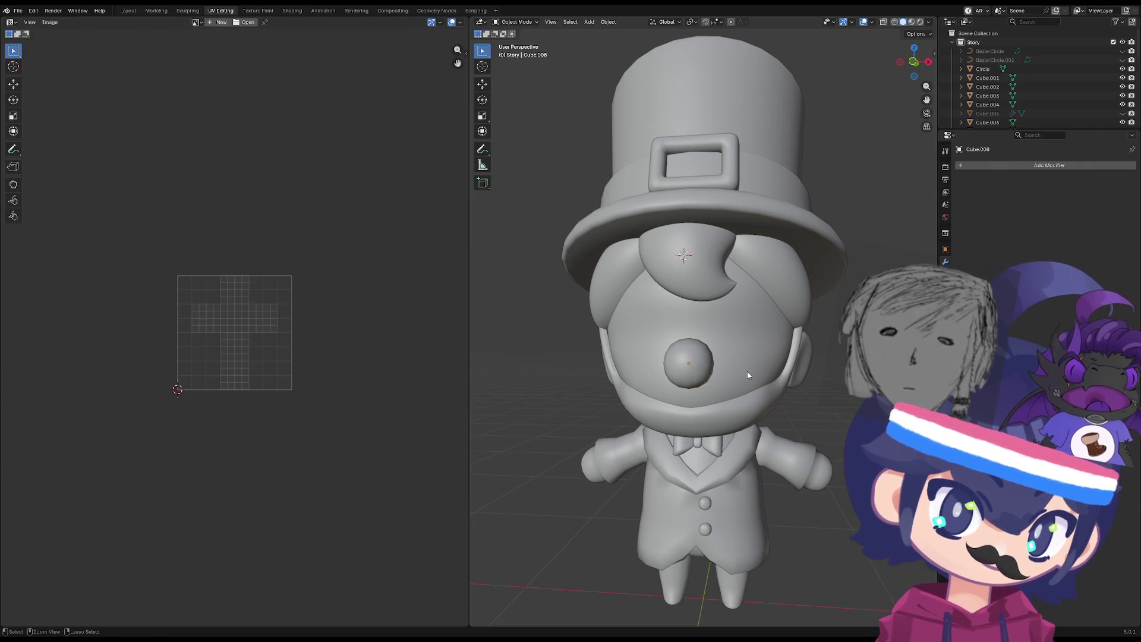
Restore the nose's Subdivision modifier, set its viewport level to 3 and apply it.
key(ctrl+2)
double_click(1121, 205)
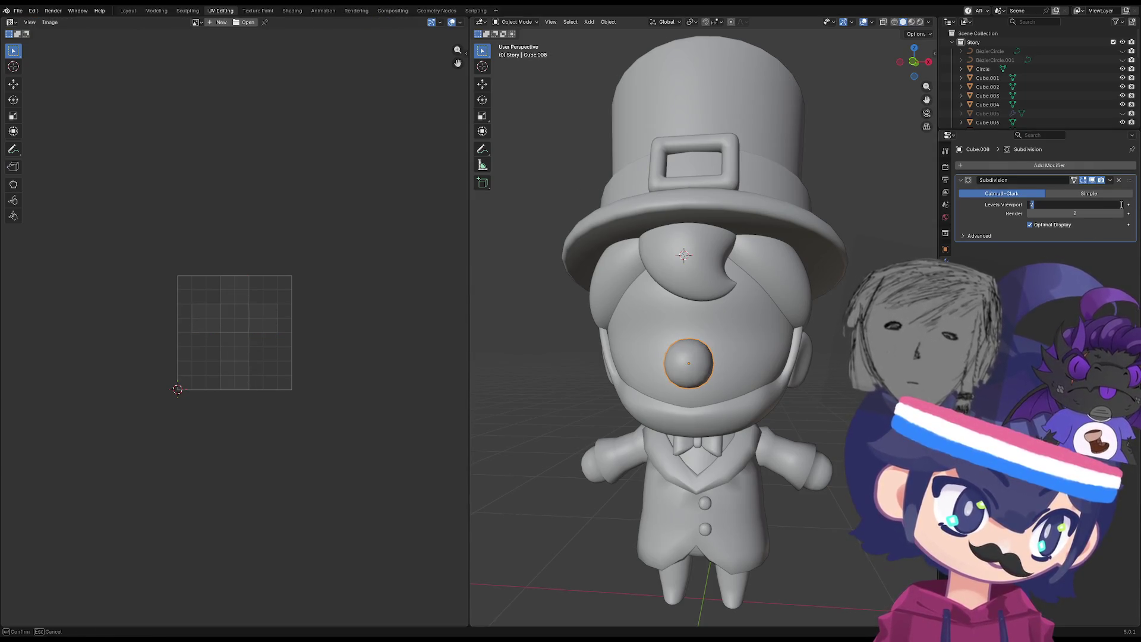
click(1126, 205)
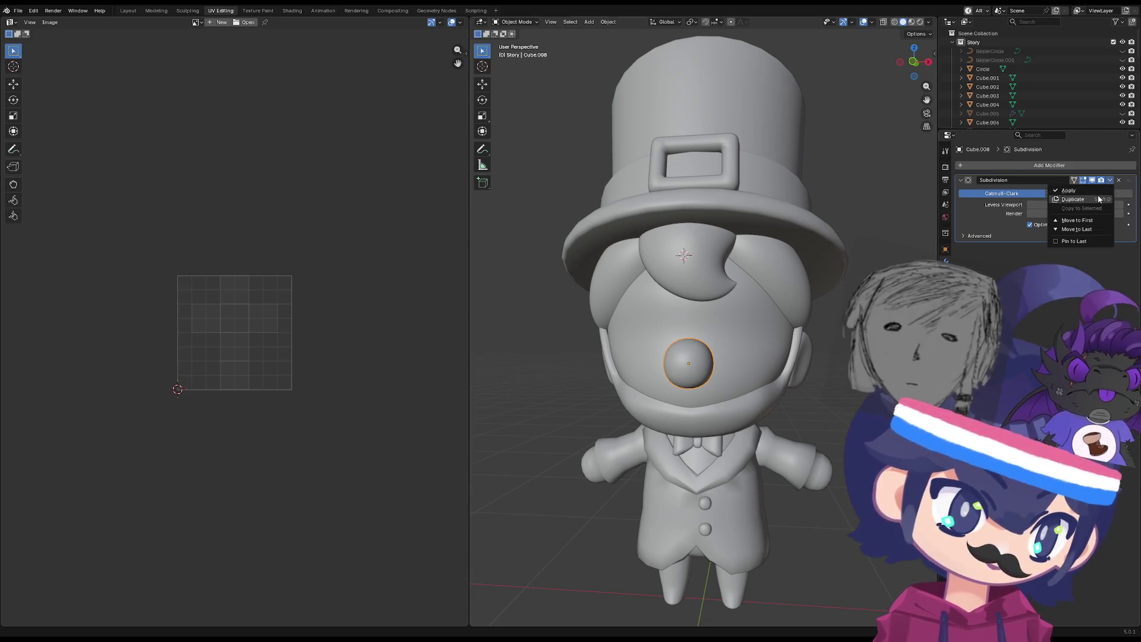
key(shift+d)
key(ctrl+z)
click(1110, 180)
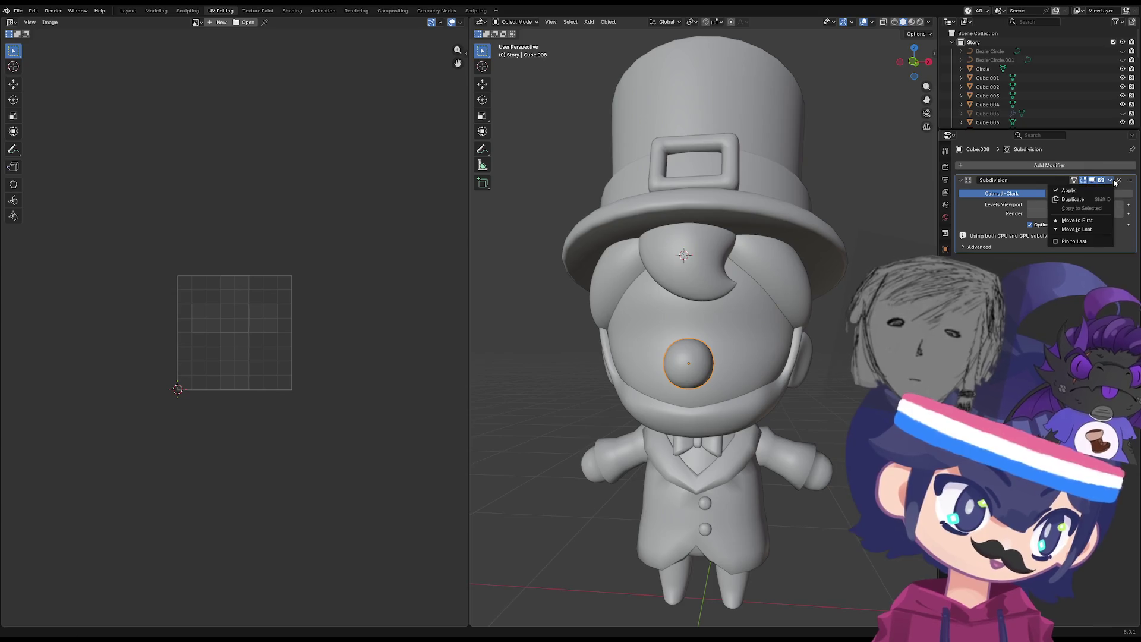
click(1109, 192)
Select all objects and put every mesh into Edit Mode together.
key(Tab)
key(Tab)
scroll(779, 345, down, 3)
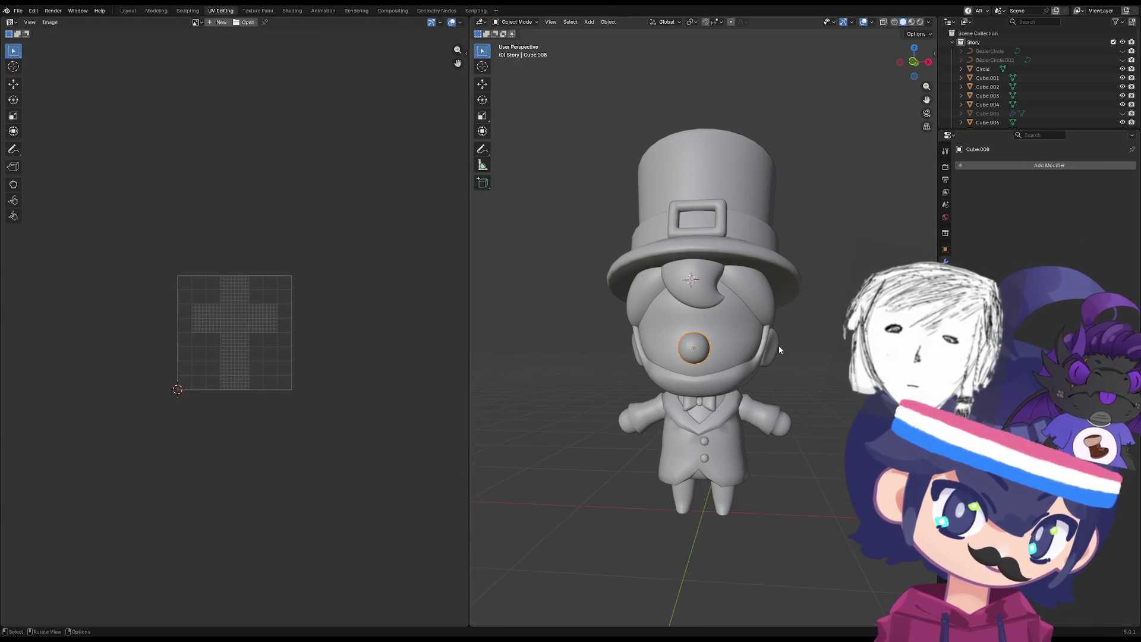
key(a)
key(Tab)
mouse_move(776, 338)
middle_down()
mouse_move(831, 355)
mouse_move(693, 359)
mouse_move(717, 353)
mouse_move(719, 308)
mouse_move(677, 401)
mouse_move(753, 221)
mouse_move(677, 333)
mouse_move(635, 364)
mouse_move(700, 369)
middle_up()
Close the Vertex context menu and bring up the UV Mapping menu with U.
right_click(735, 321)
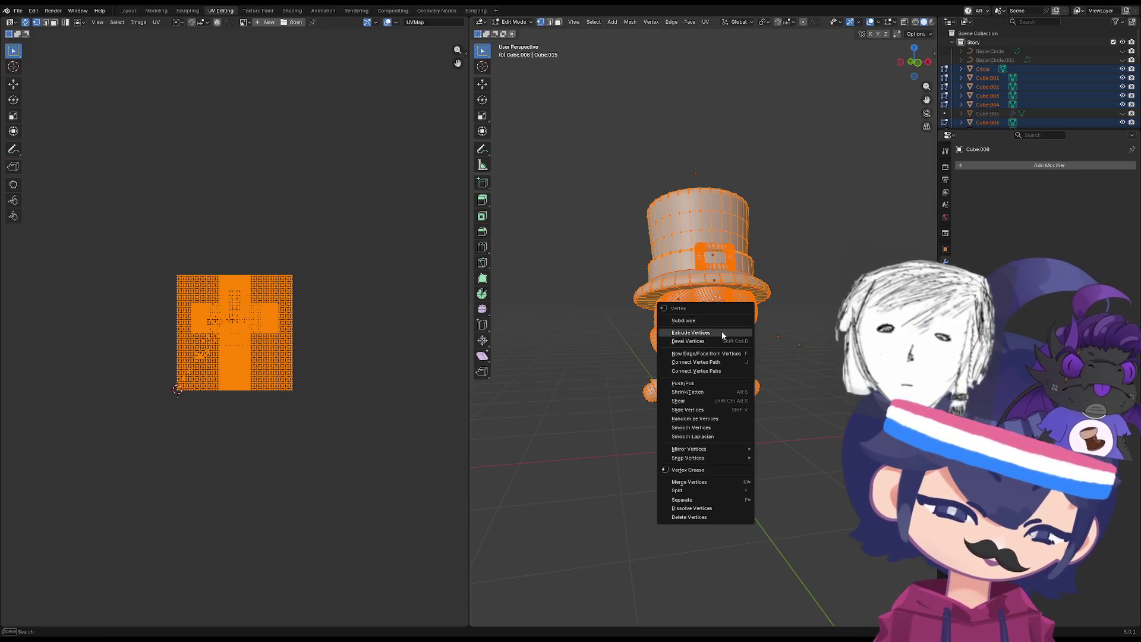
mouse_move(719, 452)
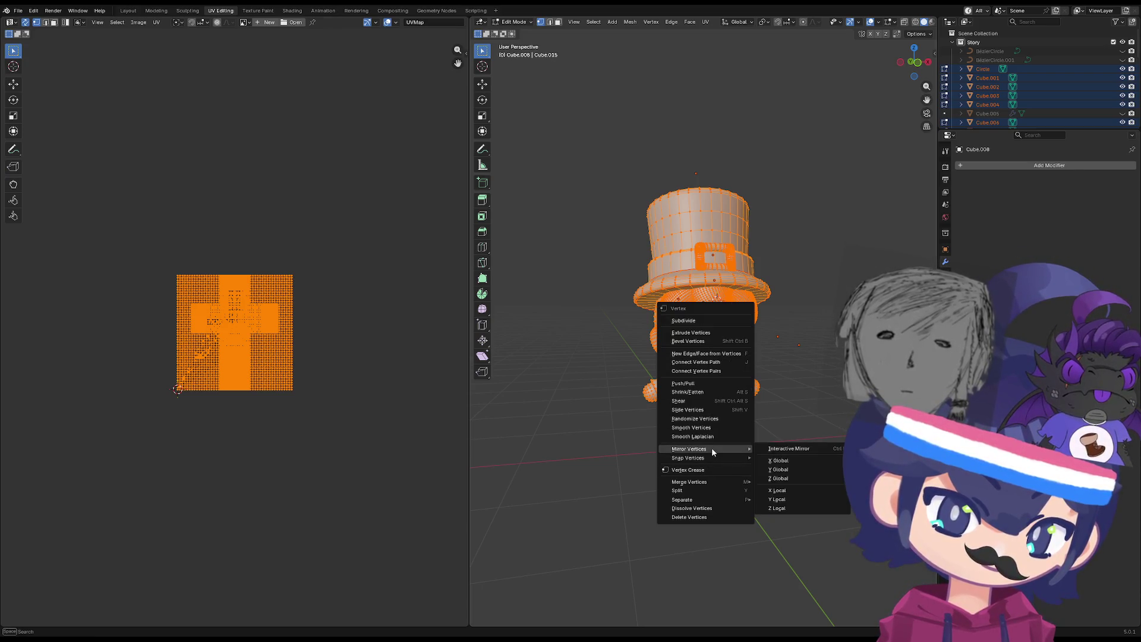
key(Escape)
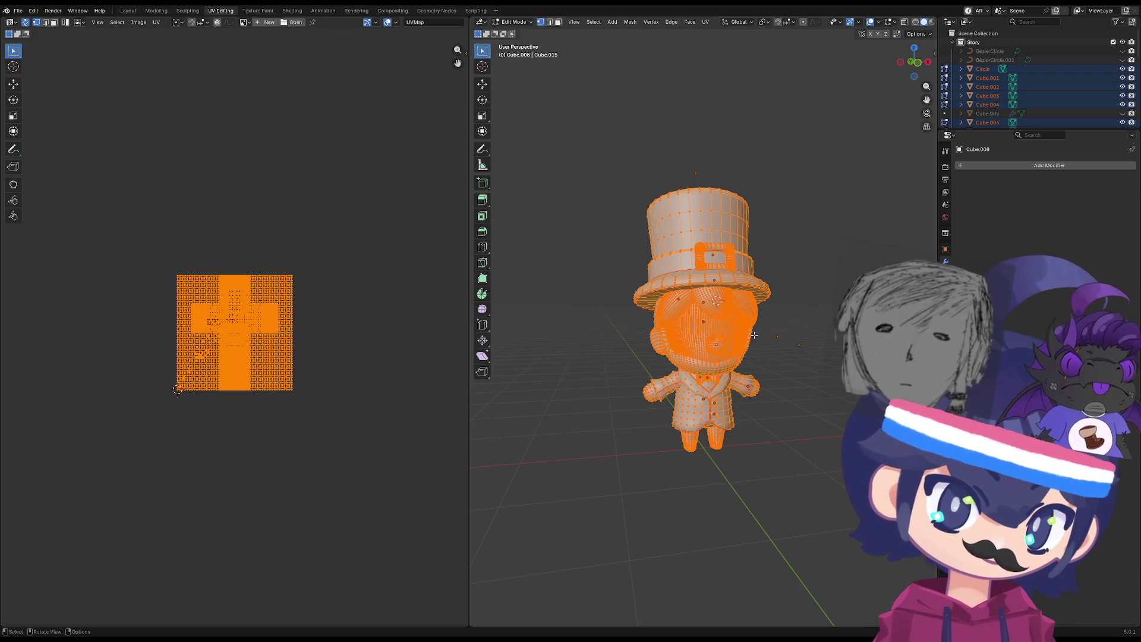
key(u)
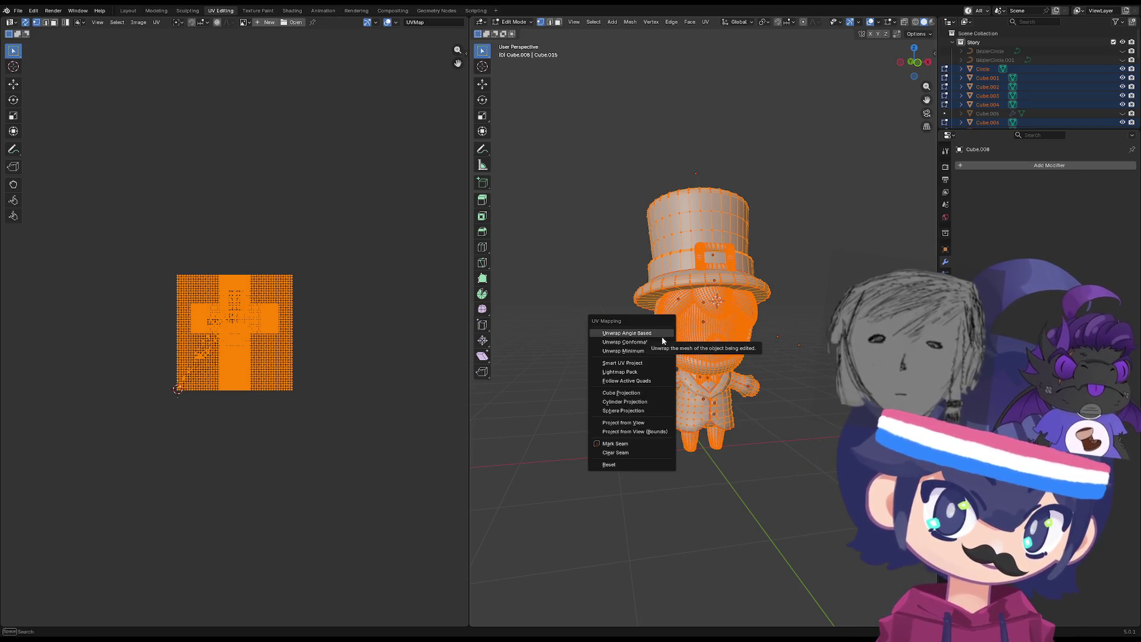
Run Smart UV Project with default settings, zoom the UV editor and deselect everything.
click(661, 362)
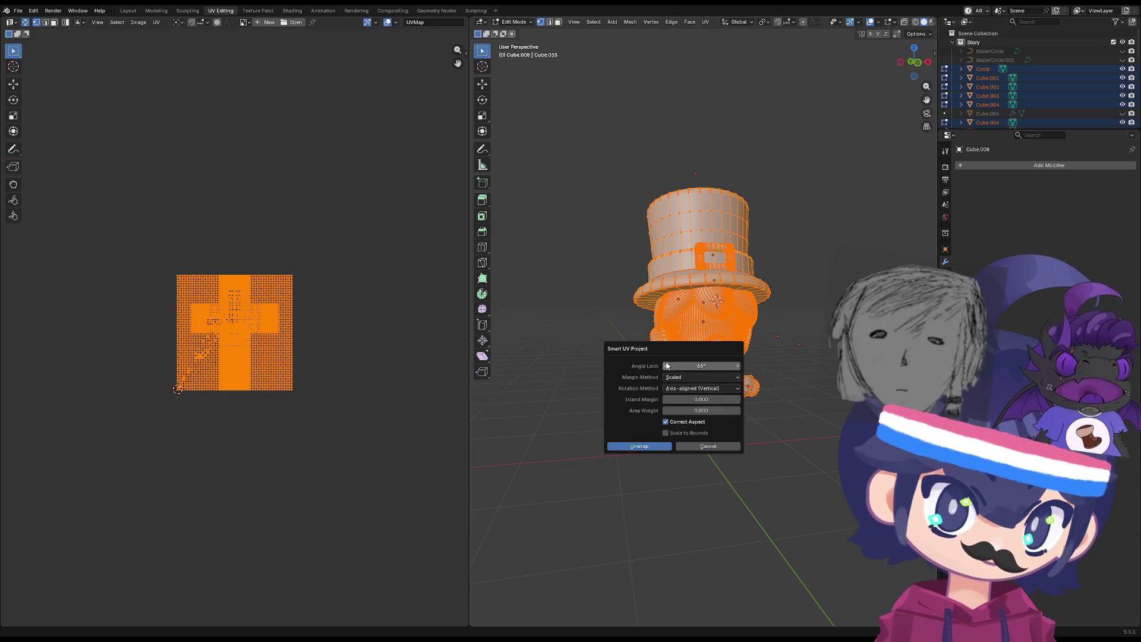
click(642, 447)
scroll(258, 354, up, 5)
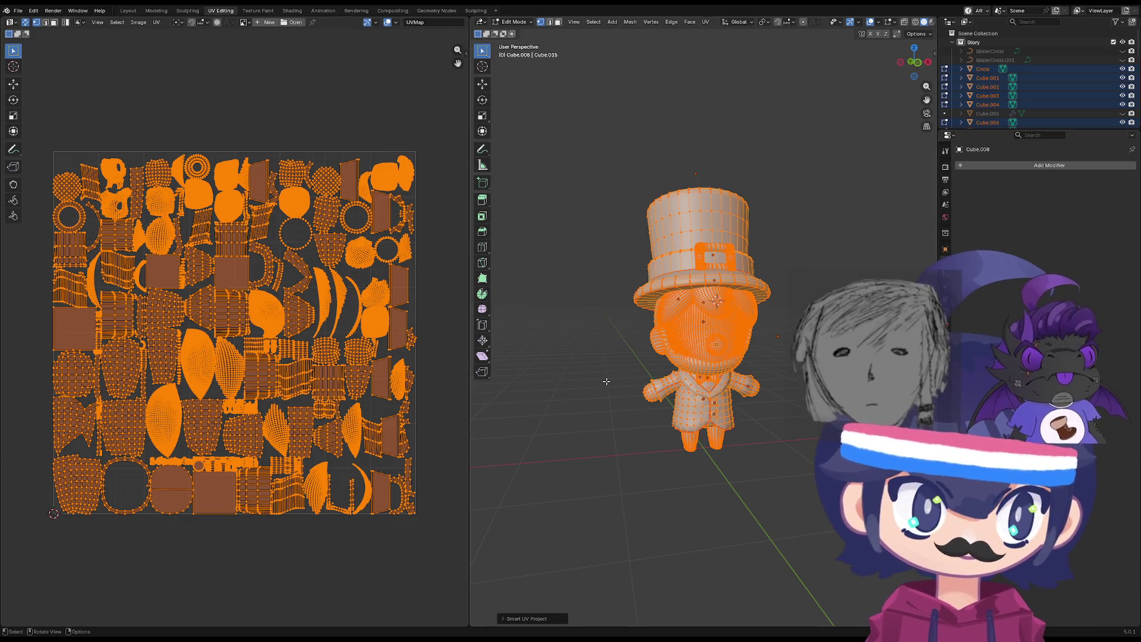
scroll(638, 293, up, 2)
click(651, 145)
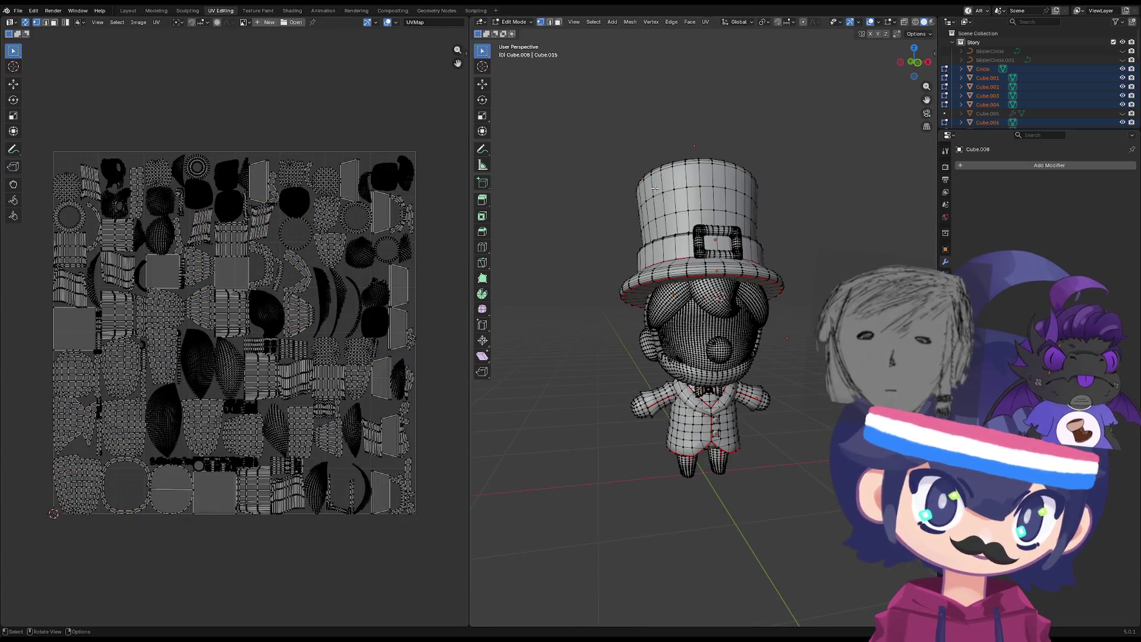
Select the whole hat, scale its UV islands down and move them toward the top-left.
key(l)
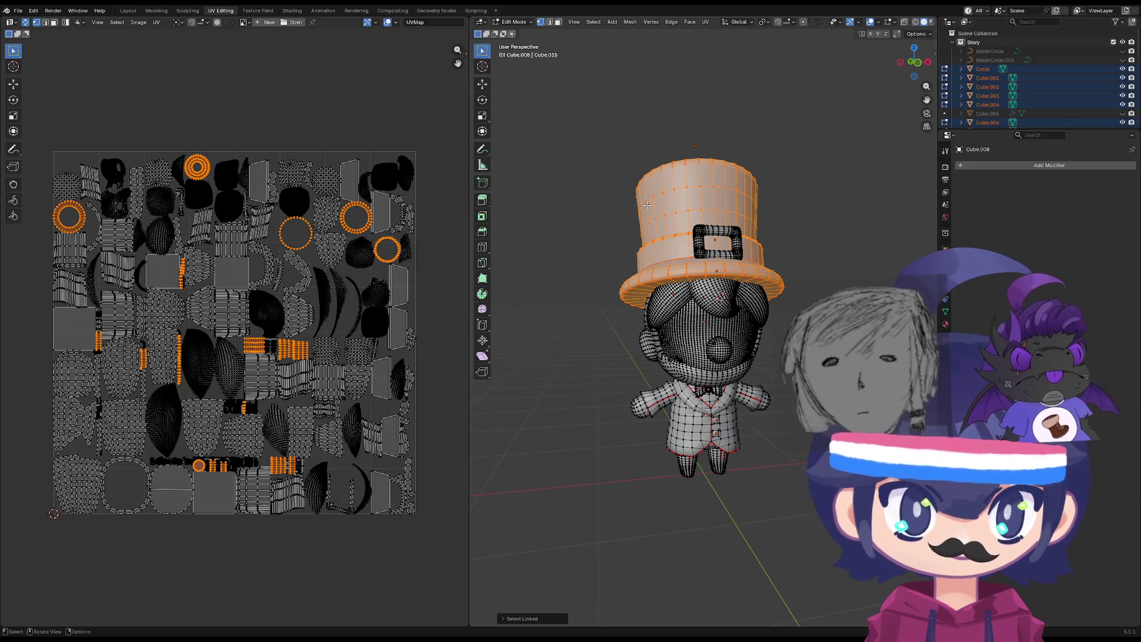
mouse_move(648, 213)
middle_down()
mouse_move(650, 280)
mouse_move(651, 254)
middle_up()
key(s)
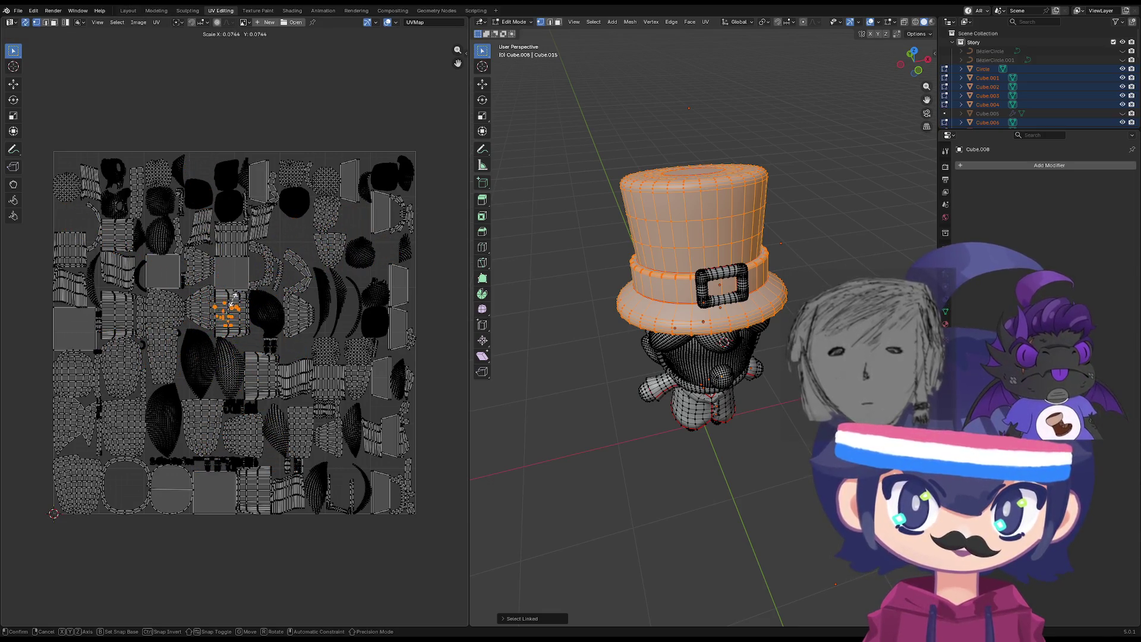
click(232, 313)
scroll(226, 320, up, 4)
scroll(226, 320, down, 4)
key(g)
click(85, 88)
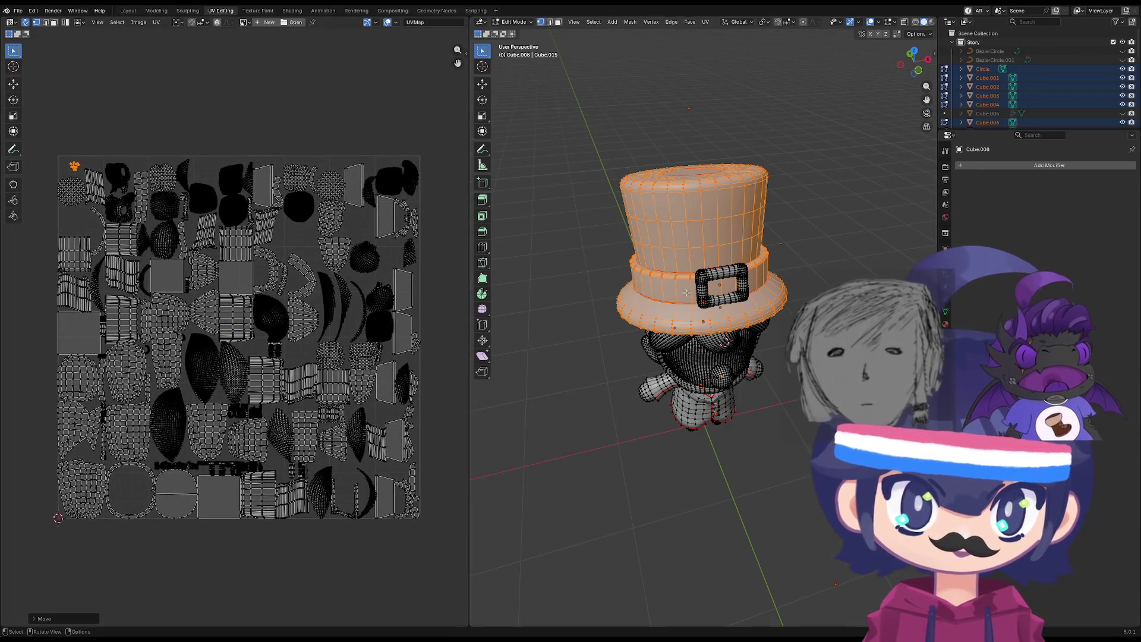
Shrink the belt buckle's UV islands and park them in the top-left corner.
click(721, 271)
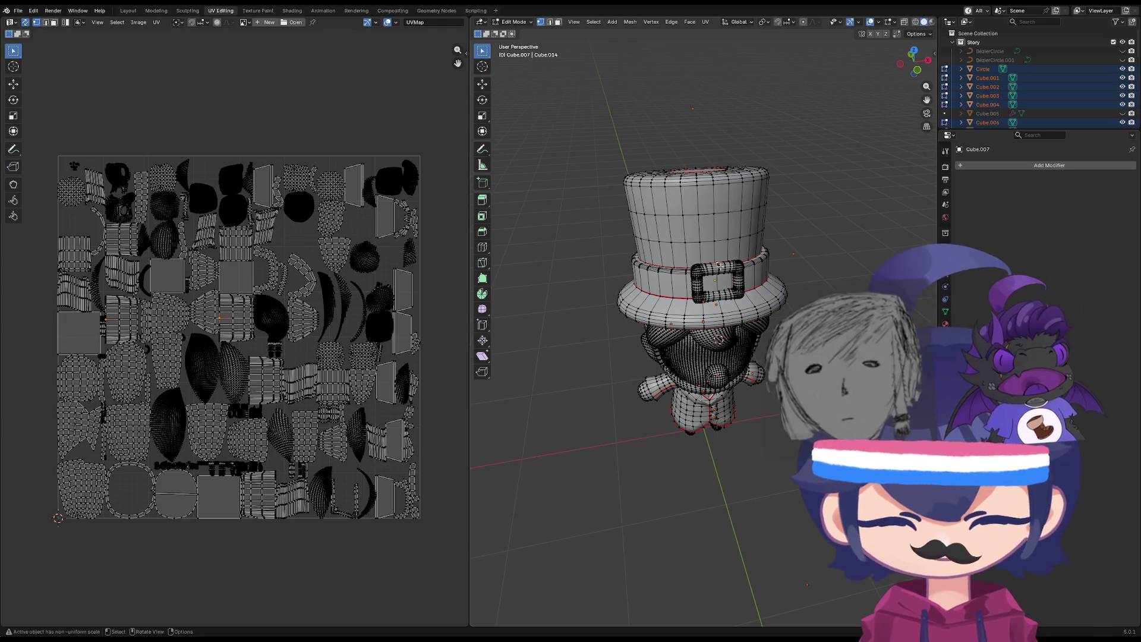
key(ctrl+l)
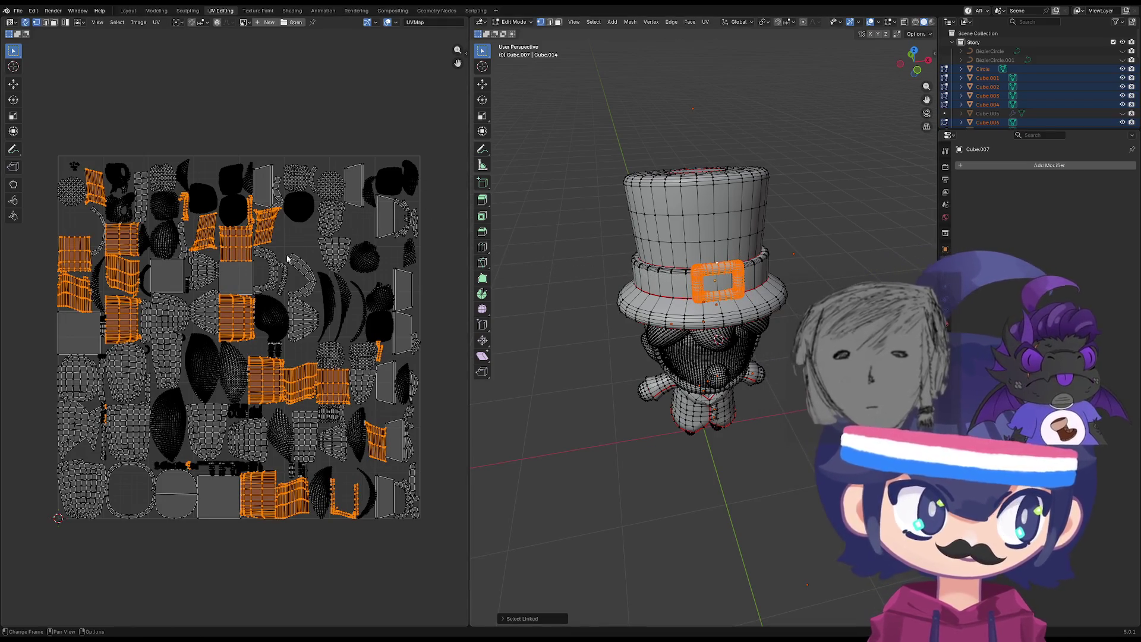
key(s)
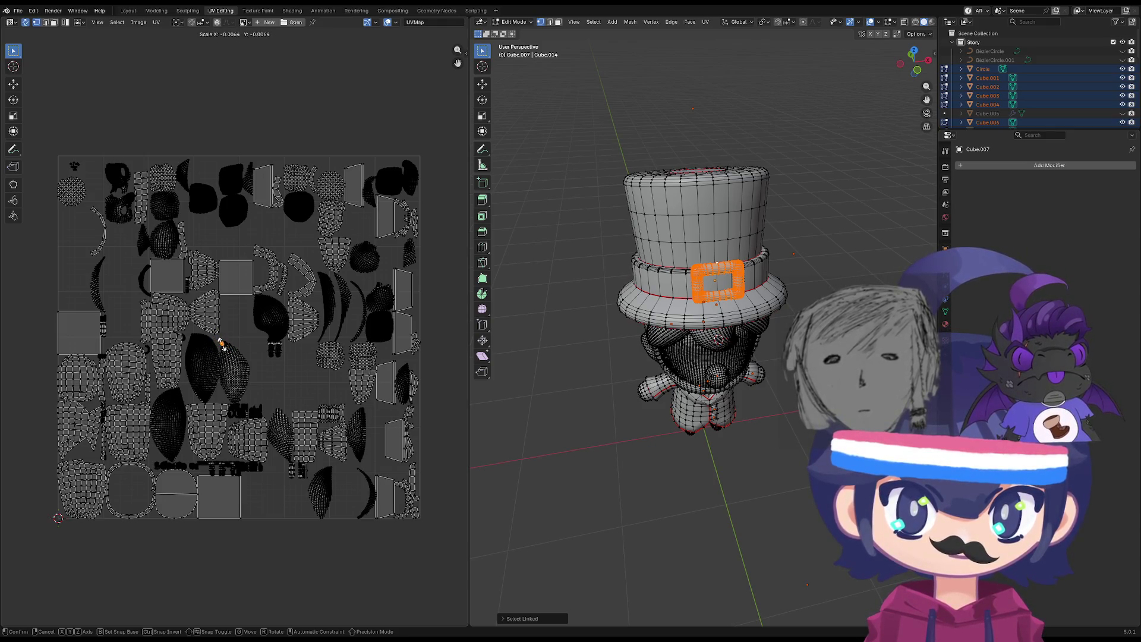
click(223, 346)
key(g)
click(129, 161)
scroll(652, 361, up, 1)
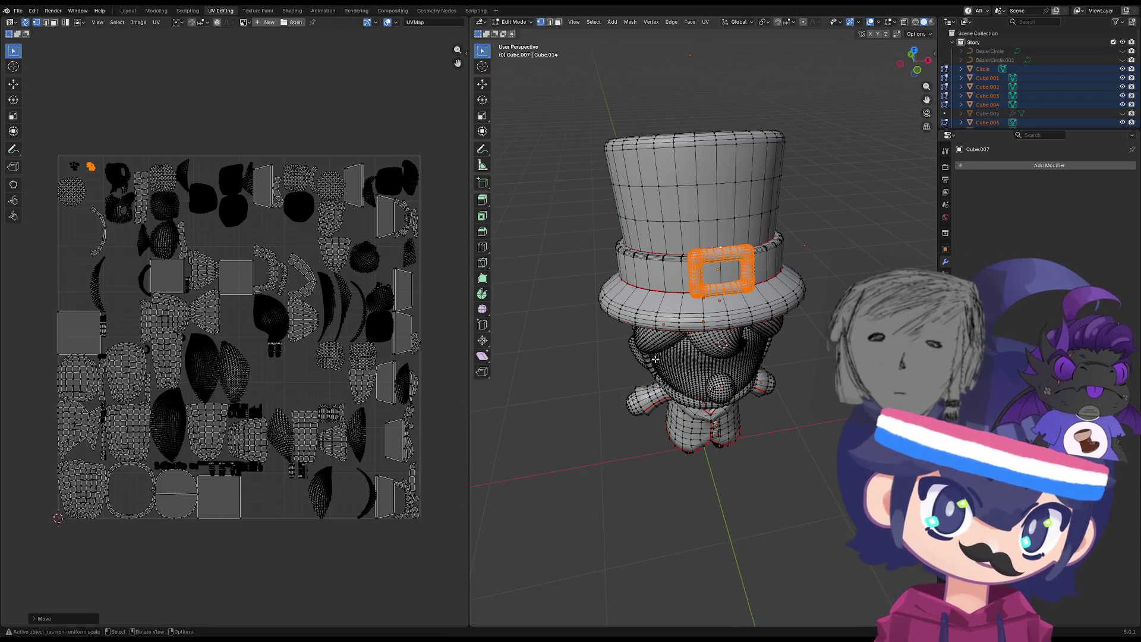
scroll(655, 359, down, 2)
Pick out the hair piece on the head, shrink its UV islands and move them top-left.
mouse_move(656, 359)
middle_down()
mouse_move(658, 301)
mouse_move(722, 281)
middle_up()
scroll(658, 302, up, 2)
key(l)
key(shift+l)
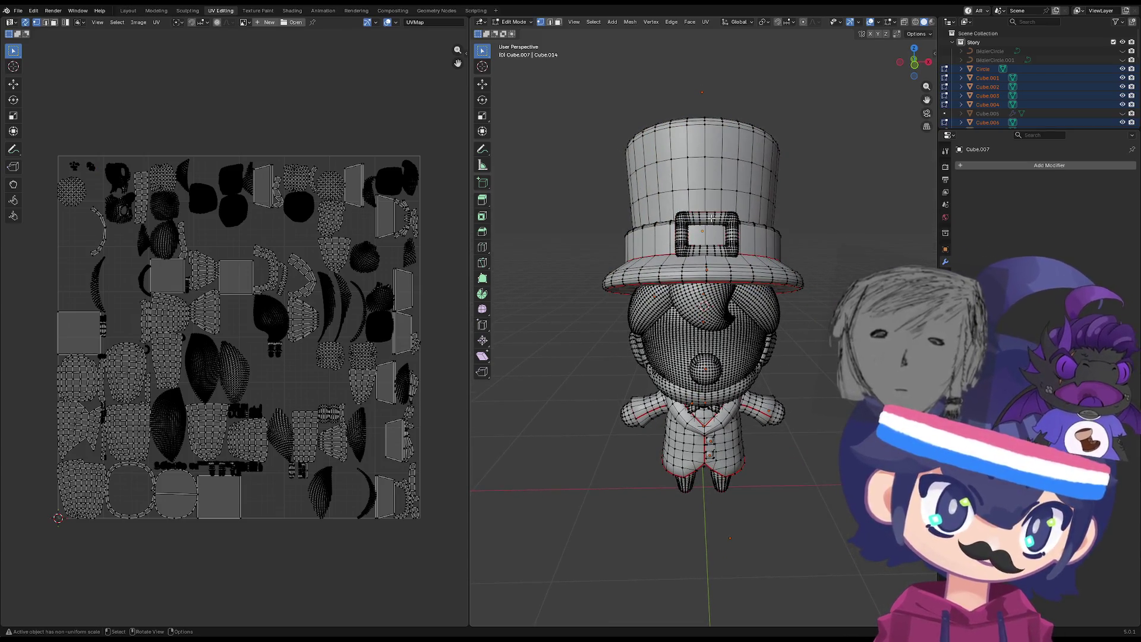
key(l)
key(shift+l)
key(l)
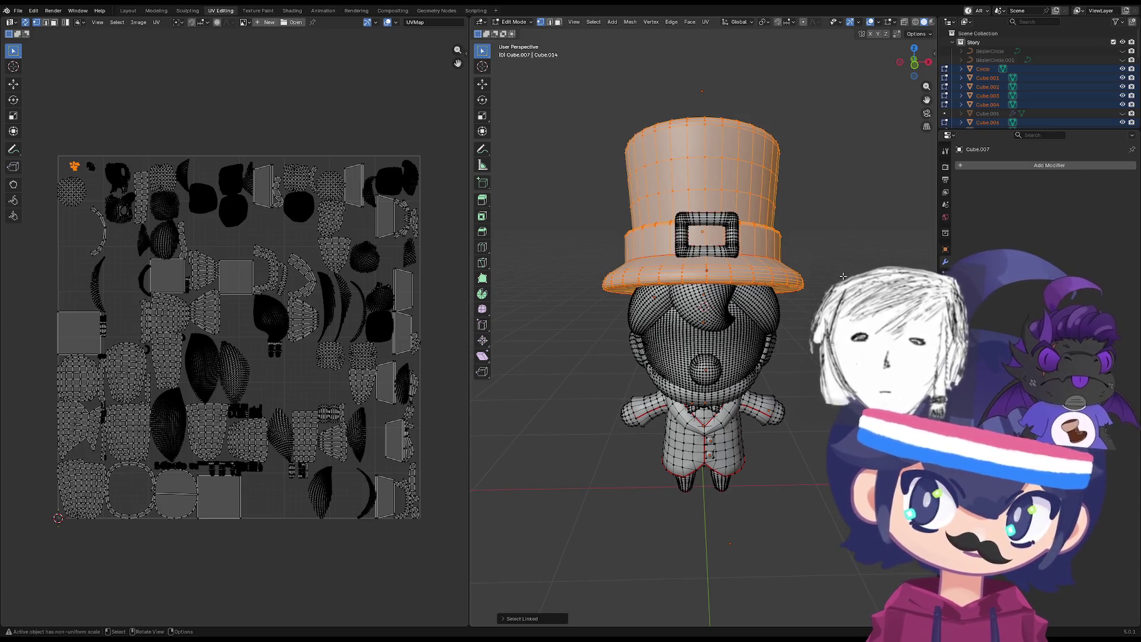
key(shift+l)
key(l)
key(s)
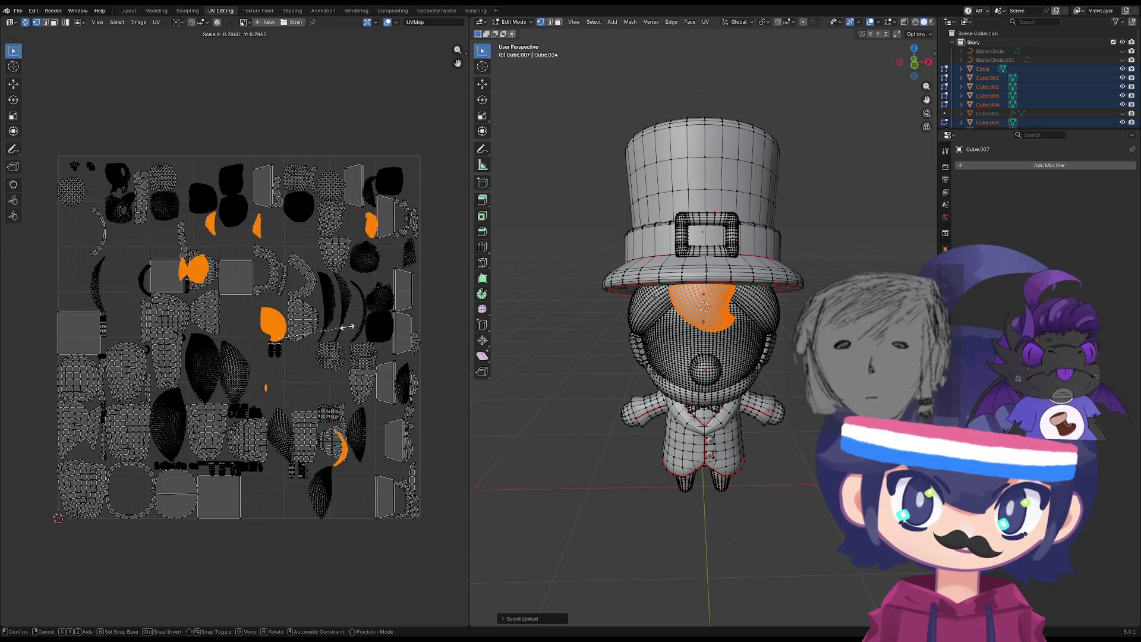
click(282, 342)
key(g)
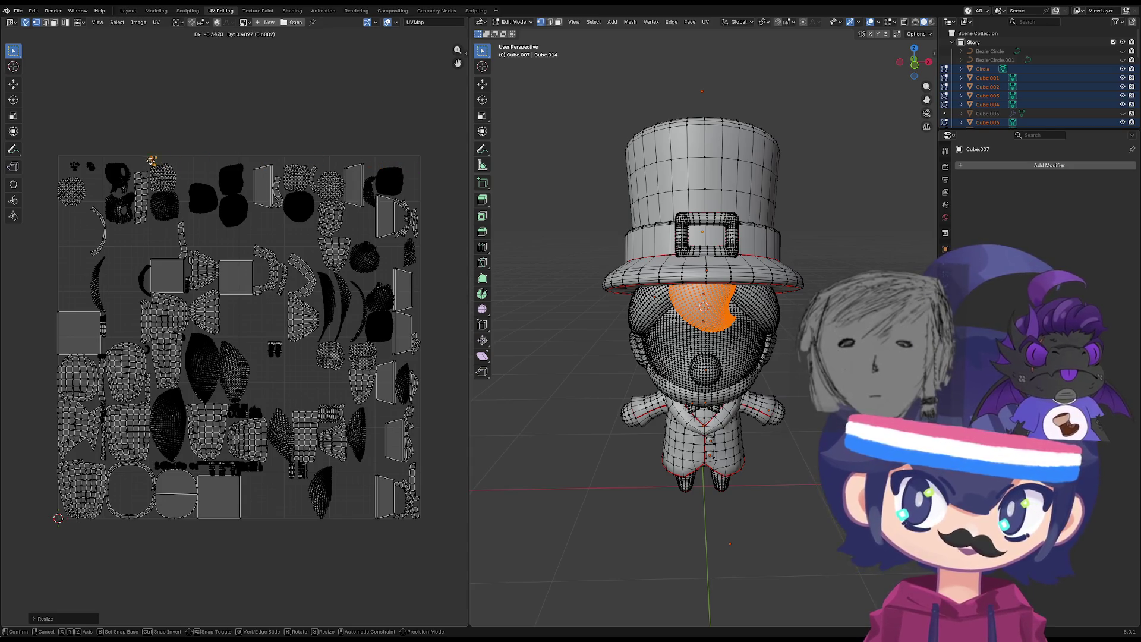
click(103, 165)
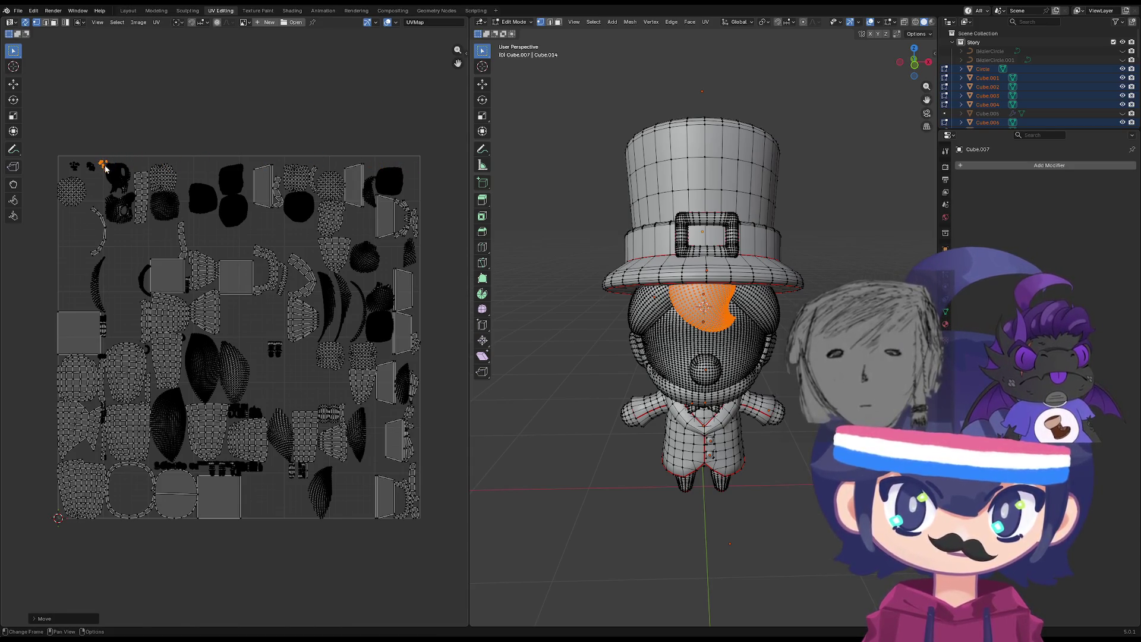
click(647, 303)
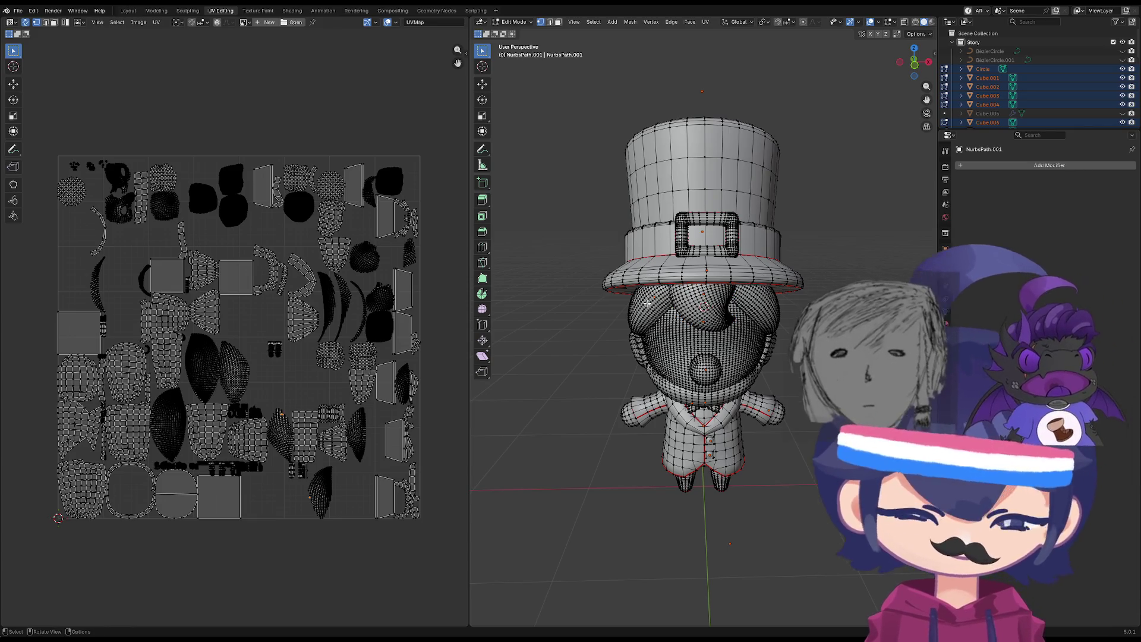
Shrink the next hair piece's UV island and drop it in the top-left corner.
key(l)
key(s)
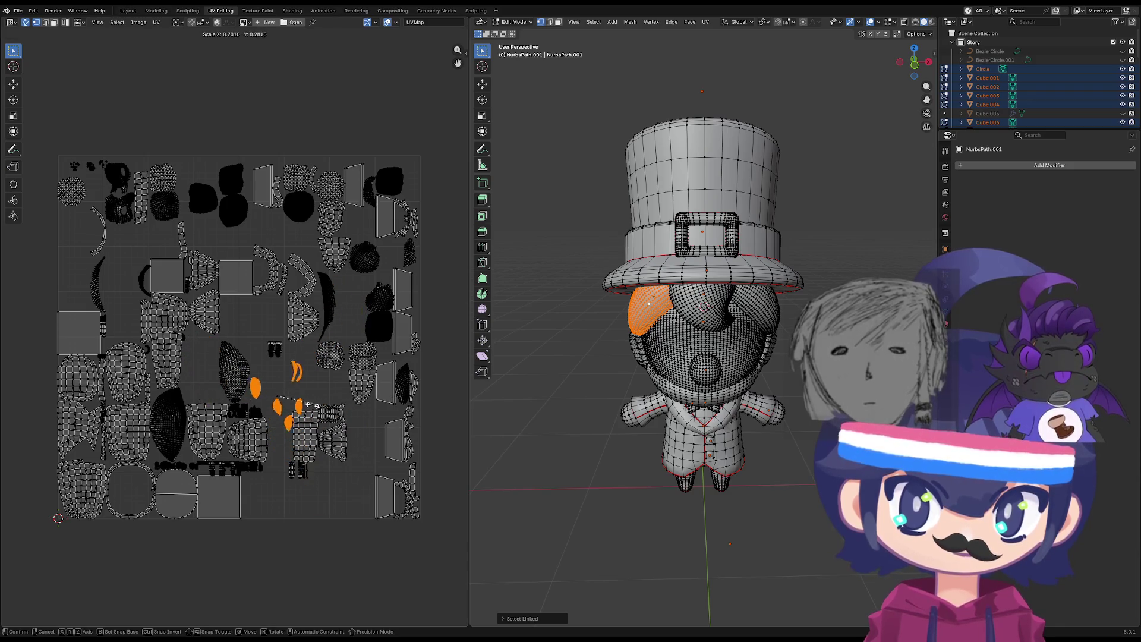
click(278, 398)
key(g)
click(162, 171)
click(778, 308)
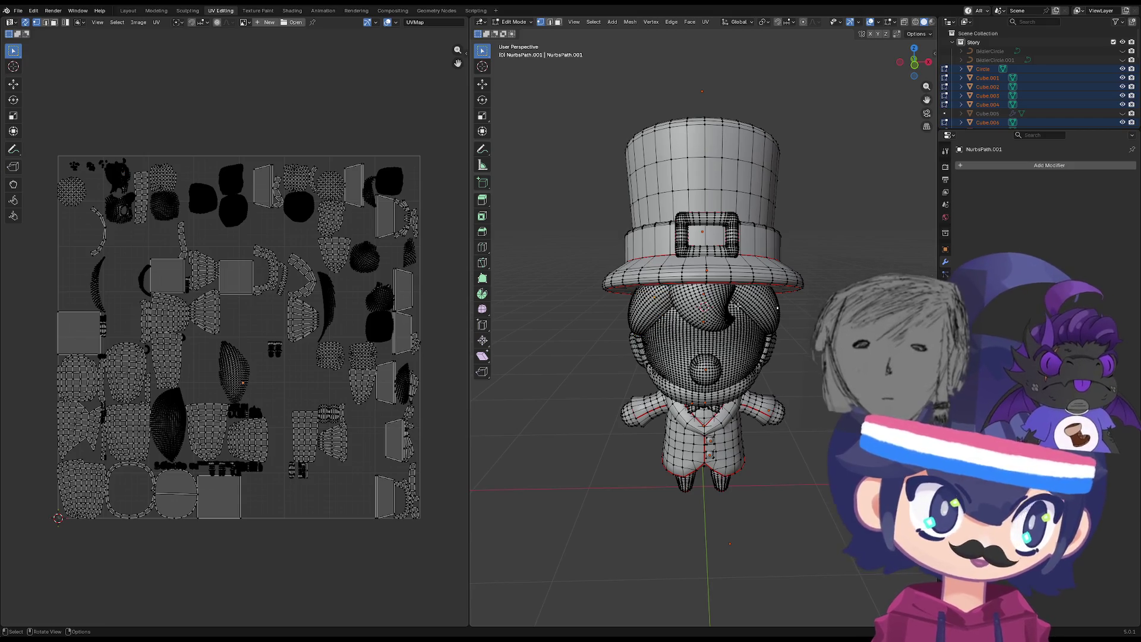
Shrink another hair strand's UV island and tuck it into the top-left corner.
key(l)
key(s)
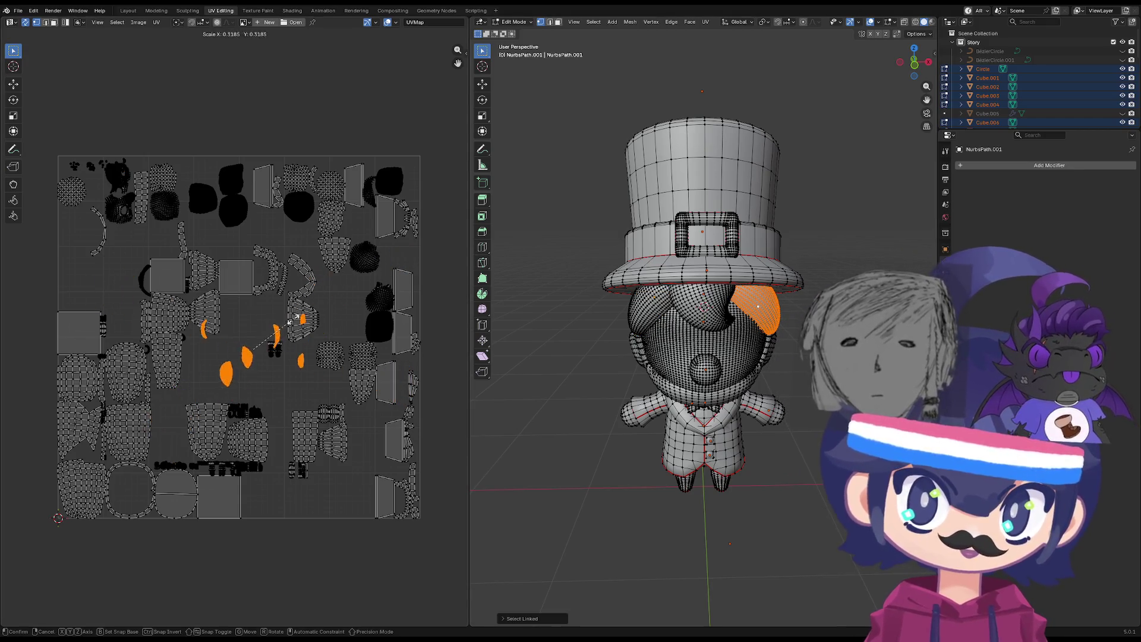
click(257, 350)
key(g)
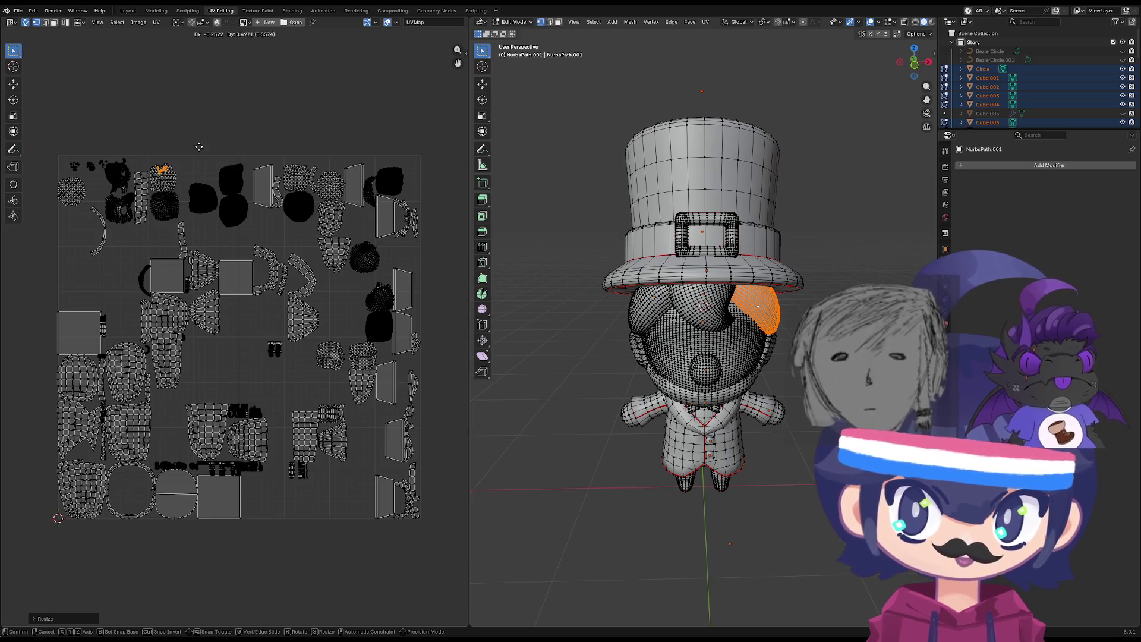
click(177, 151)
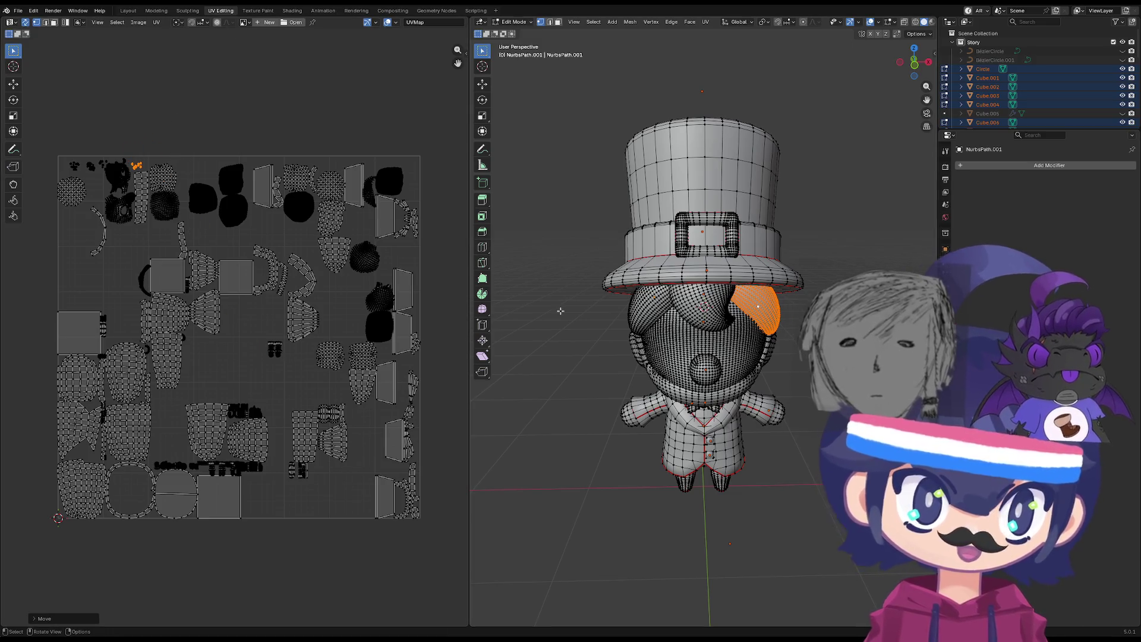
Select the whole face piece, shrink its UV cluster, move it top-left, then deselect.
click(677, 345)
key(ctrl+l)
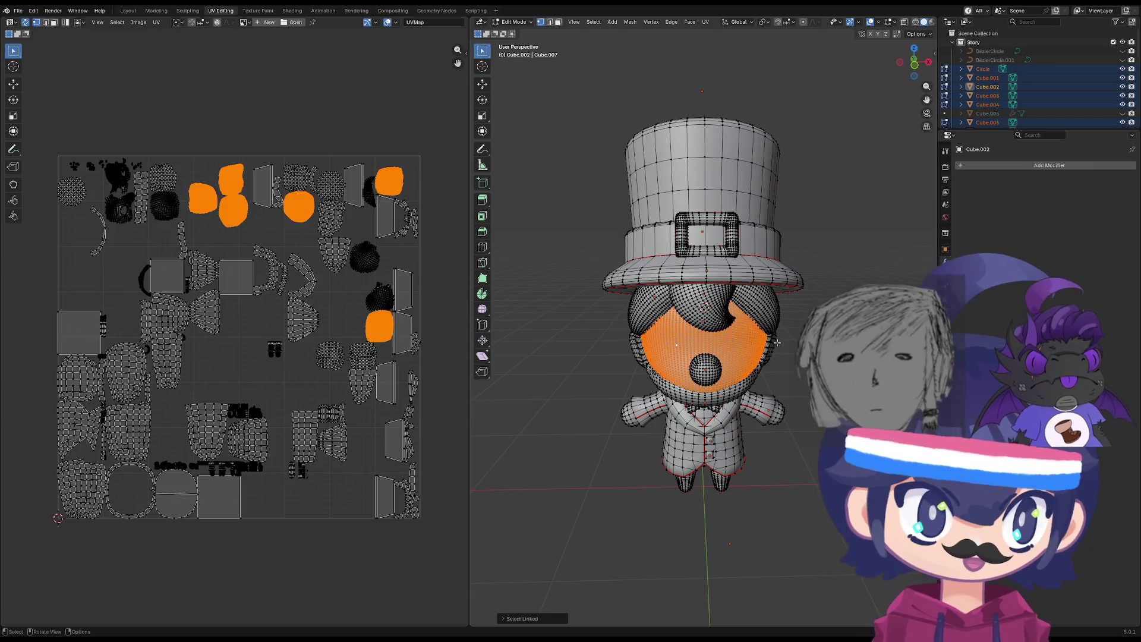
key(s)
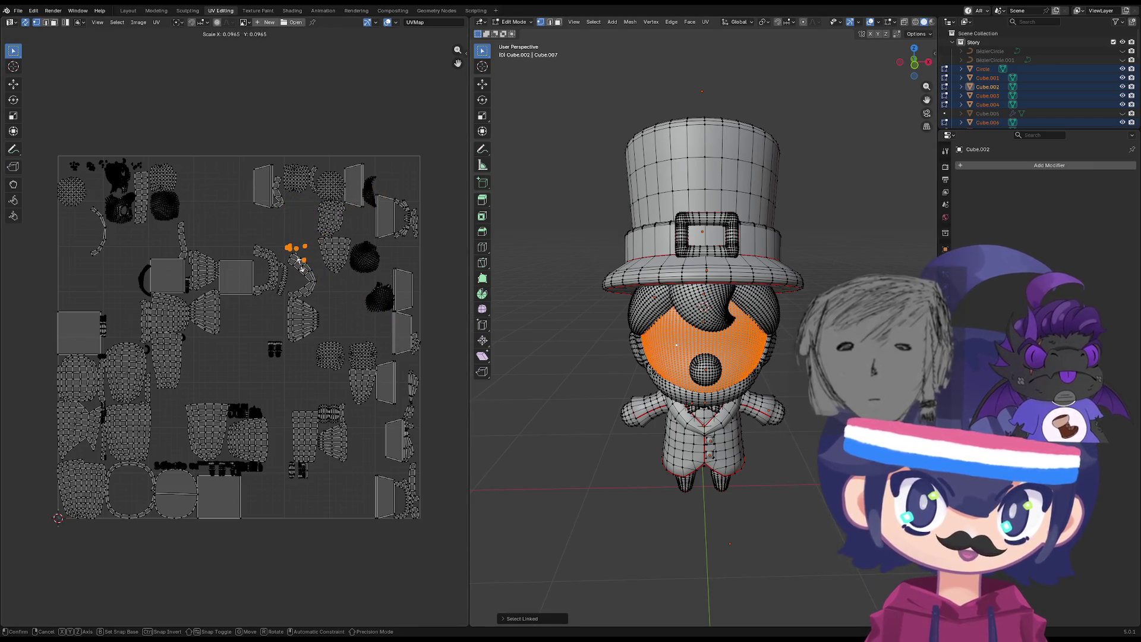
click(299, 254)
key(g)
click(154, 166)
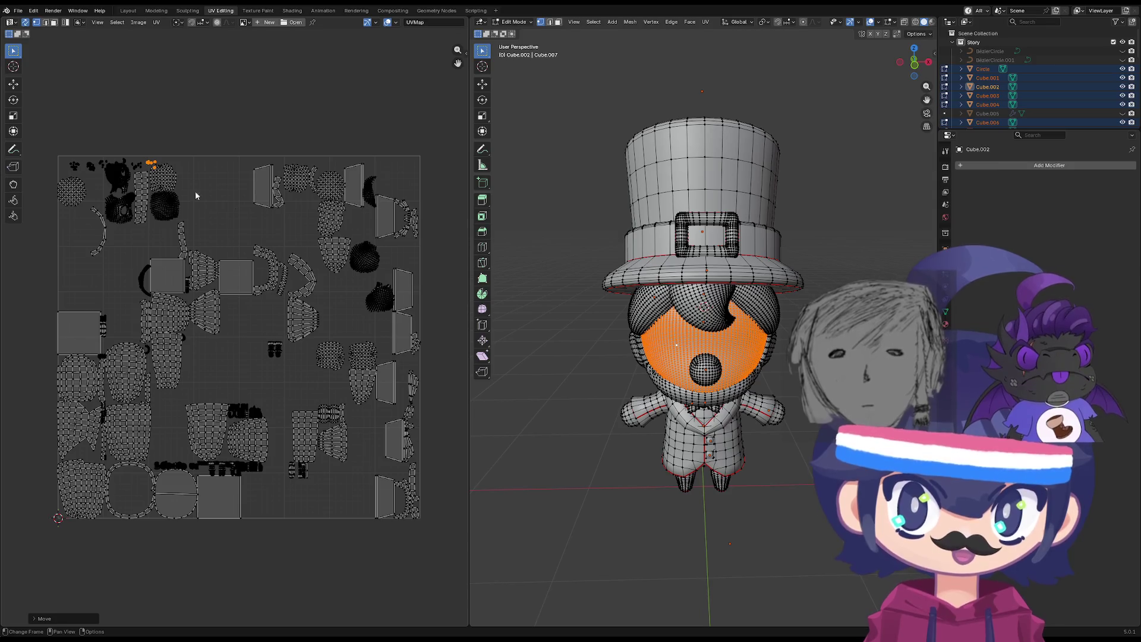
click(678, 392)
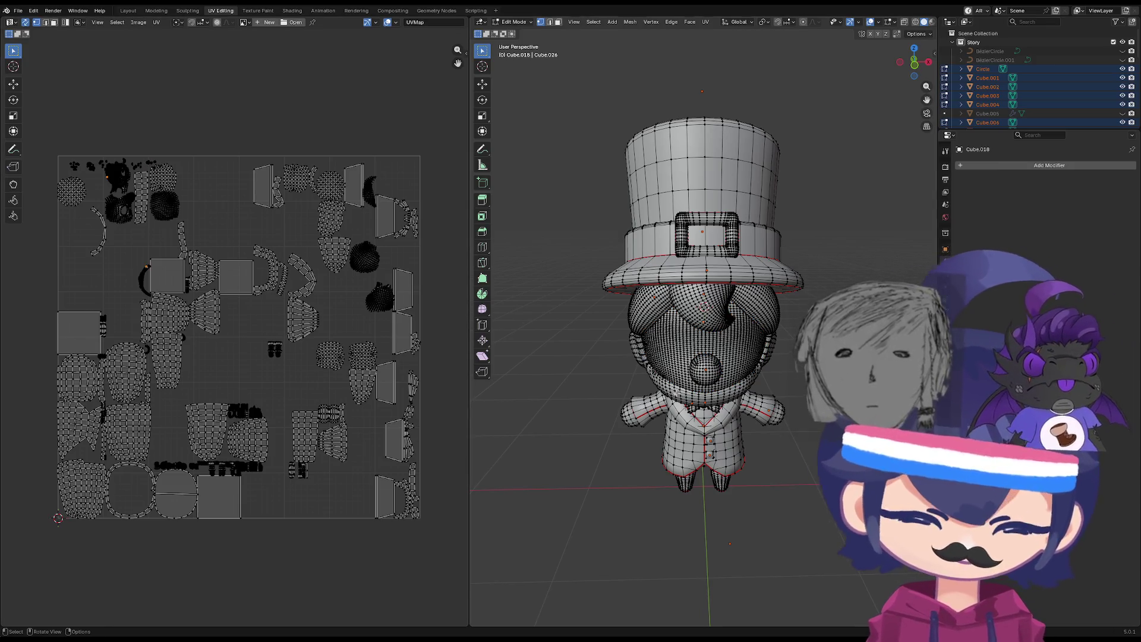
Shrink the beard's UV islands and move them near the top of the UV grid.
key(ctrl+l)
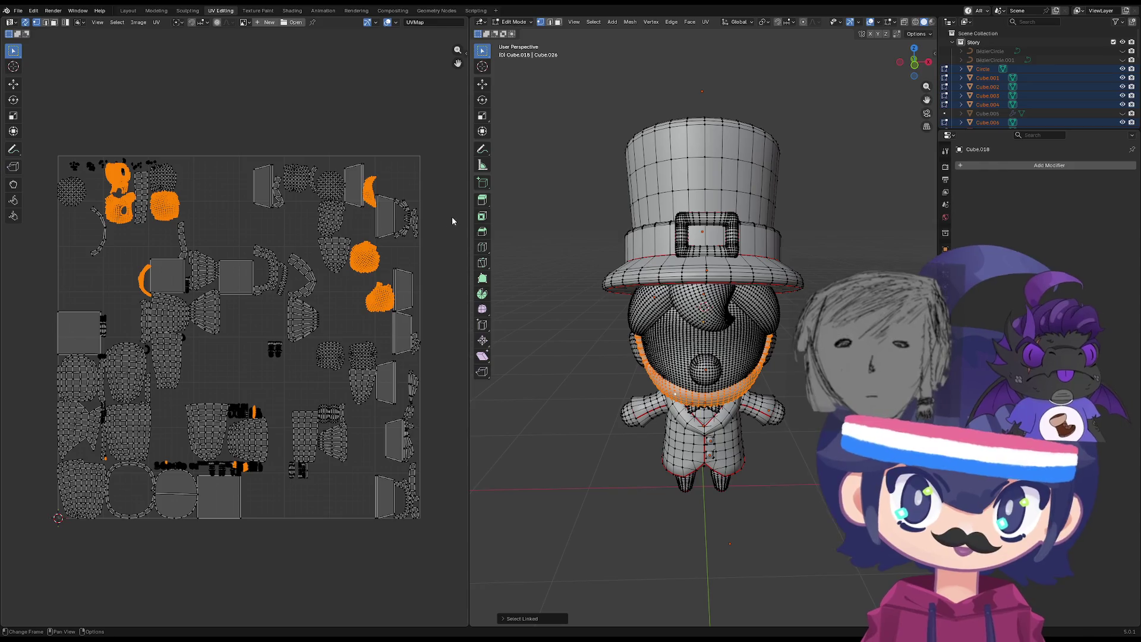
key(s)
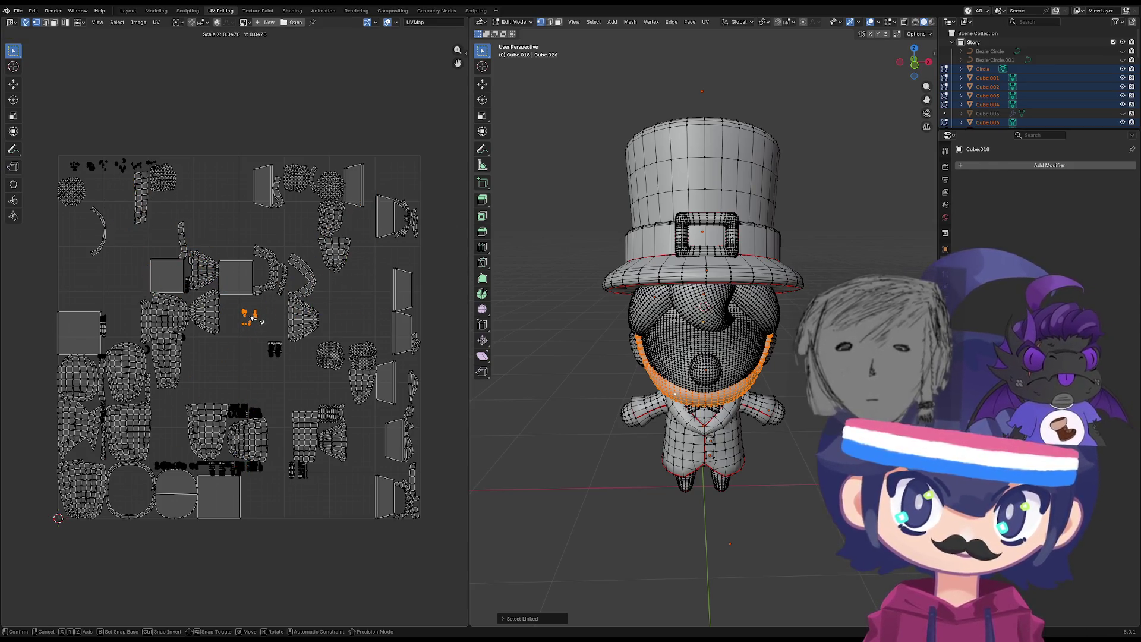
click(272, 316)
key(g)
click(170, 129)
mouse_move(717, 383)
middle_down()
mouse_move(728, 379)
mouse_move(630, 357)
mouse_move(819, 369)
mouse_move(823, 273)
mouse_move(821, 366)
middle_up()
click(728, 379)
Shrink the ear's UV islands and place them near the top of the layout.
key(l)
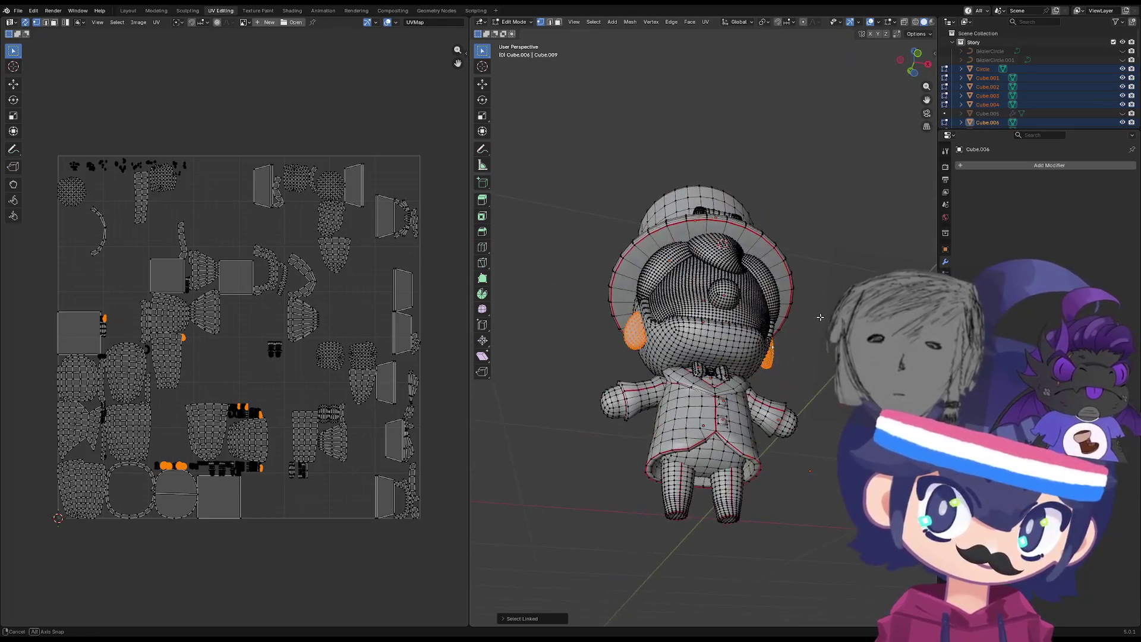
middle_drag(475, 328, 544, 335)
key(s)
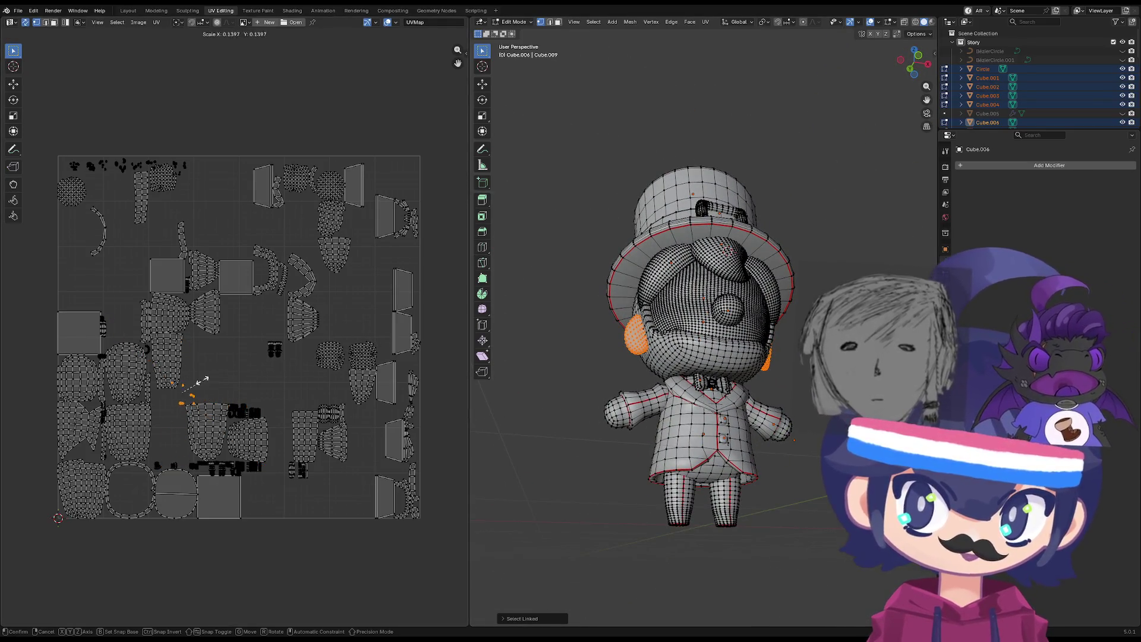
click(186, 394)
key(g)
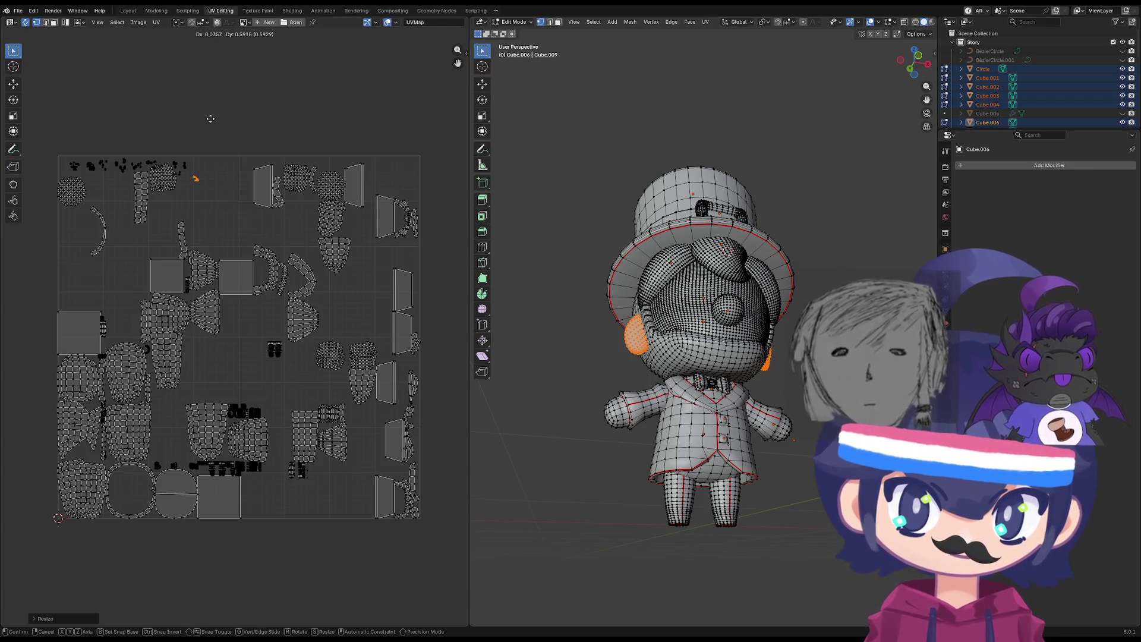
click(210, 107)
middle_drag(250, 301, 246, 304)
mouse_move(512, 380)
middle_down()
mouse_move(589, 395)
mouse_move(647, 427)
middle_up()
click(650, 416)
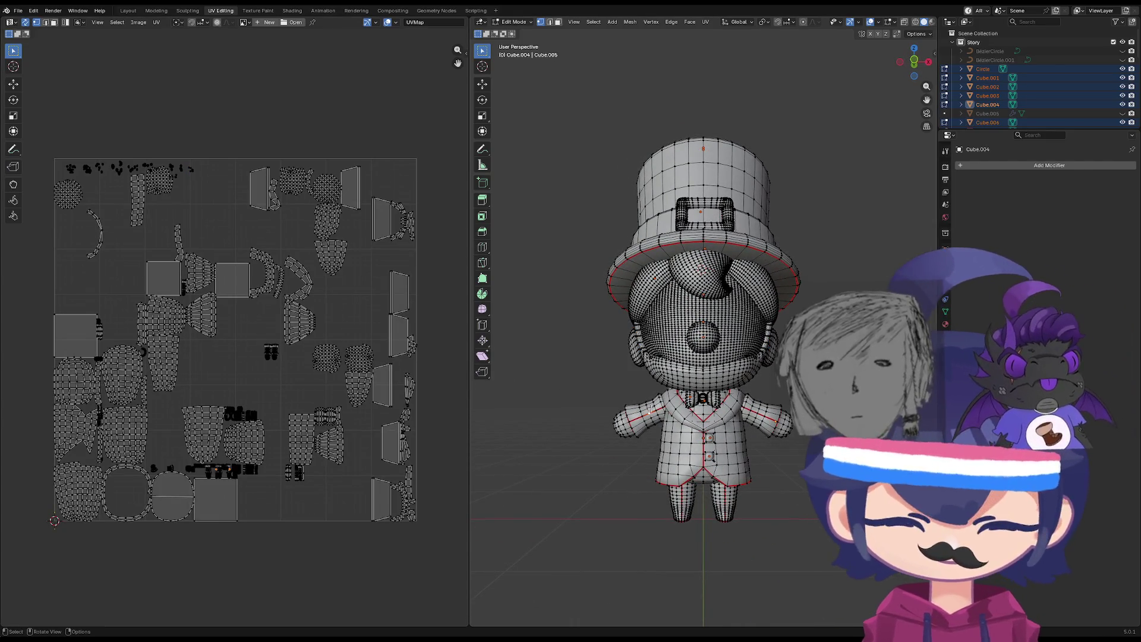
Scale down one arm's UV island and move it to the top of the grid.
key(l)
key(s)
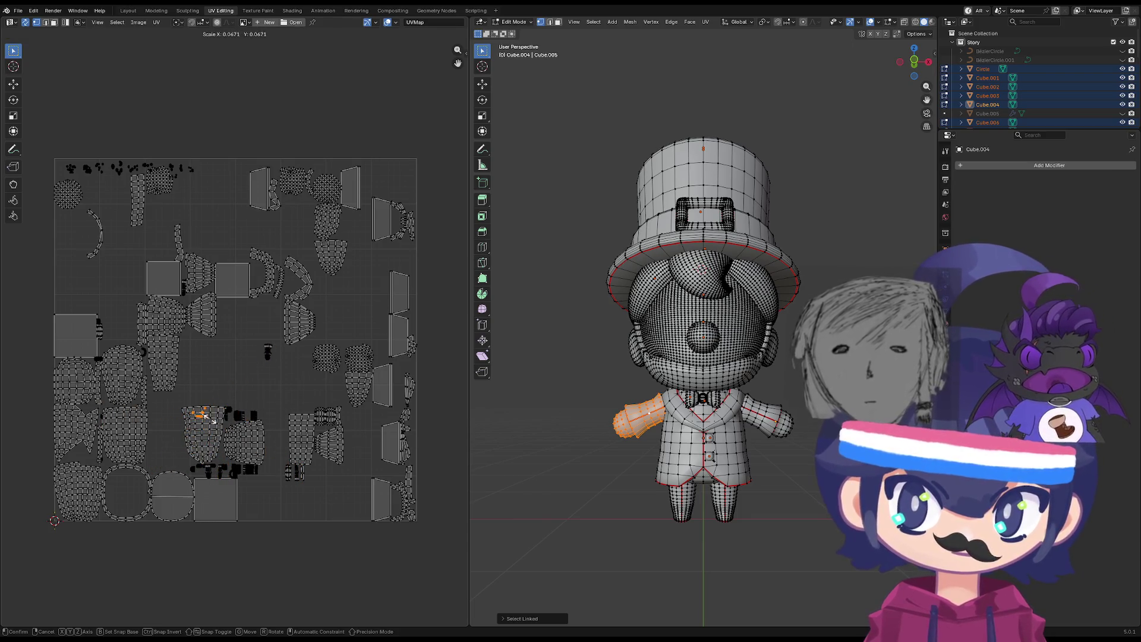
click(210, 419)
key(g)
click(215, 174)
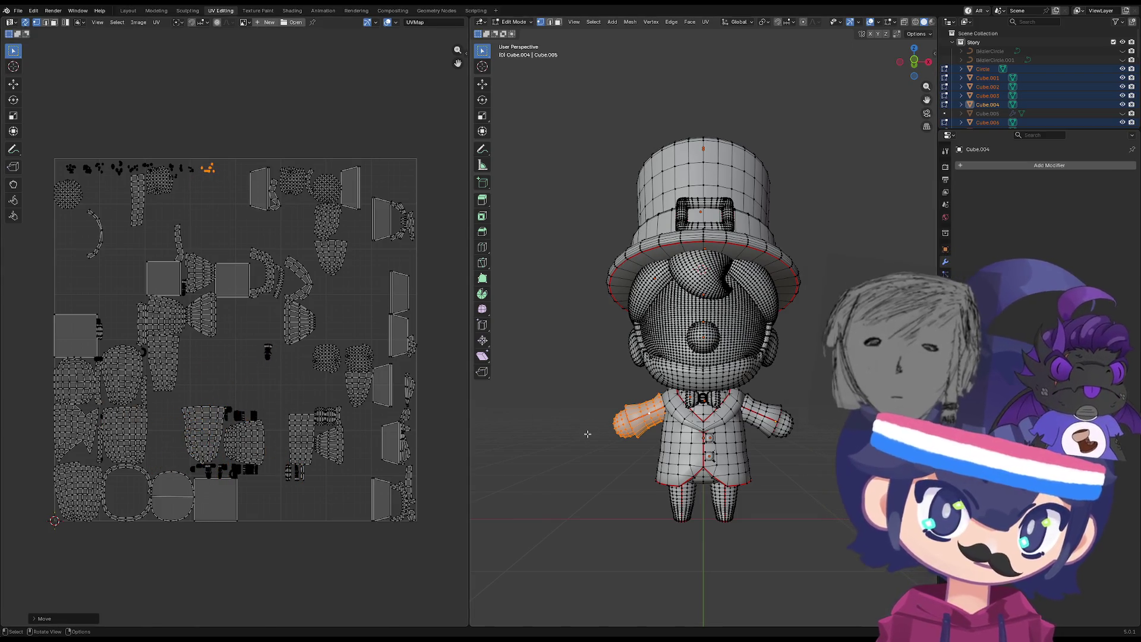
Scale down the other arm's UV island and move it to the top as well.
click(763, 425)
key(l)
key(s)
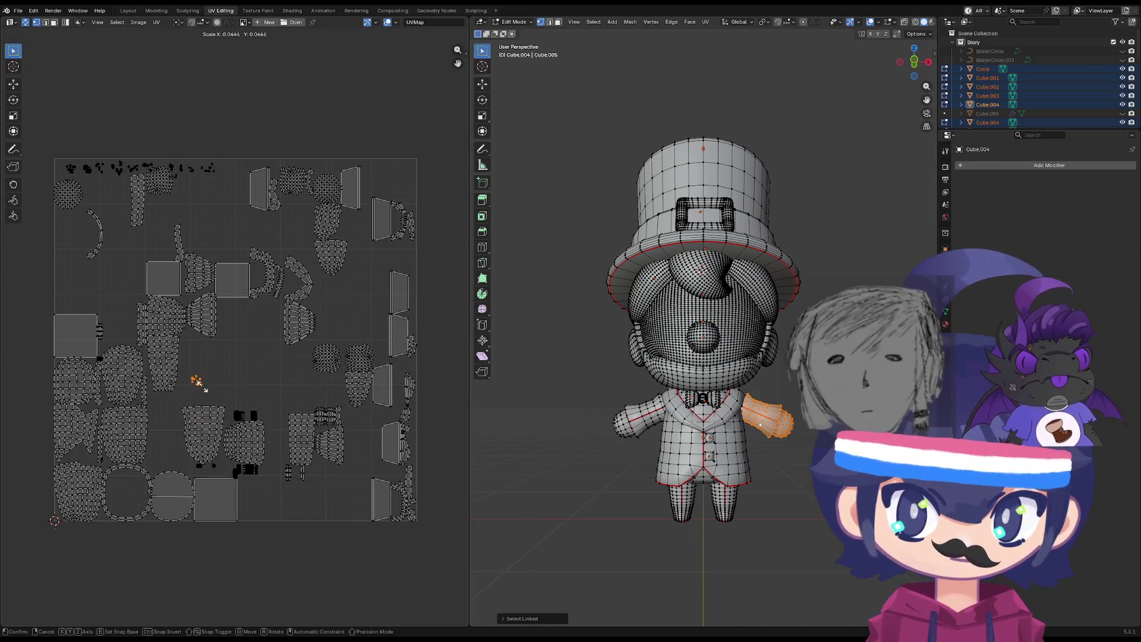
click(198, 385)
key(g)
key(Escape)
key(g)
click(219, 171)
click(685, 492)
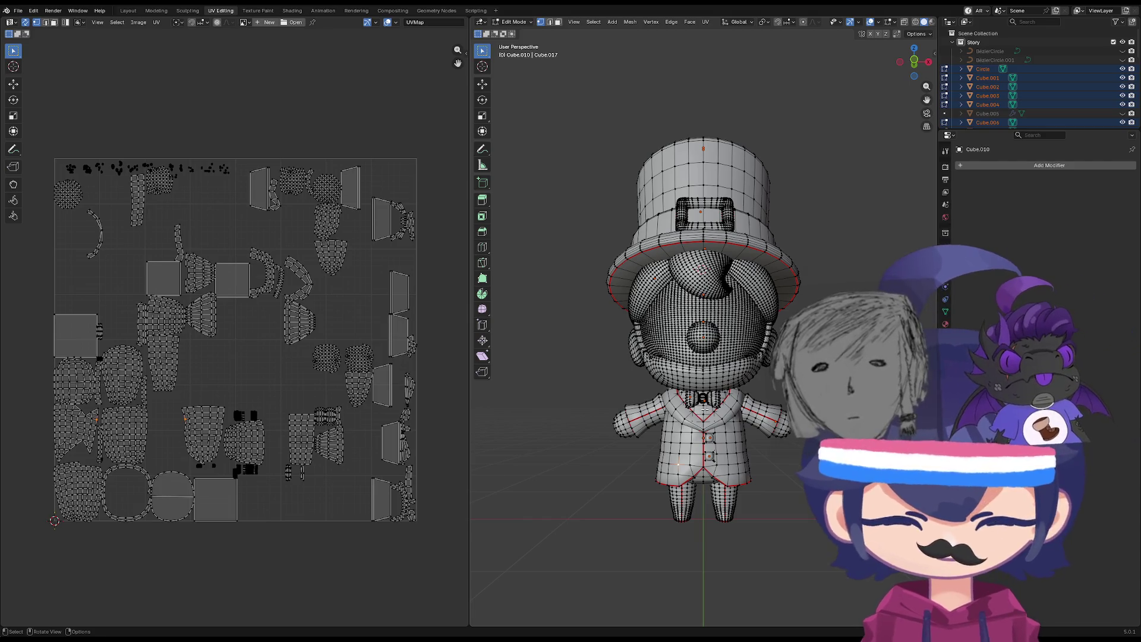
Shrink the collar's UV islands and tuck them into a free spot in the layout.
key(ctrl+l)
key(s)
key(Escape)
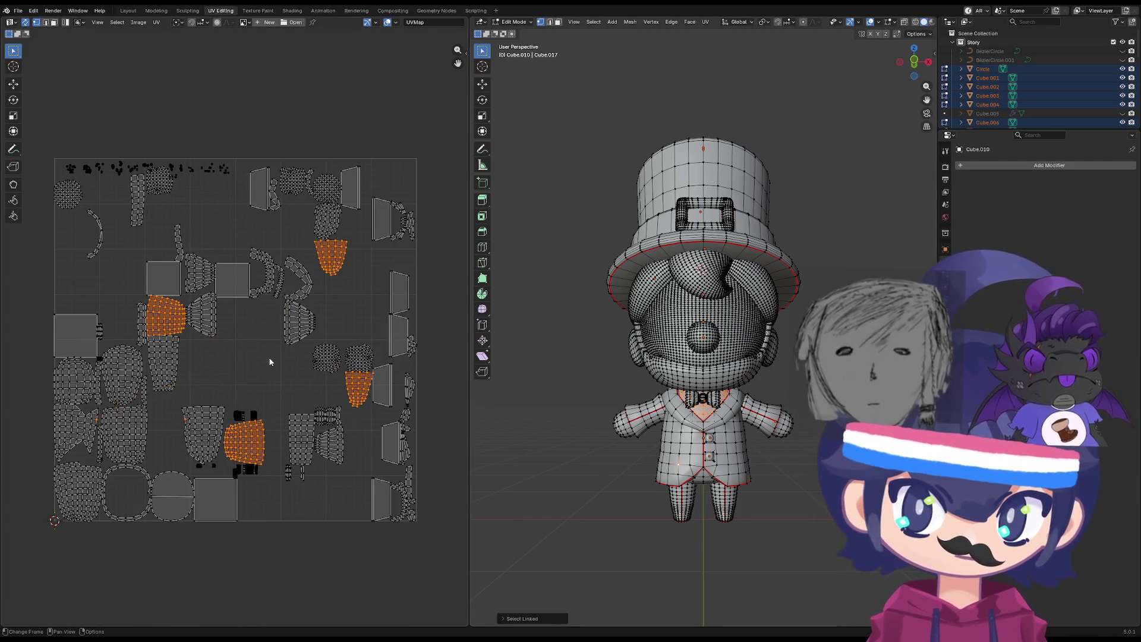
click(697, 409)
key(ctrl+l)
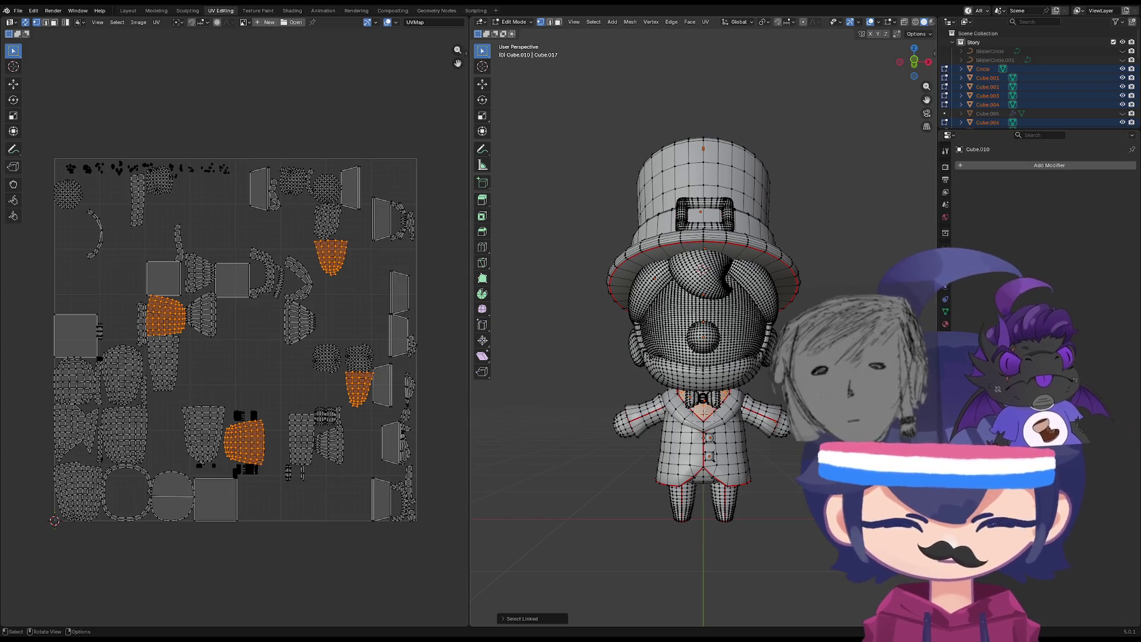
key(s)
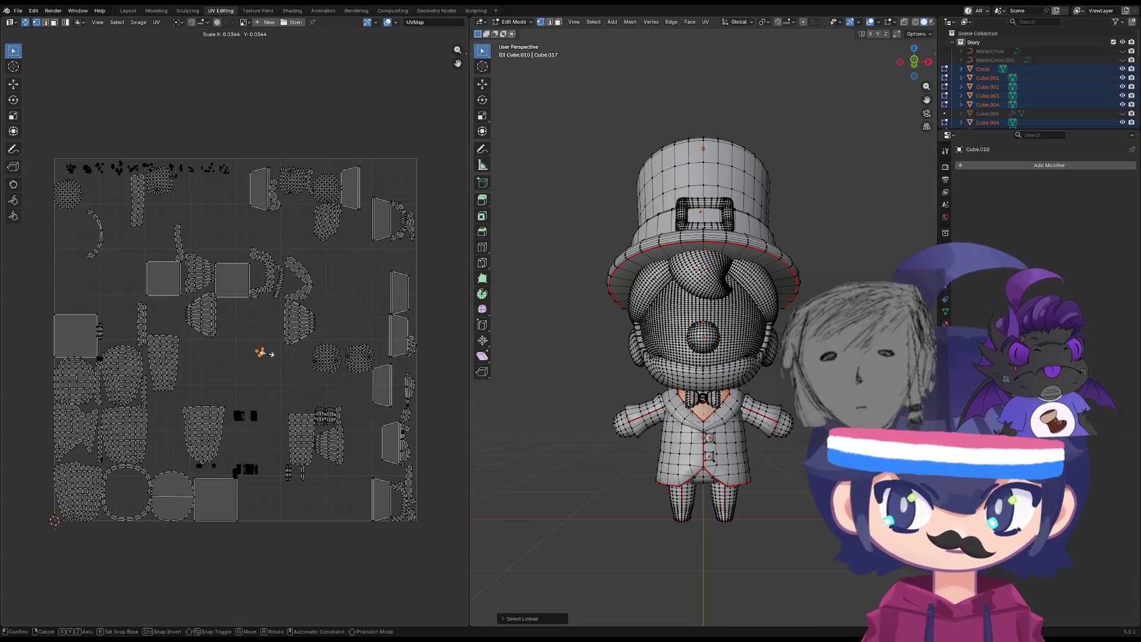
click(263, 353)
key(g)
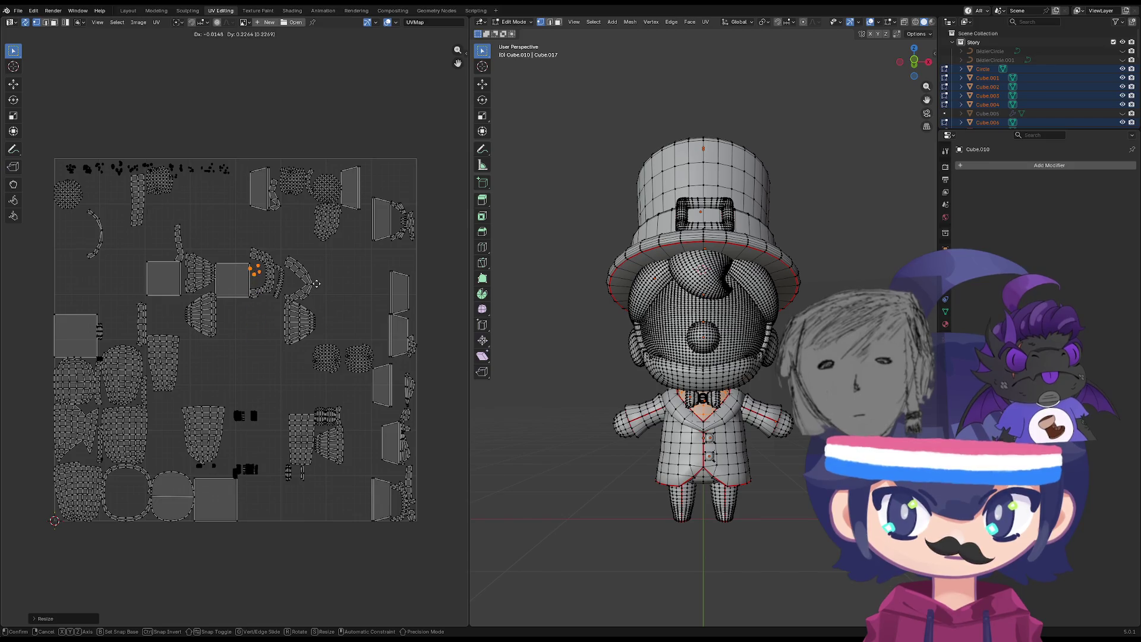
click(302, 186)
Select both the left and right arm pieces with linked selection.
middle_drag(664, 324, 671, 438)
scroll(670, 437, up, 2)
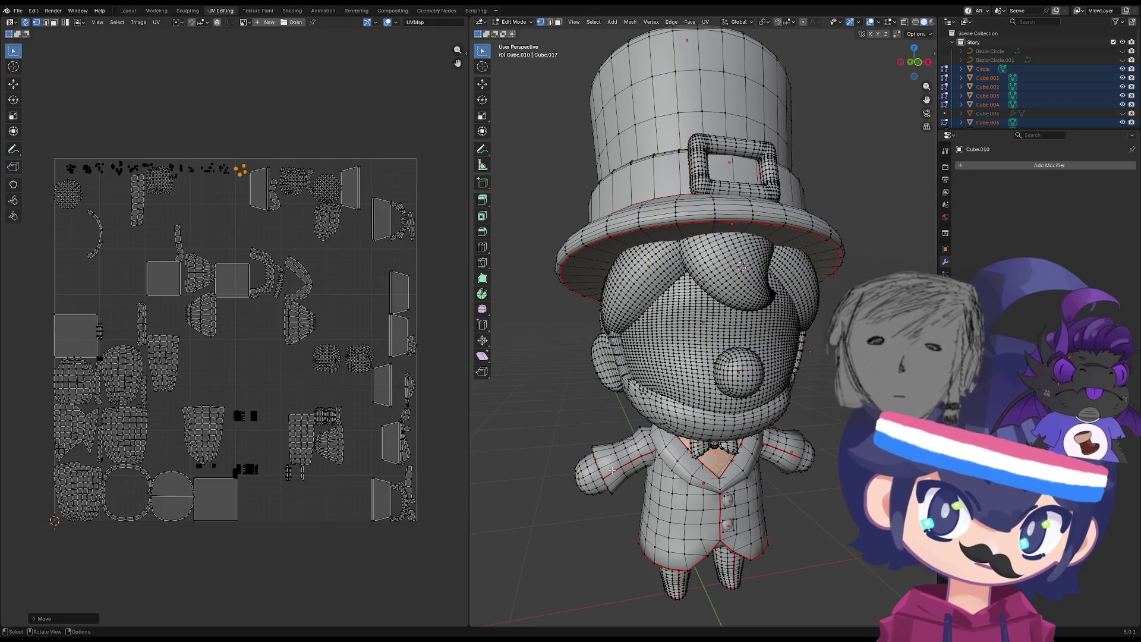
key(ctrl+l)
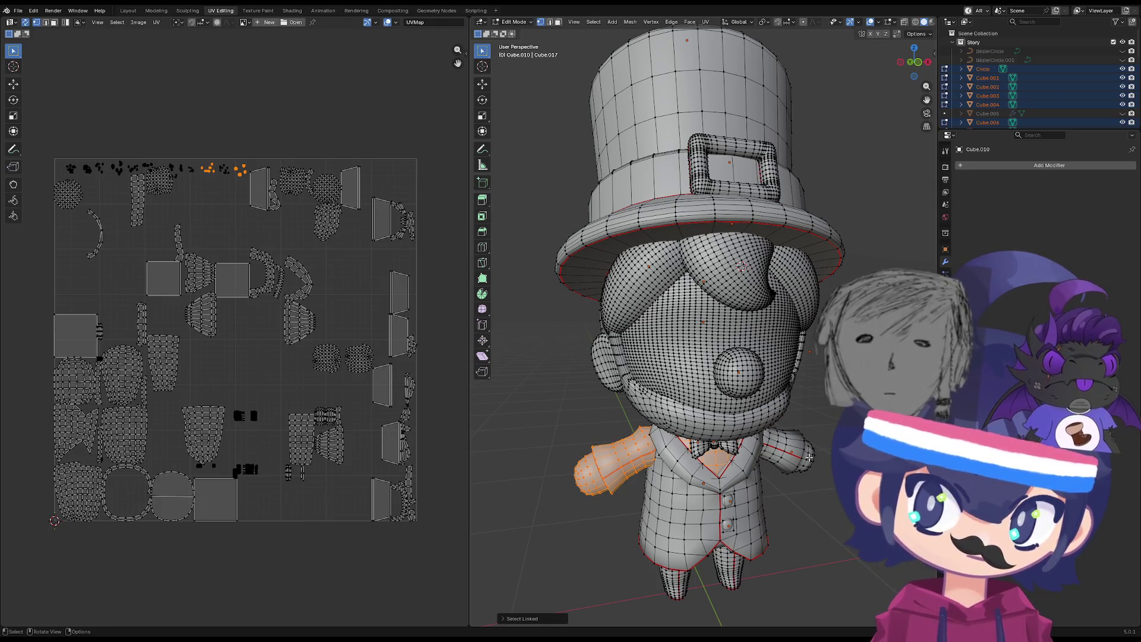
key(l)
key(ctrl+z)
key(ctrl+z)
key(l)
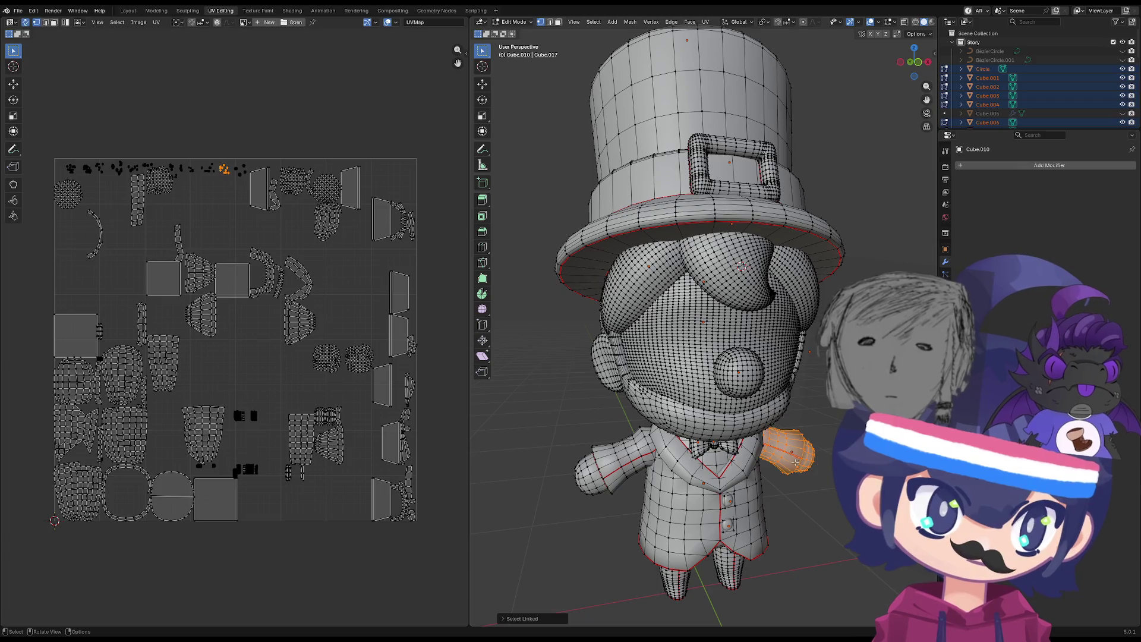
key(l)
mouse_move(715, 461)
middle_down()
mouse_move(693, 451)
mouse_move(714, 392)
middle_up()
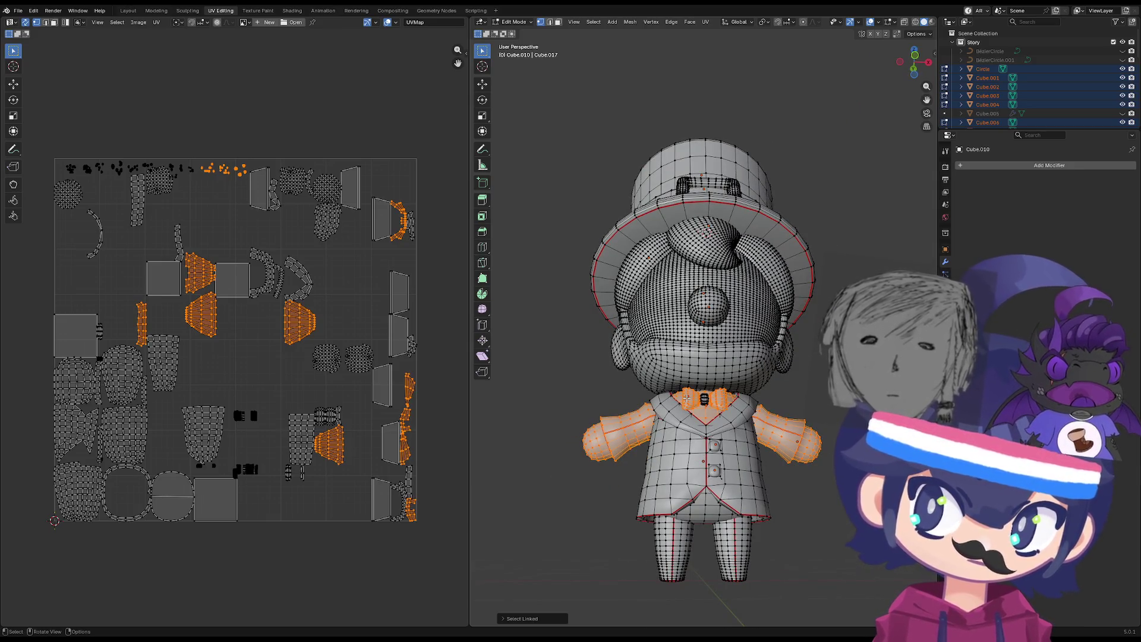
Shrink the bow tie's UV island to a tiny size, then select the entire mesh.
key(l)
click(560, 402)
key(l)
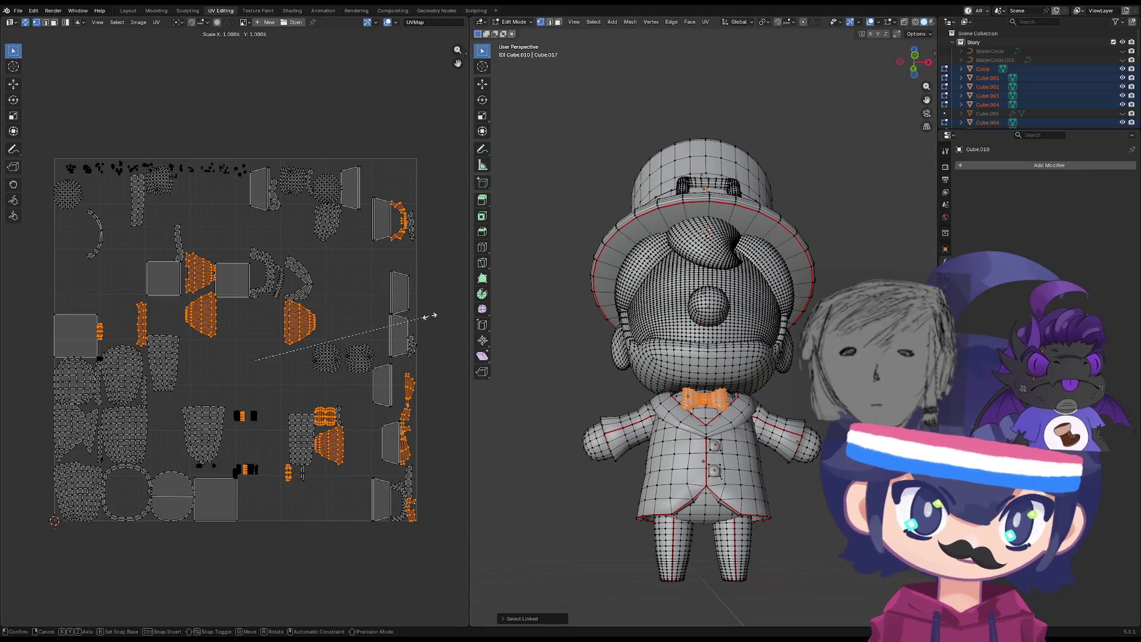
key(s)
click(263, 357)
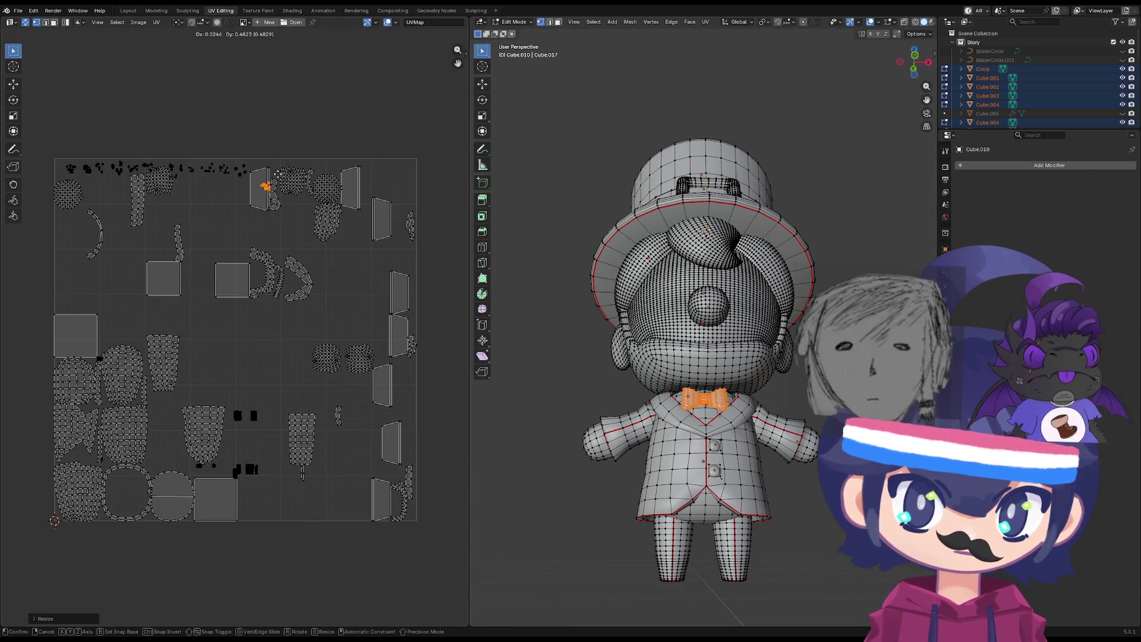
key(a)
scroll(573, 286, down, 3)
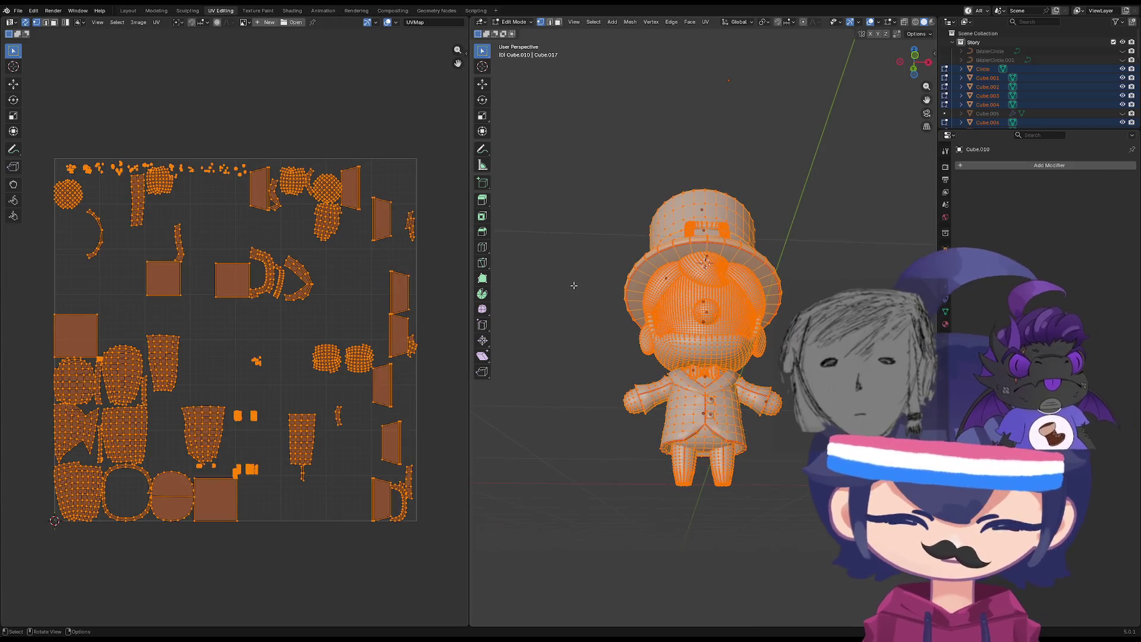
Re-unwrap every mesh with Unwrap Minimum Stretch, then deselect all and pick a UV vertex.
key(u)
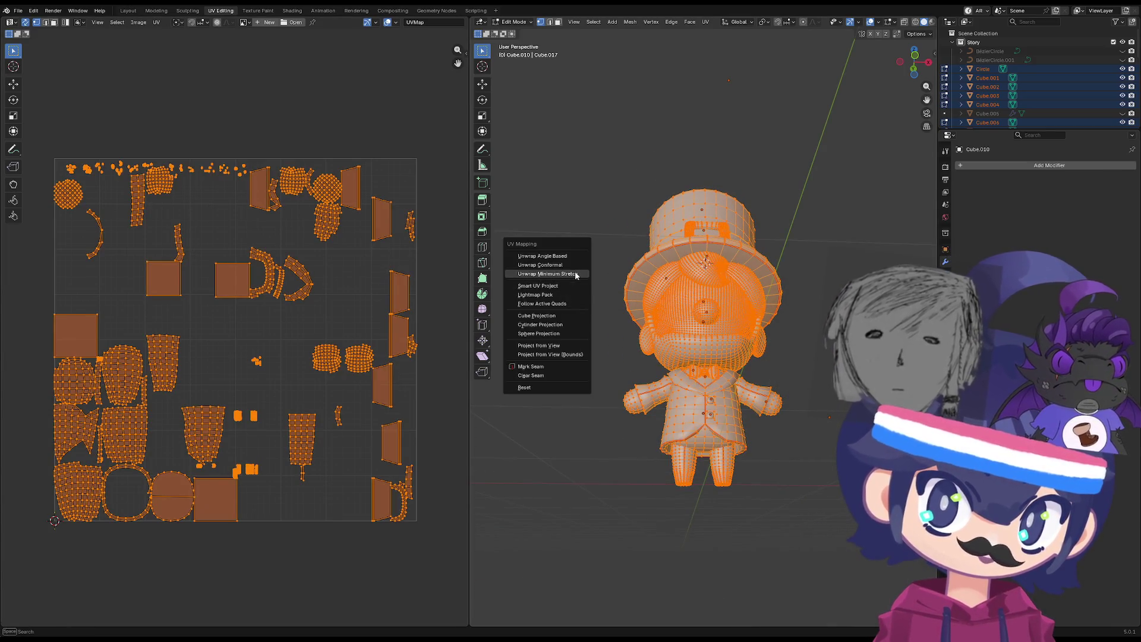
key(Return)
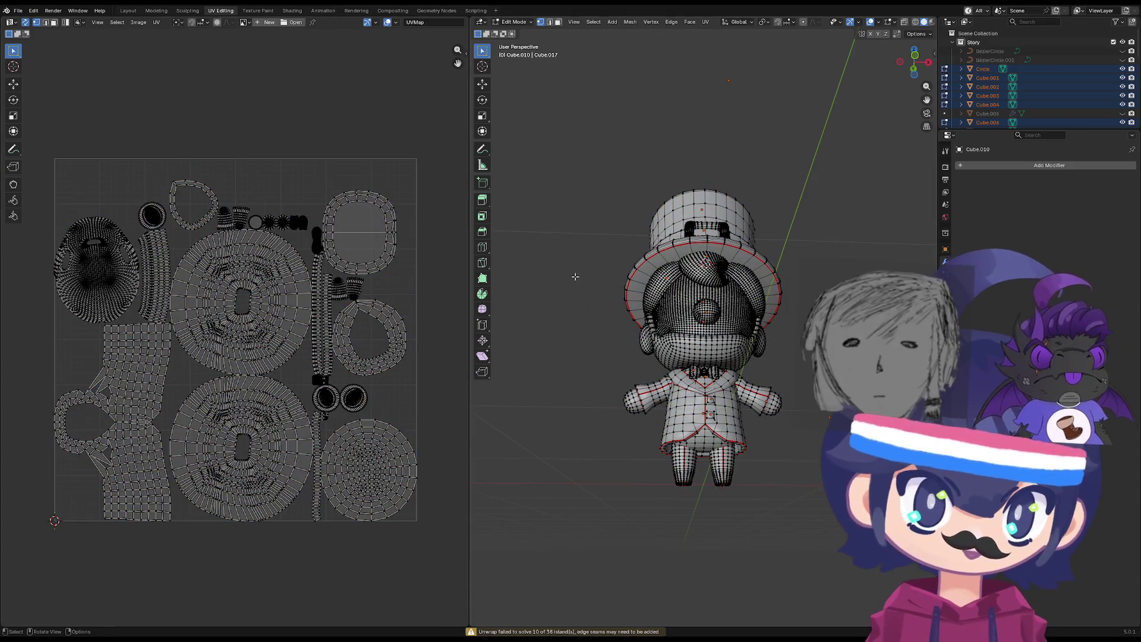
middle_drag(573, 275, 583, 291)
key(a)
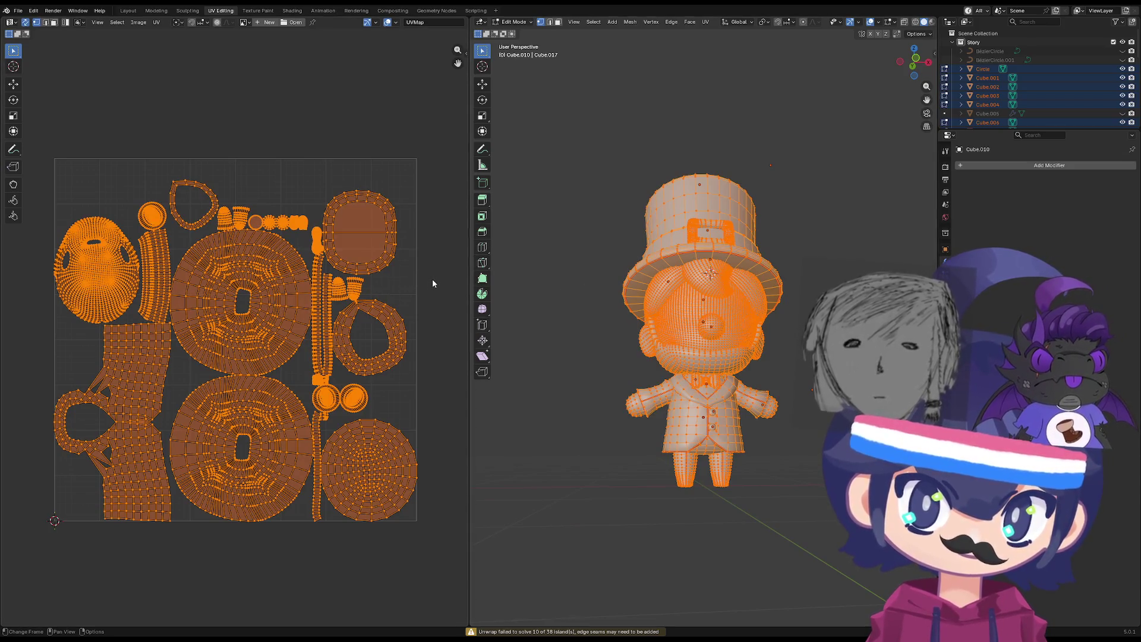
key(alt+a)
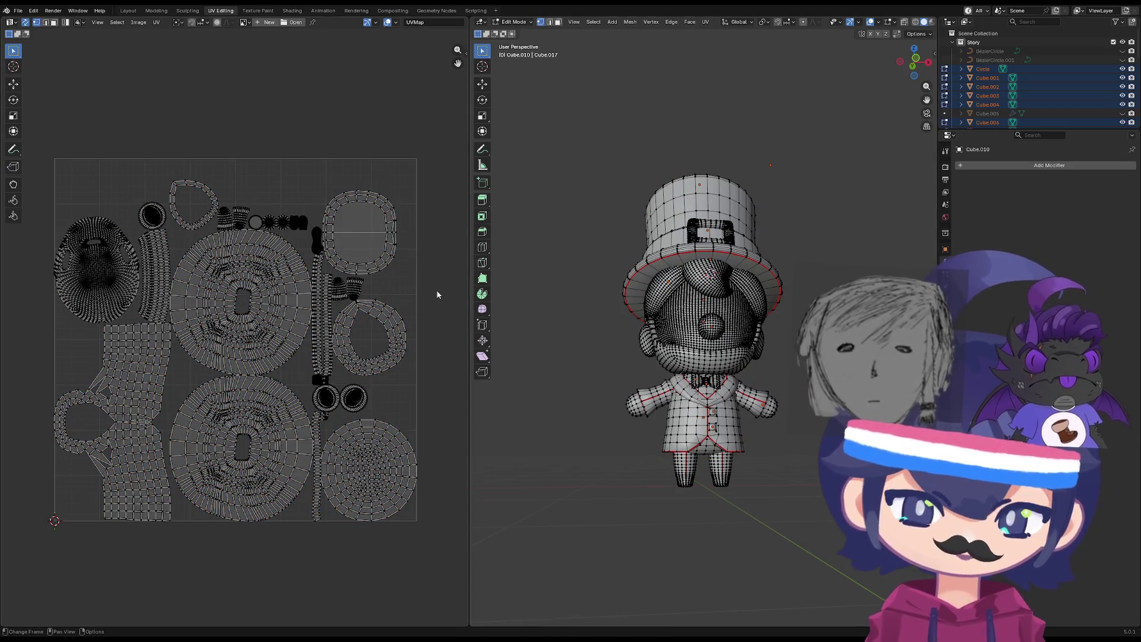
click(275, 310)
key(ctrl+l)
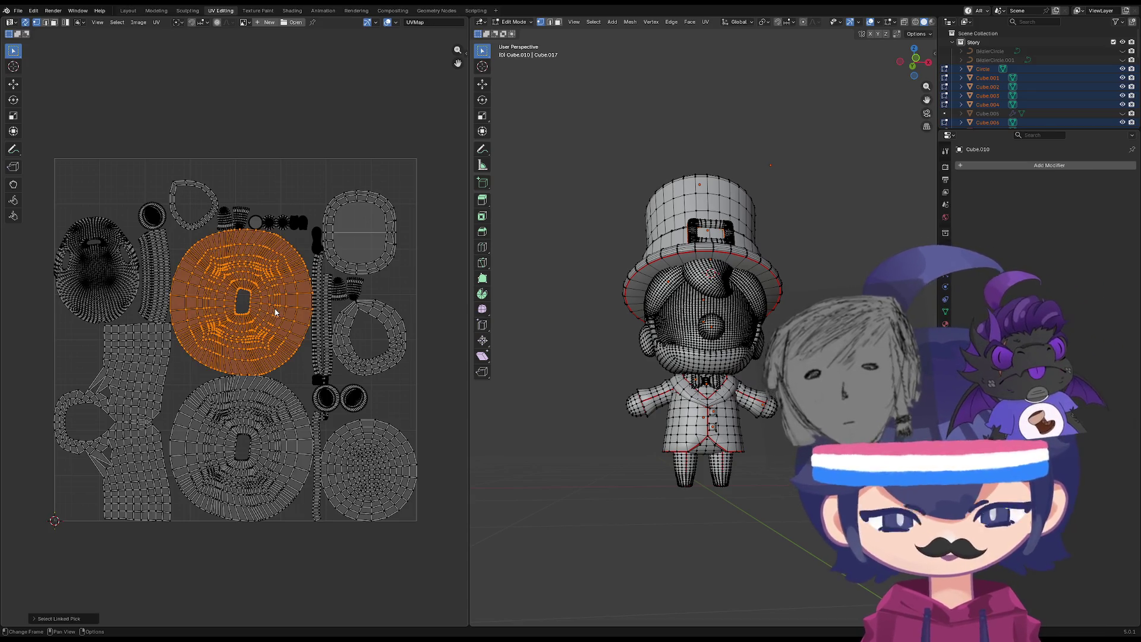
key(alt+a)
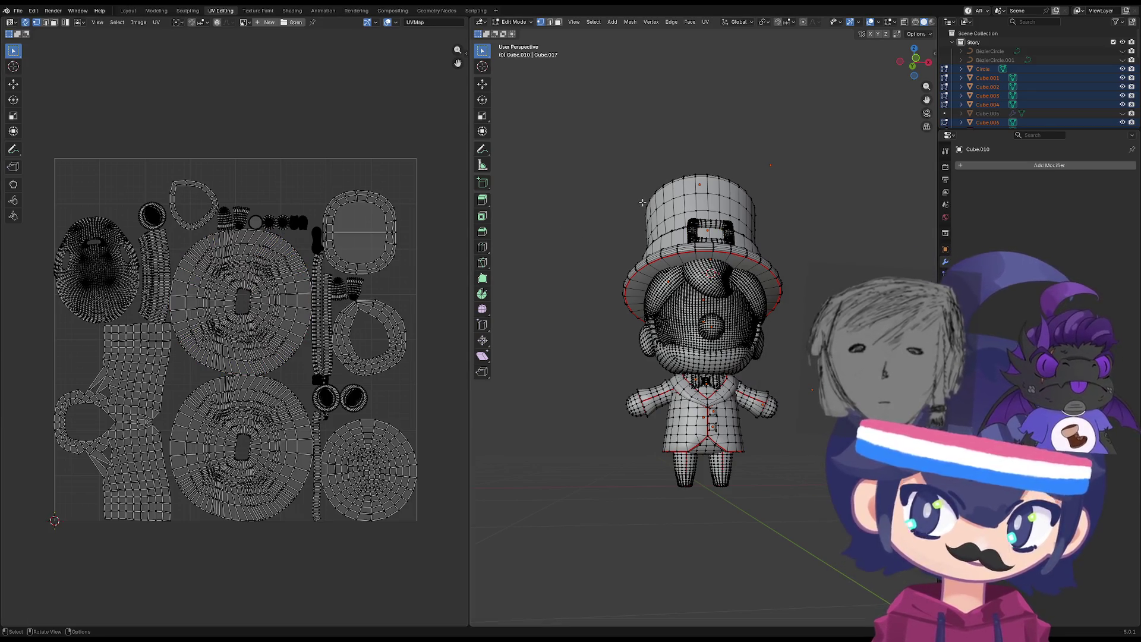
click(642, 202)
key(ctrl+l)
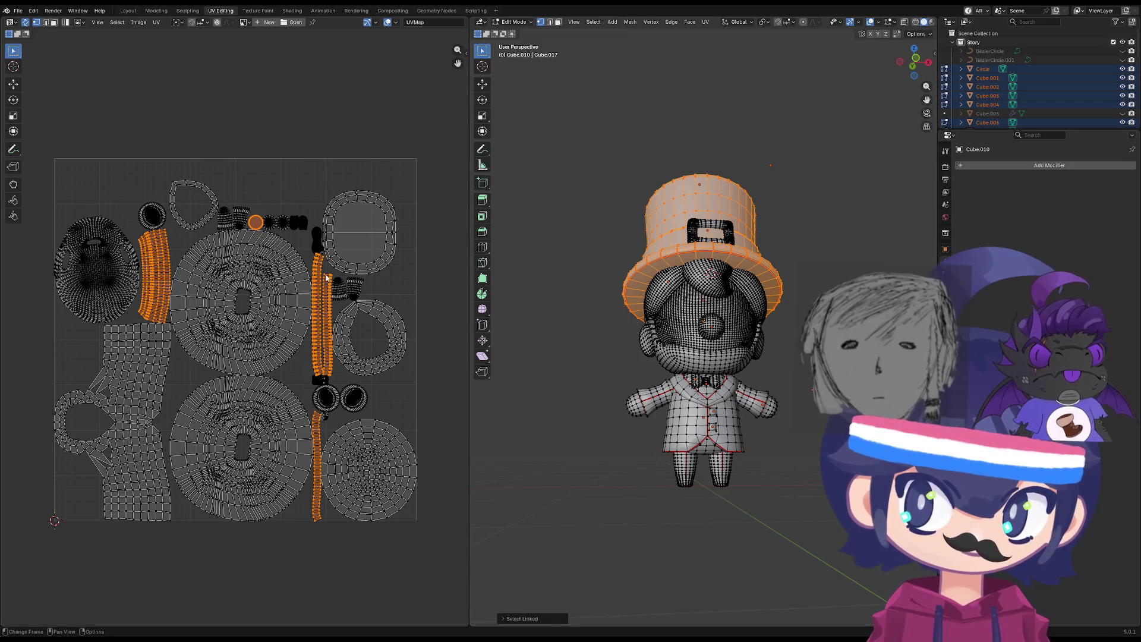
key(alt+a)
click(724, 470)
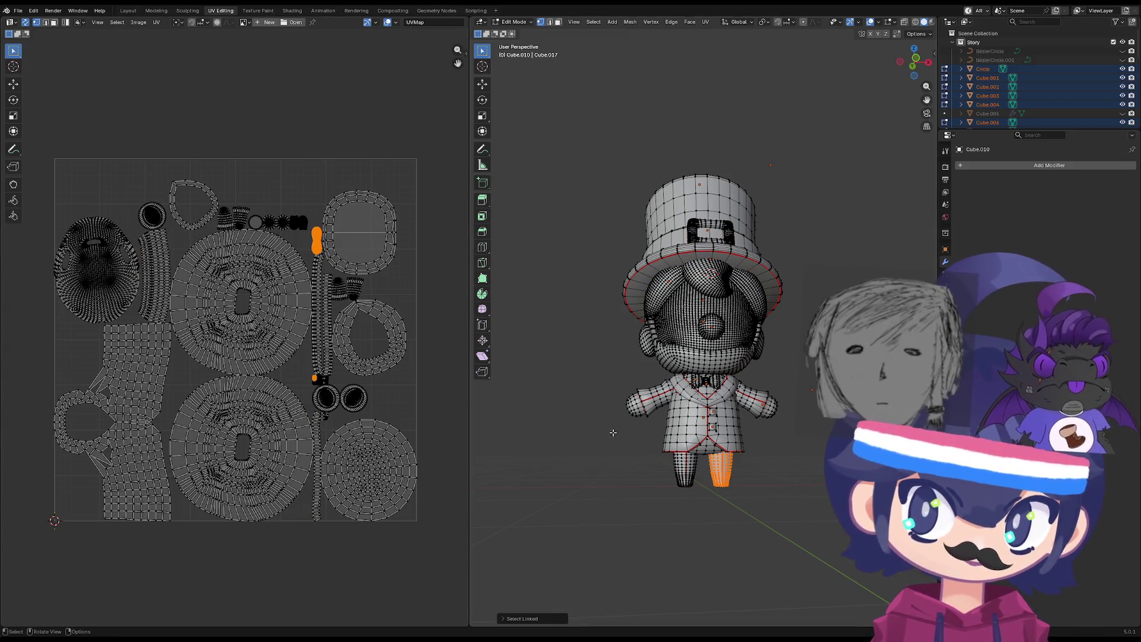
key(ctrl+l)
key(alt+a)
click(688, 316)
key(ctrl+l)
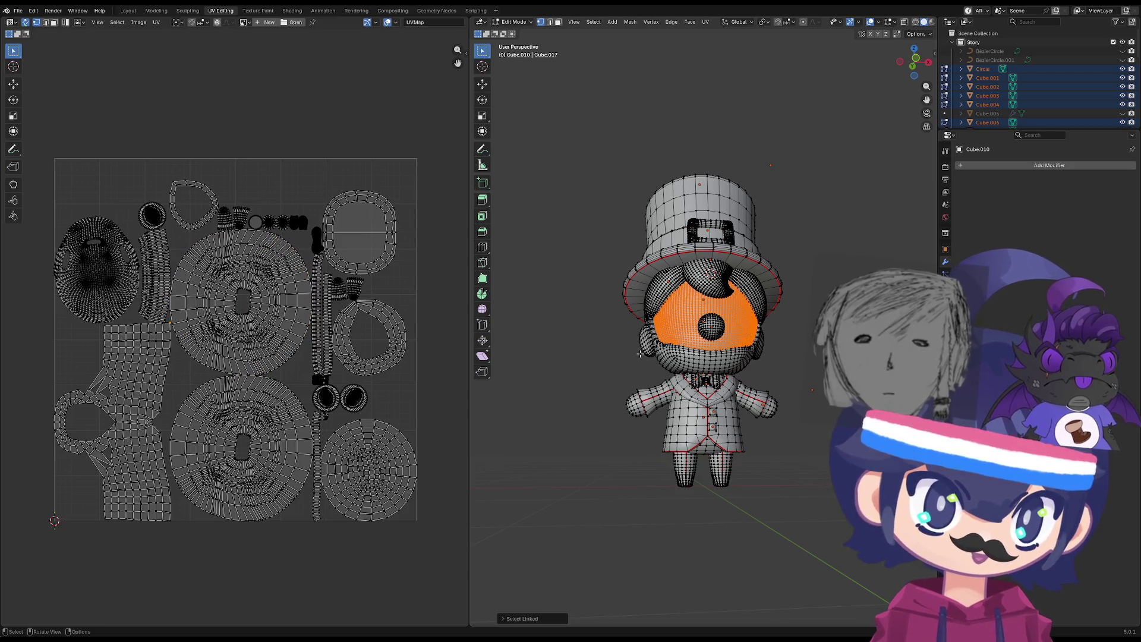
key(l)
key(l)
key(l)
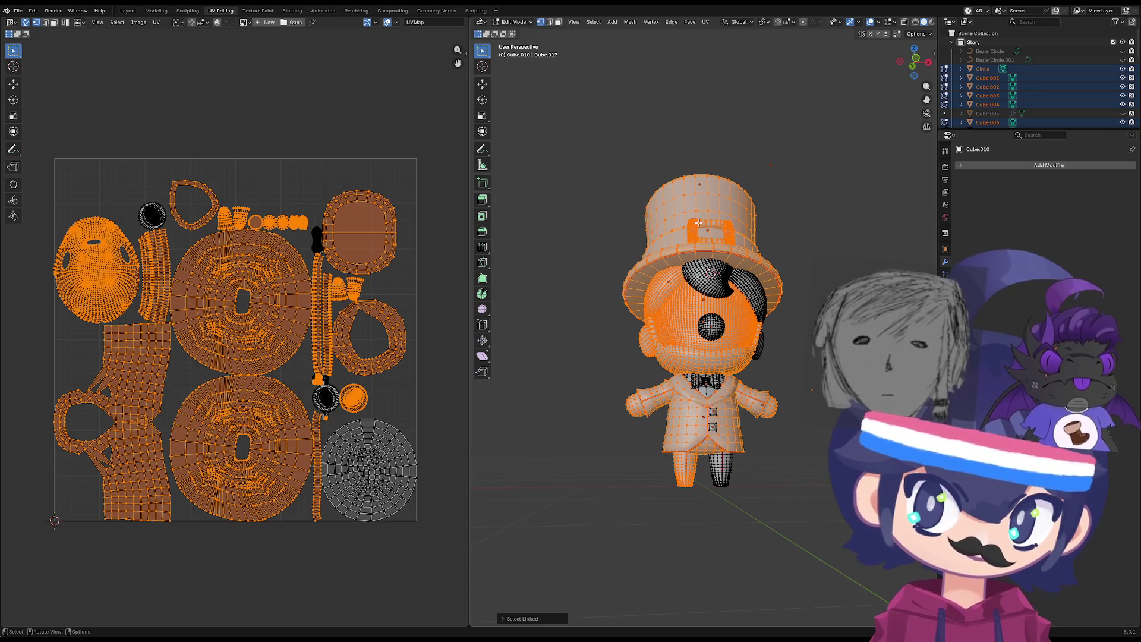
key(alt+a)
key(l)
key(alt+a)
key(l)
key(alt+a)
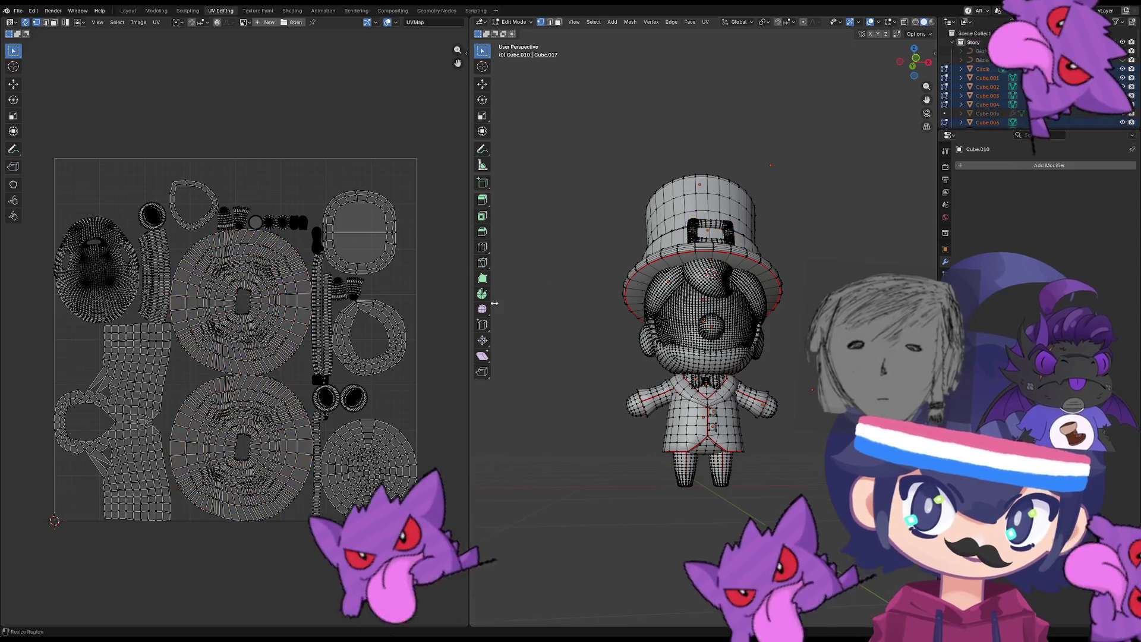
key(l)
key(l)
key(l)
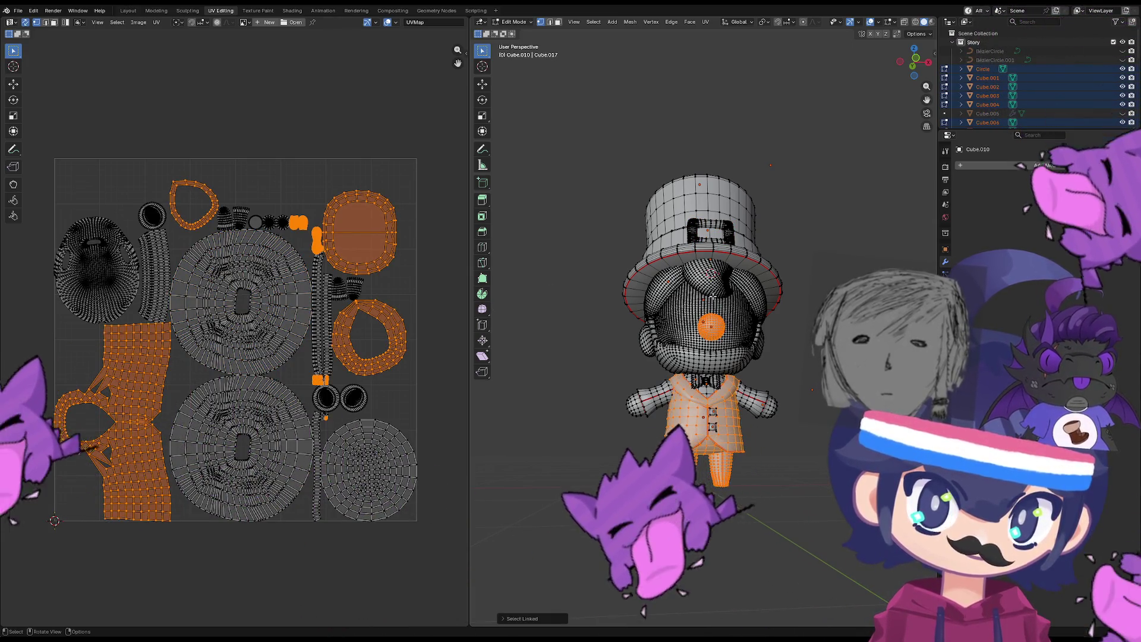
key(l)
key(alt+a)
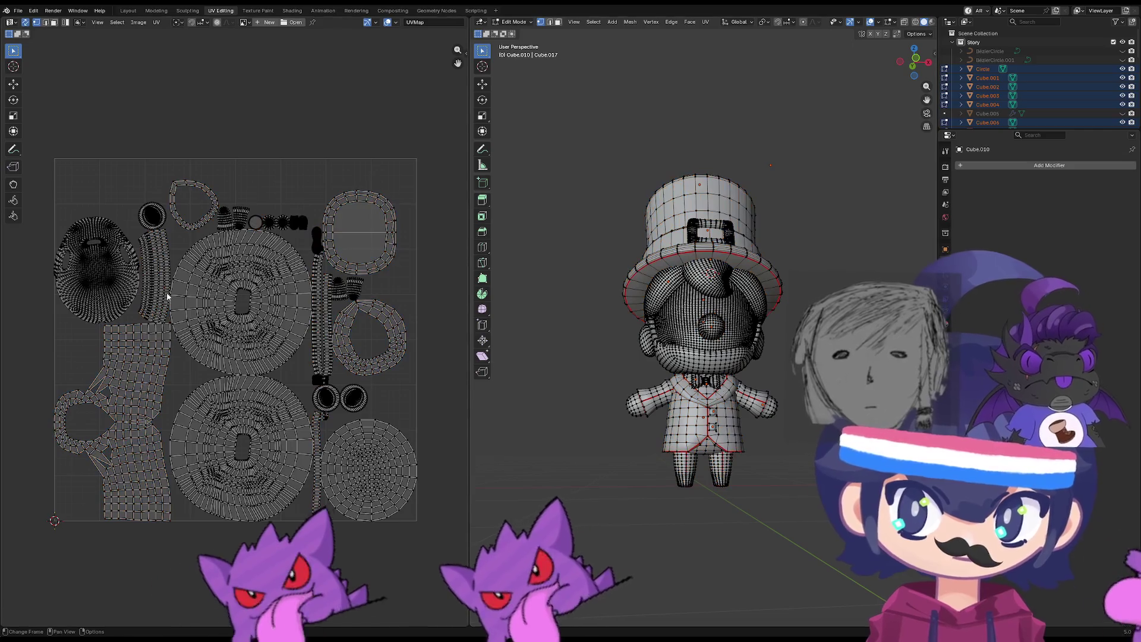
key(l)
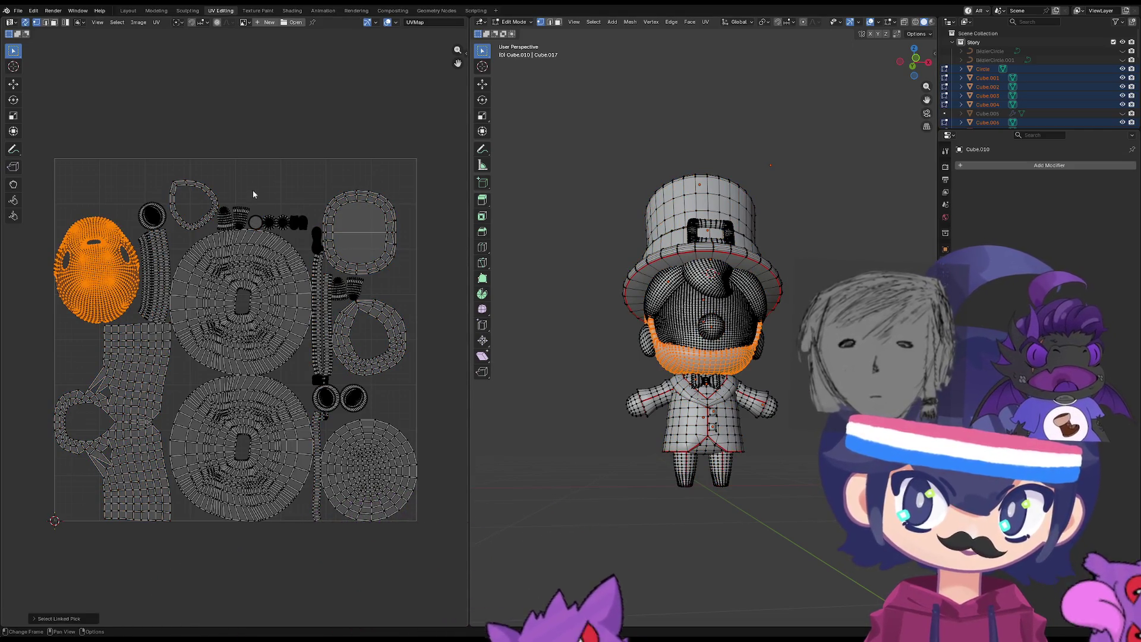
key(alt+a)
key(l)
key(l)
key(l)
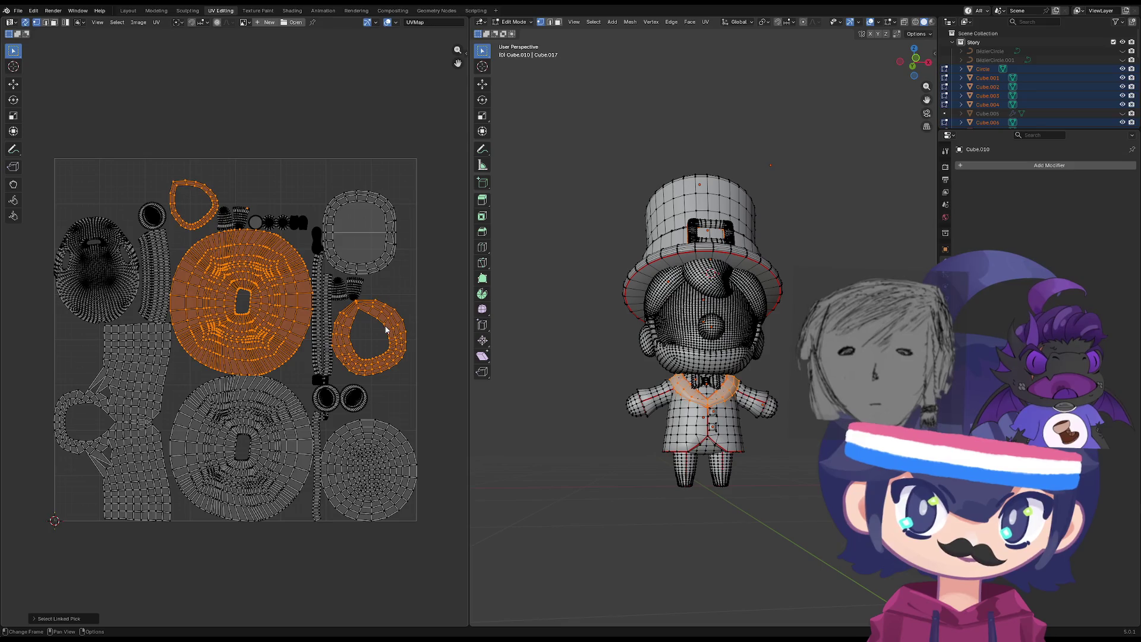
key(alt+a)
key(l)
key(alt+a)
mouse_move(609, 319)
middle_down()
mouse_move(704, 274)
mouse_move(609, 363)
mouse_move(700, 429)
mouse_move(473, 266)
middle_up()
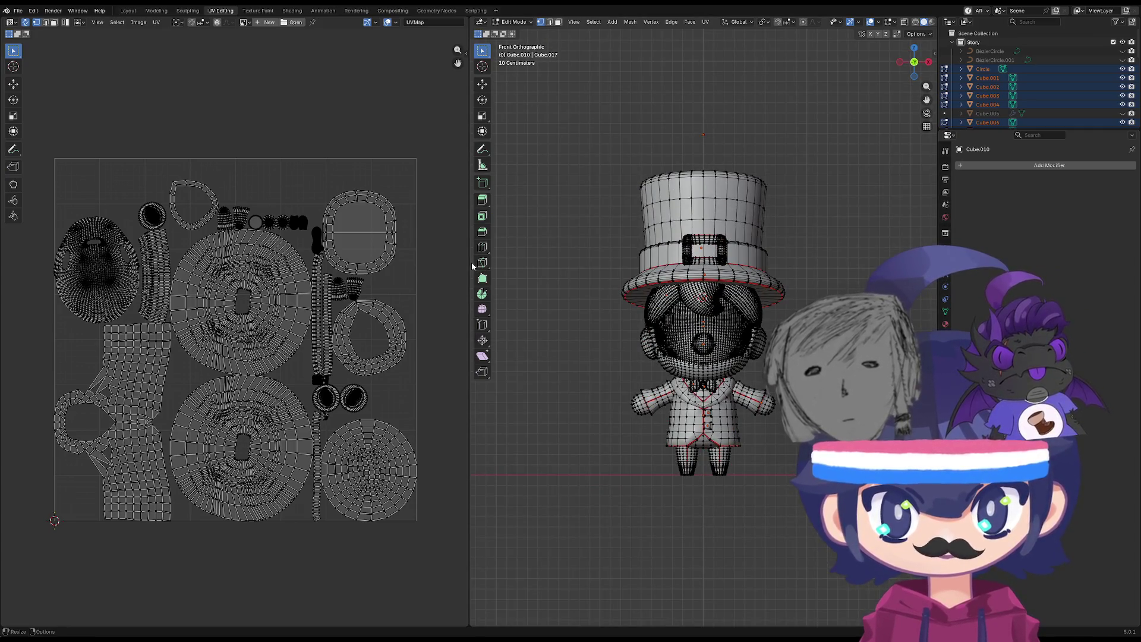
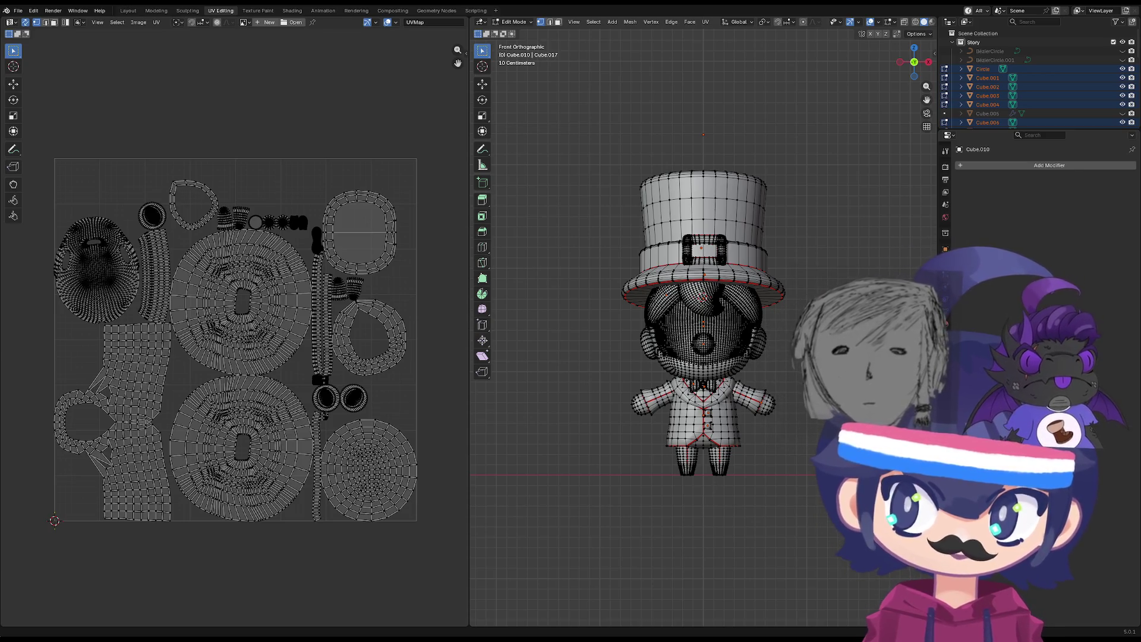
Select the linked face mesh with L and zoom the UV editor to locate its islands.
scroll(574, 351, up, 2)
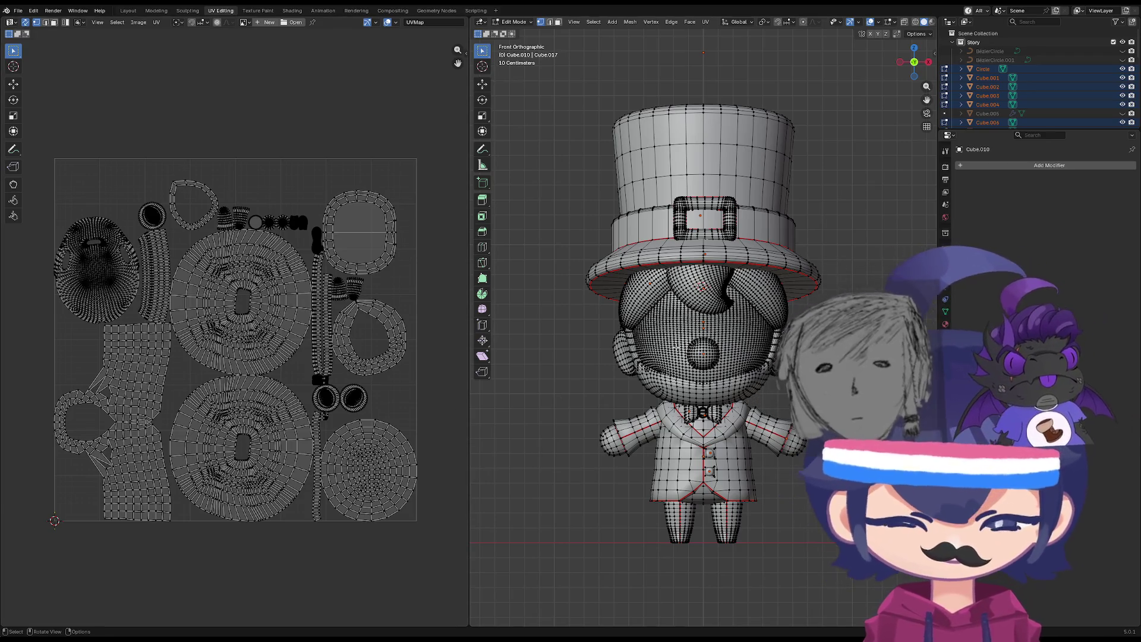
key(l)
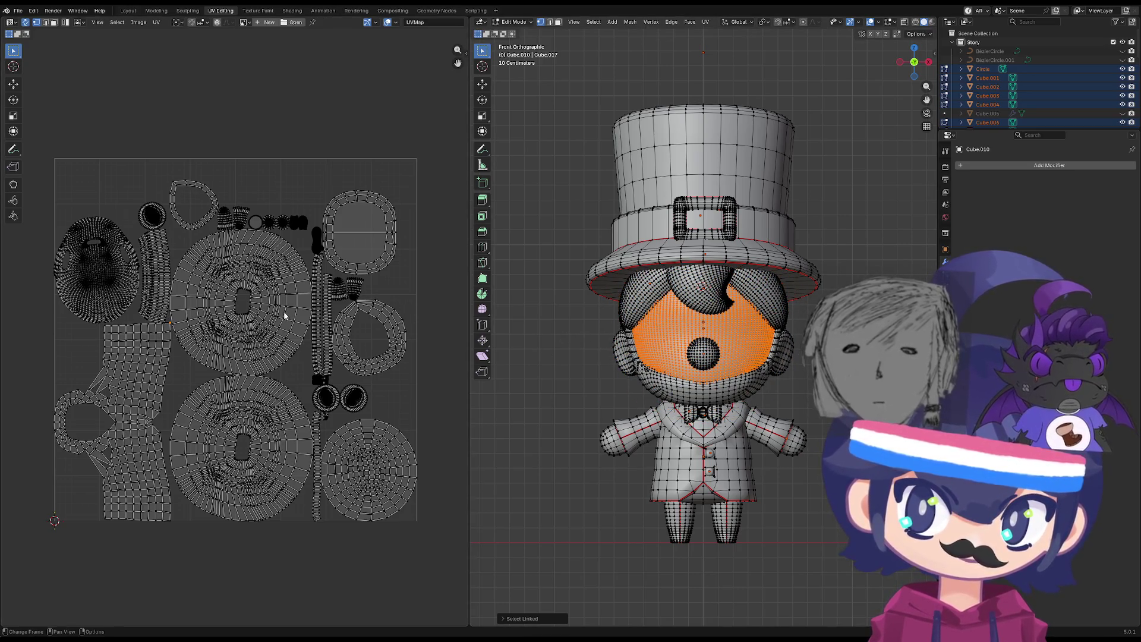
scroll(239, 368, down, 4)
scroll(240, 369, up, 10)
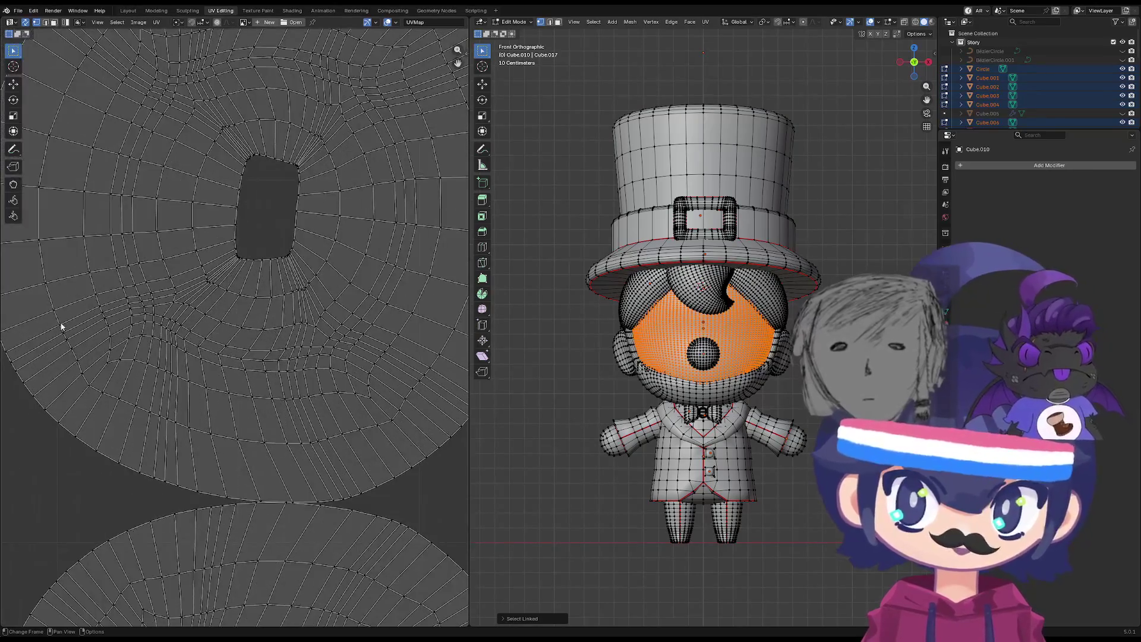
scroll(407, 366, up, 6)
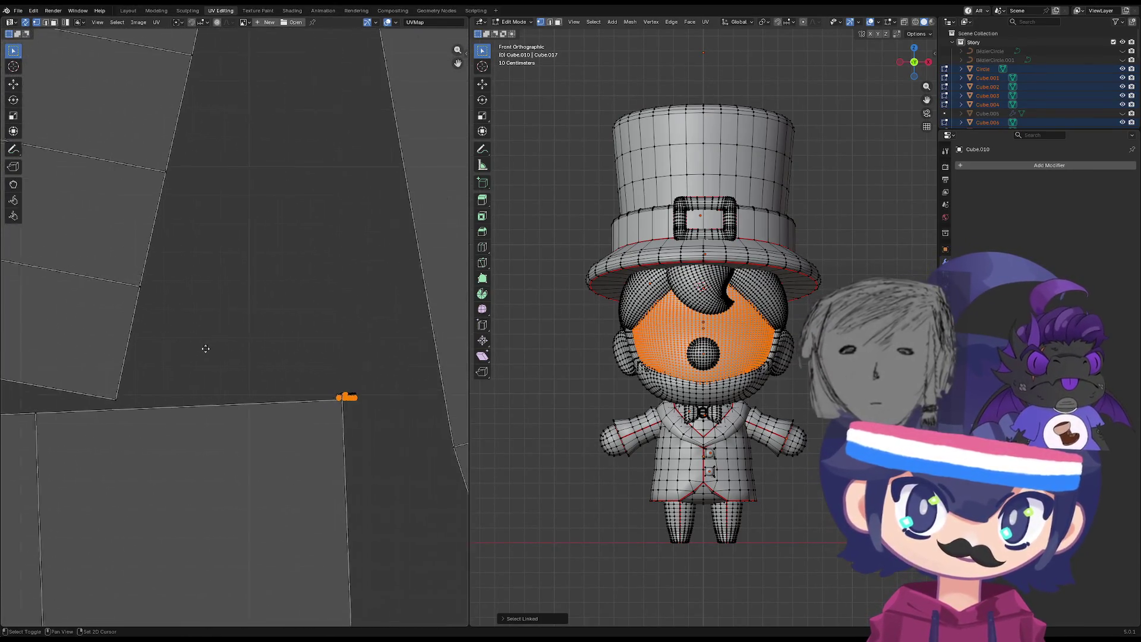
click(261, 376)
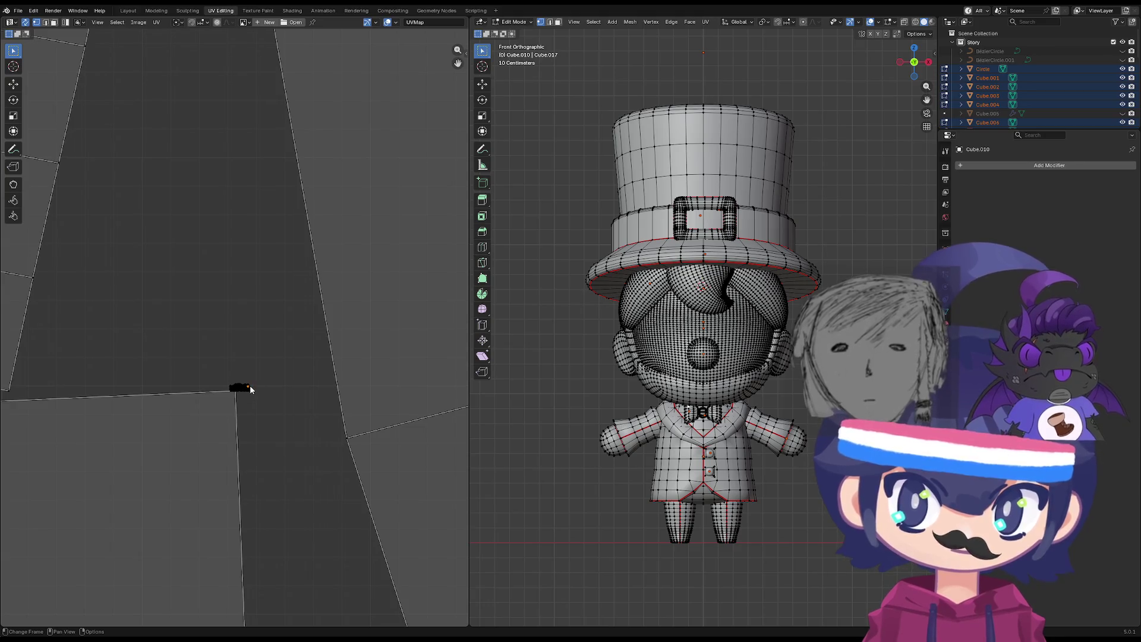
key(l)
scroll(253, 389, down, 4)
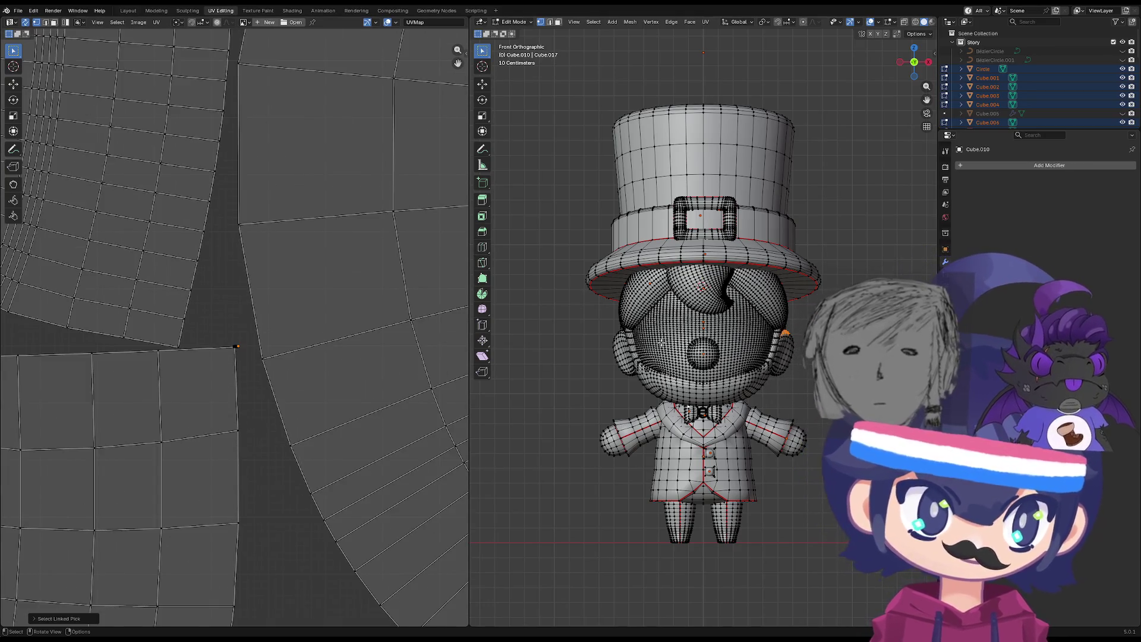
key(ctrl+l)
scroll(324, 386, down, 8)
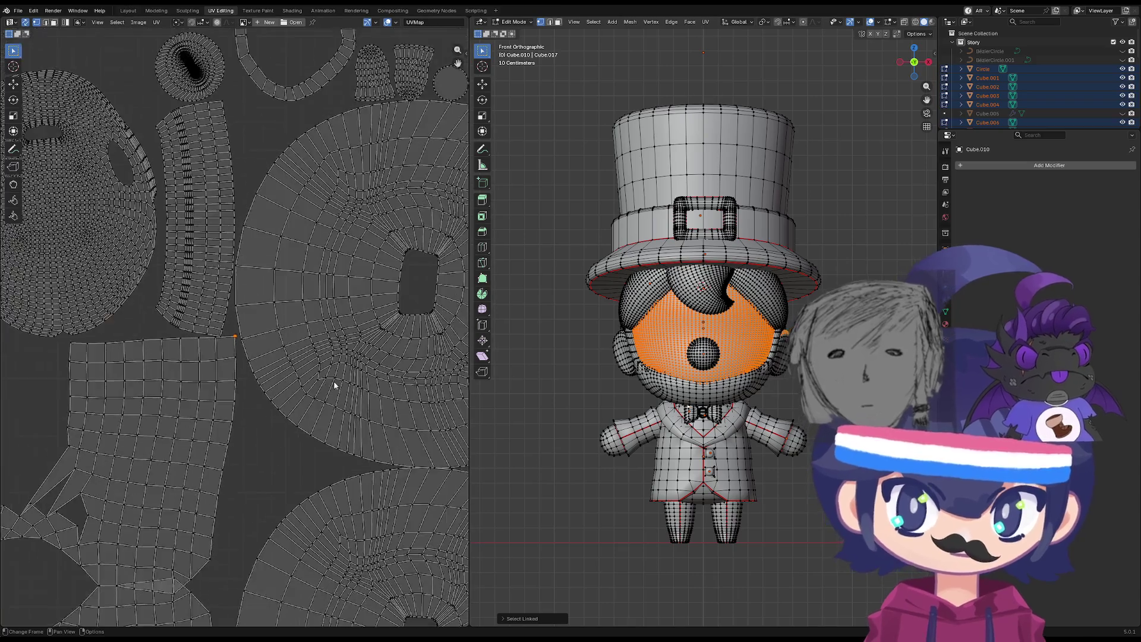
Select everything, then zoom in and box-select the face's small UV islands outside the square.
key(a)
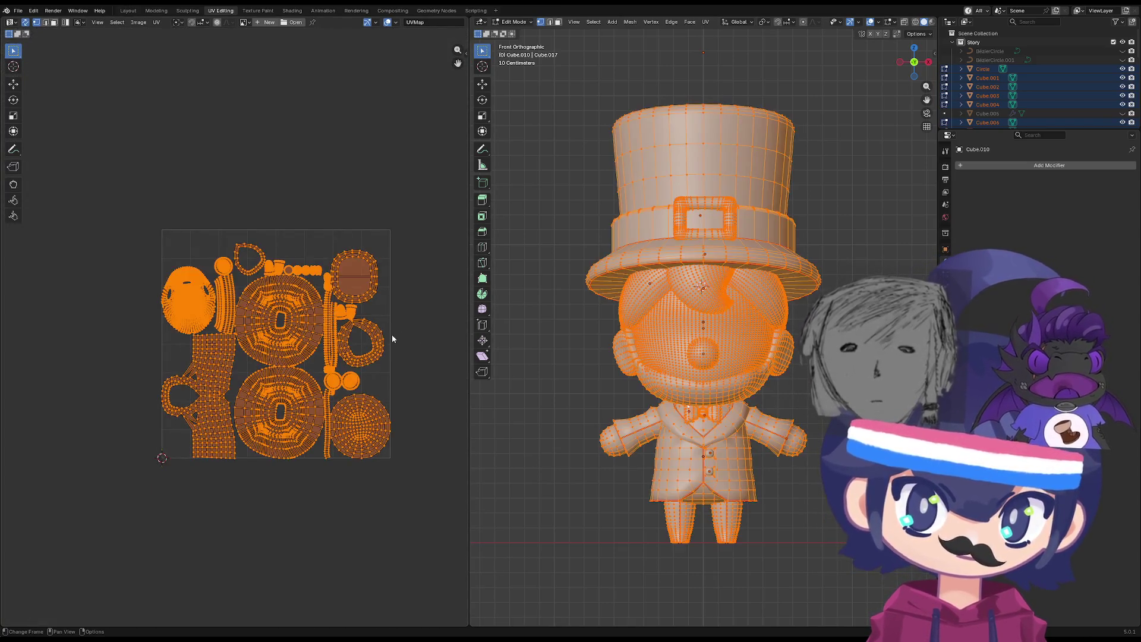
scroll(225, 352, up, 8)
scroll(226, 353, up, 3)
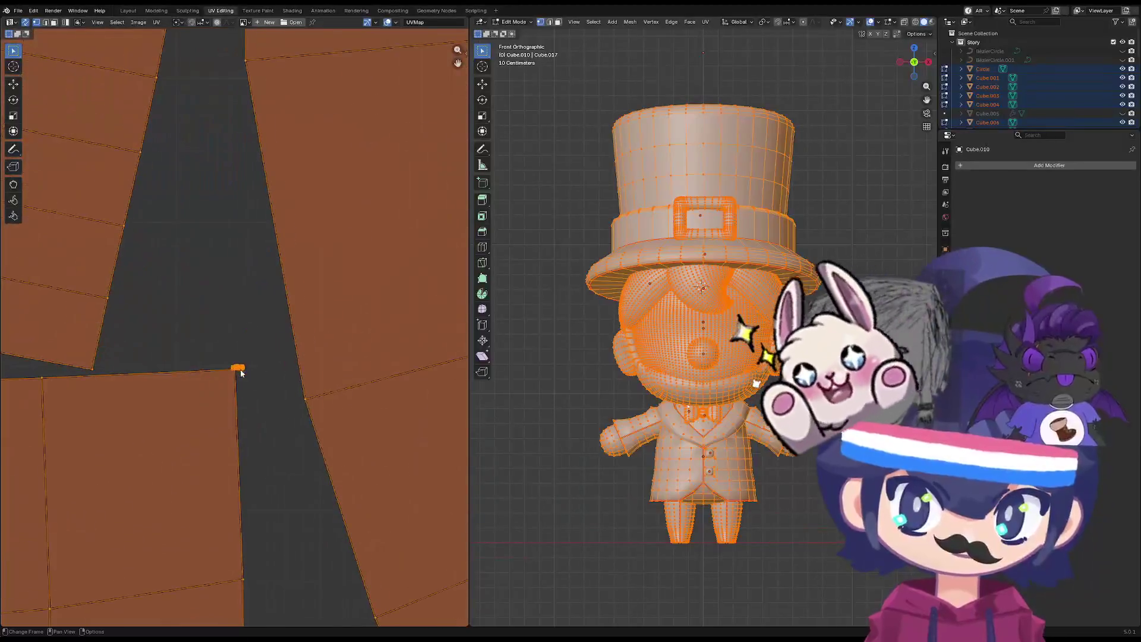
drag(291, 408, 215, 448)
scroll(288, 445, up, 4)
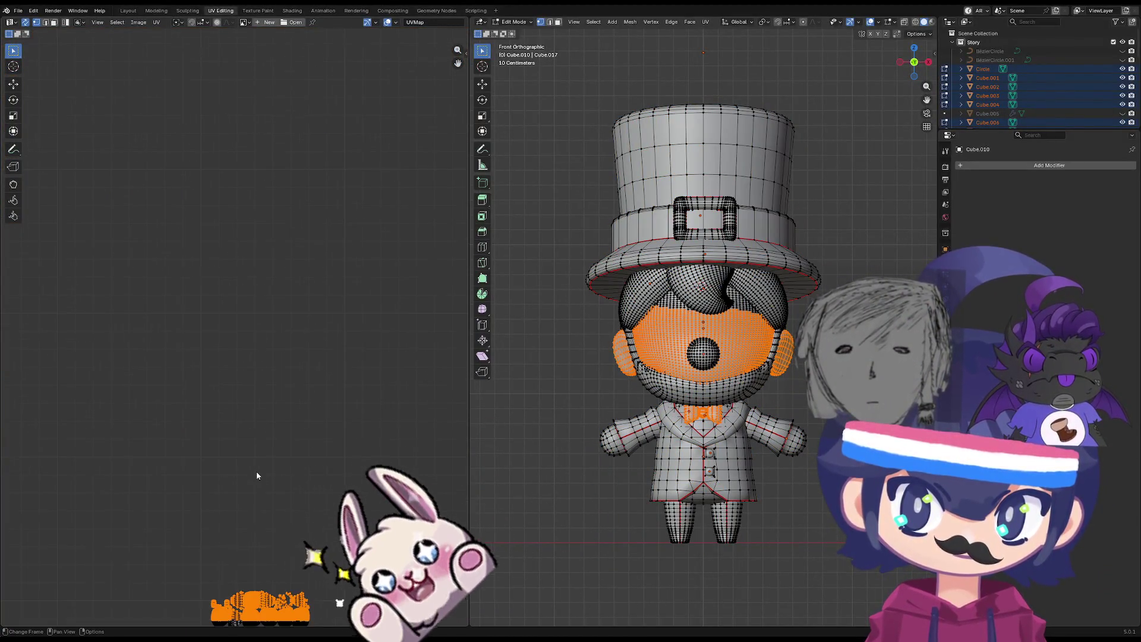
middle_drag(312, 585, 316, 381)
scroll(278, 452, up, 2)
Redo the box selection so all face UV islands are selected and begin scaling them.
drag(390, 392, 149, 497)
click(347, 489)
drag(350, 493, 120, 430)
scroll(227, 428, down, 3)
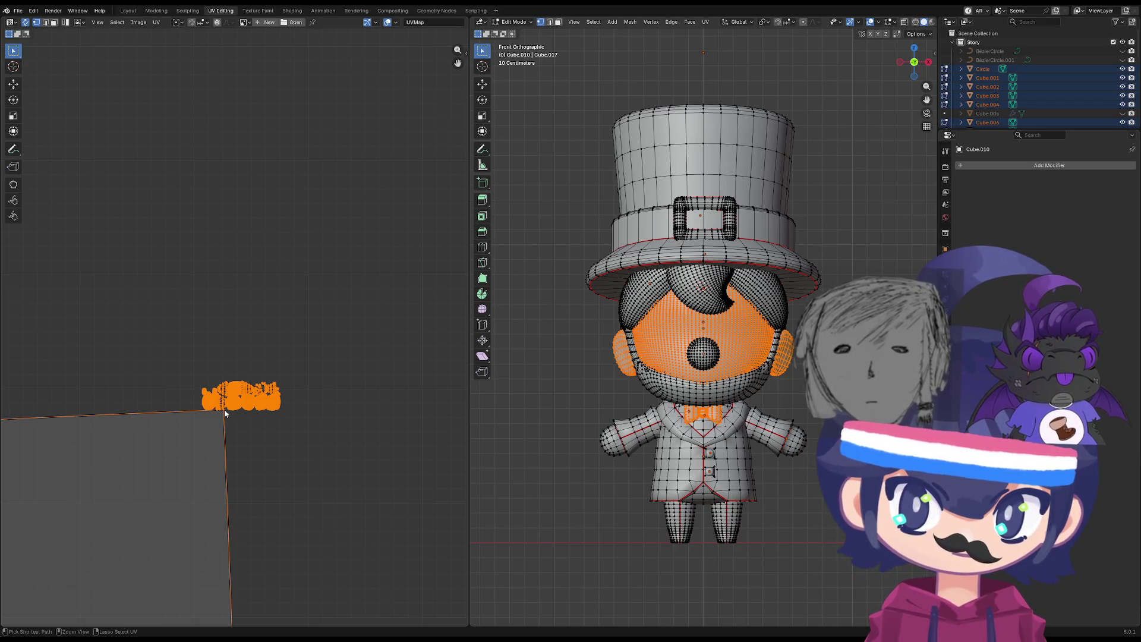
scroll(284, 448, up, 5)
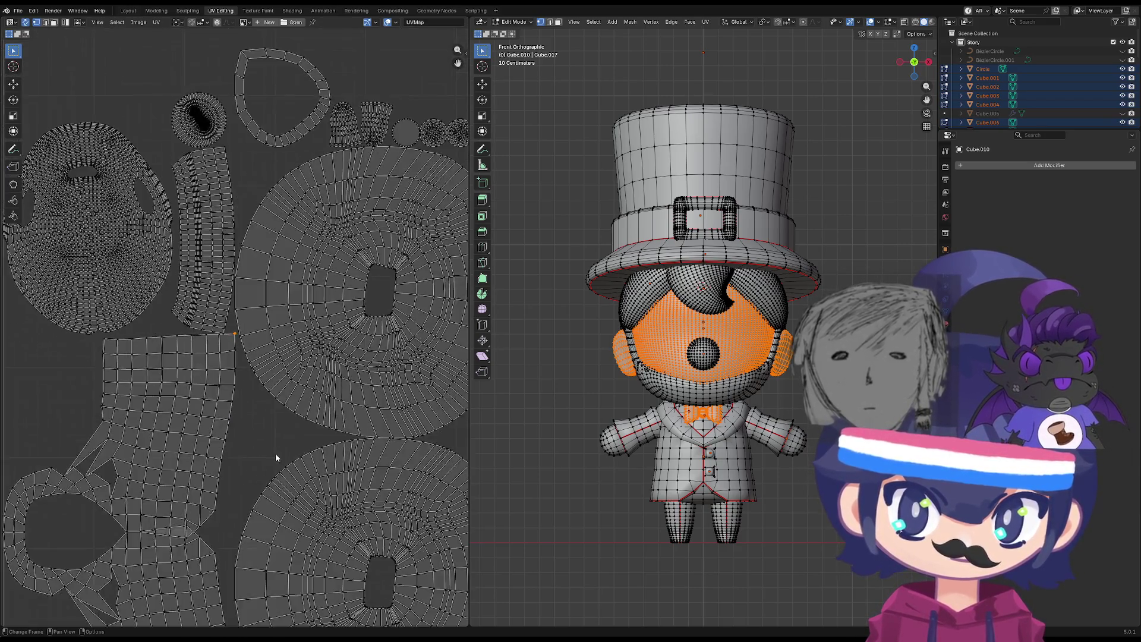
scroll(276, 453, down, 8)
key(s)
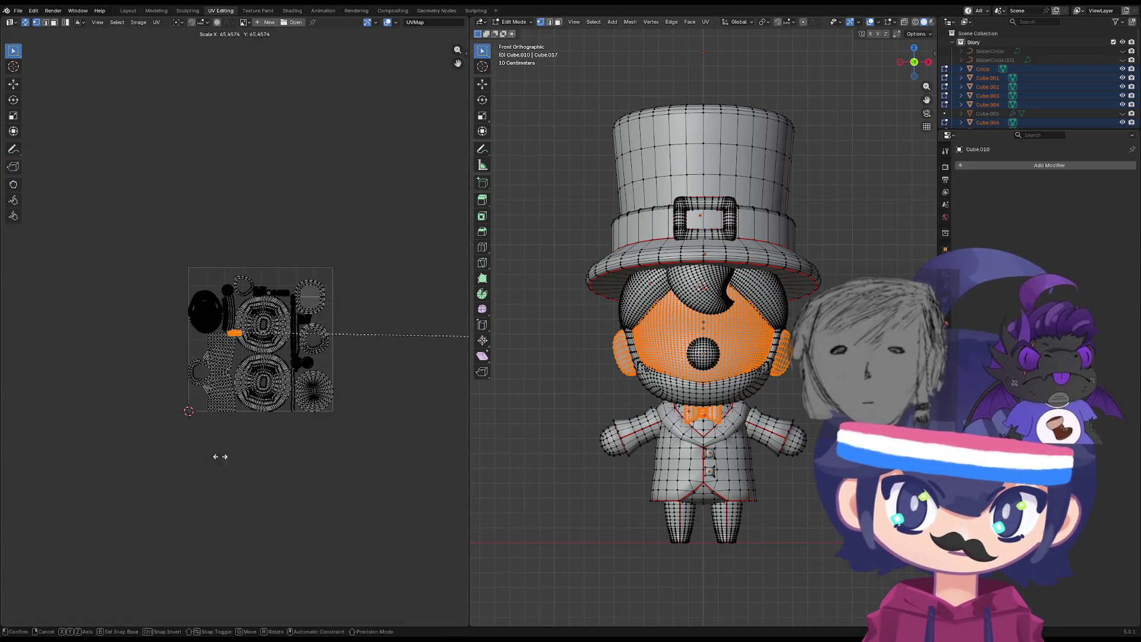
Cancel the first scale and enlarge the face UV islands to a new size.
right_click(106, 393)
right_click(130, 427)
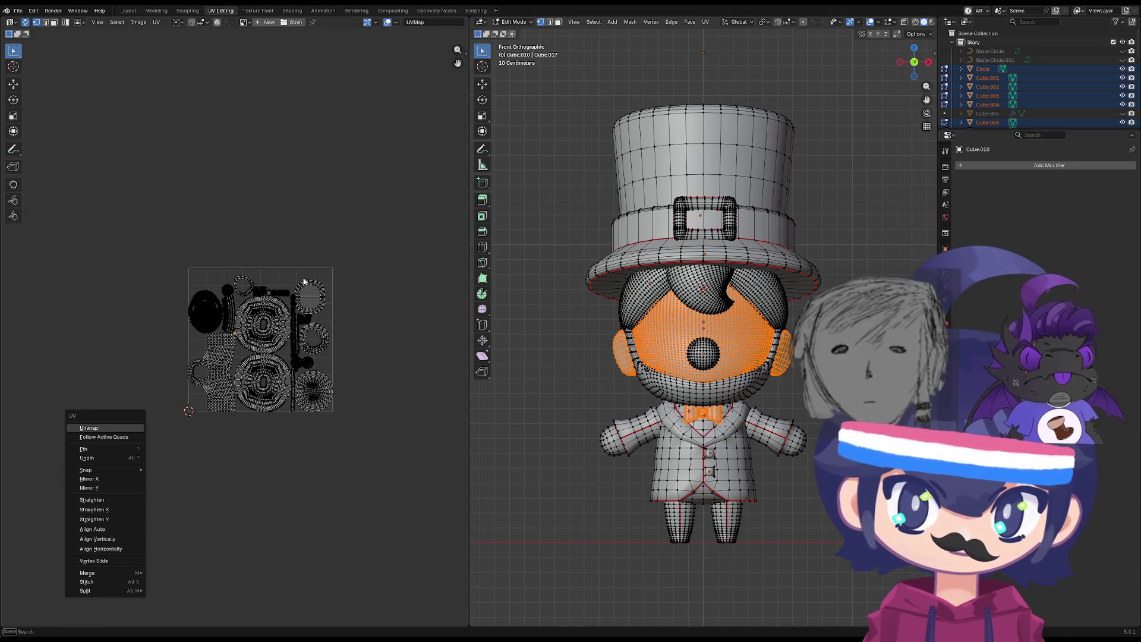
scroll(237, 336, up, 6)
key(s)
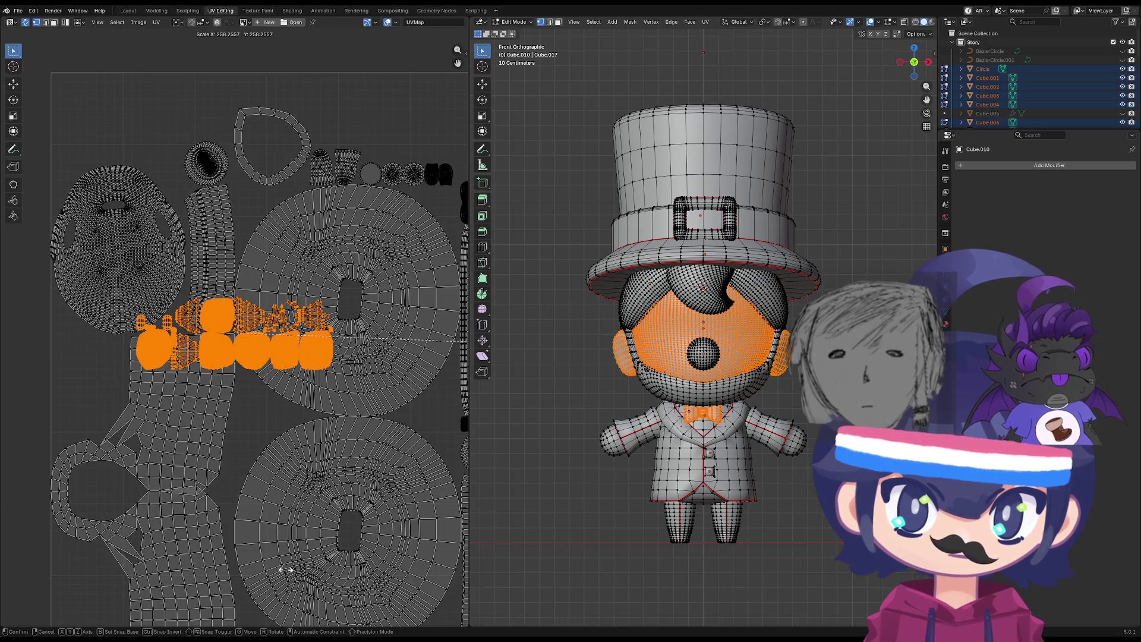
click(299, 480)
scroll(299, 481, down, 5)
Move the face islands to the UV square's top-left, resize them to fit, and return to Object Mode.
key(g)
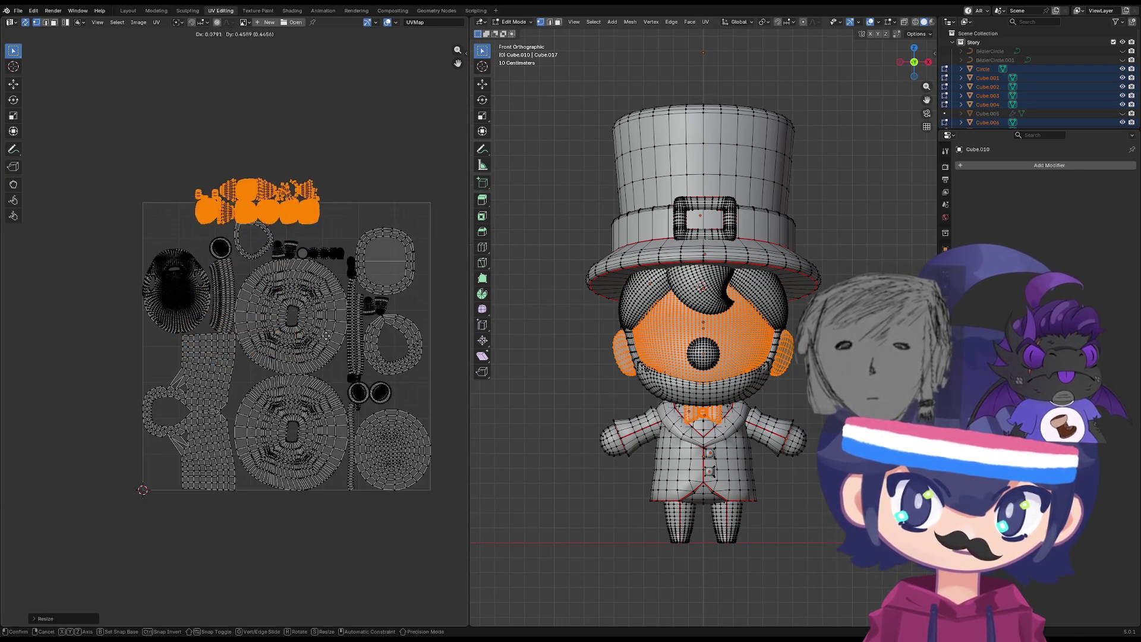
click(290, 363)
key(s)
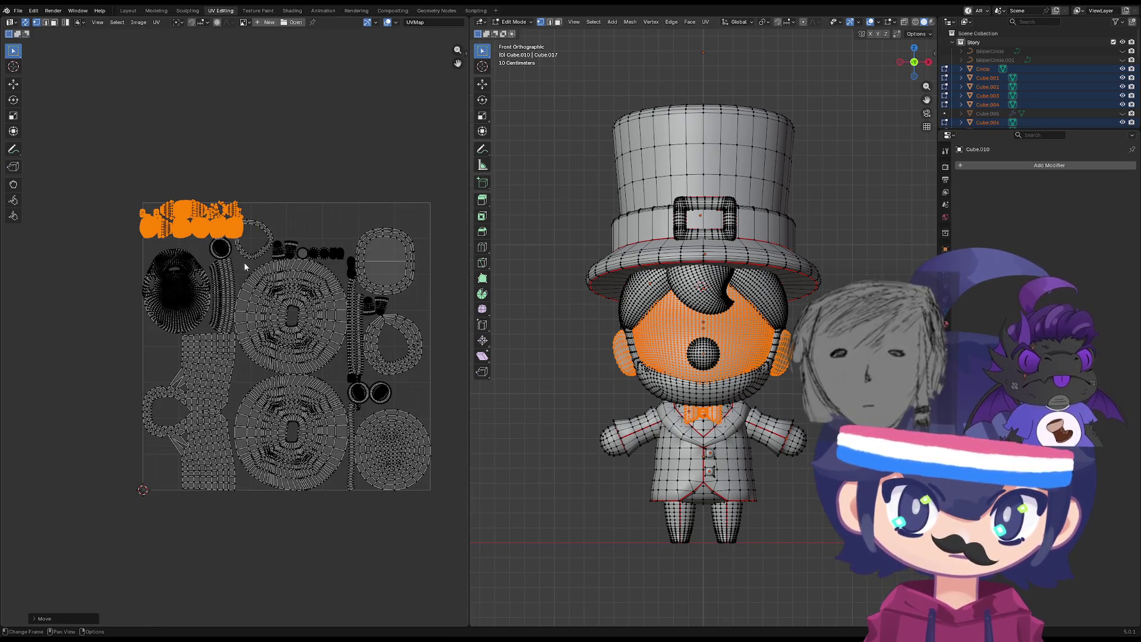
scroll(245, 267, up, 3)
scroll(223, 243, down, 3)
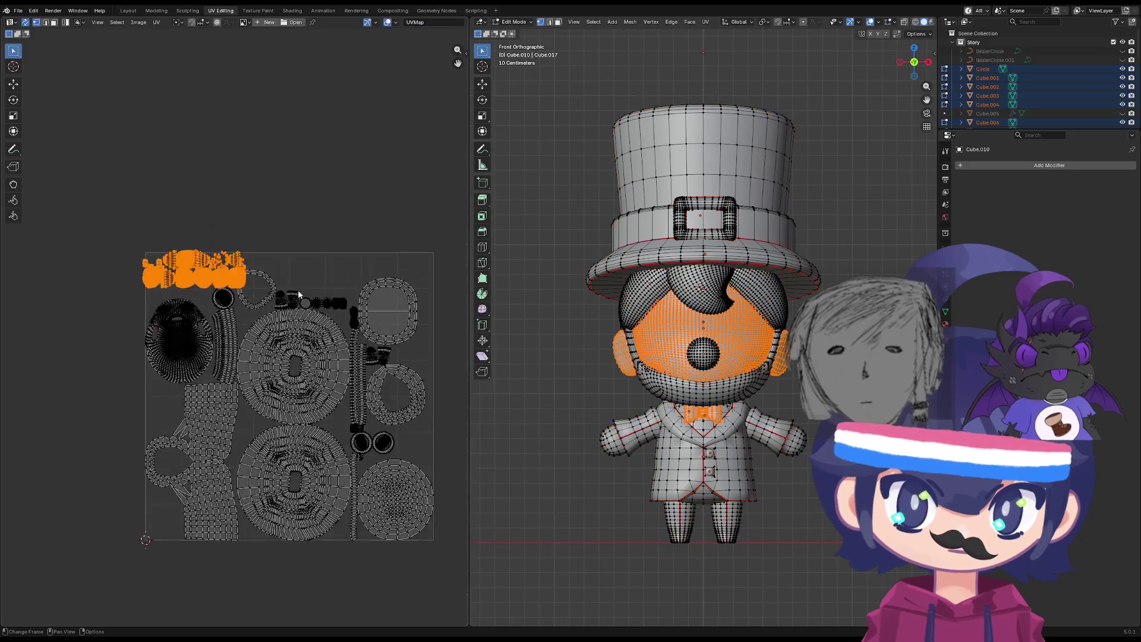
scroll(299, 294, down, 2)
key(alt+a)
key(a)
key(Tab)
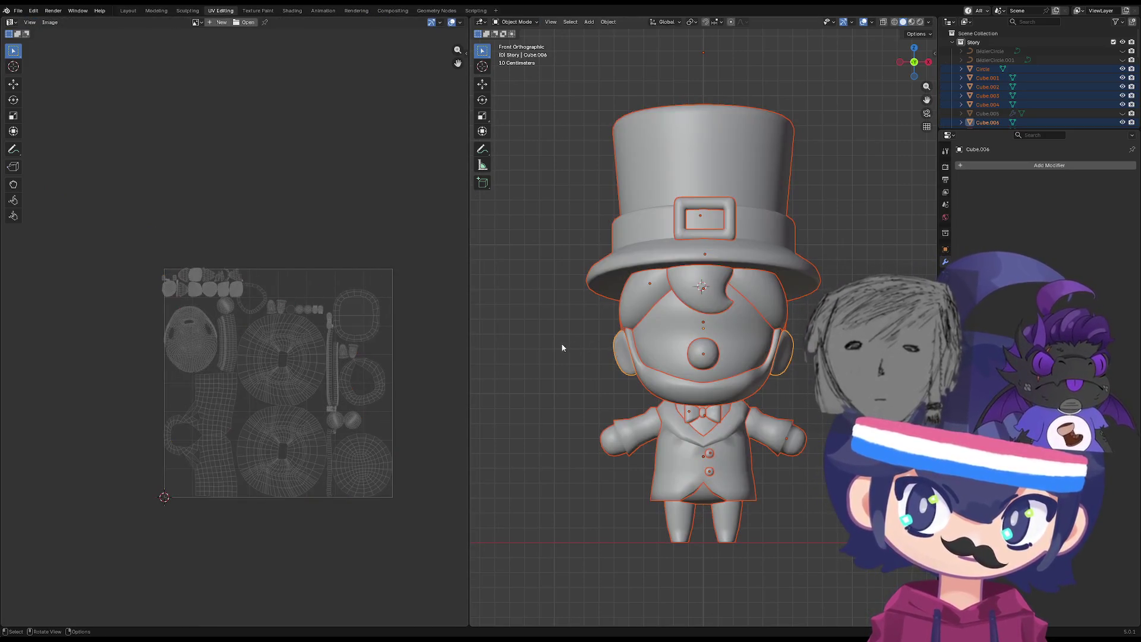
In Edit Mode, add head, jacket, arms, legs, bow tie and hair to the selection to check their UVs.
key(Tab)
key(alt+a)
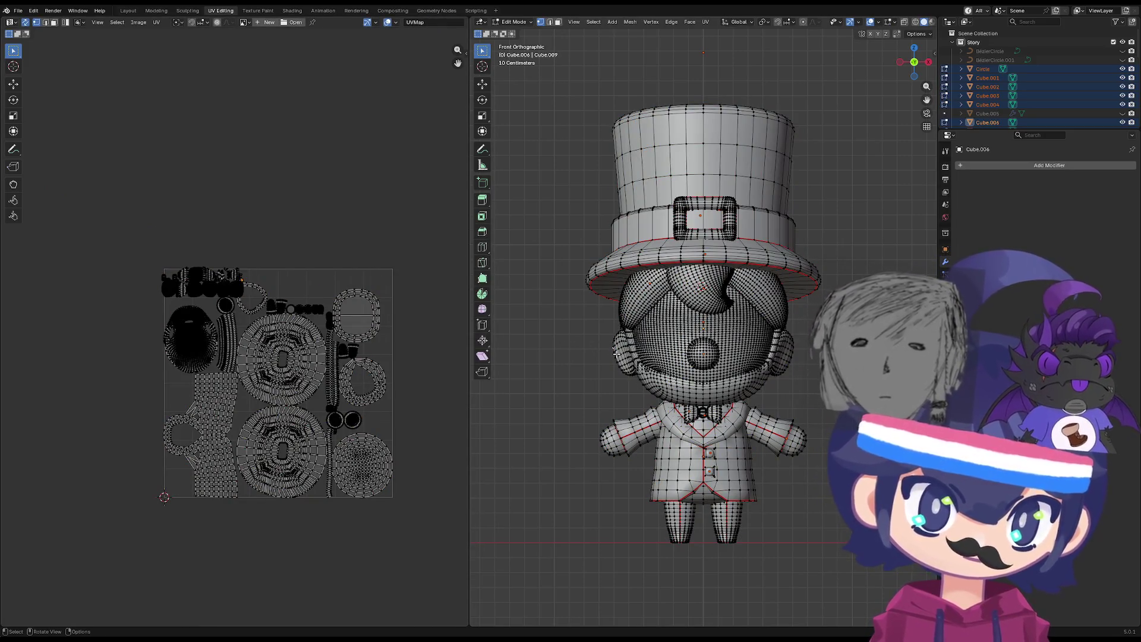
key(l)
key(l)
key(l)
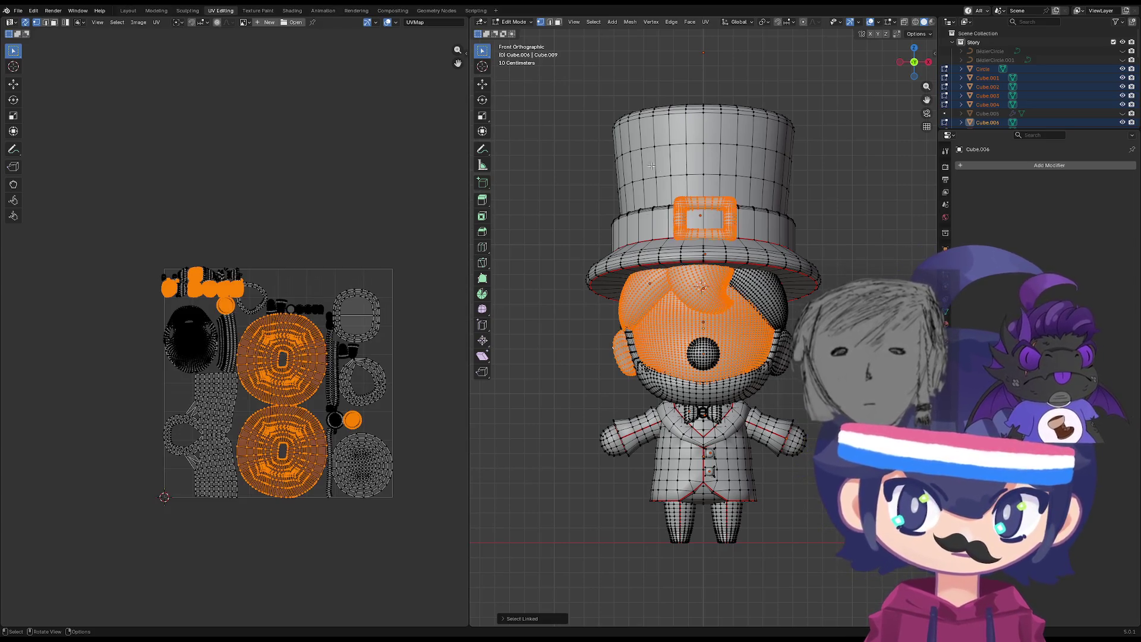
key(l)
key(l)
key(l)
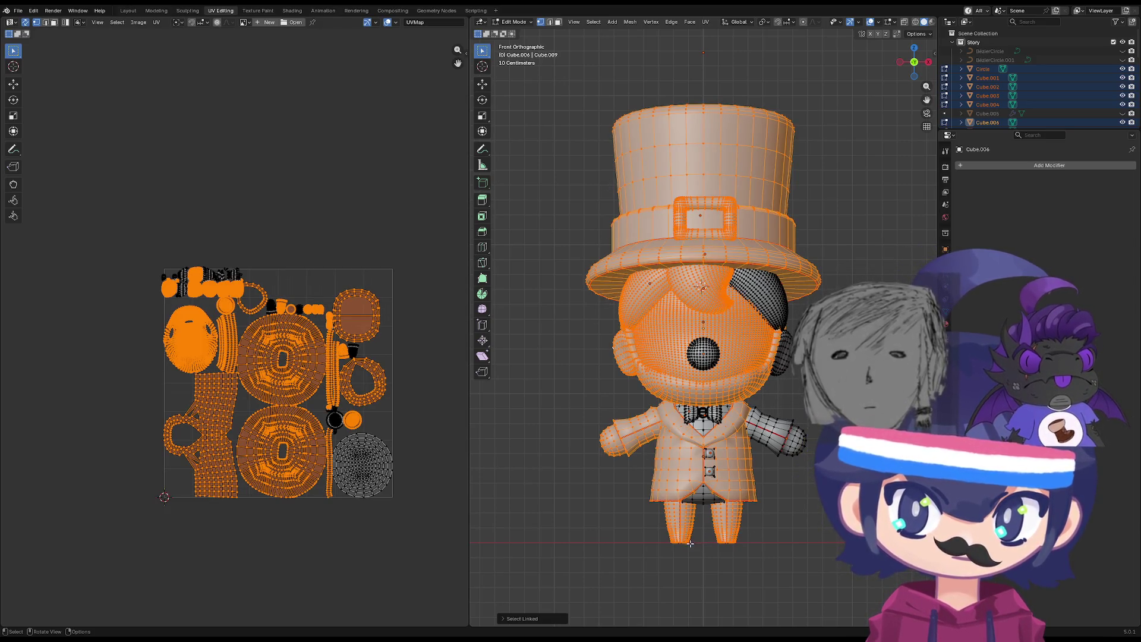
key(l)
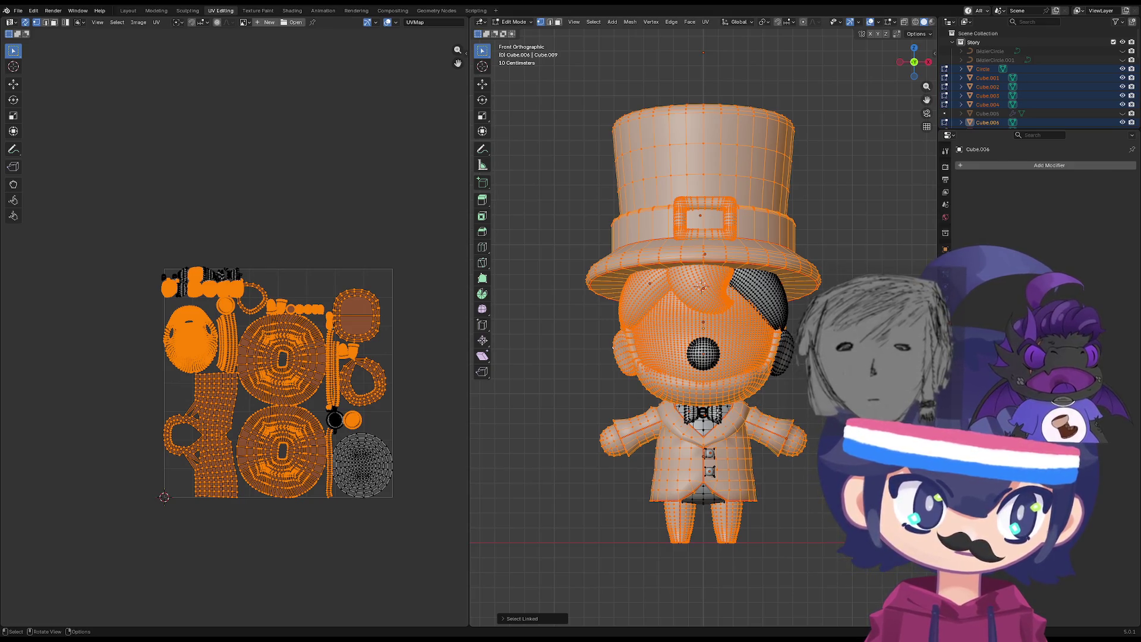
key(l)
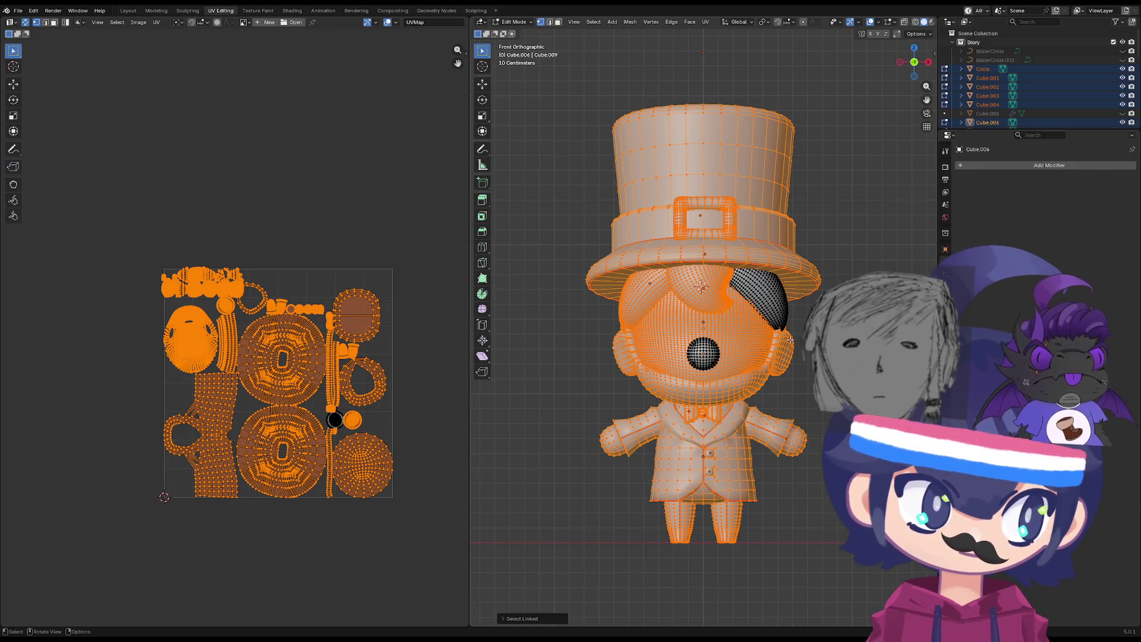
key(l)
Orbit the view, return to Object Mode, and select only the head object Cube.002.
mouse_move(714, 354)
middle_down()
mouse_move(662, 363)
mouse_move(681, 365)
mouse_move(707, 416)
mouse_move(746, 356)
mouse_move(771, 390)
mouse_move(782, 280)
mouse_move(713, 349)
mouse_move(617, 408)
middle_up()
key(Tab)
key(Tab)
key(Tab)
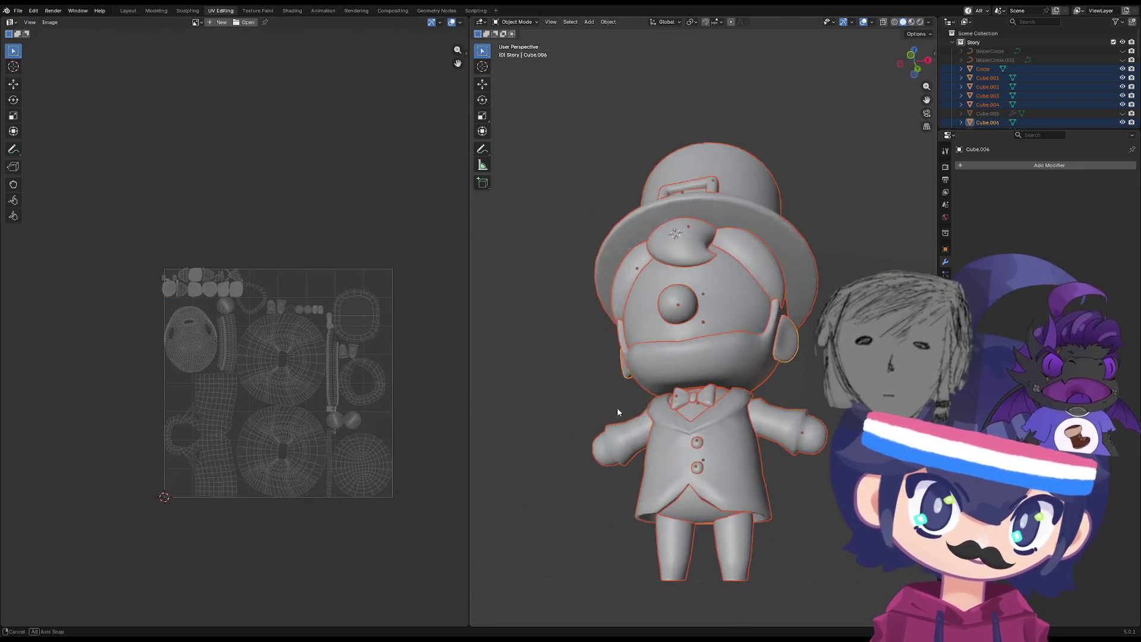
key(Tab)
key(Tab)
scroll(197, 409, up, 3)
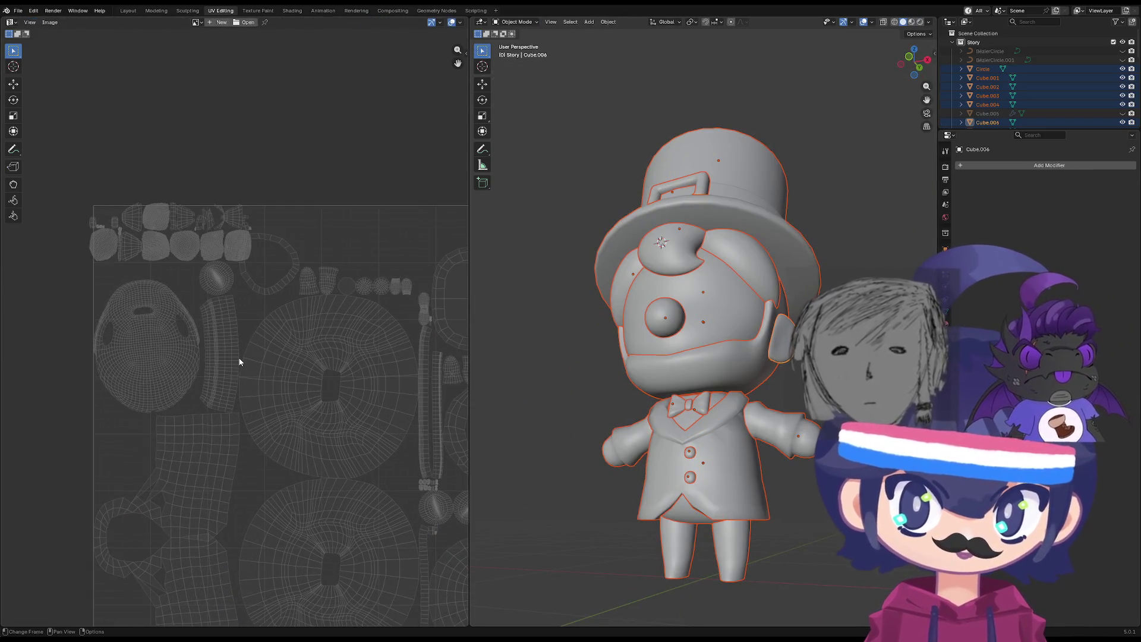
click(722, 327)
Enter Edit Mode on Cube.002, inspect its UV islands, and select all of its face UVs.
key(Tab)
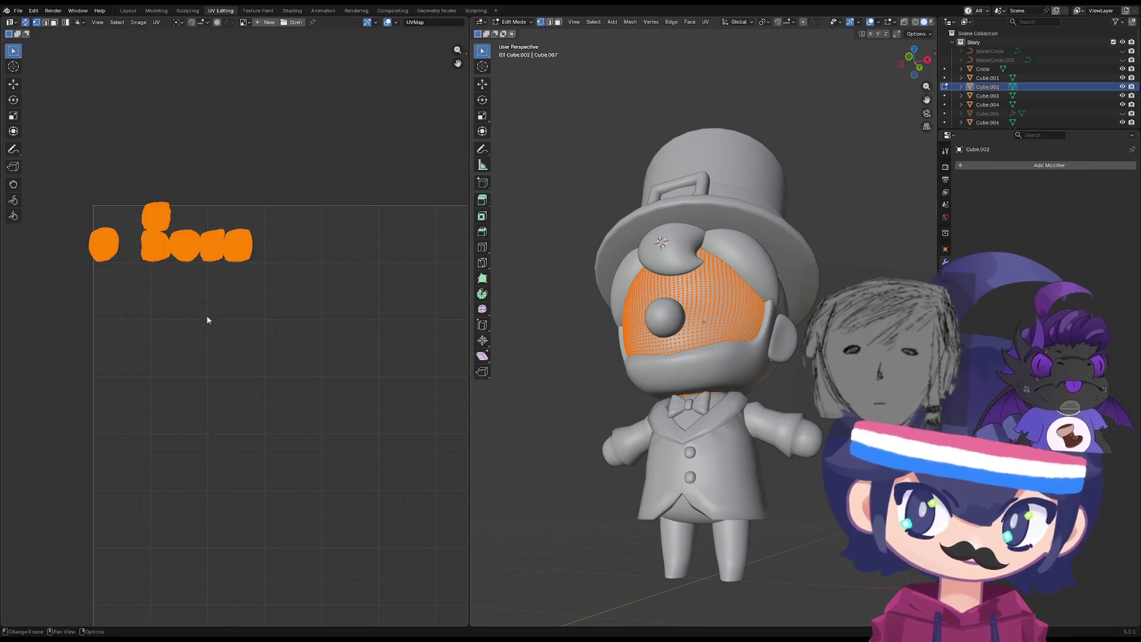
scroll(297, 357, up, 4)
scroll(335, 351, up, 2)
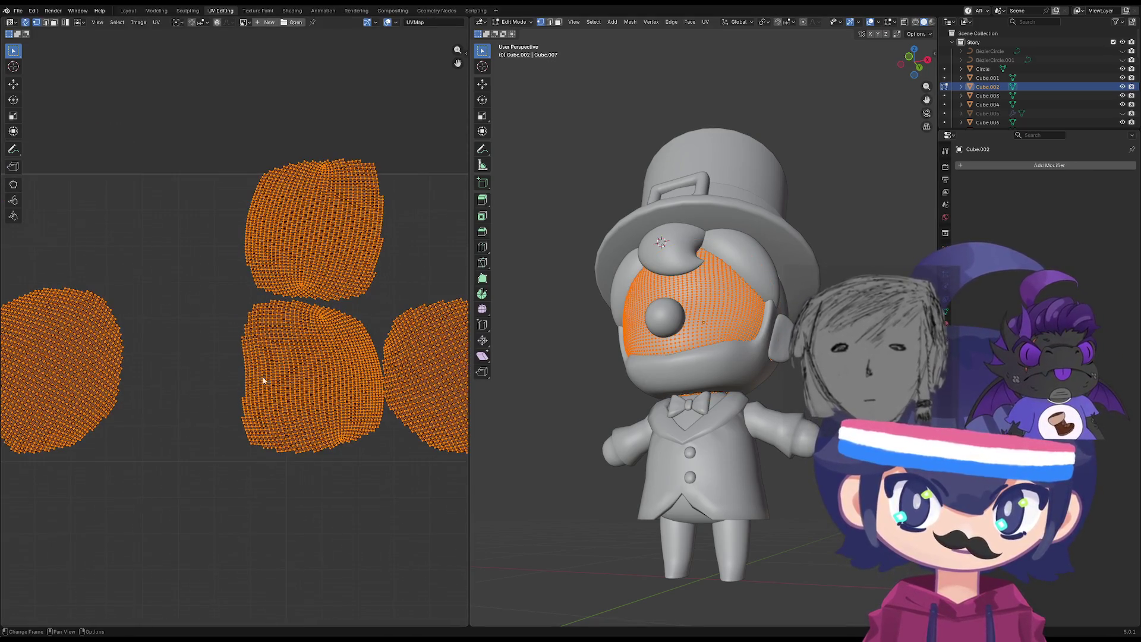
scroll(765, 411, down, 3)
scroll(272, 400, down, 6)
scroll(273, 400, up, 3)
scroll(111, 365, down, 5)
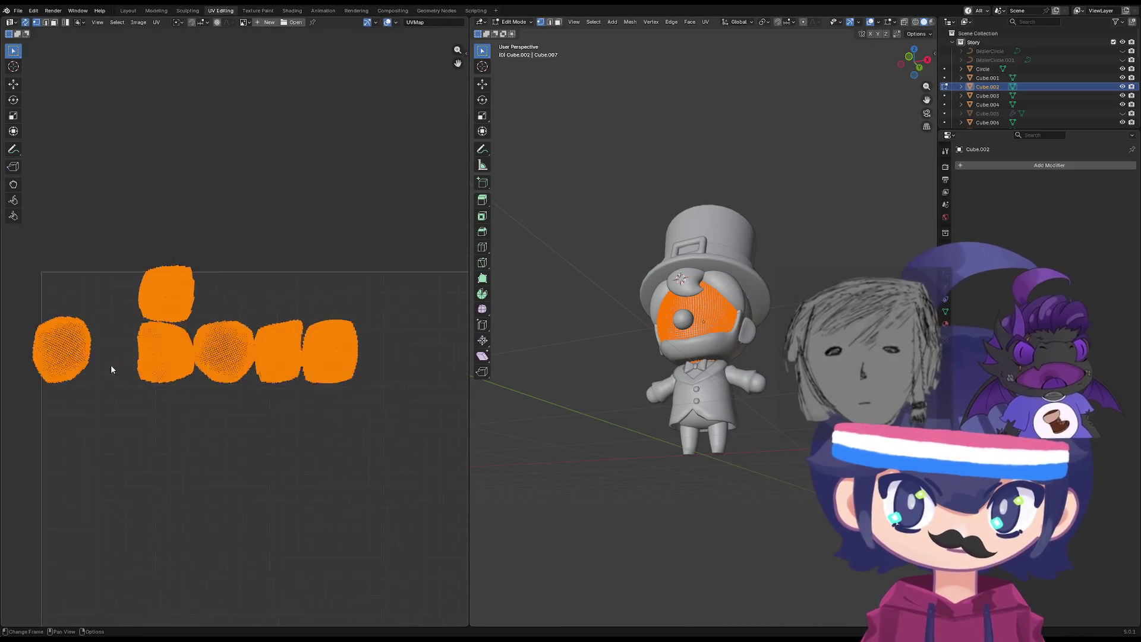
key(alt+a)
scroll(122, 345, up, 6)
scroll(123, 350, down, 1)
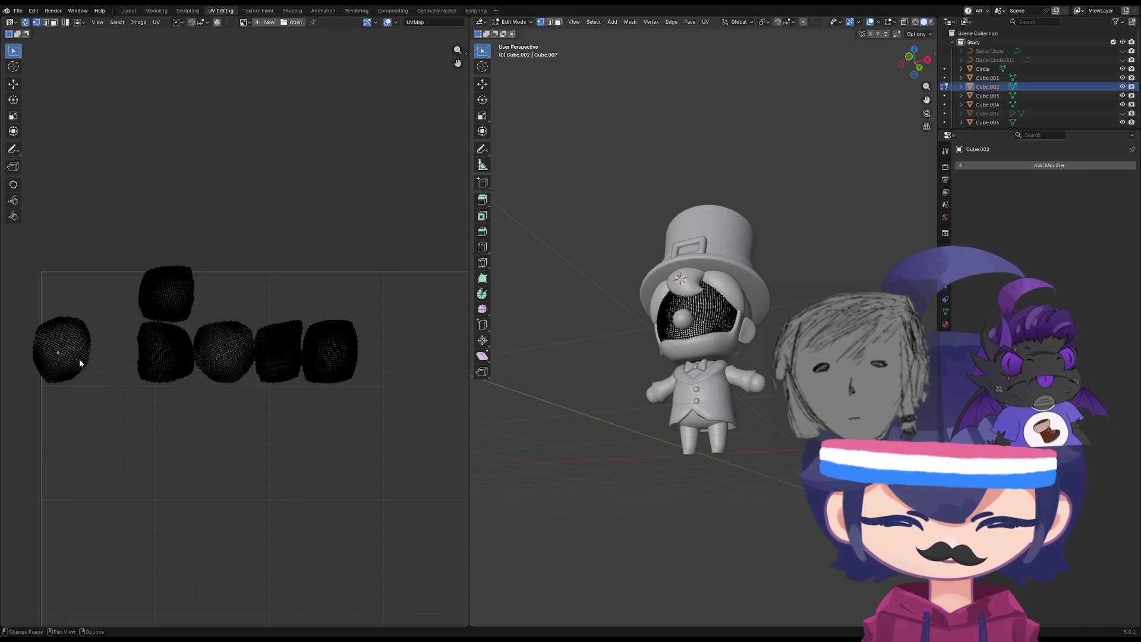
key(l)
scroll(77, 377, up, 3)
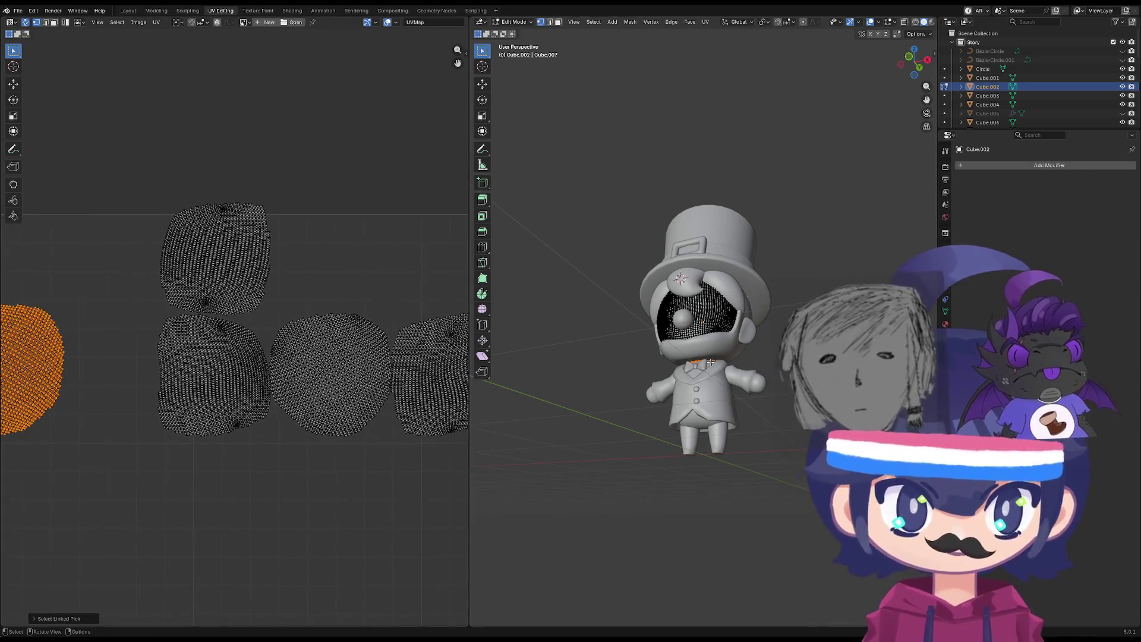
key(a)
scroll(688, 361, down, 3)
Toggle Edit Mode, orbit around the character, and try scaling up the UV islands before undoing it.
key(Tab)
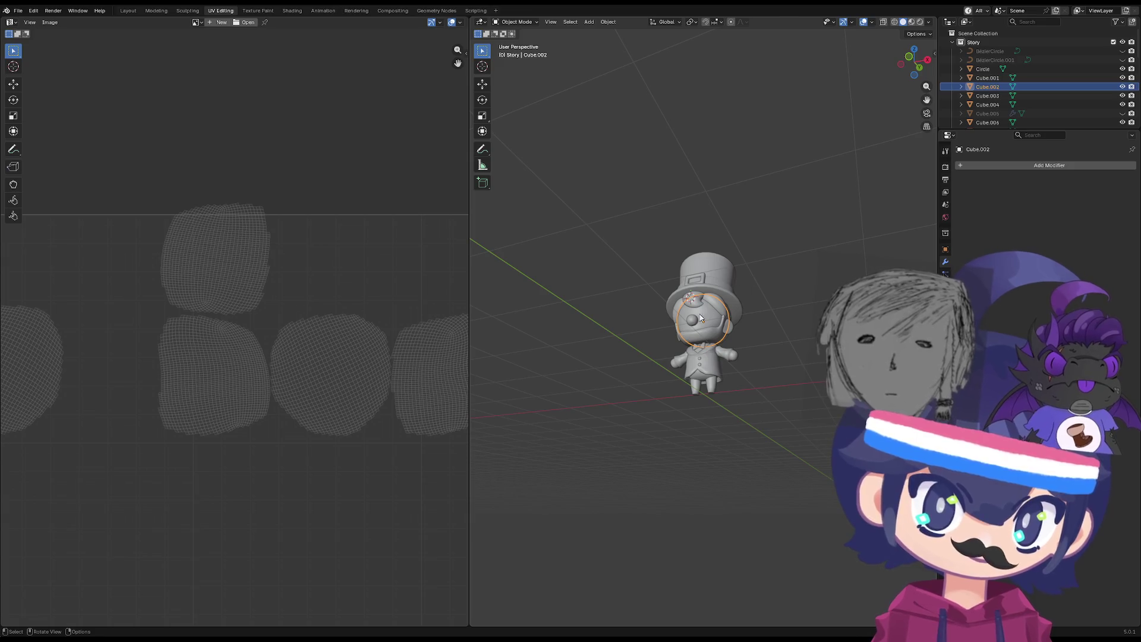
key(Tab)
middle_drag(702, 318, 704, 351)
scroll(370, 329, down, 3)
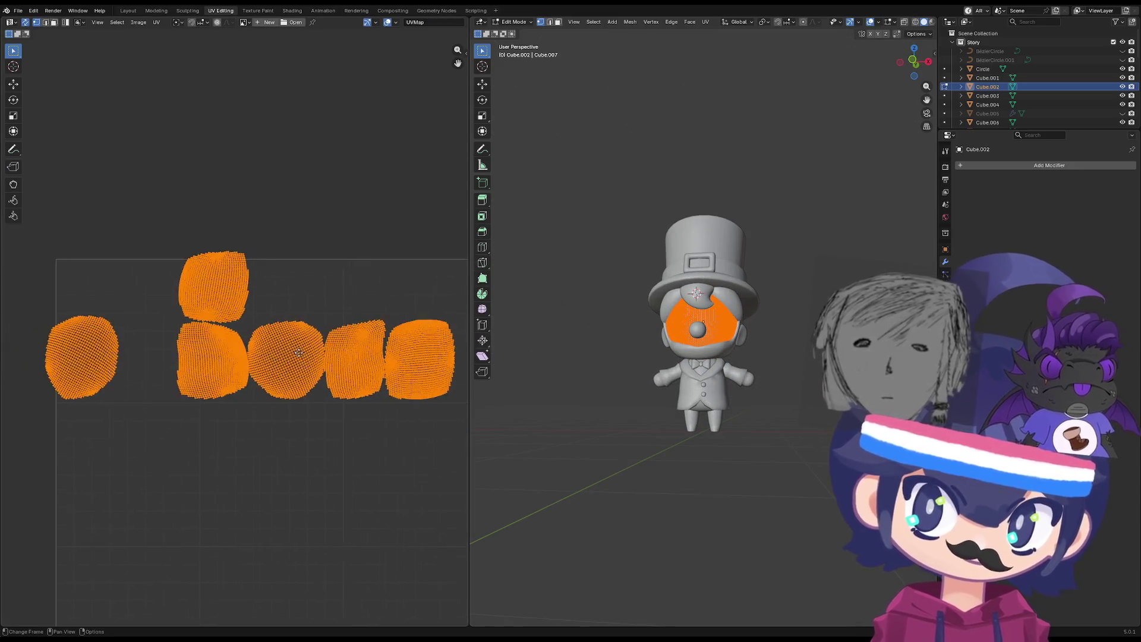
key(Tab)
key(Tab)
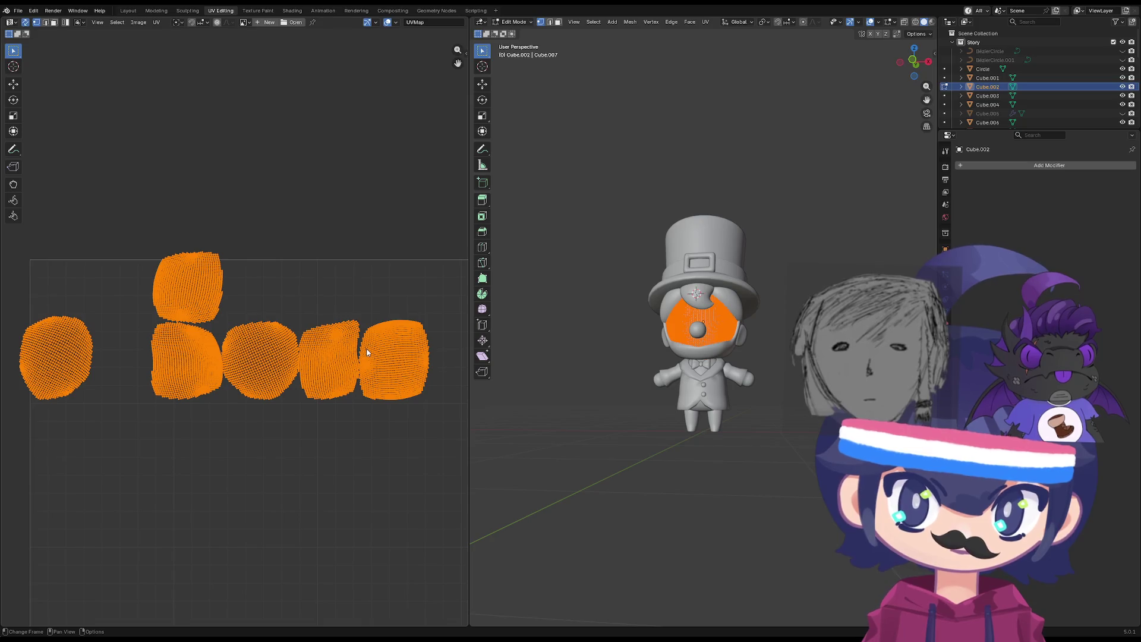
key(s)
click(281, 398)
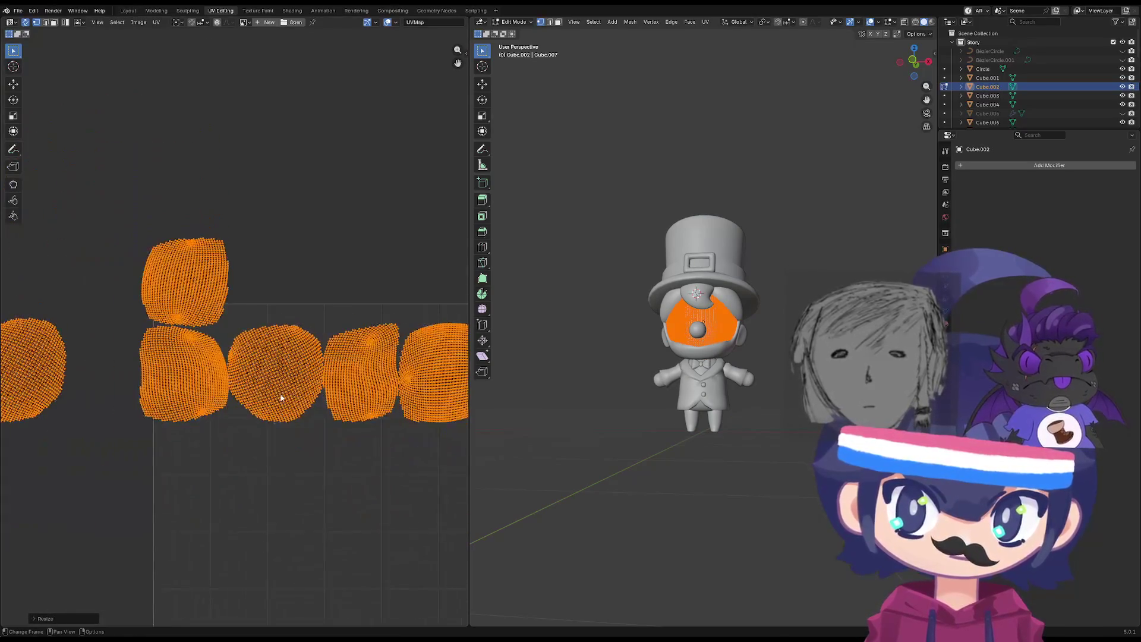
key(ctrl+z)
Reposition the face UV islands within the UV square with two moves.
key(g)
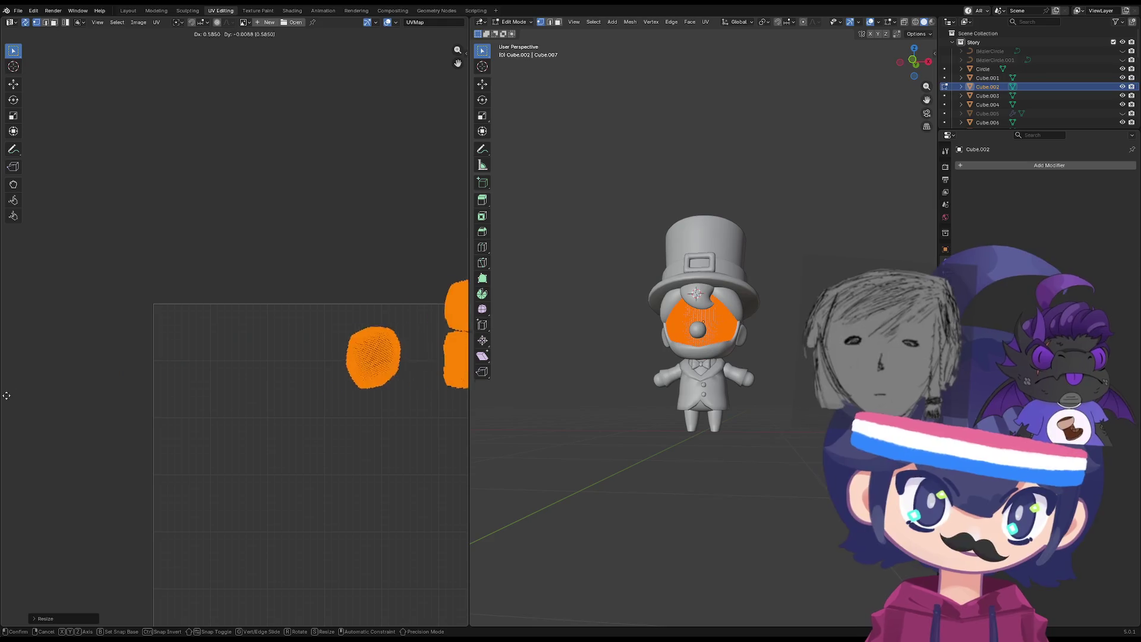
click(324, 433)
scroll(356, 428, down, 3)
key(g)
click(291, 395)
scroll(251, 400, up, 4)
scroll(251, 400, up, 2)
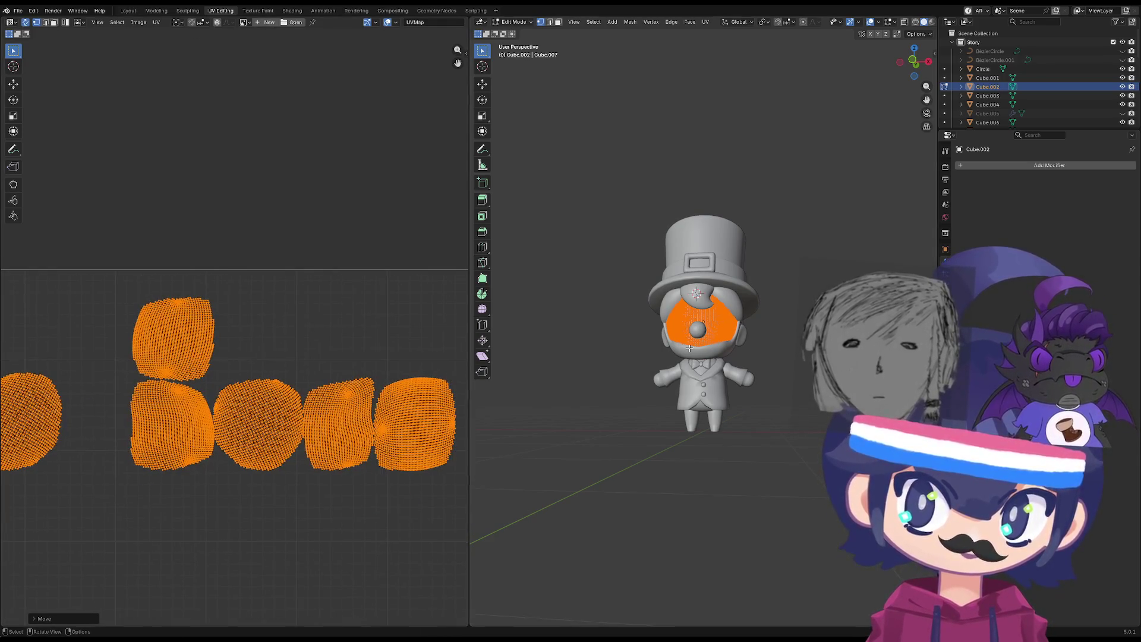
scroll(707, 324, up, 2)
Reselect all face geometry and try a Conformal unwrap, then Smart UV Project.
key(alt+a)
key(a)
key(u)
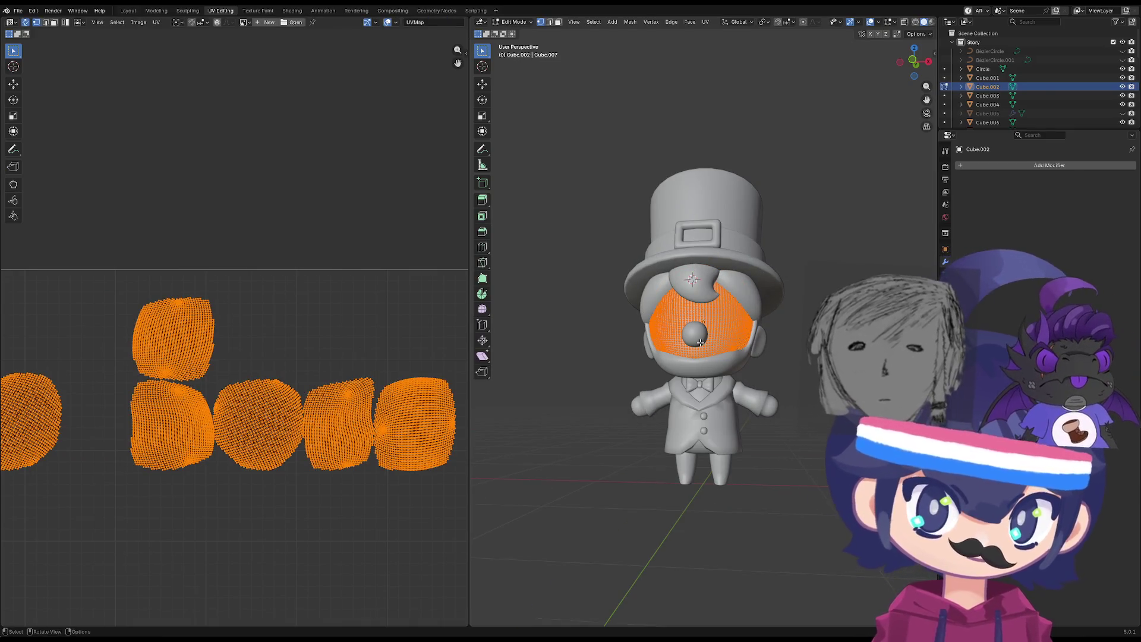
key(u)
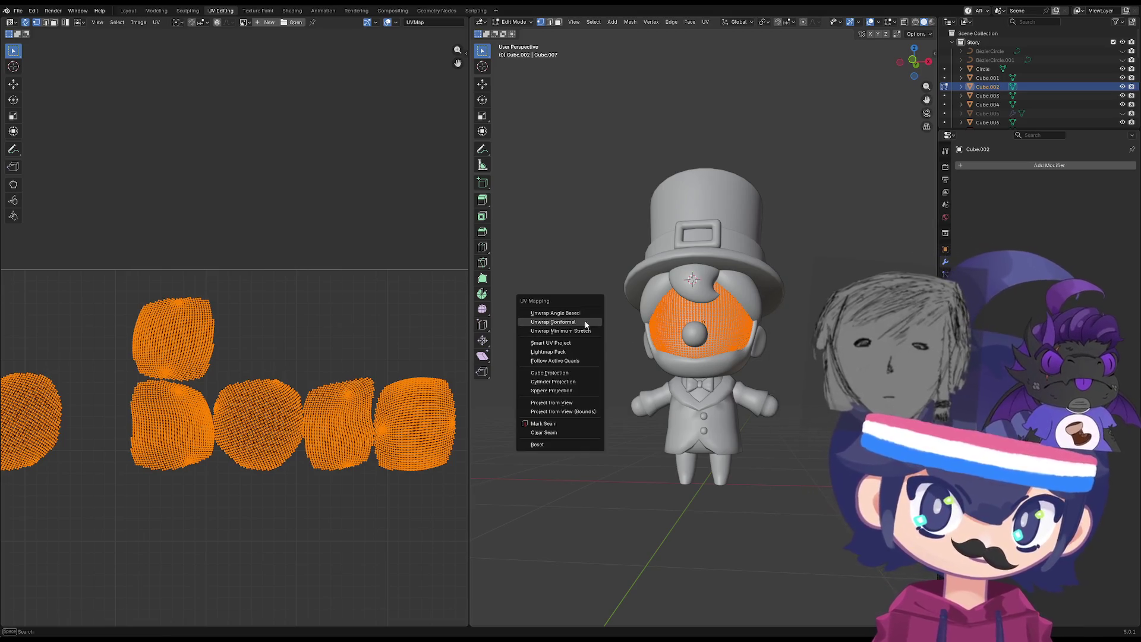
click(586, 324)
scroll(274, 419, down, 4)
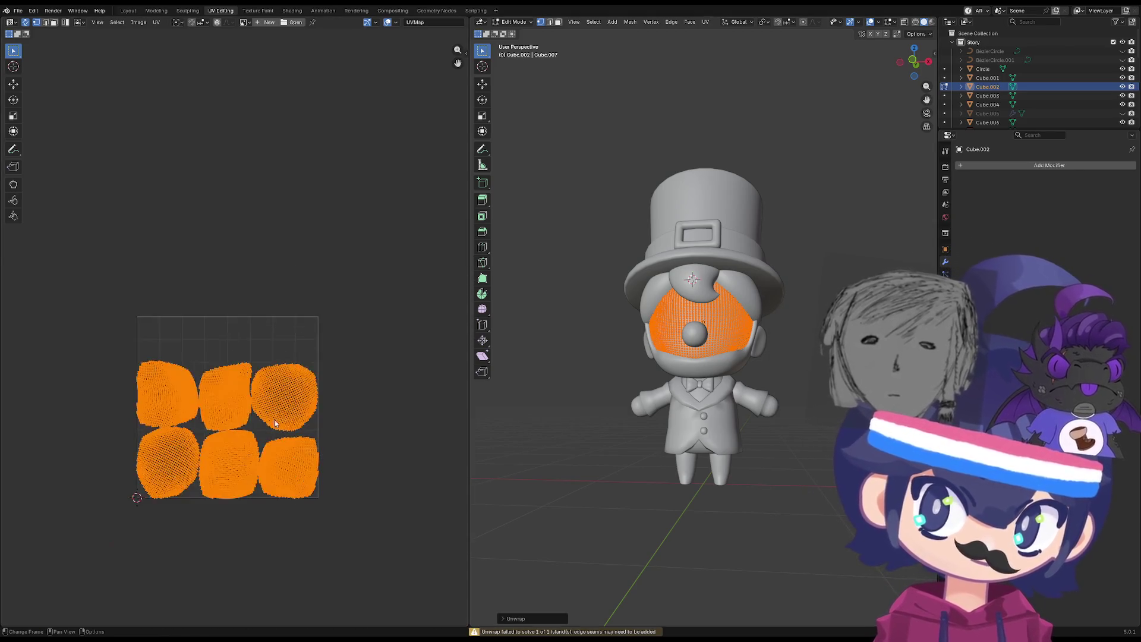
scroll(310, 418, up, 2)
key(u)
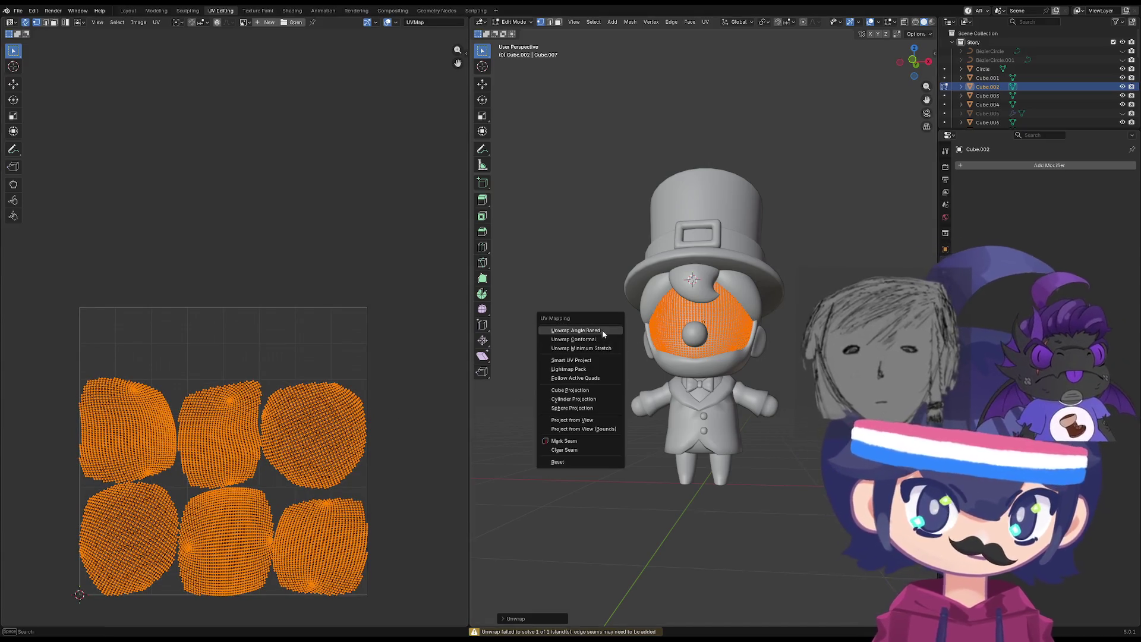
key(Escape)
key(u)
click(615, 371)
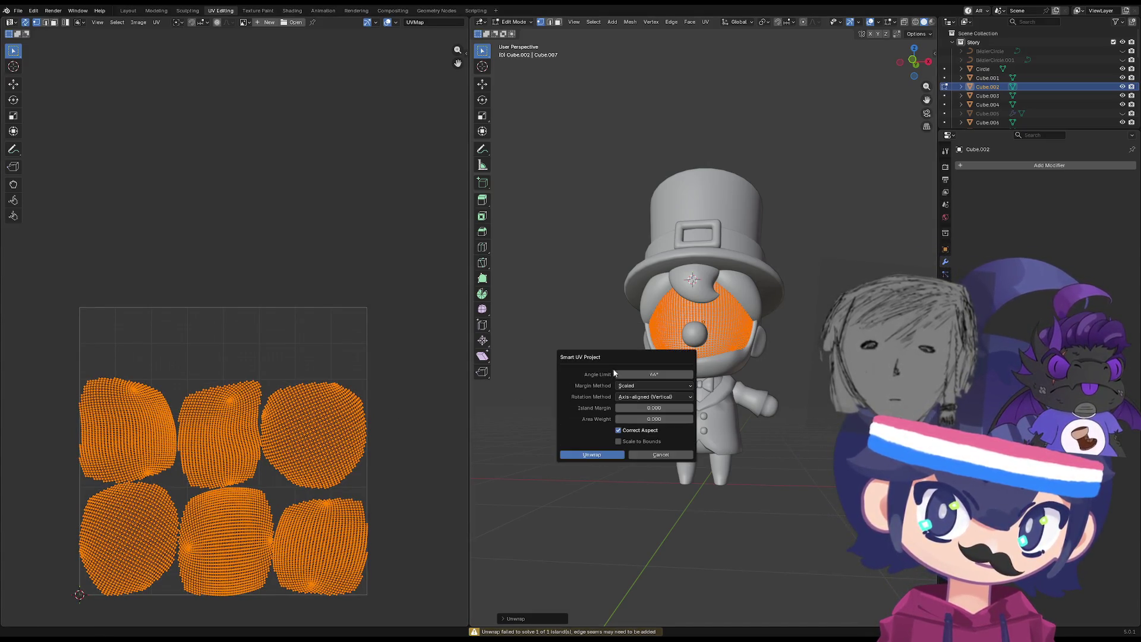
click(592, 455)
Try Lightmap Pack, then Angle Based, Conformal and Minimum Stretch unwraps on the face.
key(u)
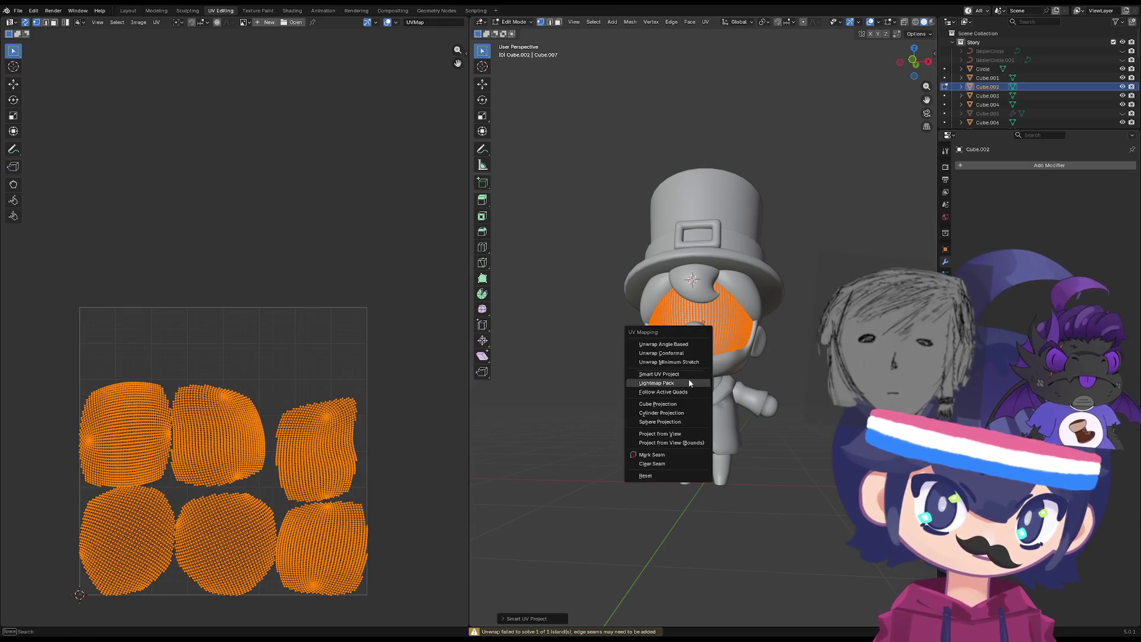
click(685, 384)
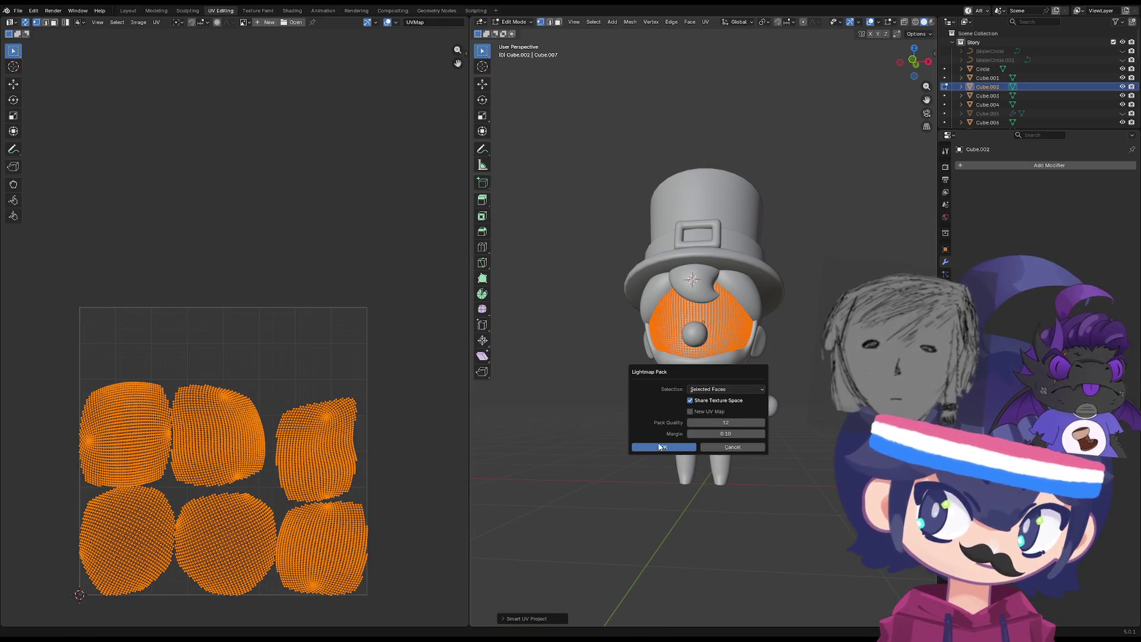
click(660, 447)
key(u)
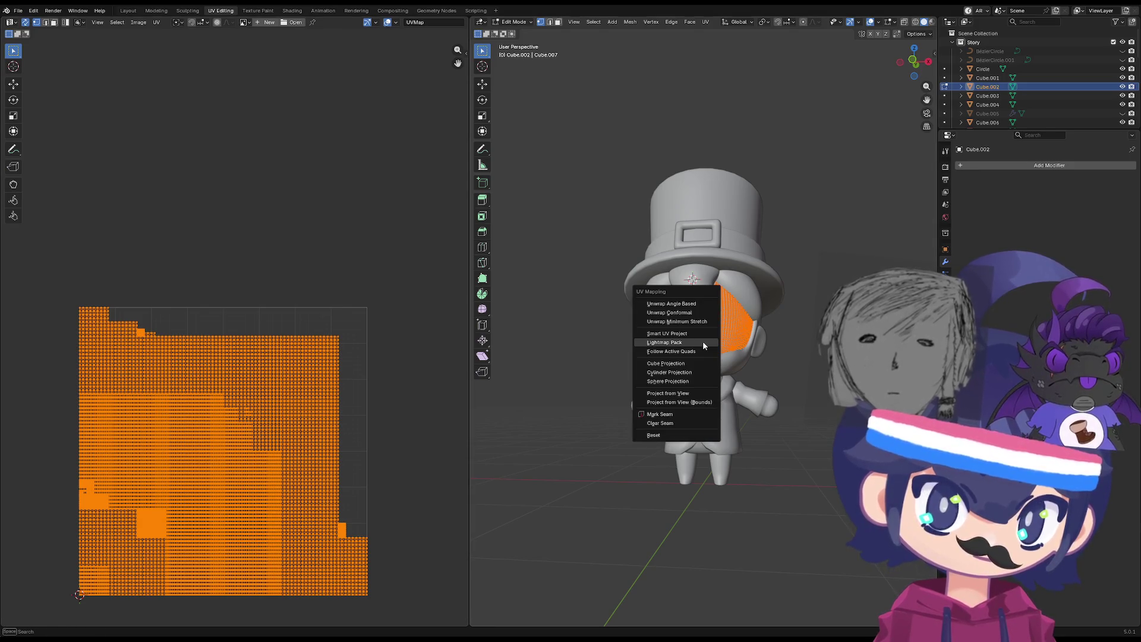
click(690, 303)
key(u)
click(687, 315)
key(u)
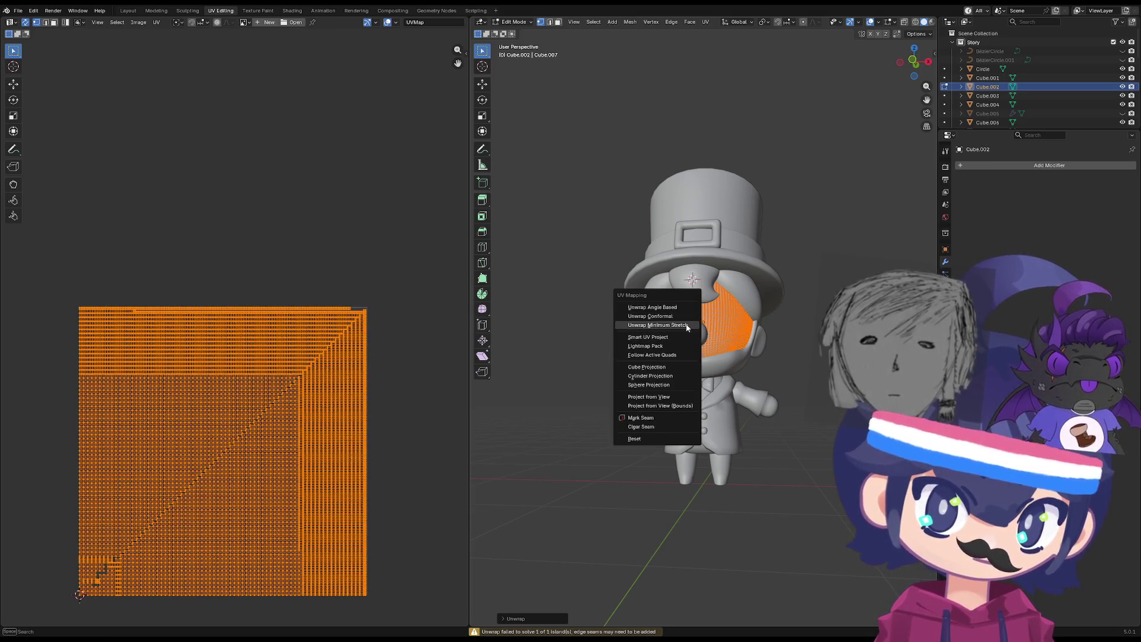
click(687, 326)
Re-run Smart UV Project to unwrap the face into six large islands.
key(u)
click(687, 342)
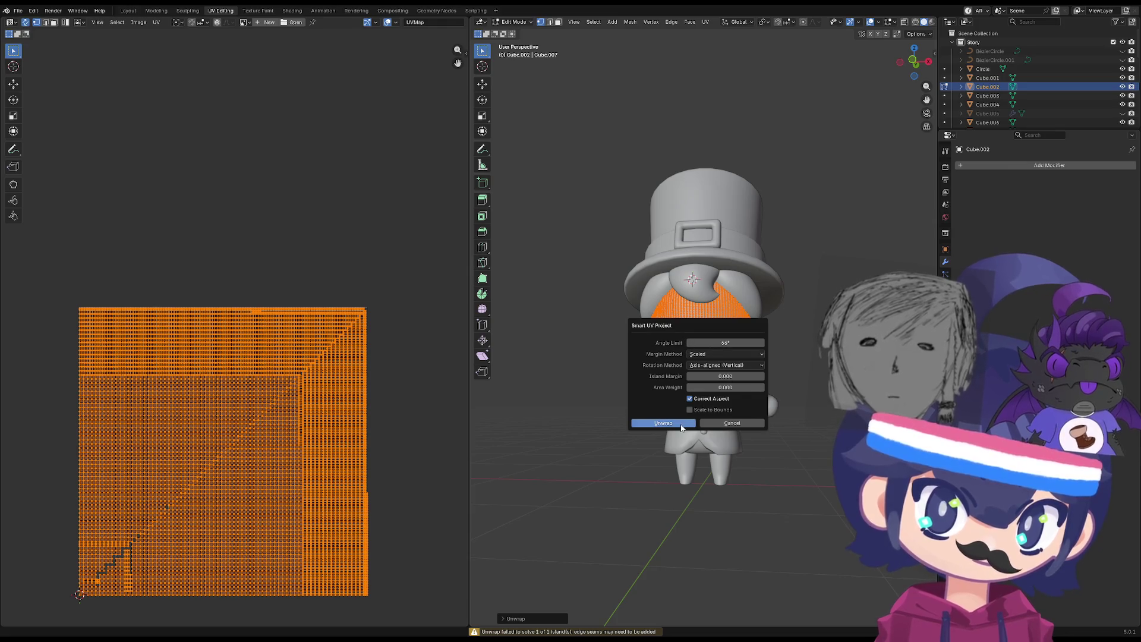
click(682, 428)
key(u)
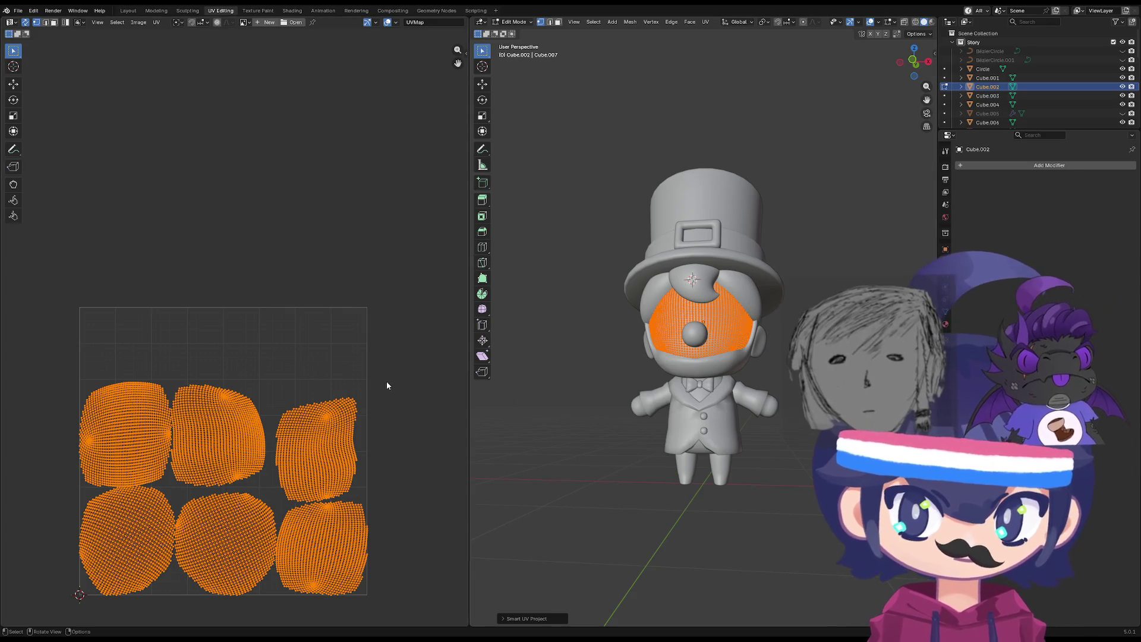
Return to Object Mode and view the character from the front in the Layout workspace.
key(Tab)
middle_drag(619, 354, 597, 401)
key(Tab)
key(Tab)
key(KP_1)
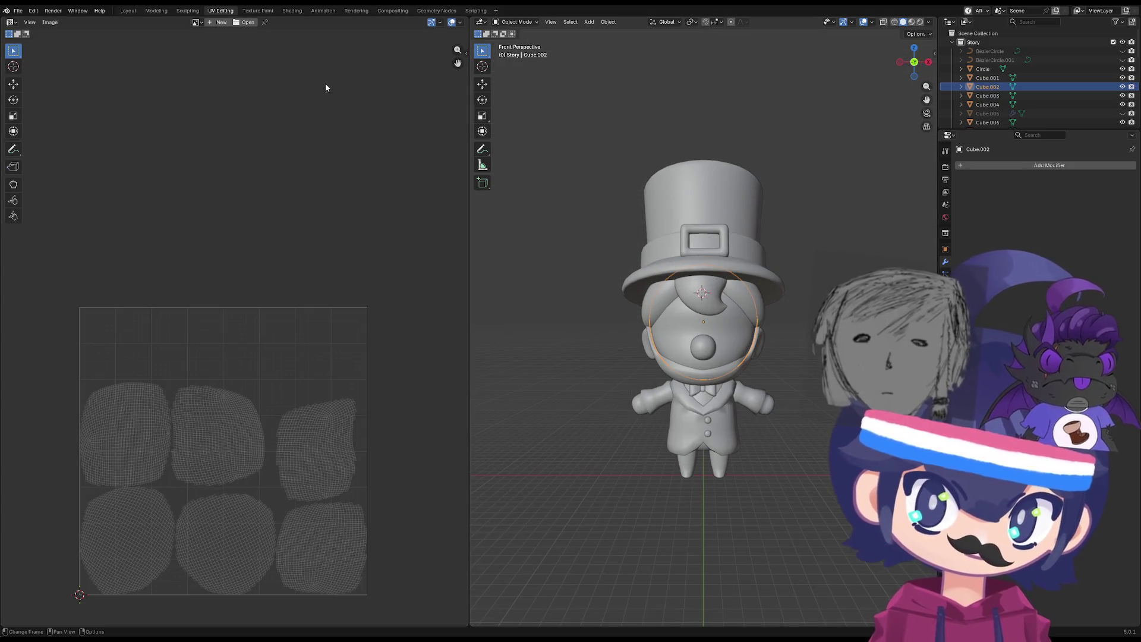
click(127, 10)
Unhide all hidden head meshes and add level 1 subdivision to the sphere.
scroll(548, 218, down, 4)
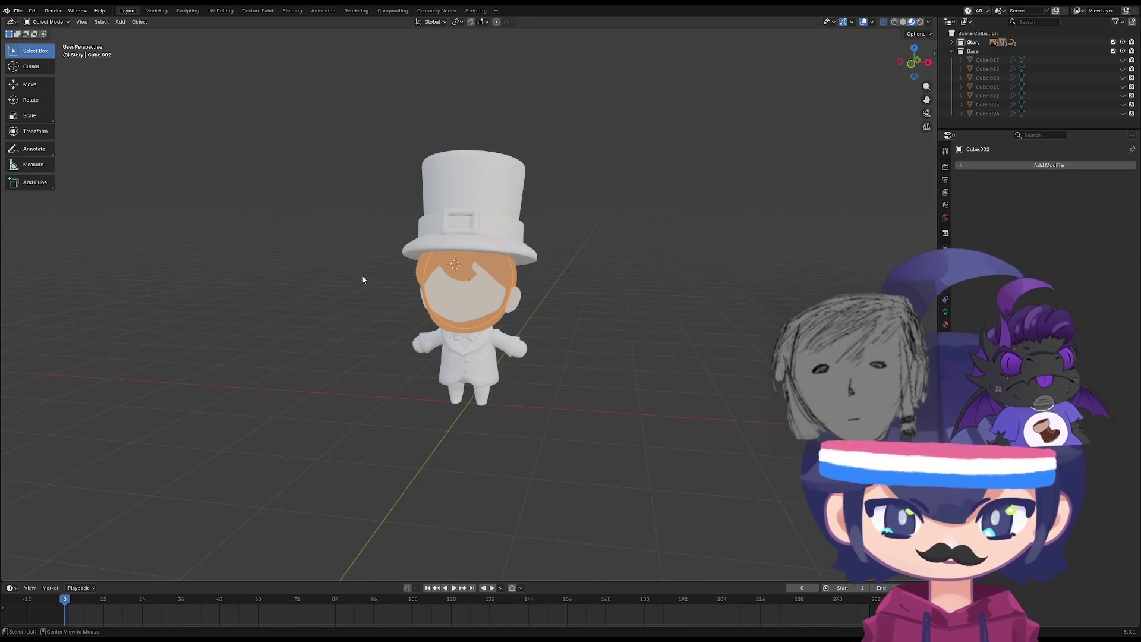
key(alt+h)
scroll(362, 272, down, 2)
mouse_move(361, 273)
middle_down()
mouse_move(387, 291)
mouse_move(730, 346)
mouse_move(532, 349)
middle_up()
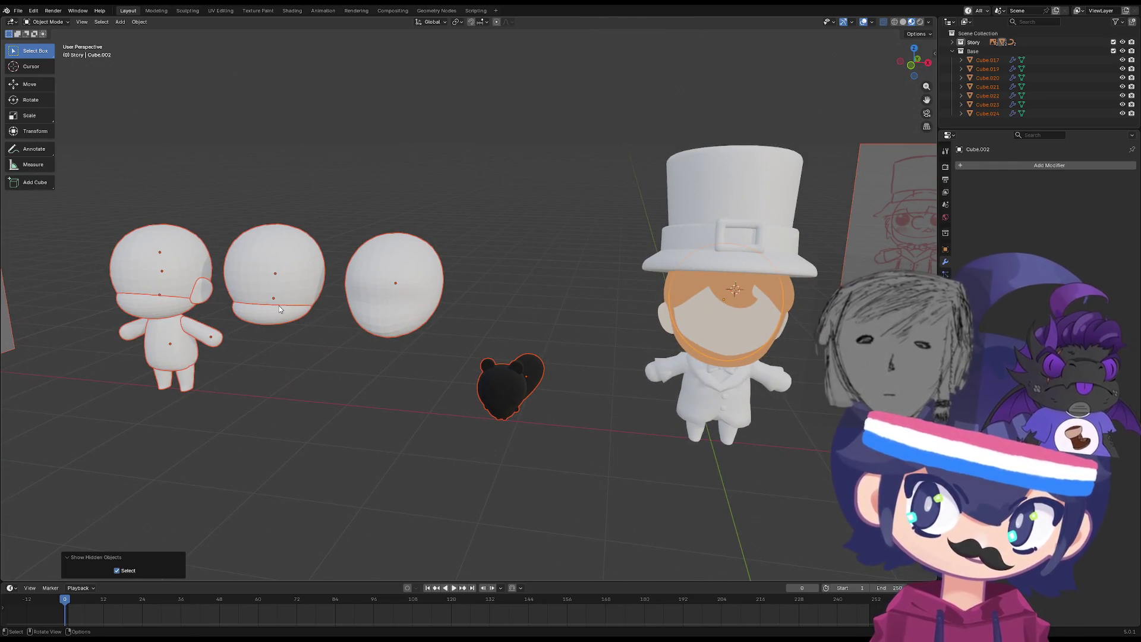
key(ctrl+1)
Move the face piece Cube.002 aside along X, next to the spheres.
click(419, 312)
mouse_move(418, 312)
middle_down()
mouse_move(489, 287)
mouse_move(508, 306)
mouse_move(743, 329)
middle_up()
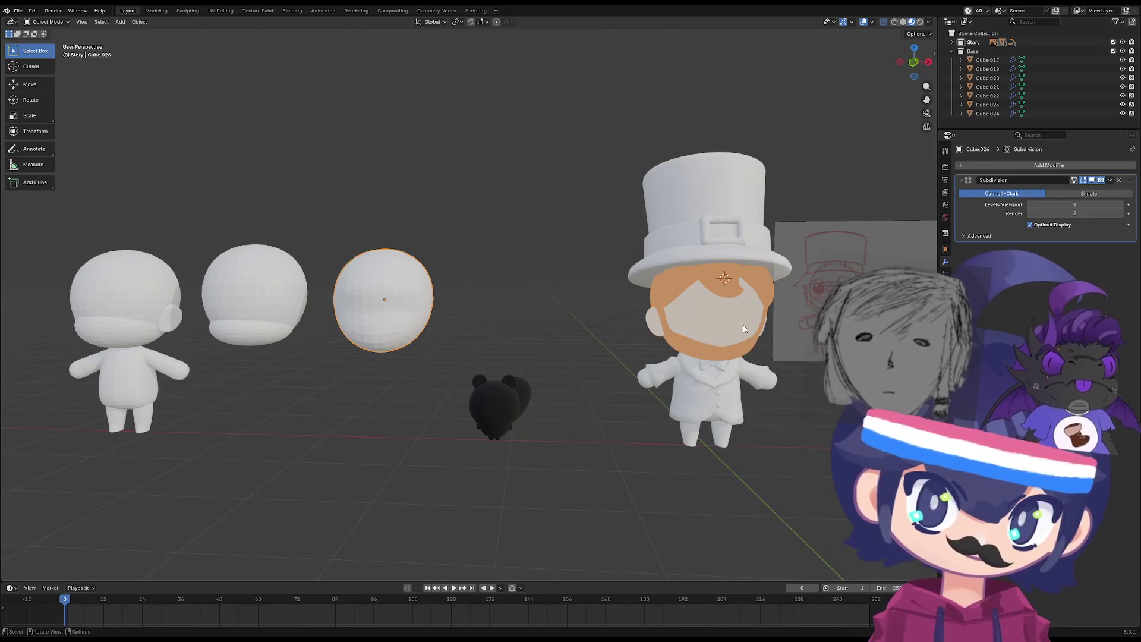
click(743, 329)
key(g)
key(z)
key(x)
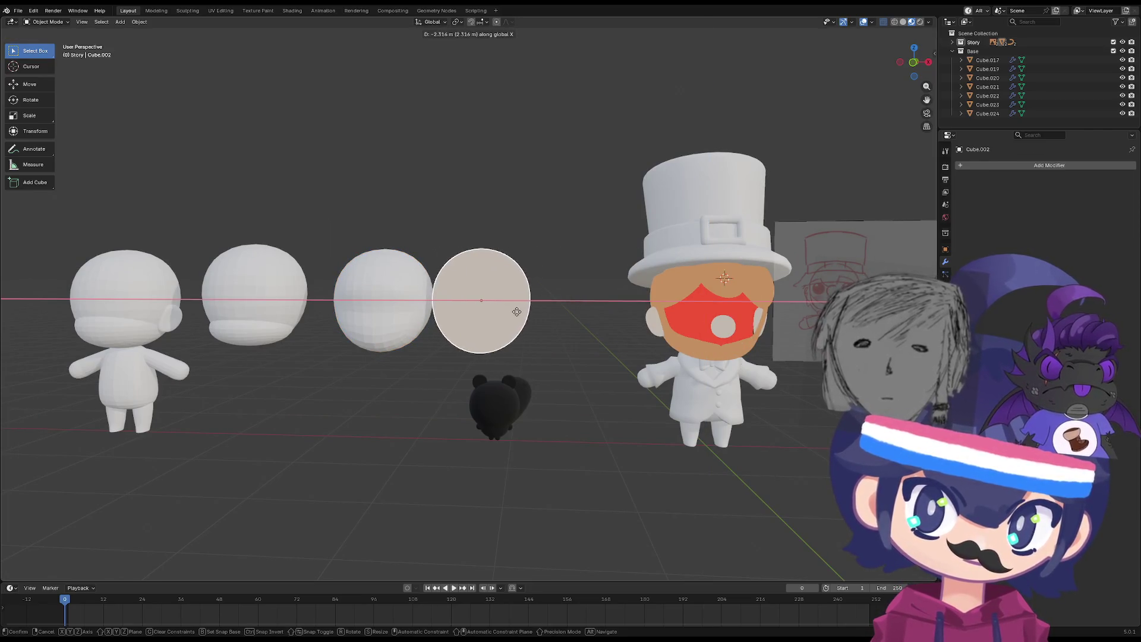
click(516, 311)
Slide the sphere head Cube.026 along X onto the character's head, about 5.3164 m.
mouse_move(517, 311)
middle_down()
mouse_move(570, 315)
mouse_move(502, 315)
mouse_move(571, 321)
mouse_move(410, 307)
middle_up()
click(405, 306)
key(g)
key(z)
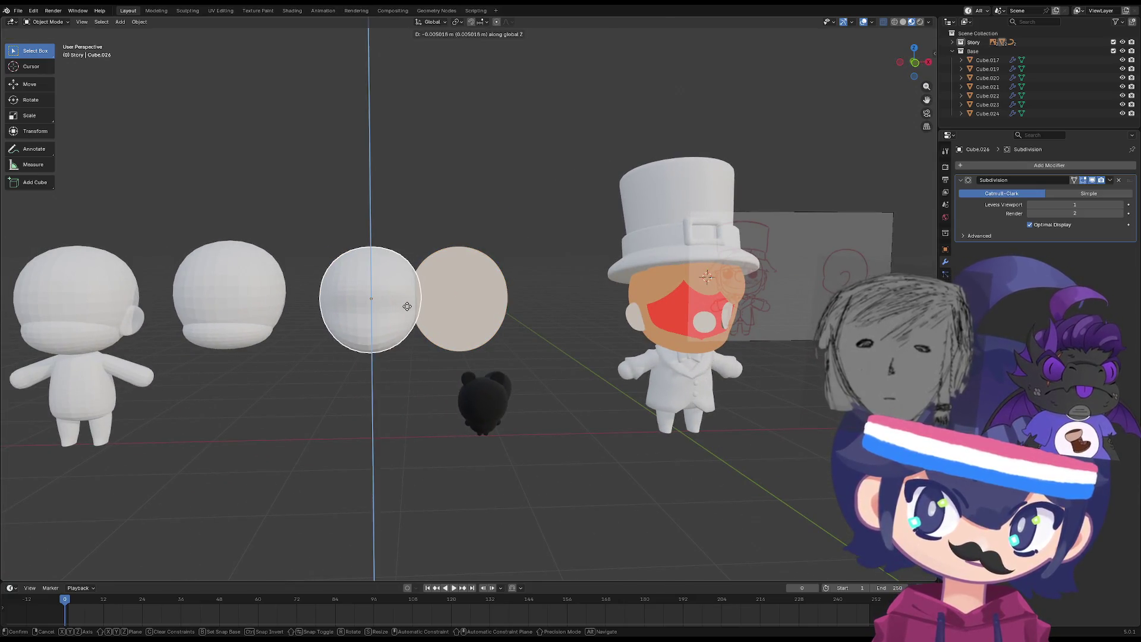
key(x)
click(715, 324)
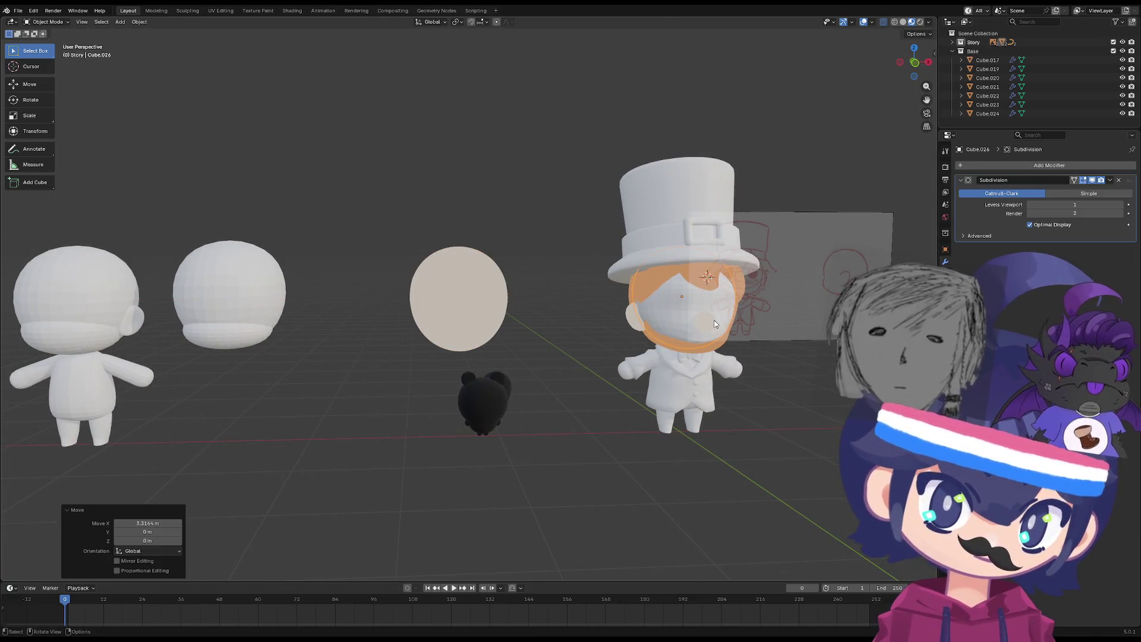
From the right side view, nudge the sphere slightly along Y to fit the head.
key(KP_3)
key(g)
key(x)
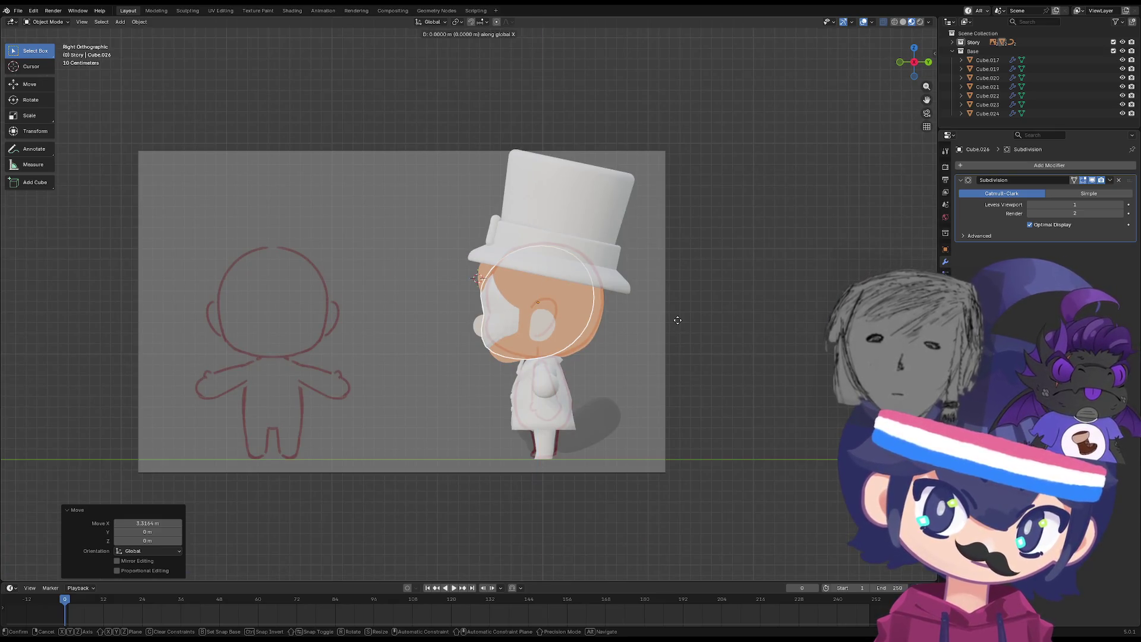
key(z)
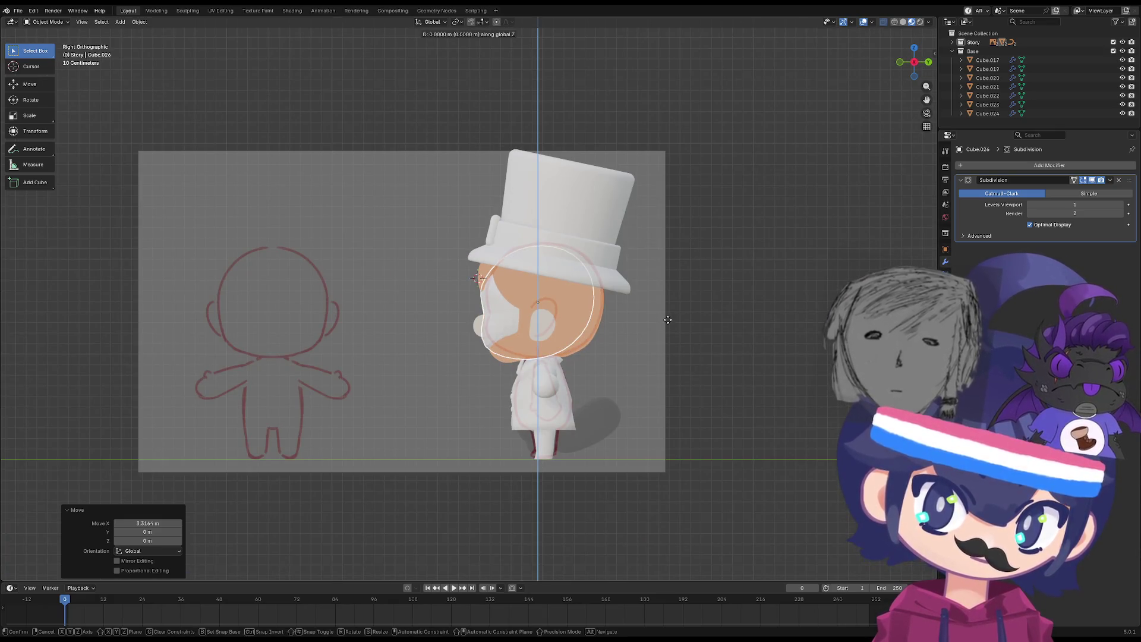
key(y)
click(670, 321)
mouse_move(668, 320)
middle_down()
mouse_move(571, 334)
mouse_move(608, 340)
middle_up()
Add the head to the selection in Edit Mode and merge its selected vertices at center.
shift+click(608, 340)
key(Tab)
middle_drag(531, 469, 542, 442)
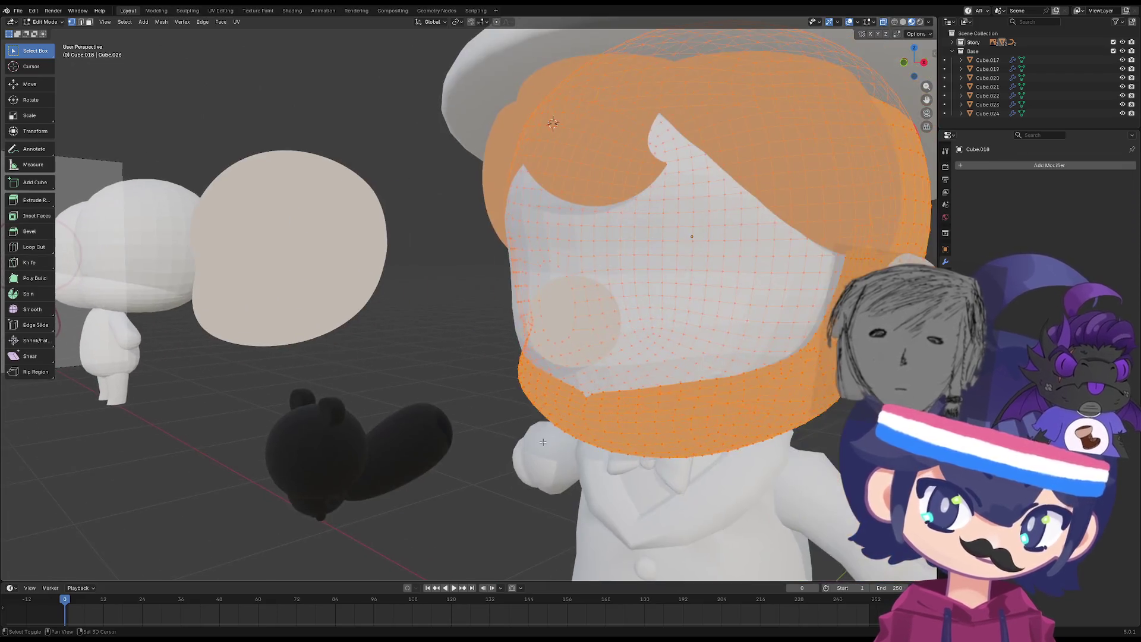
key(alt+a)
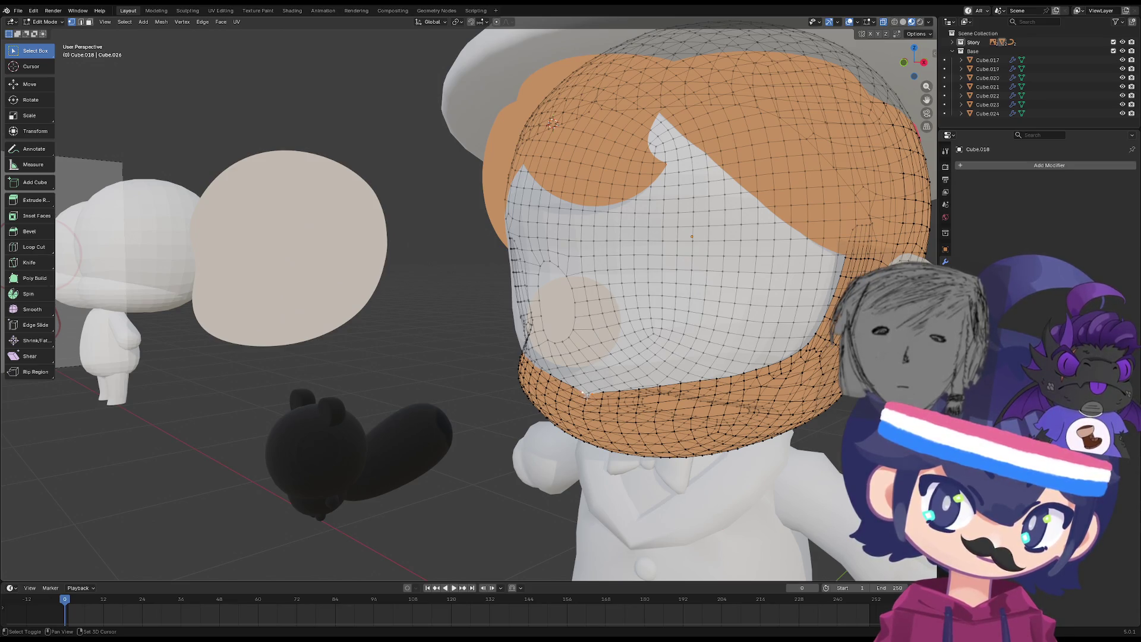
key(m)
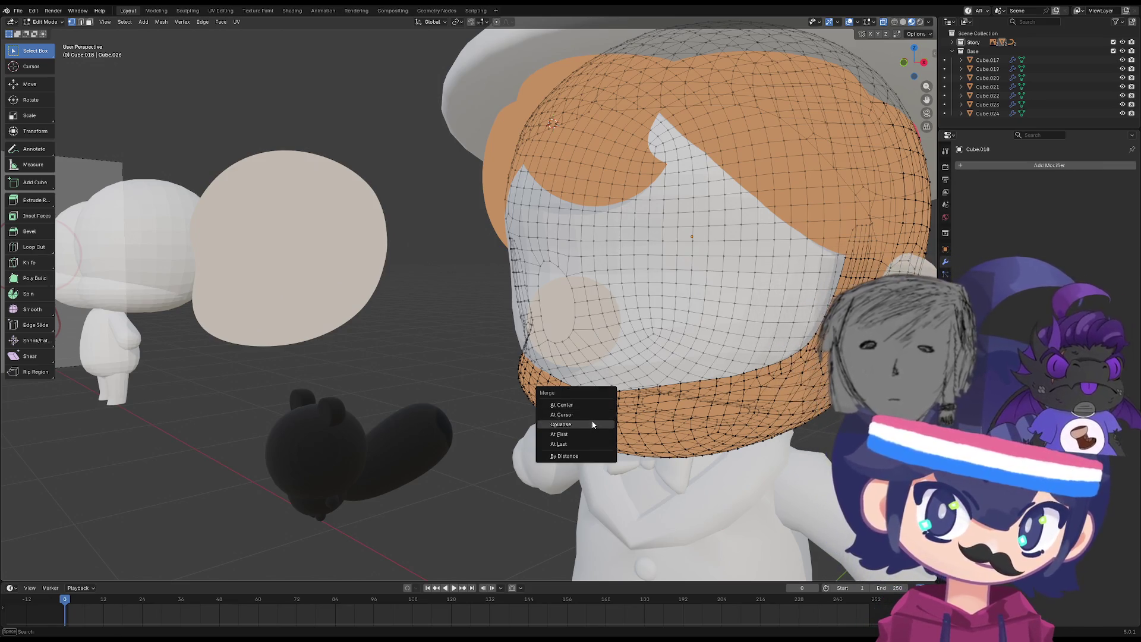
click(590, 407)
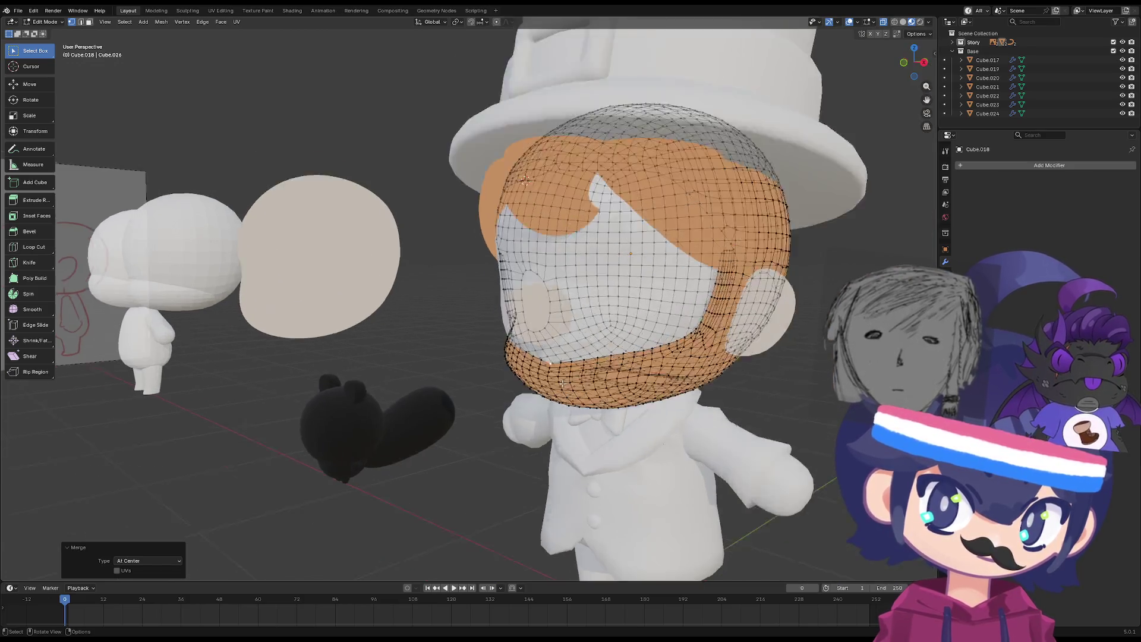
Slide and reposition the hair's lower edge vertices, then return to Object Mode.
key(shift+v)
click(642, 421)
key(g)
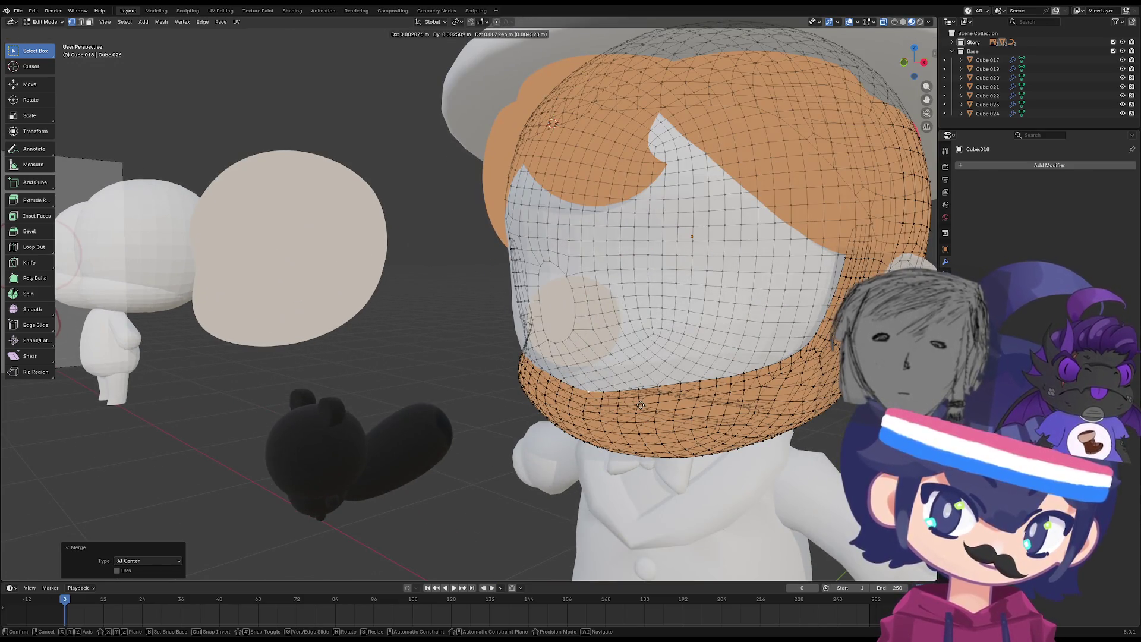
click(641, 404)
key(Tab)
mouse_move(641, 405)
middle_down()
mouse_move(665, 410)
mouse_move(651, 405)
middle_up()
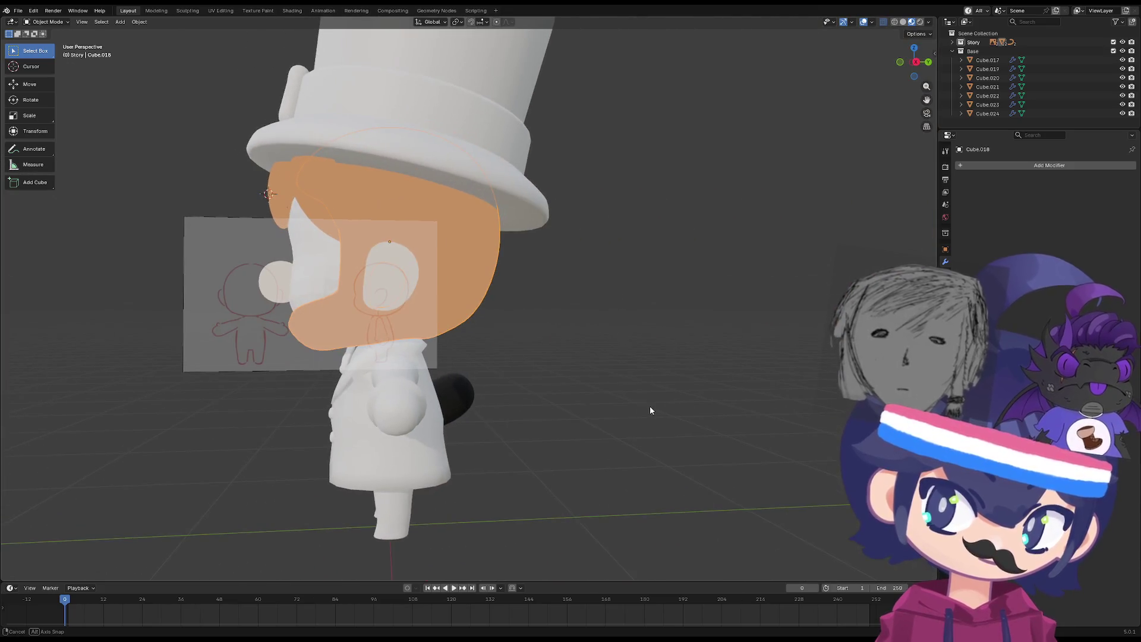
alt+middle_drag(379, 310, 432, 302)
shift+middle_drag(322, 287, 354, 308)
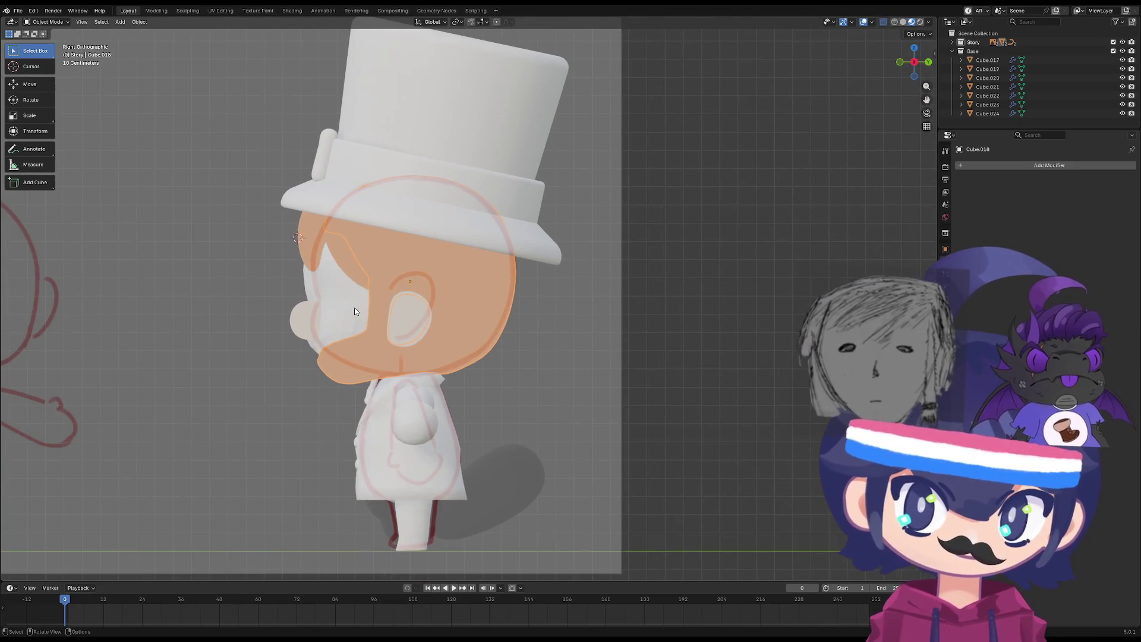
Hide the spare beige head shapes and white body pieces beside the character.
key(ctrl+1)
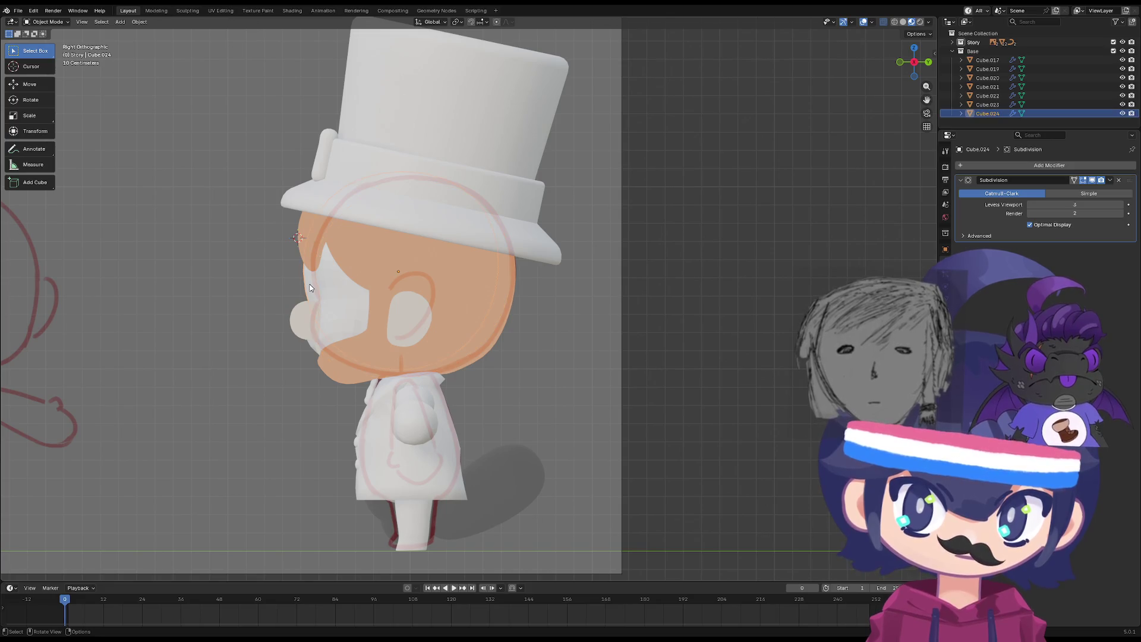
right_click(315, 291)
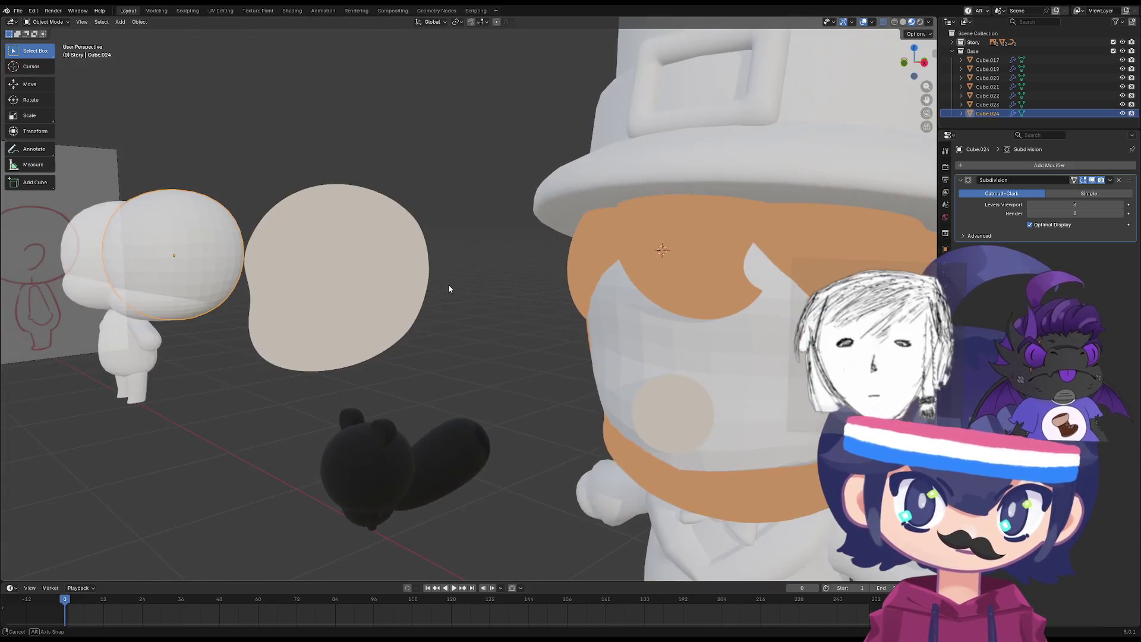
click(348, 276)
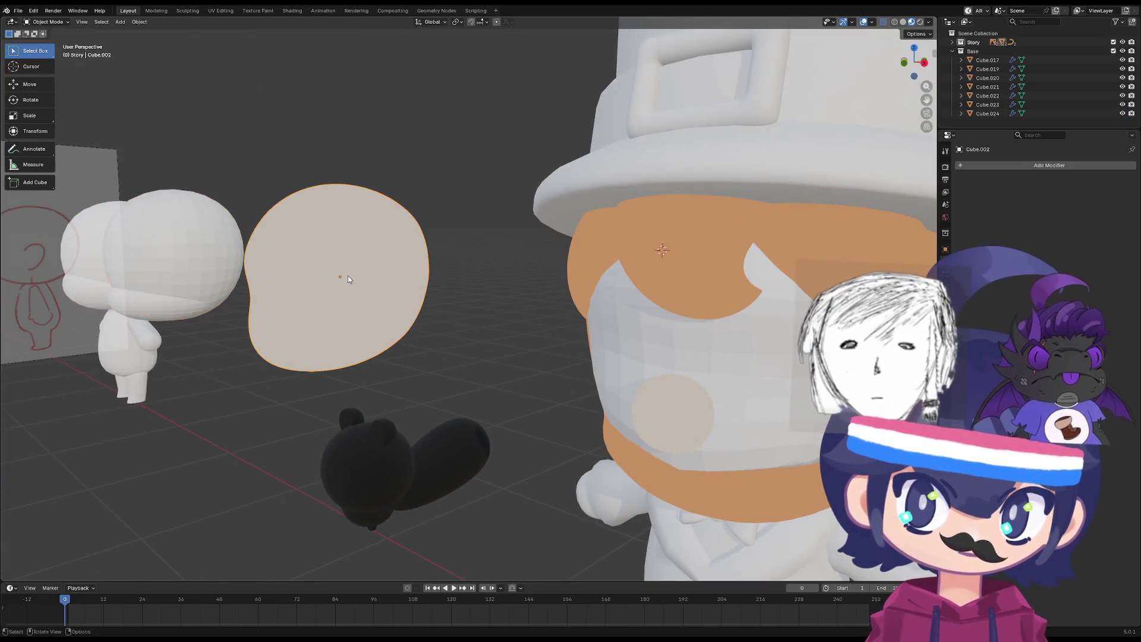
key(h)
click(199, 273)
key(h)
click(148, 250)
key(h)
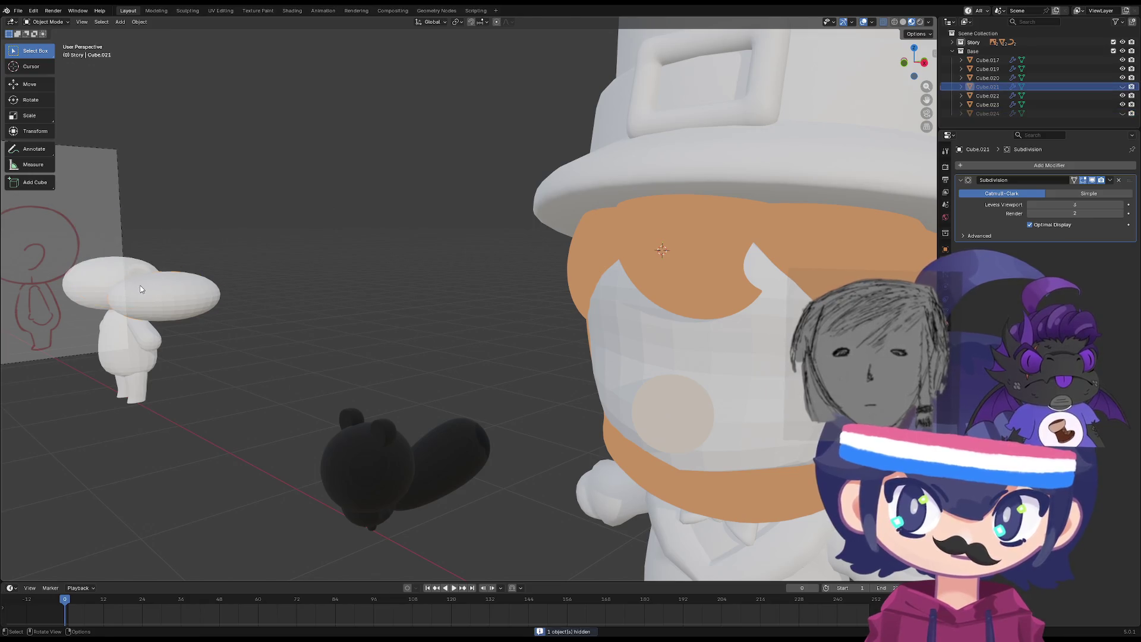
click(158, 294)
key(h)
click(129, 289)
key(h)
click(131, 328)
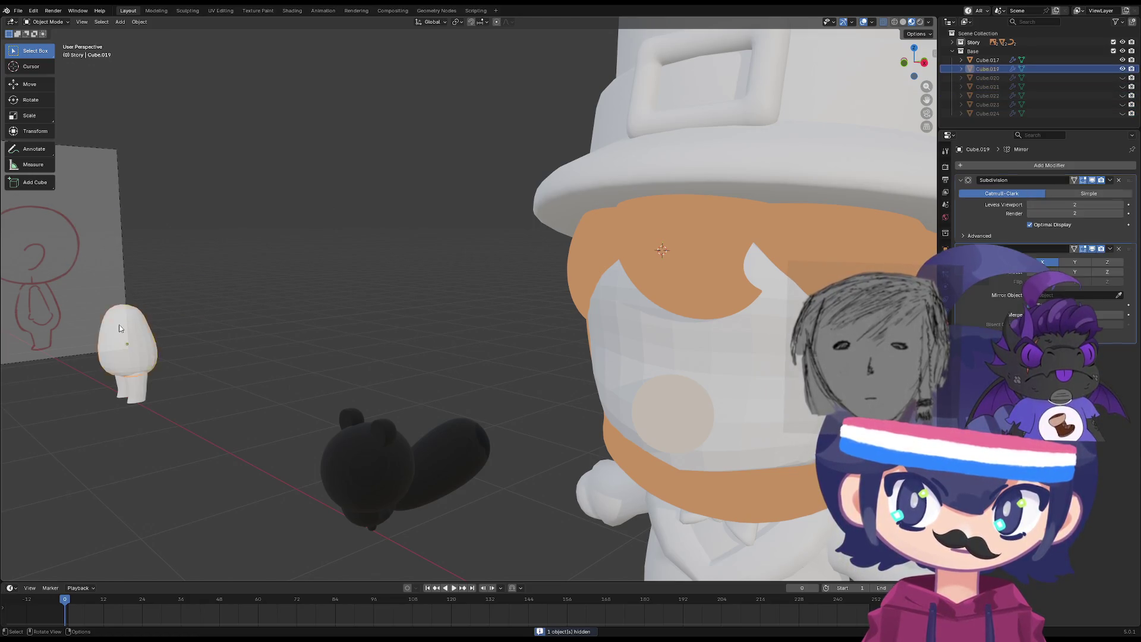
key(h)
click(125, 375)
In right side view, raise face mask Cube.026 by 0.04588 m along Z.
key(KP_3)
scroll(619, 377, up, 3)
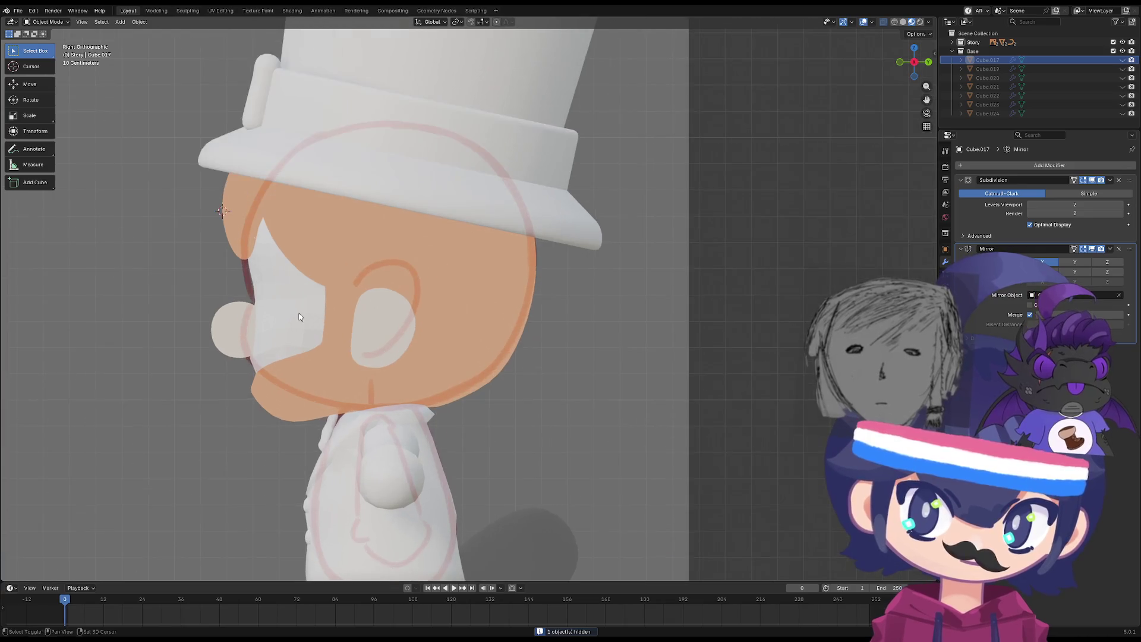
scroll(351, 324, down, 1)
click(352, 324)
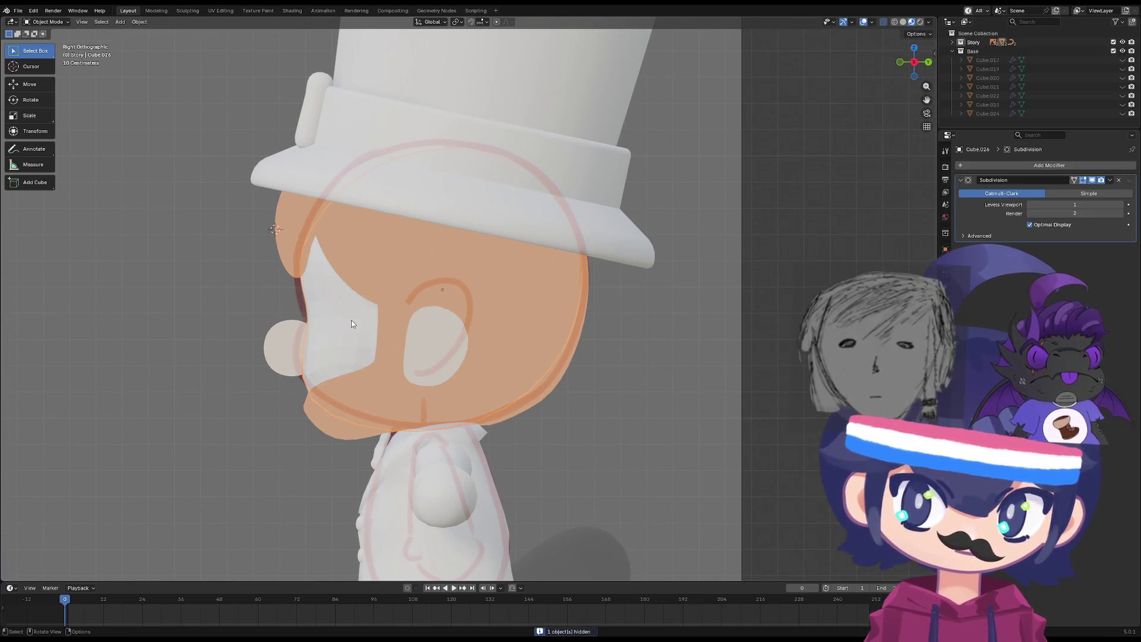
key(g)
key(z)
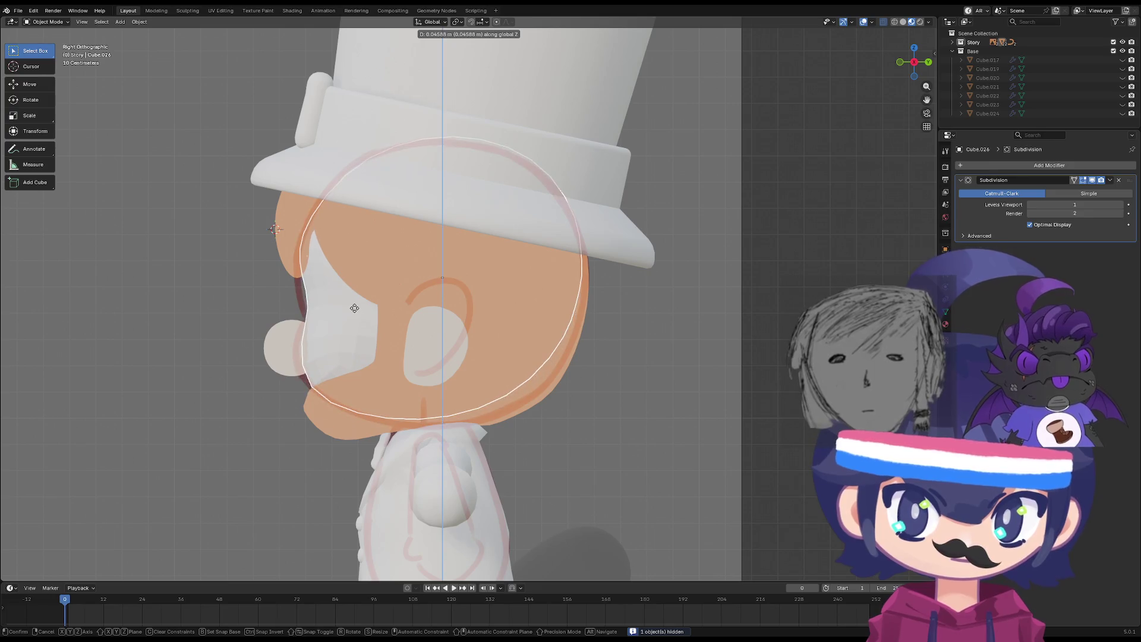
click(352, 330)
Toggle the face mask in and out of Edit Mode, then orbit closer to the head.
key(g)
right_click(351, 309)
key(Tab)
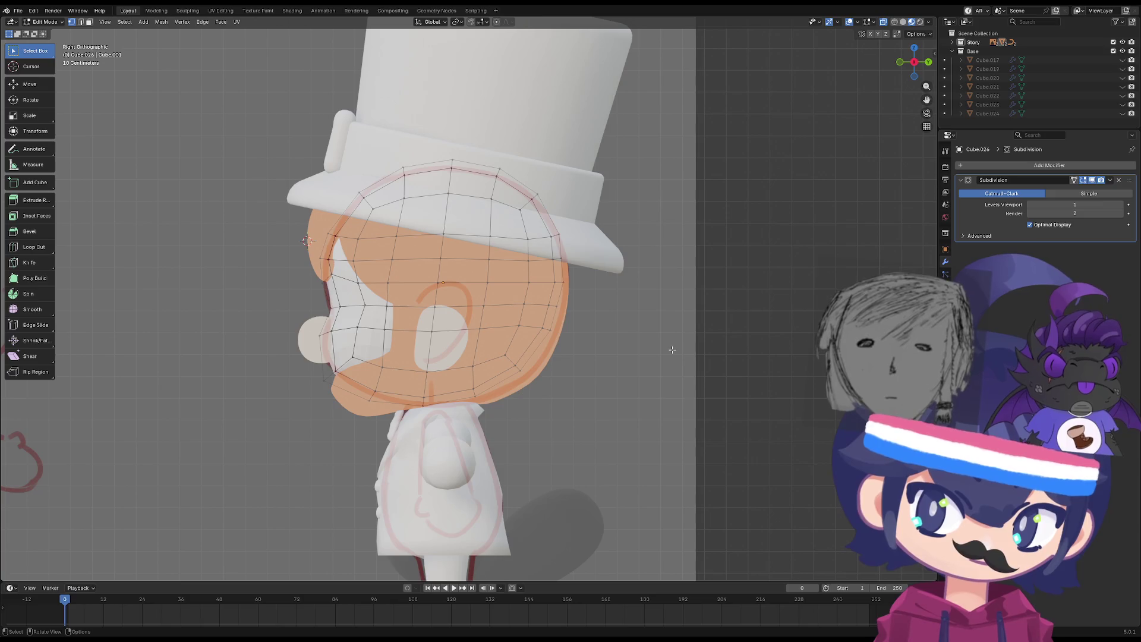
key(Tab)
click(565, 372)
mouse_move(564, 371)
middle_down()
mouse_move(499, 386)
mouse_move(690, 408)
mouse_move(621, 338)
middle_up()
key(KP_5)
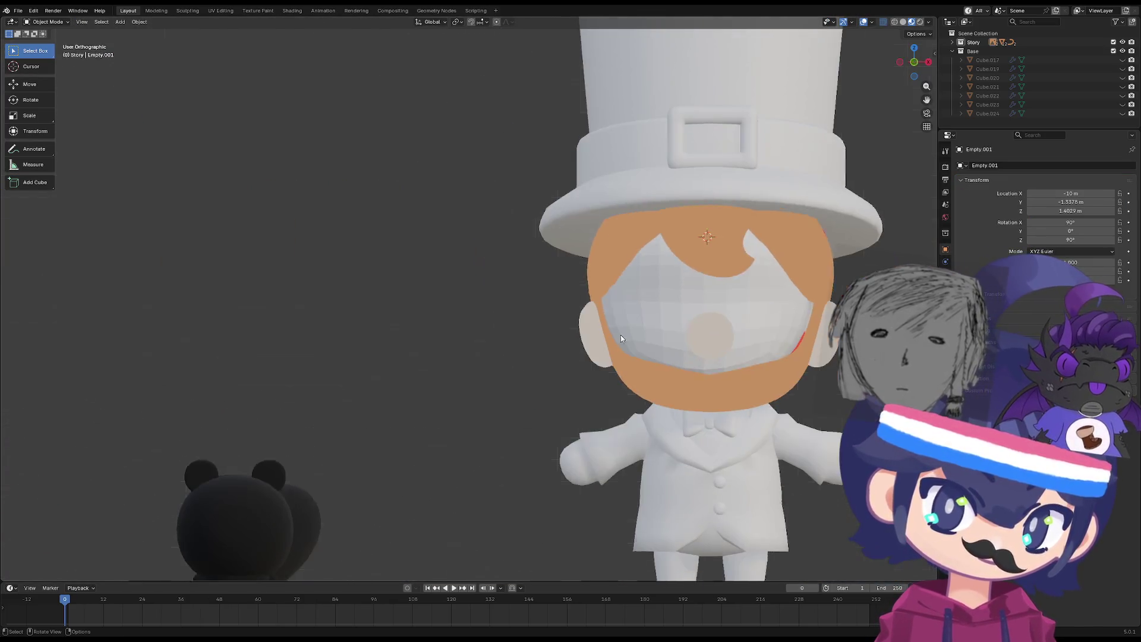
Centre the face mask on the head with two sideways moves along X.
shift+middle_drag(739, 373, 645, 337)
click(644, 337)
scroll(674, 365, up, 5)
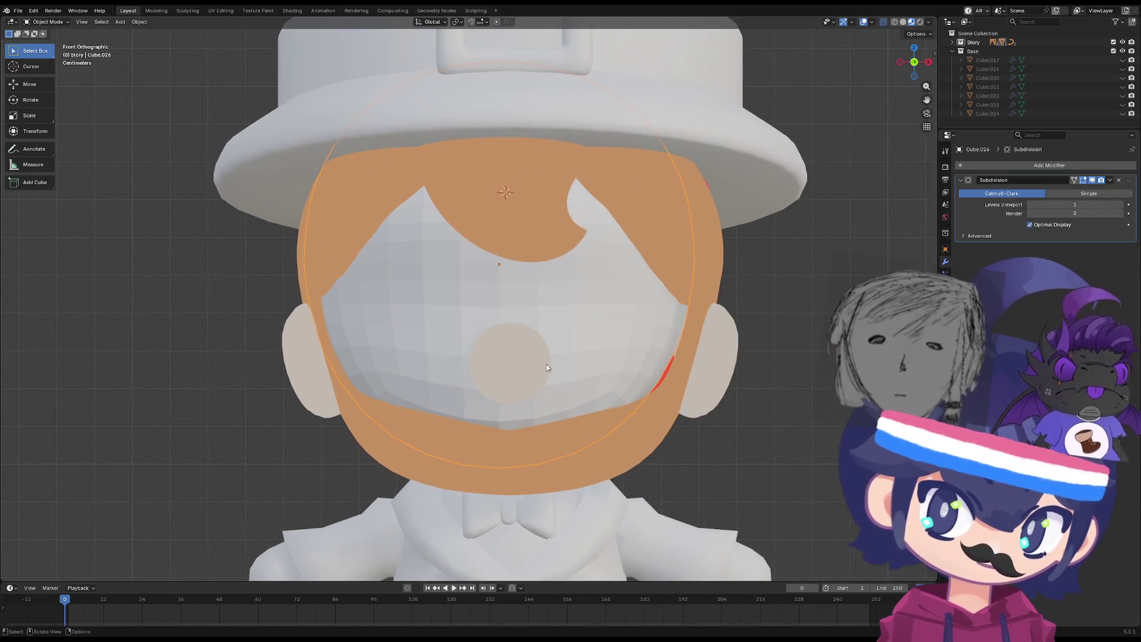
key(g)
key(x)
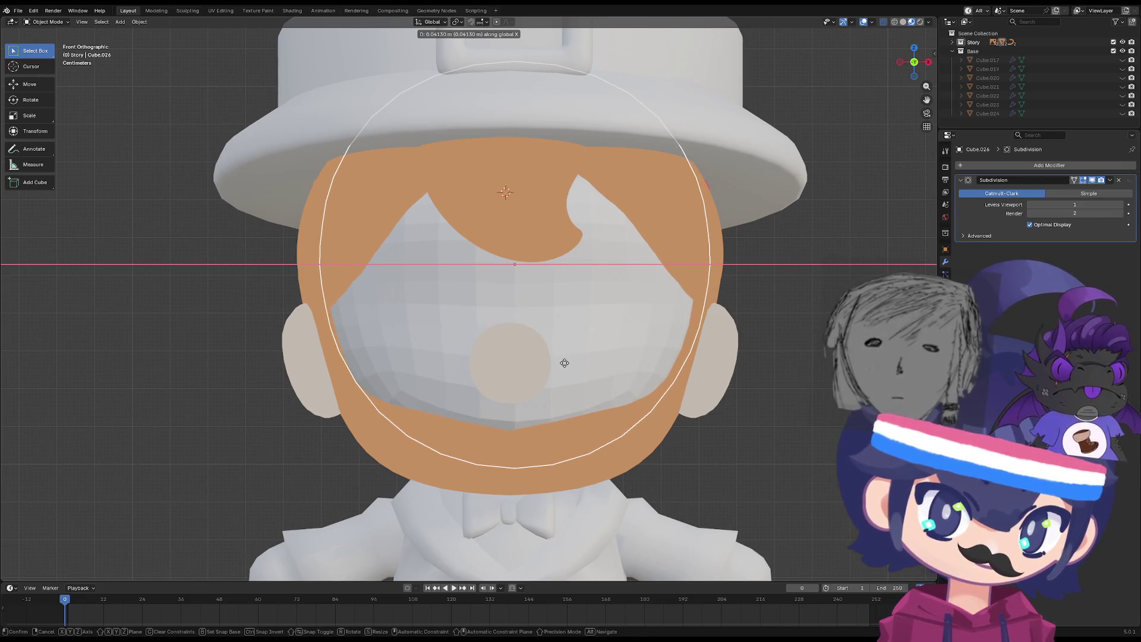
click(564, 362)
key(g)
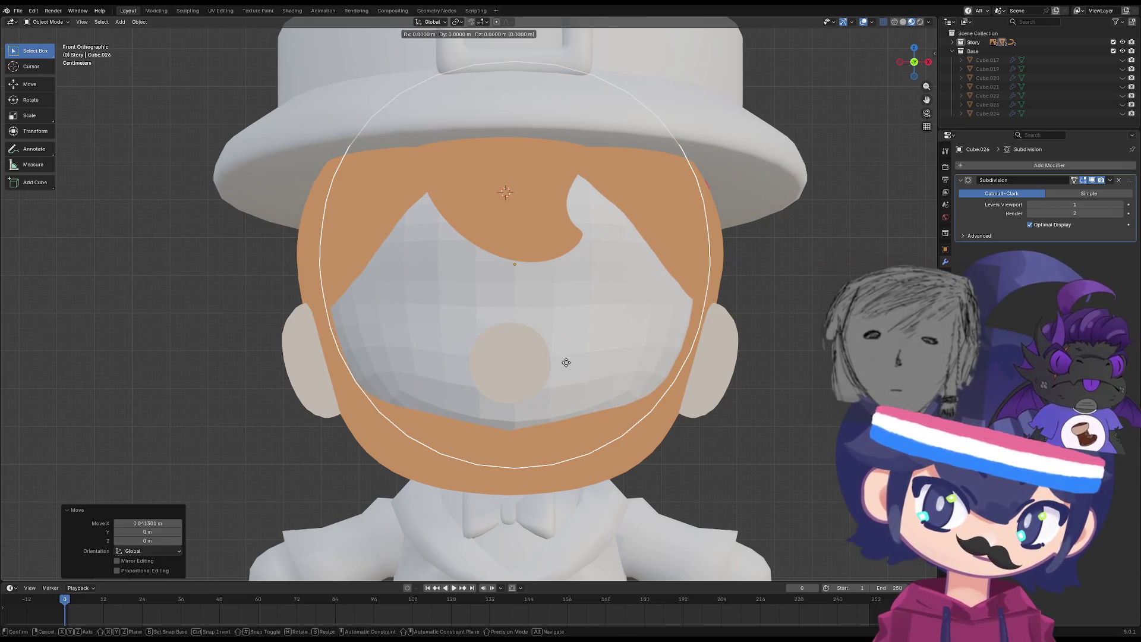
key(z)
key(z)
key(z)
key(x)
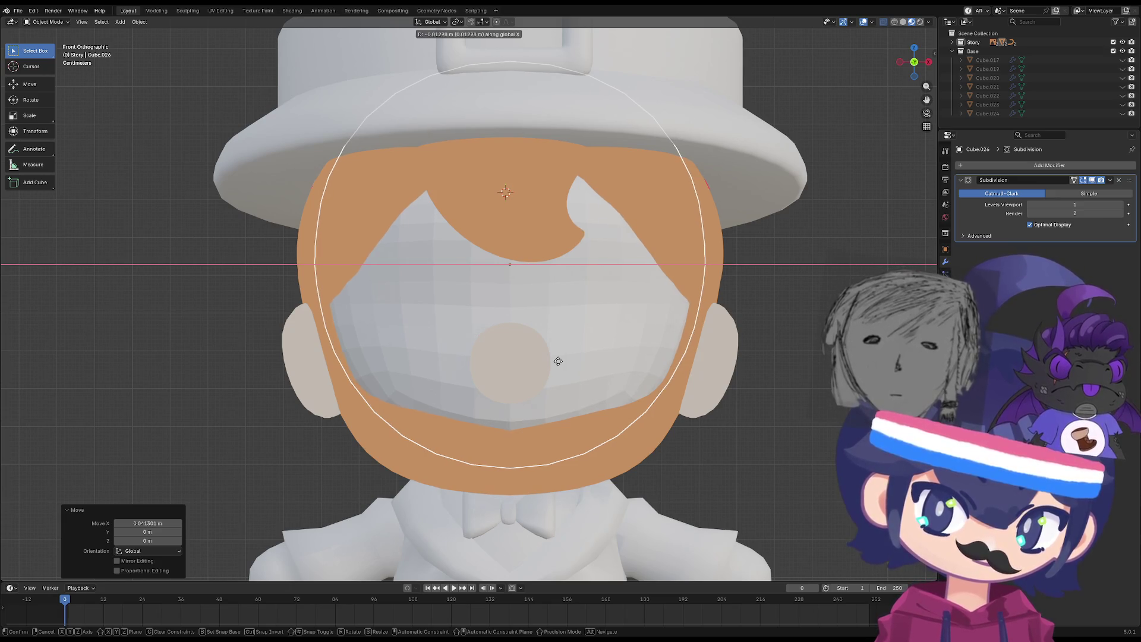
click(558, 360)
Lower the face mask slightly along Z from the right side view.
scroll(615, 369, up, 3)
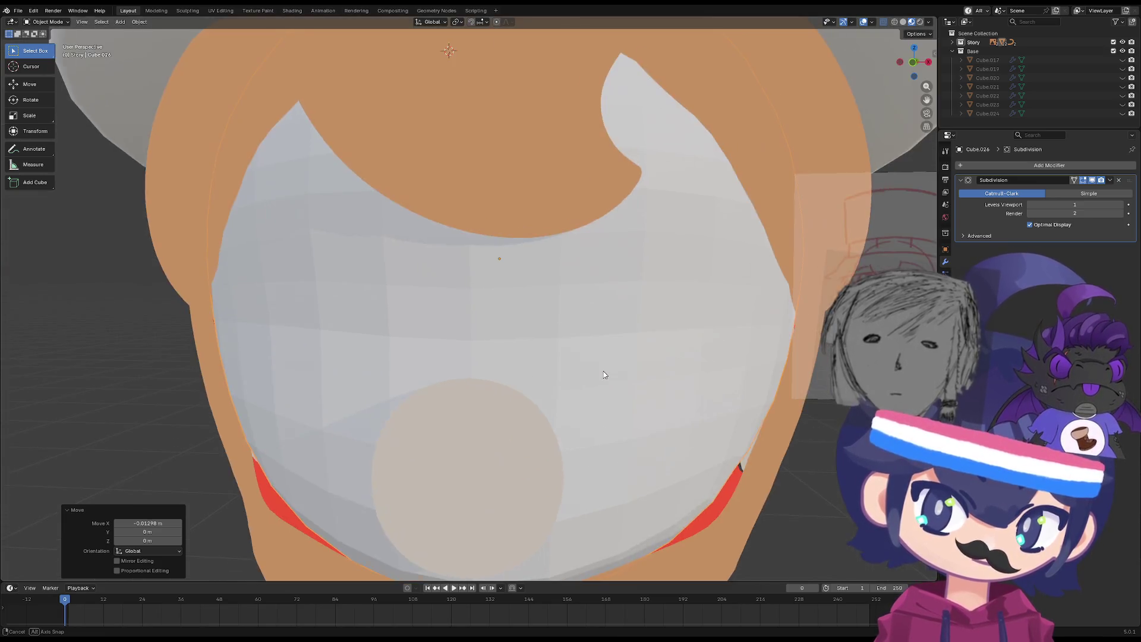
key(KP_3)
key(g)
key(z)
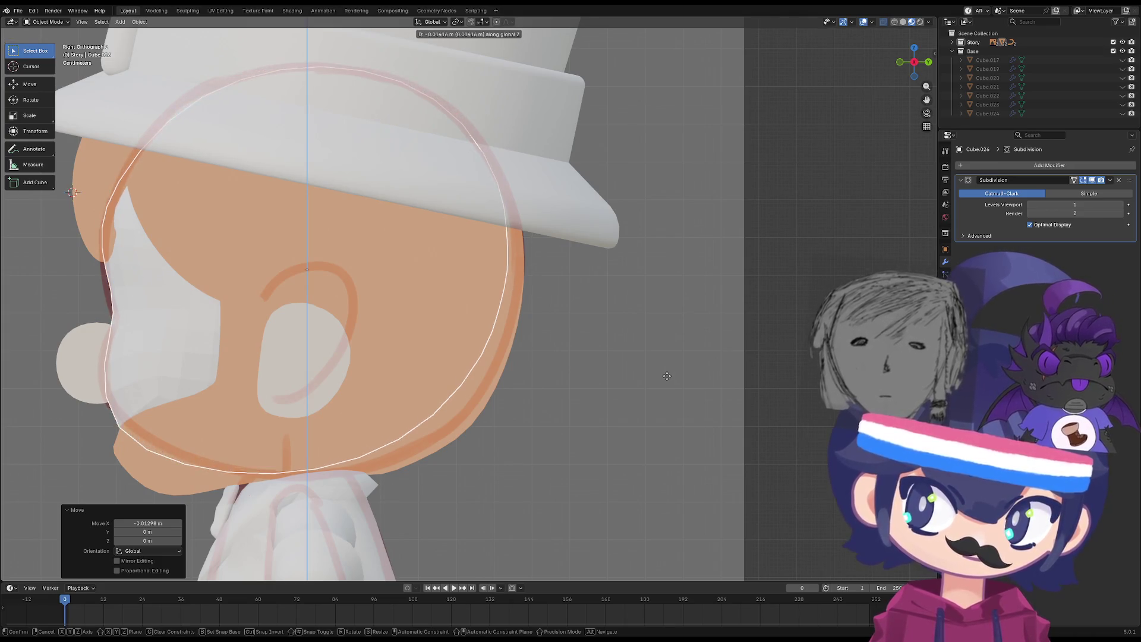
click(666, 379)
mouse_move(666, 379)
middle_down()
mouse_move(520, 377)
mouse_move(548, 369)
mouse_move(455, 432)
mouse_move(591, 394)
mouse_move(733, 412)
mouse_move(676, 371)
mouse_move(583, 399)
mouse_move(619, 397)
mouse_move(612, 415)
mouse_move(501, 279)
middle_up()
scroll(592, 395, down, 3)
key(g)
key(z)
click(600, 402)
Apply the face mask's Subdivision modifier and give it Shade Smooth.
key(Tab)
key(Tab)
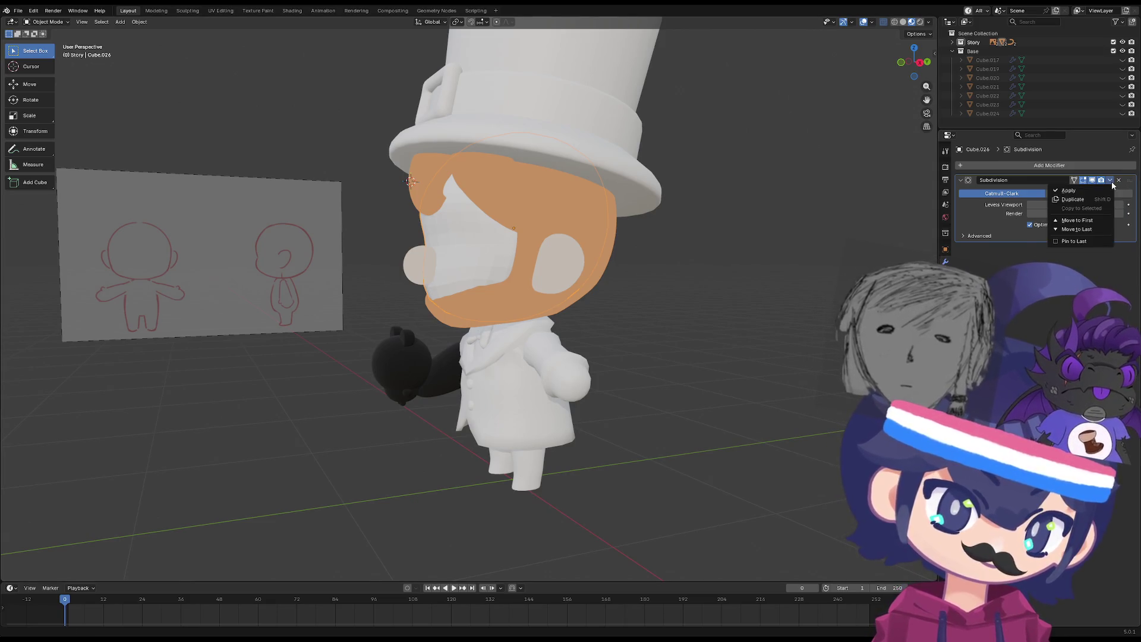
click(1098, 192)
scroll(562, 258, up, 4)
right_click(519, 242)
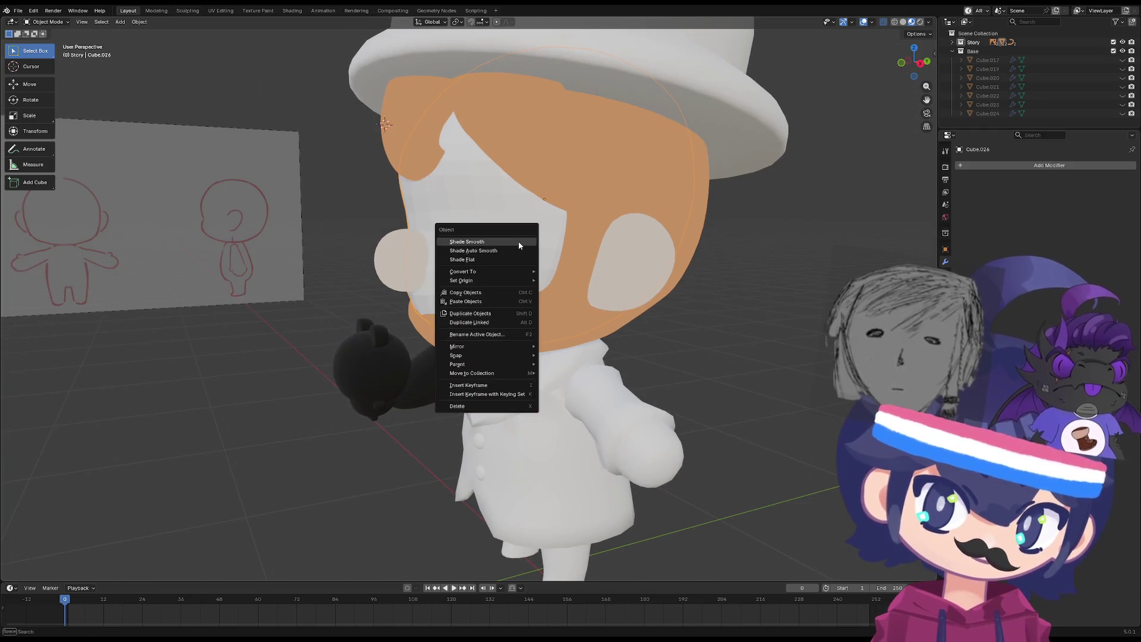
click(519, 242)
scroll(601, 260, down, 6)
mouse_move(601, 260)
middle_down()
mouse_move(595, 333)
mouse_move(573, 387)
mouse_move(669, 422)
mouse_move(571, 380)
mouse_move(509, 387)
mouse_move(491, 420)
mouse_move(378, 385)
mouse_move(229, 377)
mouse_move(461, 382)
middle_up()
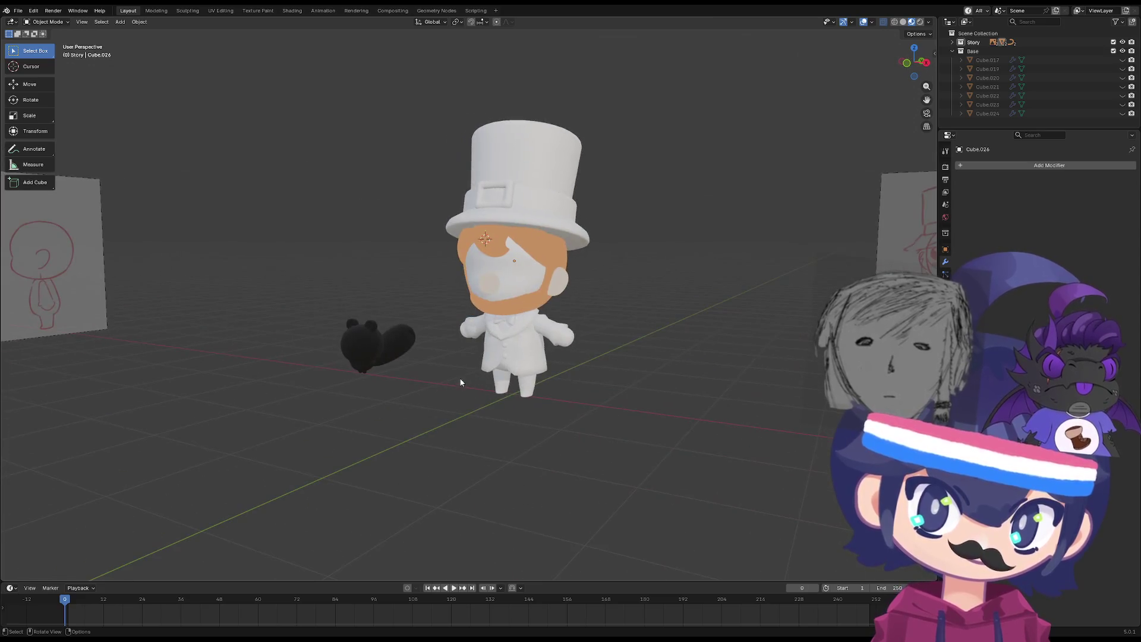
shift+right_click(512, 393)
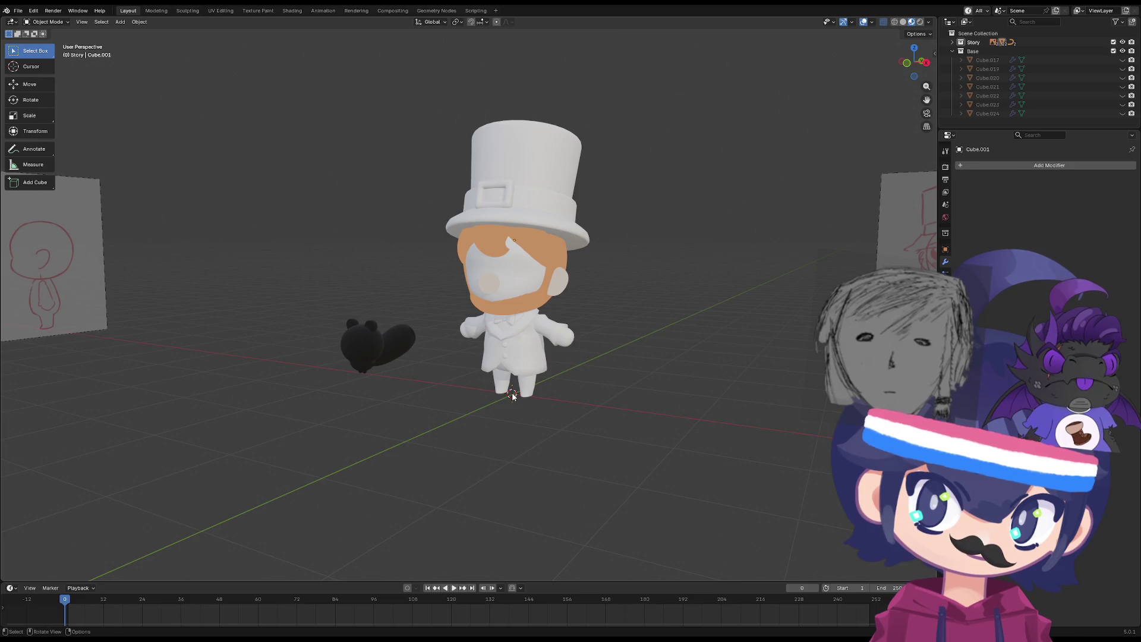
middle_drag(513, 397, 468, 410)
scroll(527, 426, up, 8)
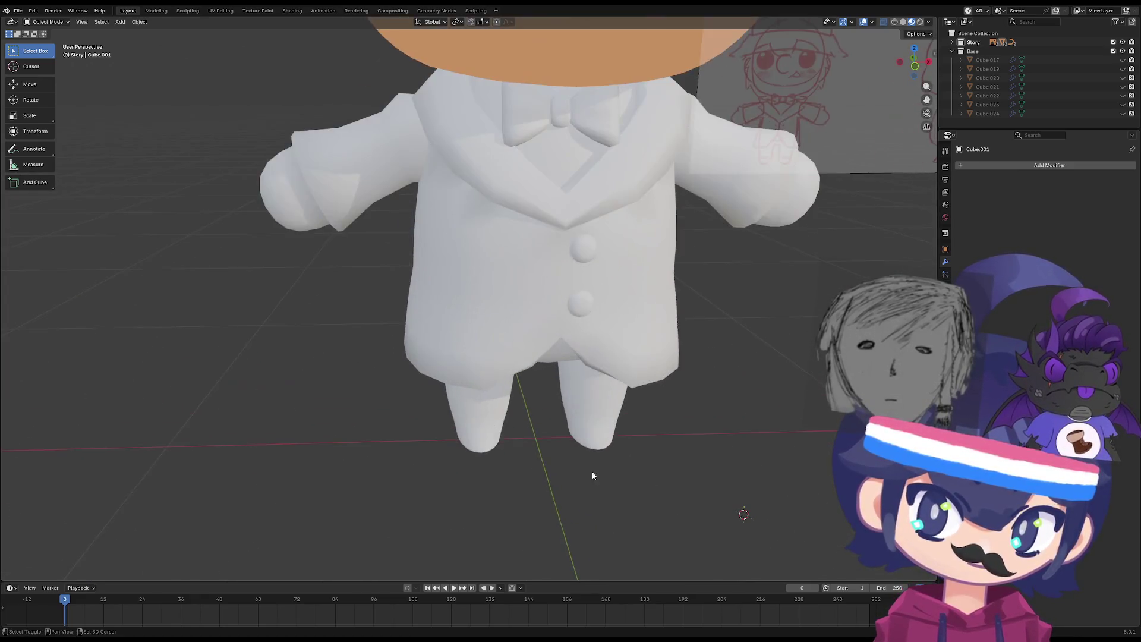
scroll(509, 404, up, 3)
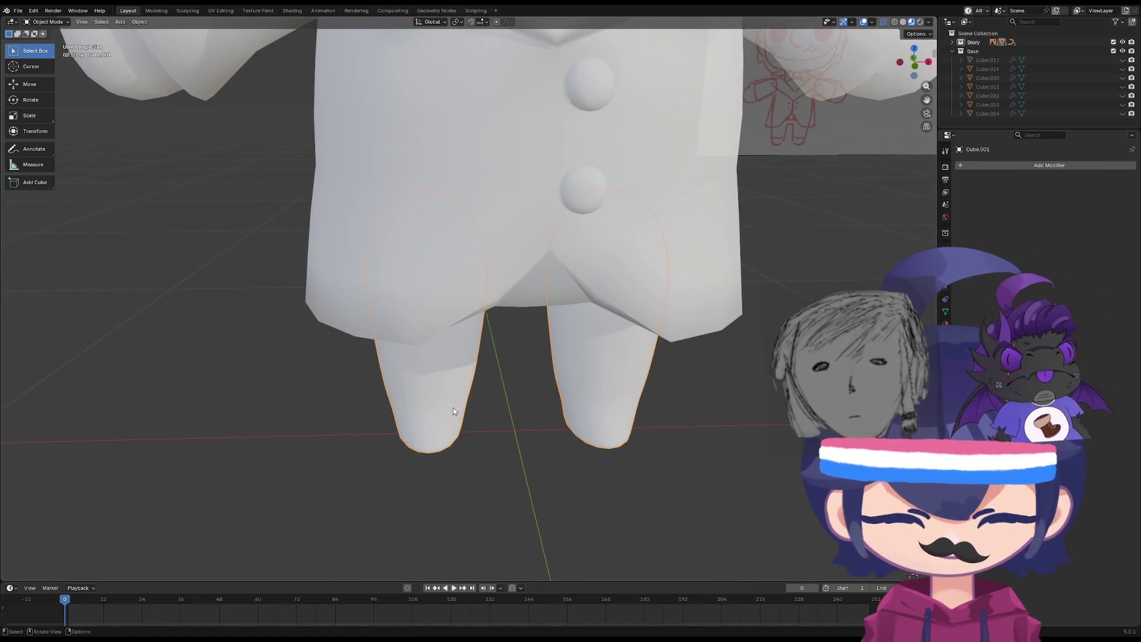
scroll(453, 408, up, 2)
scroll(469, 458, down, 5)
mouse_move(489, 454)
middle_down()
mouse_move(512, 395)
mouse_move(504, 322)
mouse_move(470, 395)
mouse_move(555, 433)
mouse_move(589, 425)
mouse_move(491, 388)
mouse_move(580, 397)
middle_up()
scroll(504, 454, up, 8)
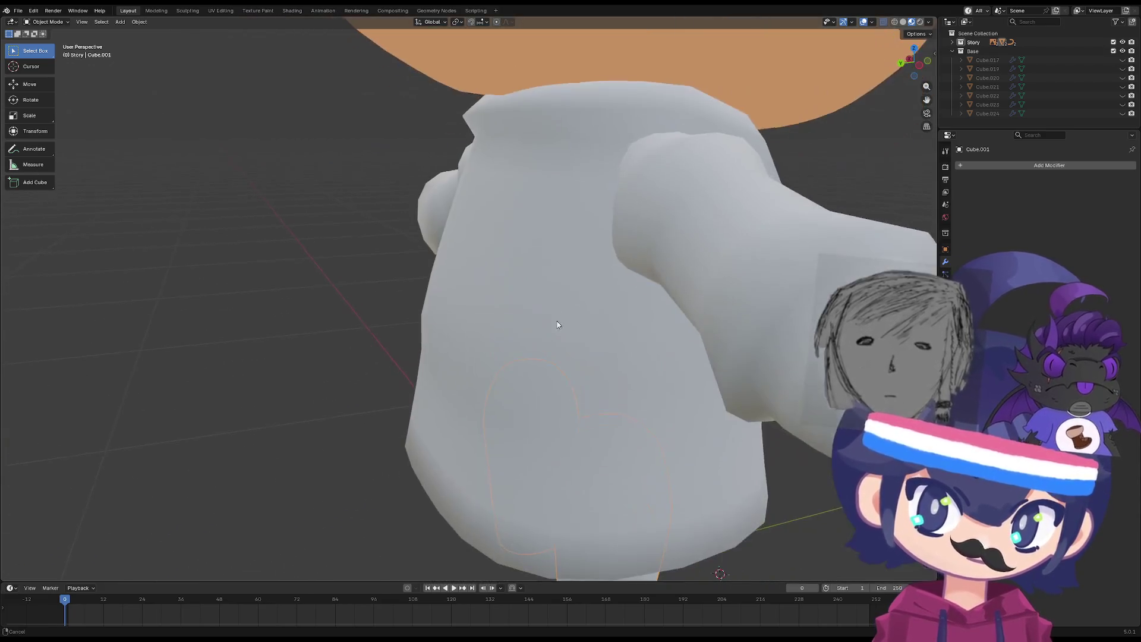
scroll(631, 457, down, 6)
mouse_move(590, 453)
middle_down()
mouse_move(561, 358)
mouse_move(477, 335)
middle_up()
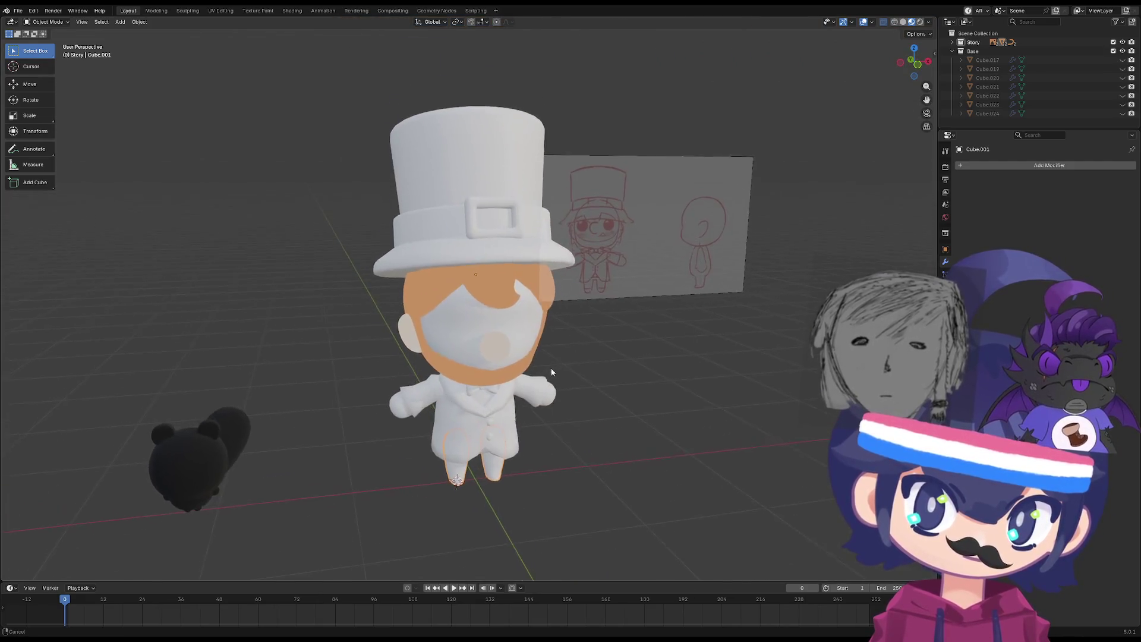
key(grave)
click(455, 290)
mouse_move(454, 289)
middle_down()
mouse_move(521, 357)
mouse_move(586, 357)
mouse_move(612, 406)
mouse_move(463, 380)
mouse_move(398, 340)
mouse_move(575, 400)
middle_up()
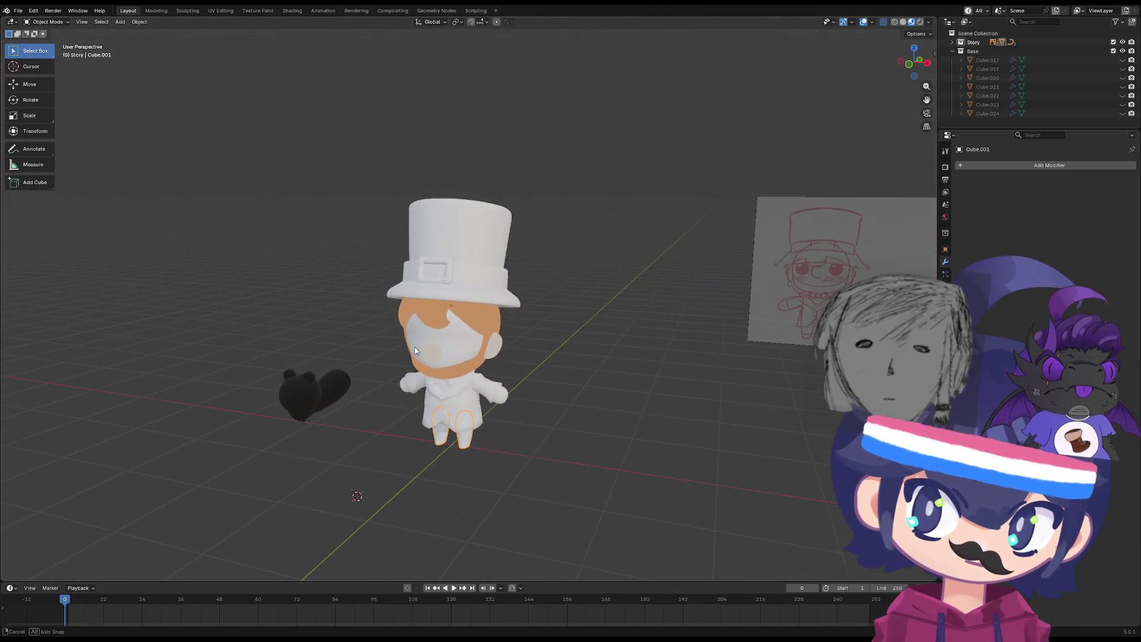
mouse_move(479, 393)
middle_down()
mouse_move(503, 382)
mouse_move(357, 395)
mouse_move(466, 454)
middle_up()
key(g)
click(641, 522)
mouse_move(640, 522)
middle_down()
mouse_move(619, 492)
mouse_move(655, 466)
mouse_move(688, 484)
mouse_move(650, 499)
mouse_move(630, 19)
mouse_move(600, 110)
middle_up()
mouse_move(566, 153)
middle_down()
mouse_move(578, 135)
mouse_move(561, 59)
mouse_move(649, 51)
mouse_move(493, 43)
middle_up()
click(493, 44)
key(KP_1)
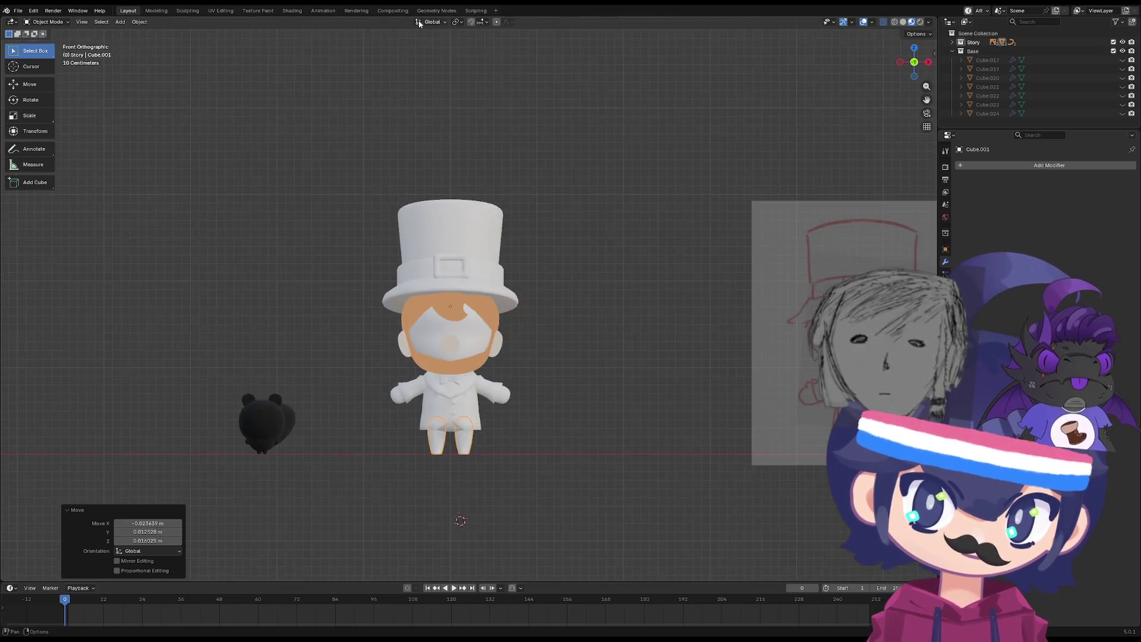
scroll(450, 272, up, 3)
scroll(449, 273, up, 1)
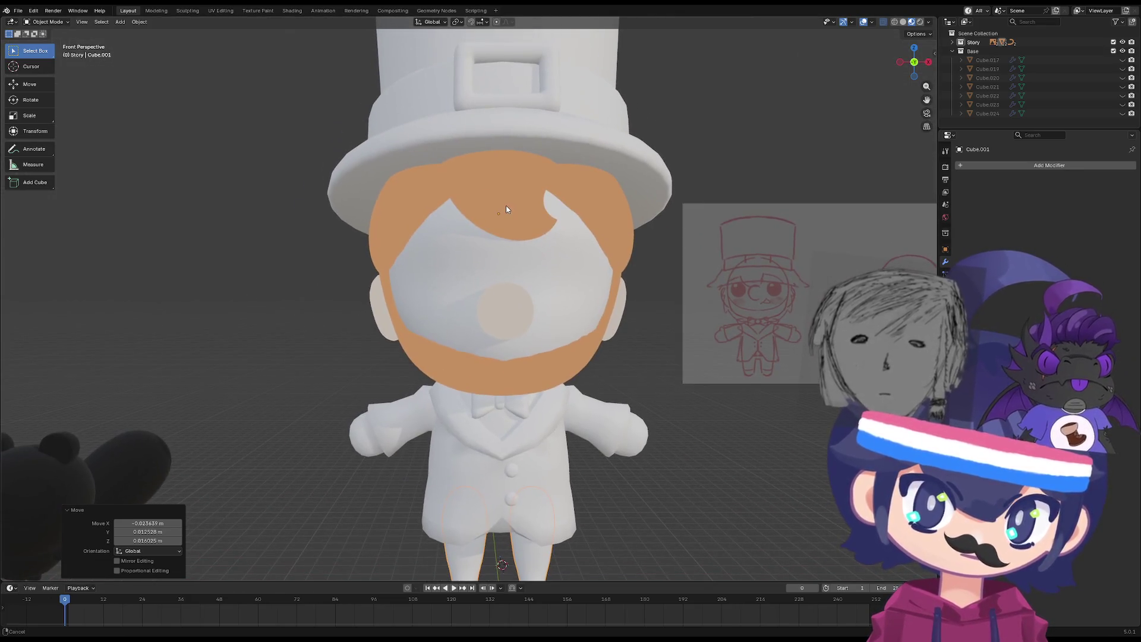
scroll(505, 205, down, 2)
scroll(515, 224, up, 2)
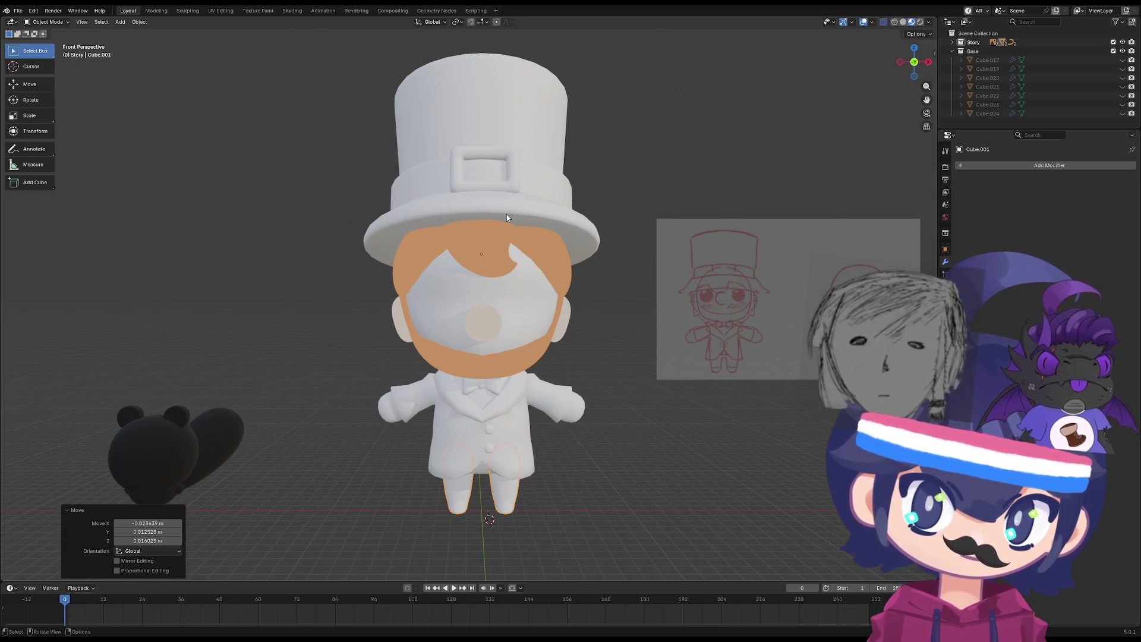
click(588, 305)
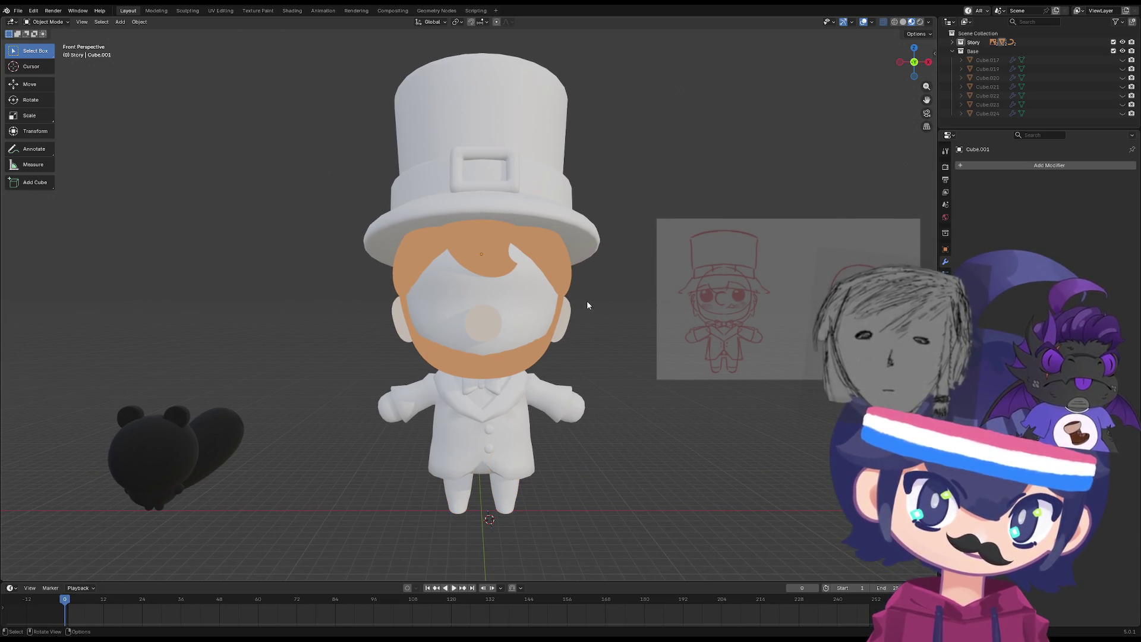
mouse_move(585, 298)
middle_down()
mouse_move(654, 292)
mouse_move(437, 306)
mouse_move(680, 311)
mouse_move(576, 265)
mouse_move(397, 273)
middle_up()
key(grave)
click(519, 254)
click(436, 306)
mouse_move(552, 290)
middle_down()
mouse_move(633, 295)
mouse_move(493, 247)
mouse_move(559, 261)
middle_up()
mouse_move(459, 233)
middle_down()
mouse_move(689, 285)
mouse_move(412, 259)
mouse_move(409, 191)
mouse_move(491, 265)
mouse_move(534, 284)
mouse_move(530, 443)
mouse_move(567, 28)
mouse_move(616, 124)
mouse_move(591, 95)
mouse_move(559, 273)
mouse_move(598, 346)
mouse_move(584, 112)
mouse_move(611, 155)
mouse_move(476, 130)
middle_up()
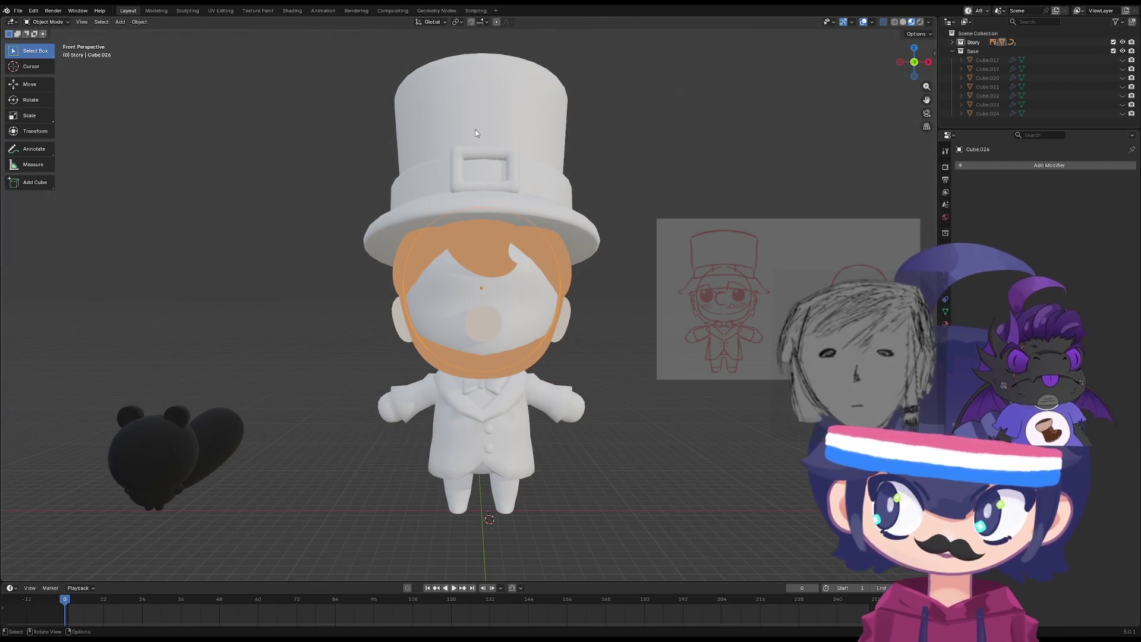
mouse_move(476, 133)
middle_down()
mouse_move(511, 178)
mouse_move(487, 319)
mouse_move(480, 297)
mouse_move(526, 309)
middle_up()
Enter Edit Mode on the face mesh, box-select a block of head faces, and exit.
key(Tab)
key(Tab)
key(Tab)
key(Tab)
key(Tab)
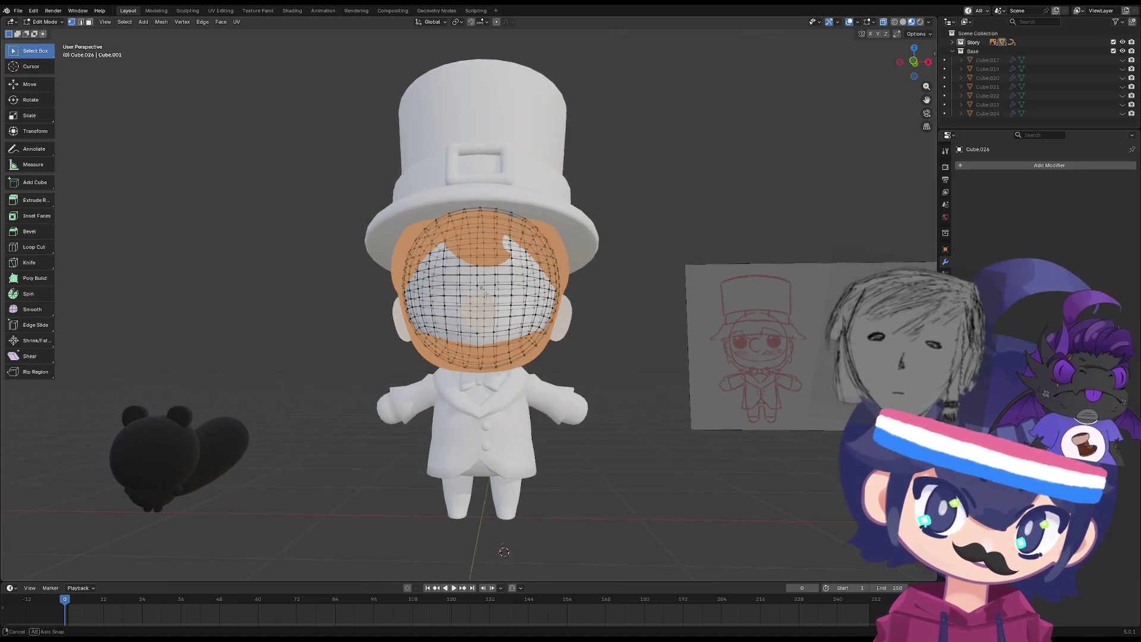
scroll(526, 309, up, 4)
right_click(536, 291)
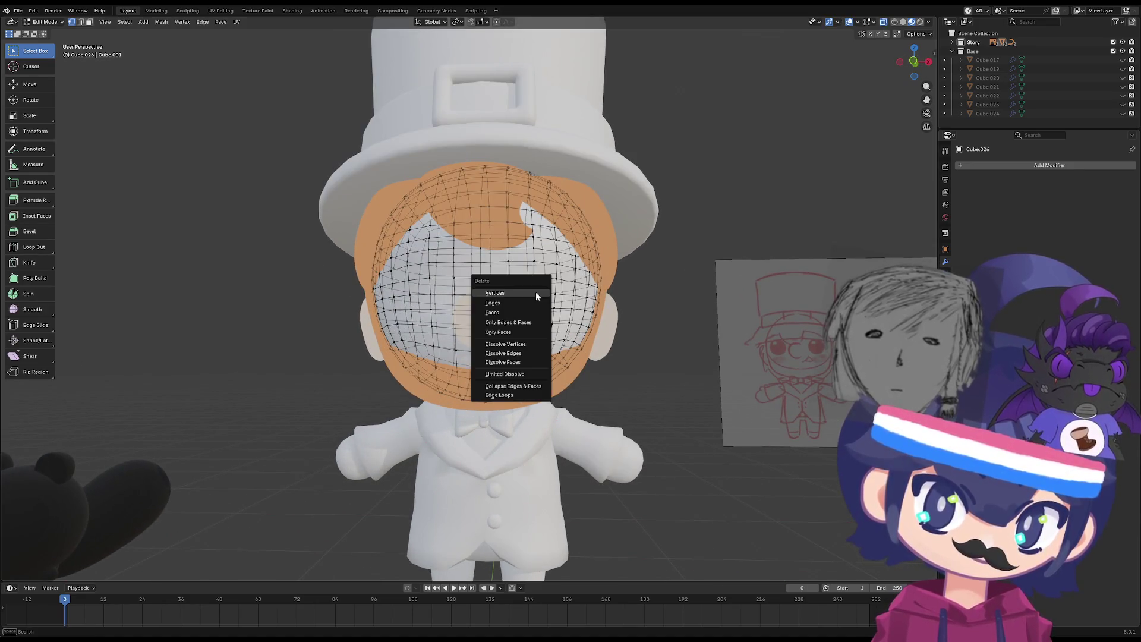
drag(555, 277, 510, 304)
mouse_move(538, 304)
middle_down()
mouse_move(533, 319)
mouse_move(547, 312)
mouse_move(533, 330)
middle_up()
key(Tab)
scroll(522, 333, down, 3)
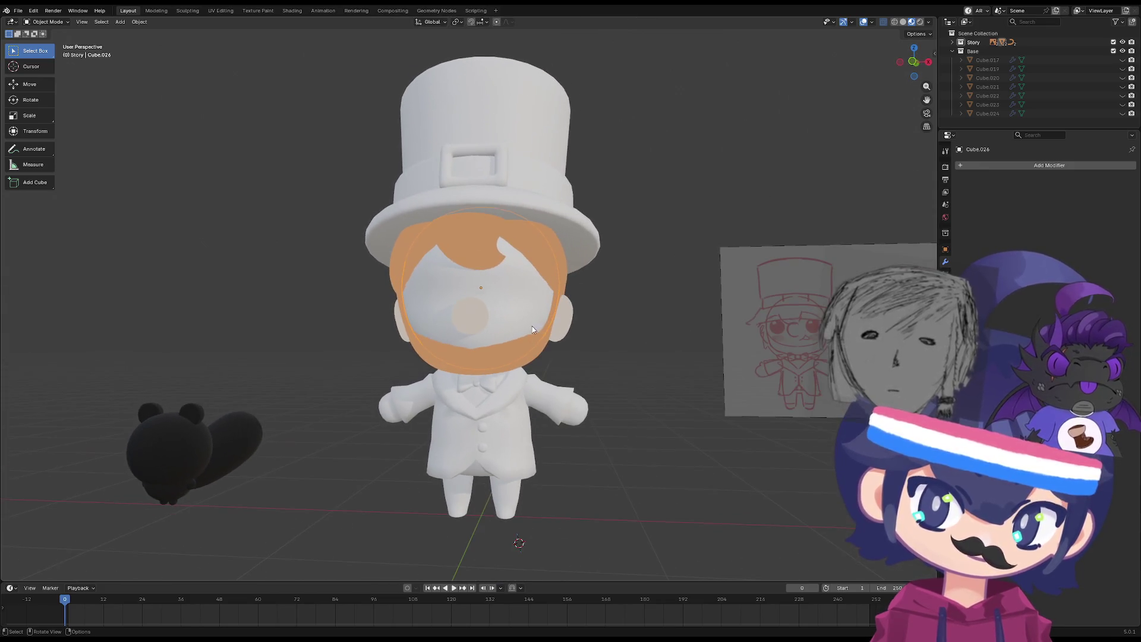
Mark the face mesh's vertical centre edge loop as a seam from the right side.
key(Tab)
mouse_move(321, 178)
middle_down()
mouse_move(341, 198)
mouse_move(316, 179)
mouse_move(420, 190)
middle_up()
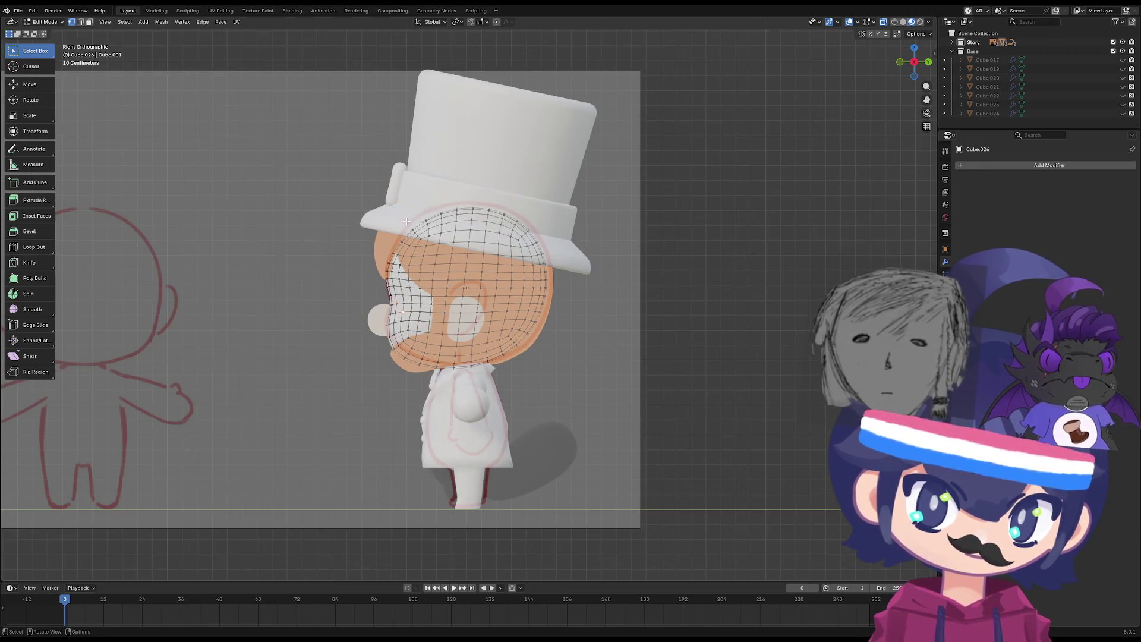
scroll(407, 221, up, 2)
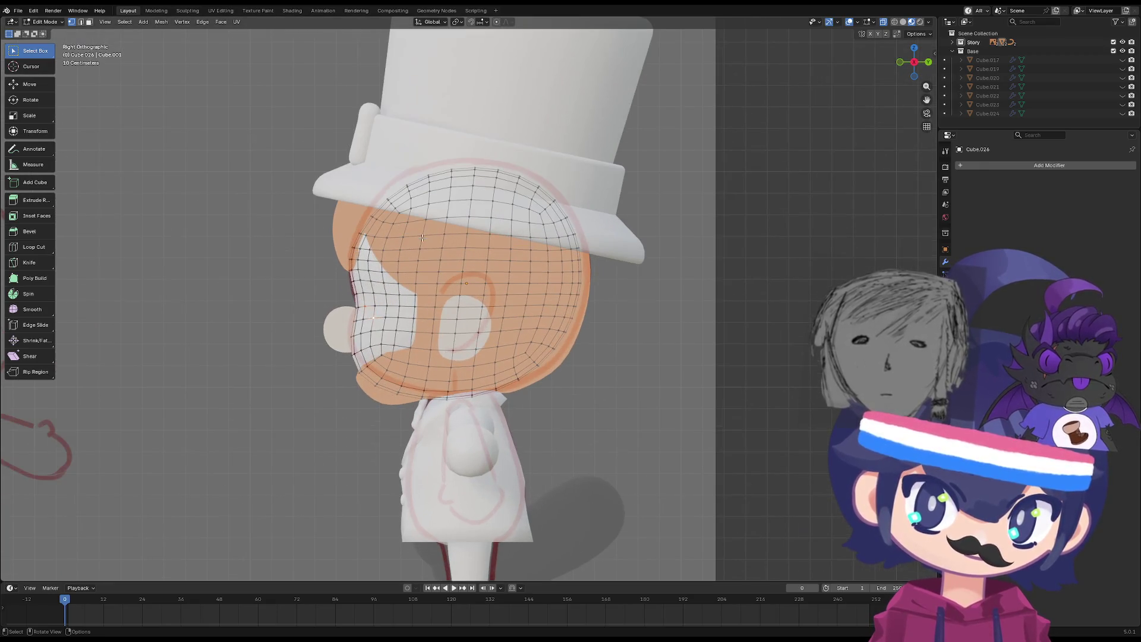
right_click(451, 183)
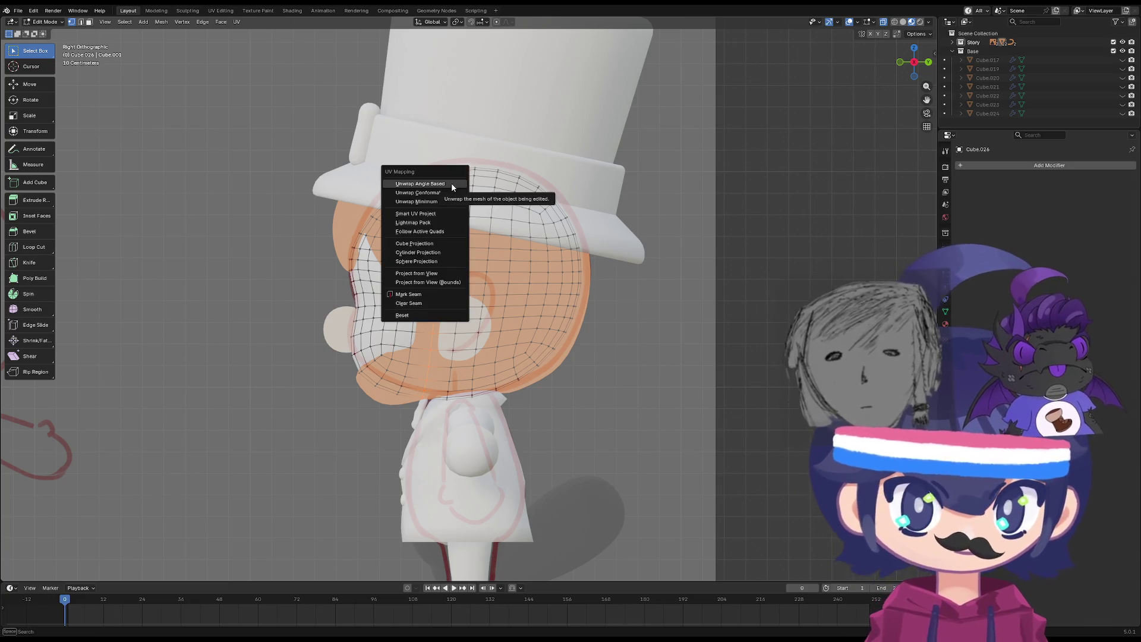
click(434, 293)
Mark the remaining selected centre edges as seam from the UV menu, then return to Object Mode.
mouse_move(485, 278)
middle_down()
mouse_move(452, 240)
mouse_move(600, 212)
middle_up()
mouse_move(524, 230)
middle_down()
mouse_move(480, 246)
mouse_move(492, 275)
middle_up()
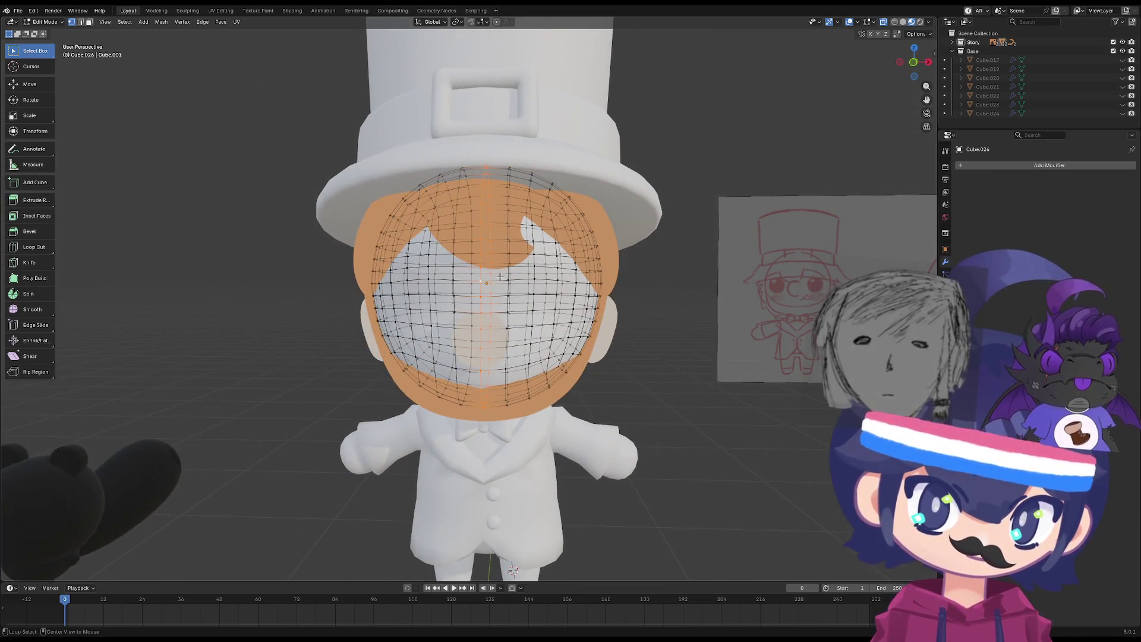
key(u)
click(535, 274)
mouse_move(535, 274)
middle_down()
mouse_move(730, 368)
mouse_move(495, 289)
mouse_move(571, 273)
mouse_move(581, 286)
mouse_move(487, 297)
middle_up()
scroll(495, 289, down, 2)
key(Tab)
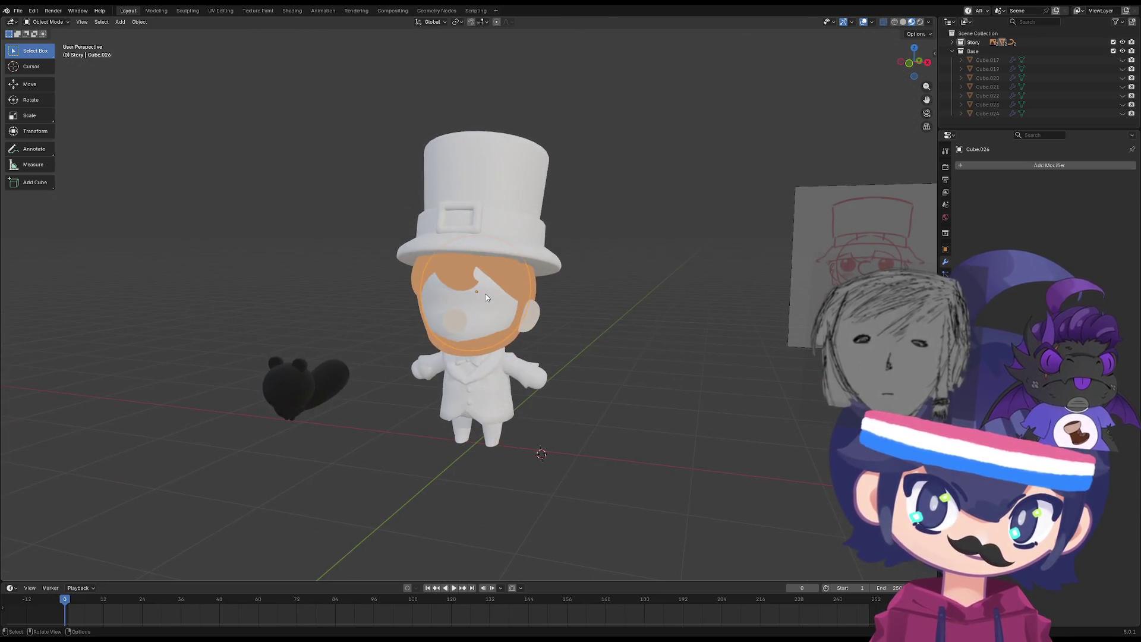
scroll(532, 304, down, 3)
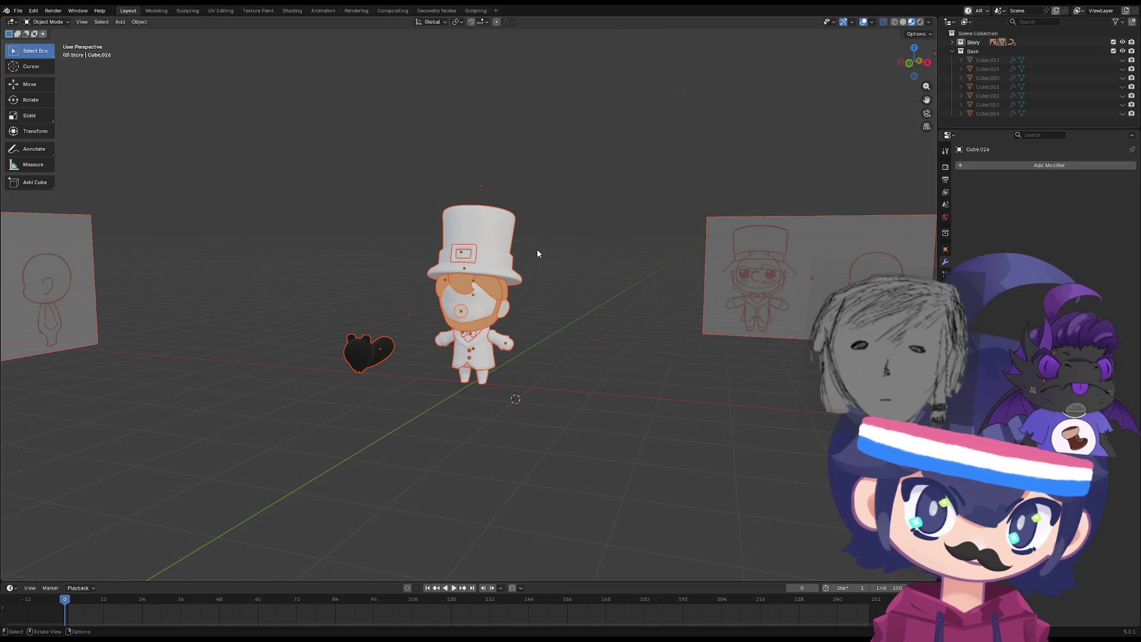
Switch to the UV Editing workspace and pull back to see the whole scene.
key(Tab)
click(315, 11)
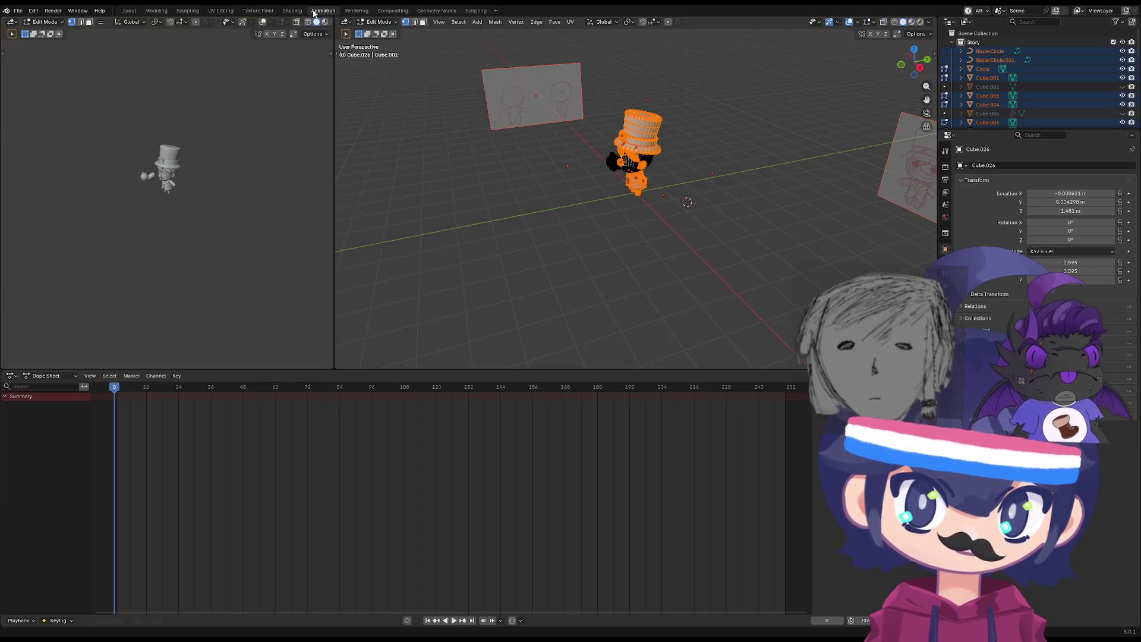
click(258, 11)
click(219, 11)
middle_drag(498, 229, 688, 390)
Hide the small dark creature standing beside the character.
key(a)
scroll(687, 391, down, 2)
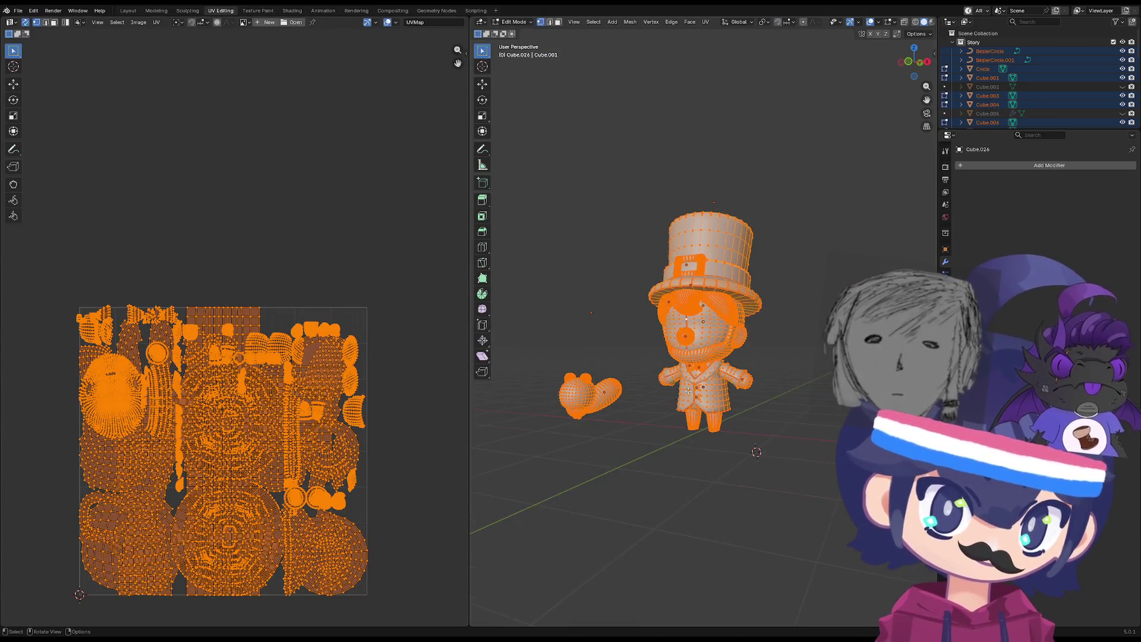
click(623, 395)
scroll(623, 396, down, 3)
drag(627, 385, 627, 384)
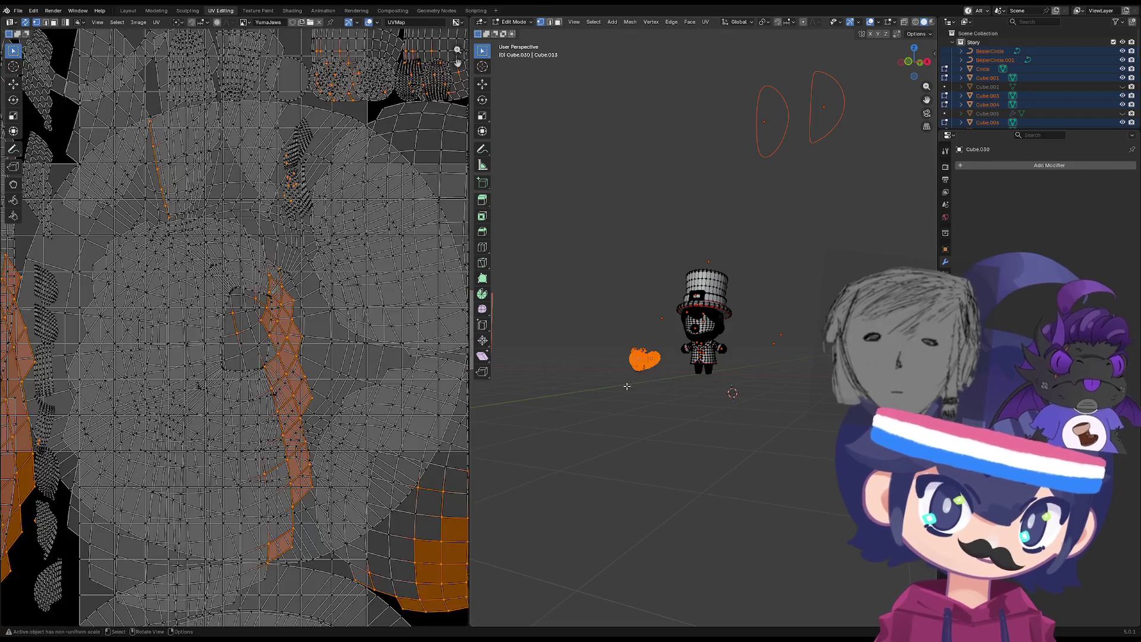
key(Tab)
key(h)
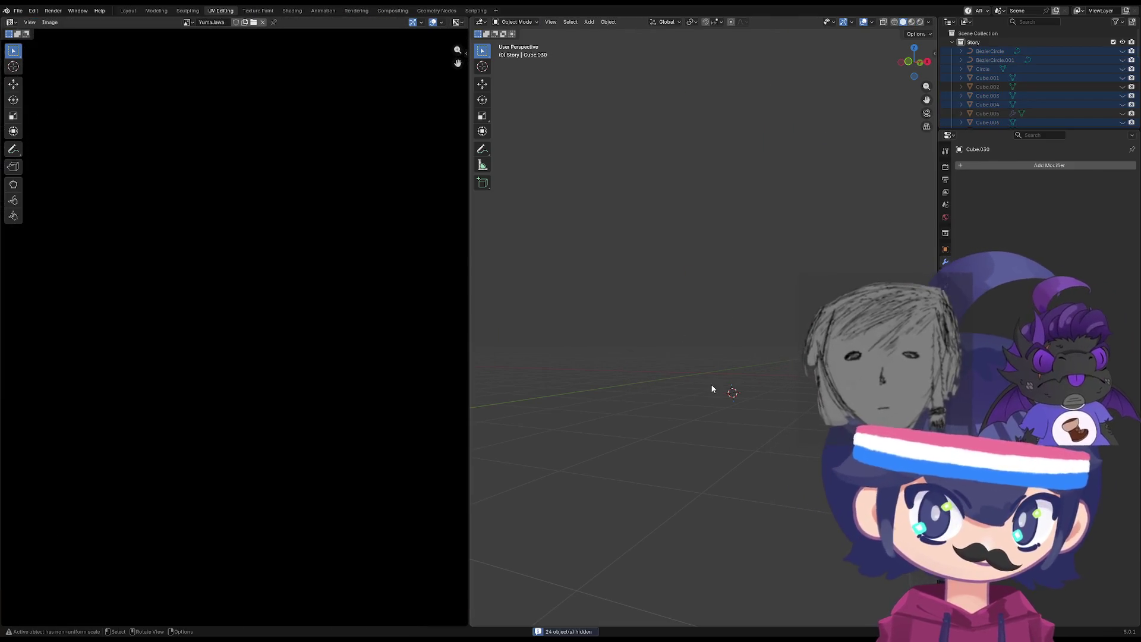
key(alt+h)
drag(660, 336, 610, 384)
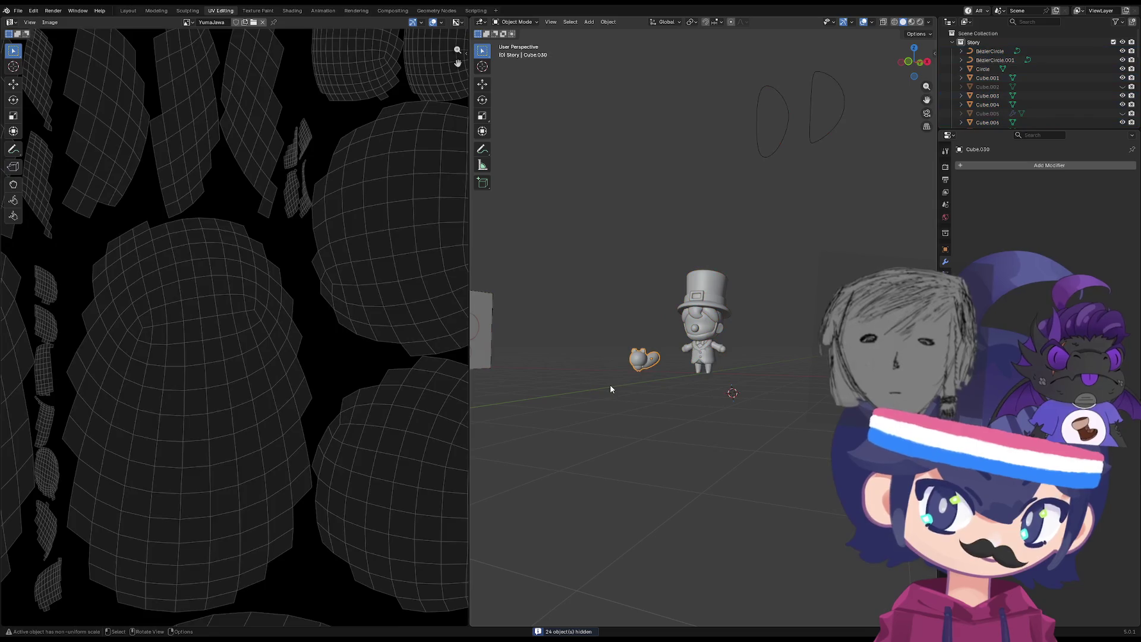
key(h)
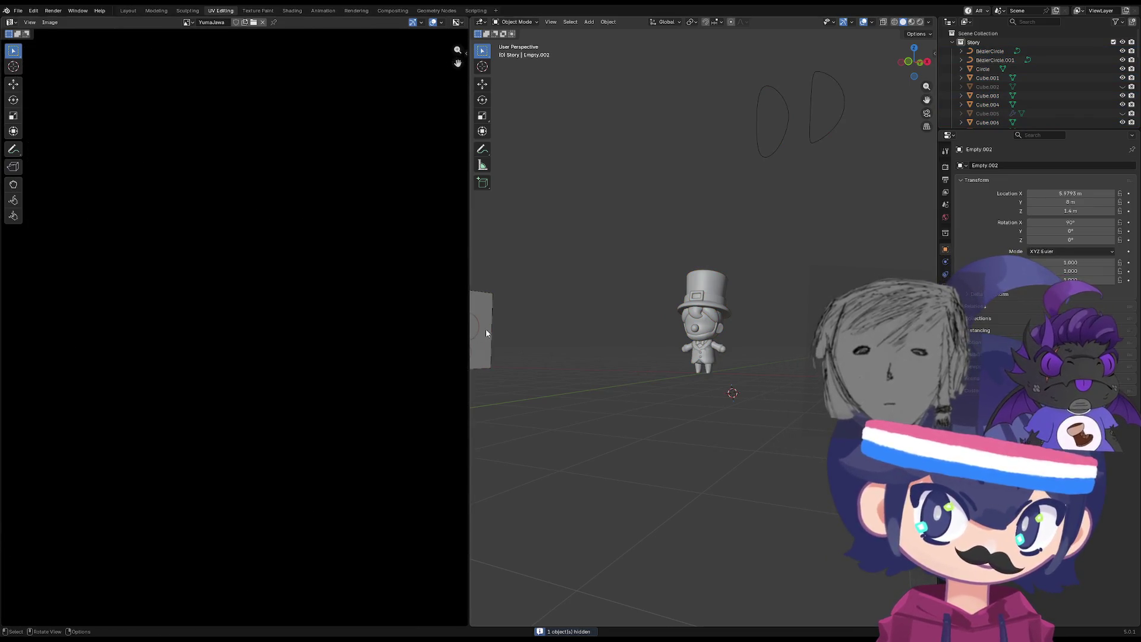
Delete the two Bézier curves floating above the character and view it from the front.
click(801, 127)
shift+click(808, 130)
key(x)
click(811, 128)
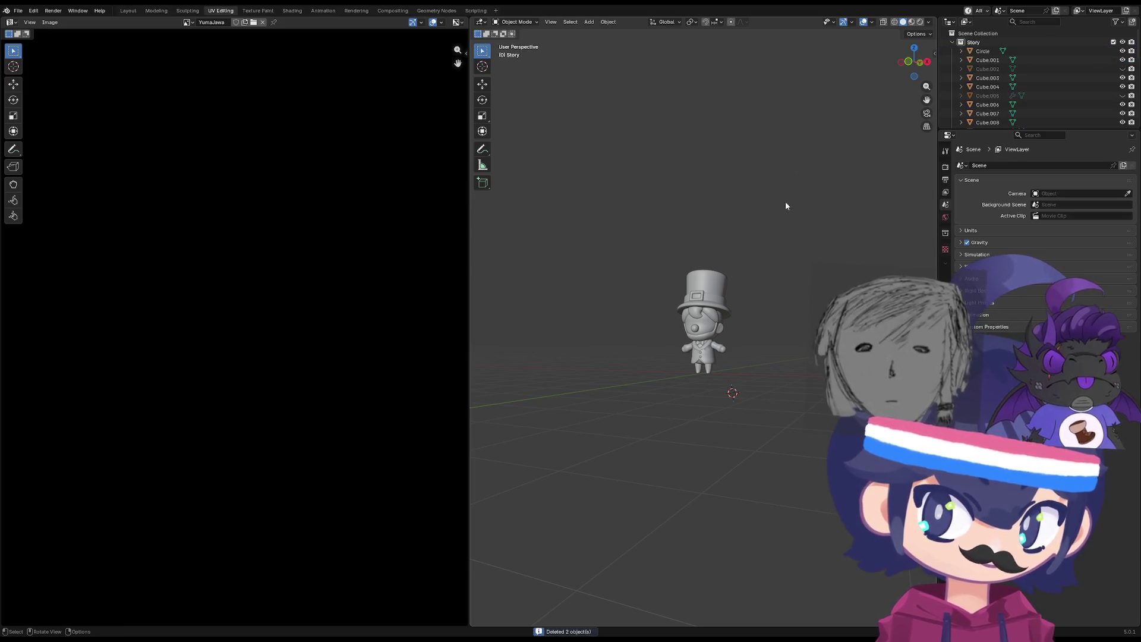
key(KP_1)
scroll(736, 453, up, 8)
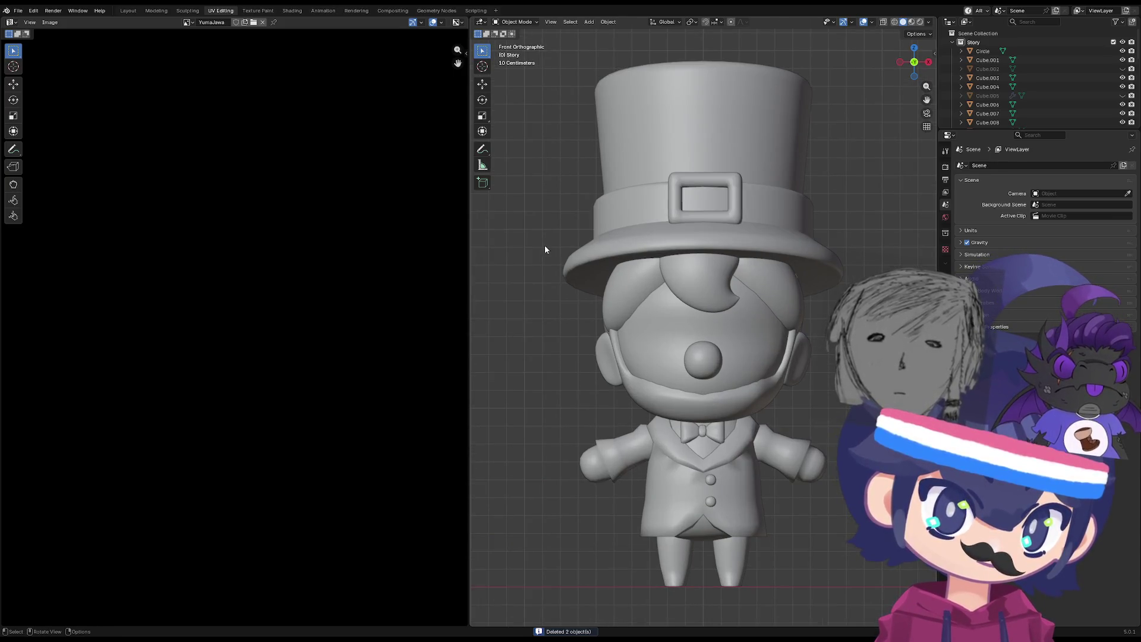
scroll(544, 249, down, 3)
scroll(398, 254, down, 4)
scroll(697, 297, up, 2)
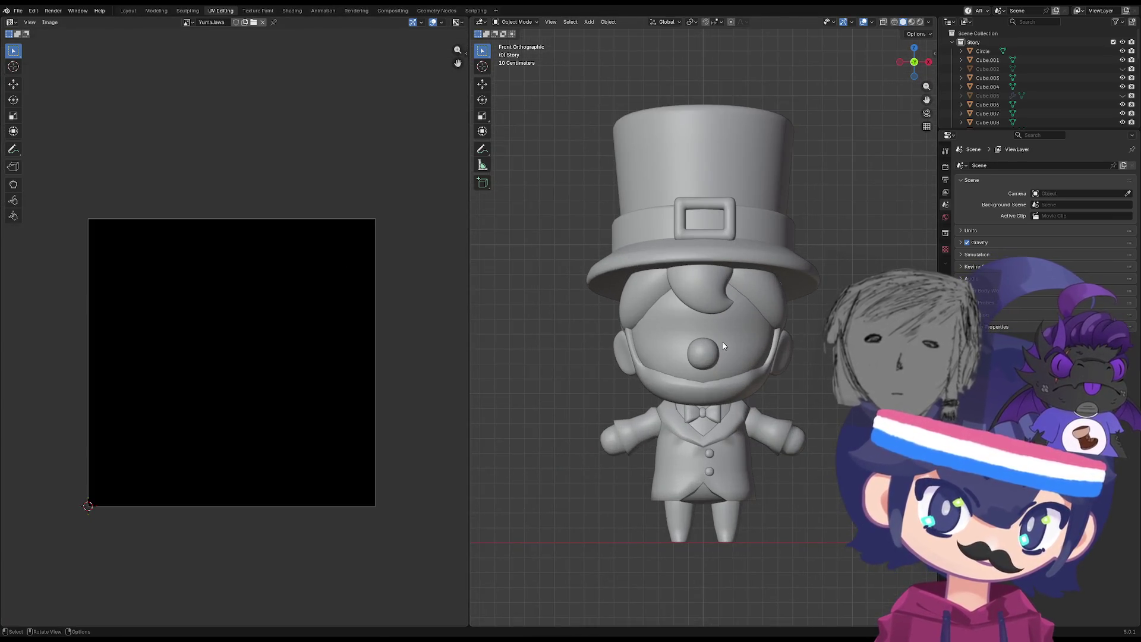
Select the whole face mesh in Edit Mode and apply Smart UV Project.
click(720, 340)
key(Tab)
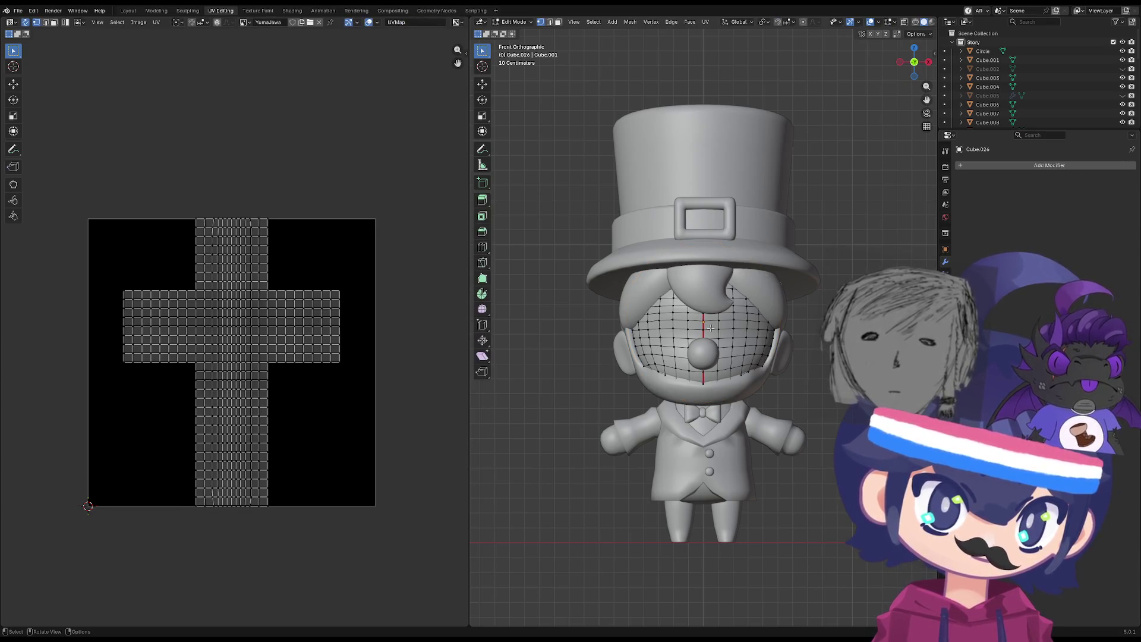
key(a)
scroll(269, 302, up, 5)
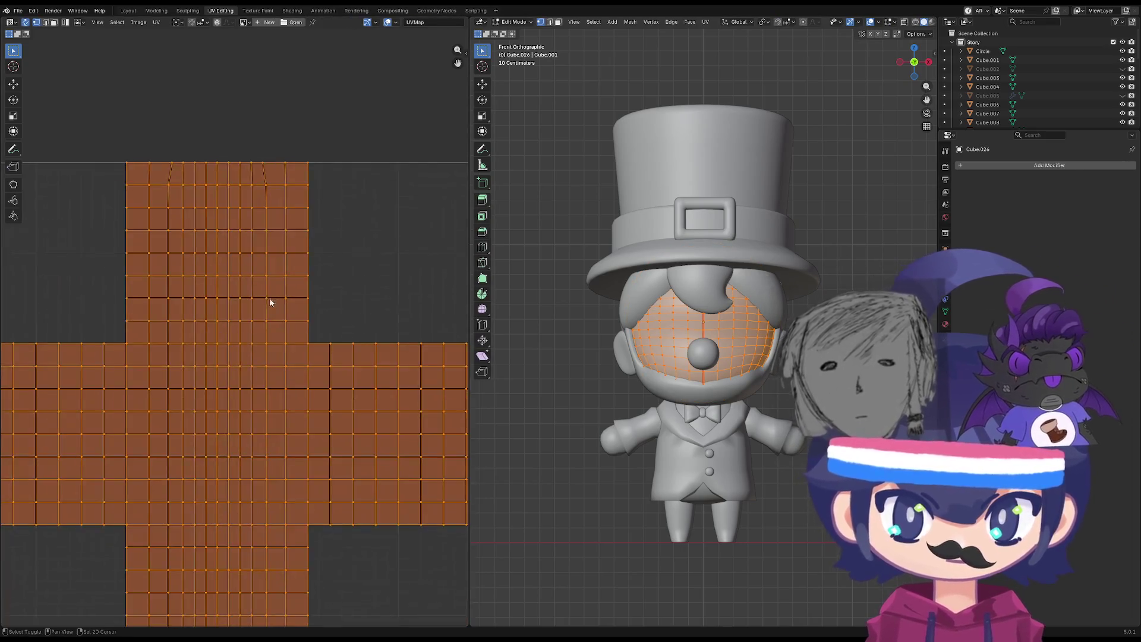
scroll(270, 303, down, 5)
key(u)
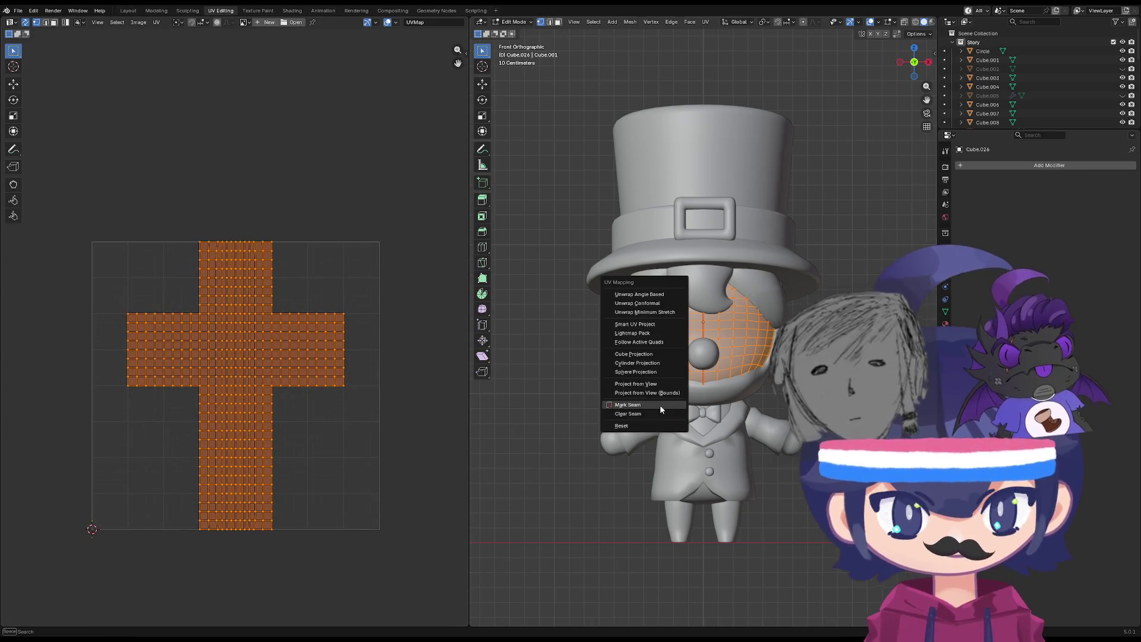
click(658, 326)
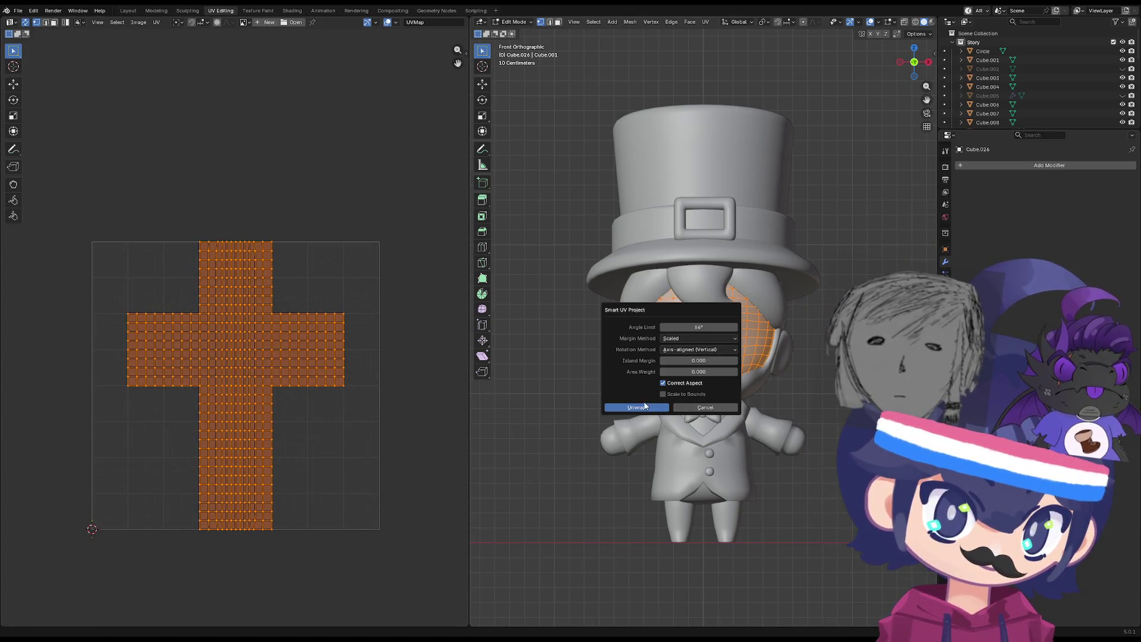
click(646, 406)
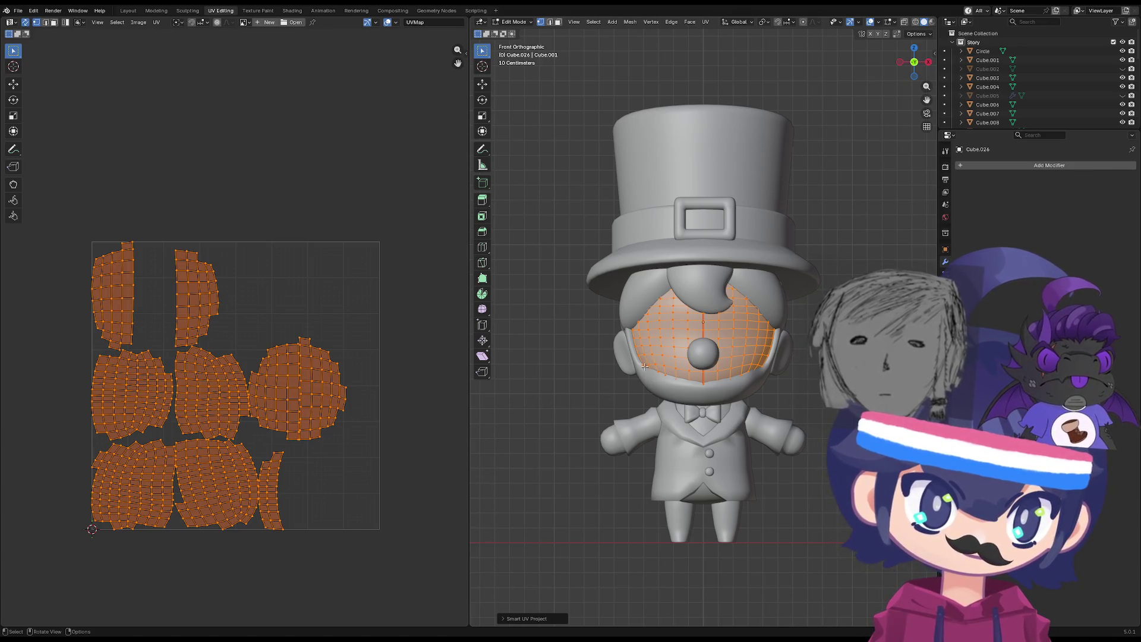
Re-unwrap the face with Unwrap Minimum Stretch.
key(u)
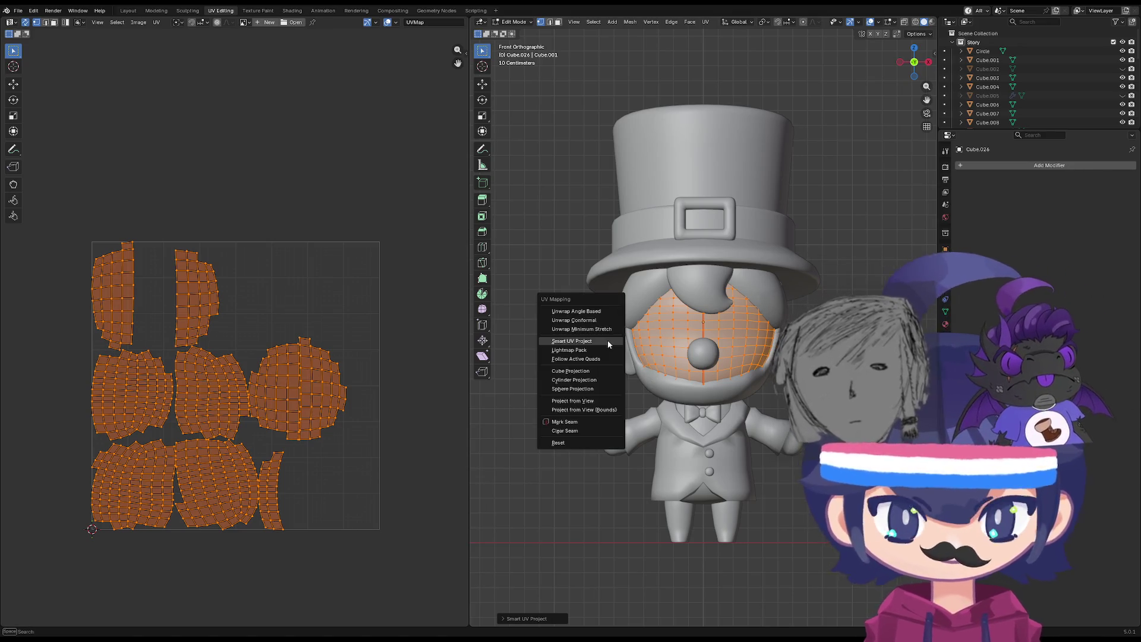
click(605, 331)
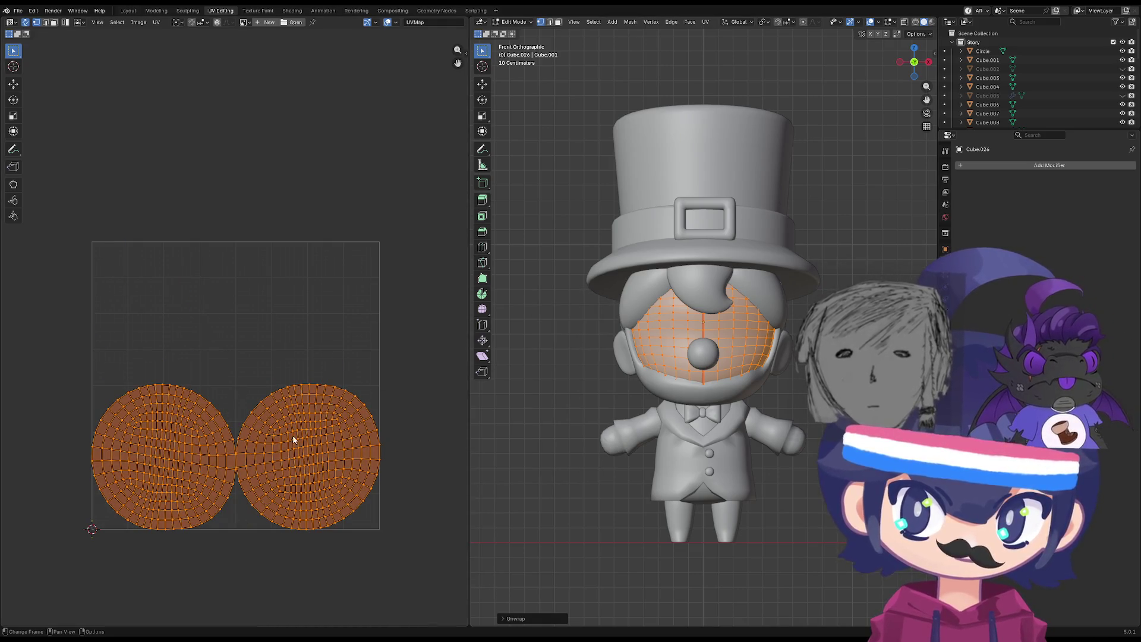
scroll(293, 439, up, 2)
scroll(266, 425, down, 1)
Try mirroring and moving the right UV island, then undo the mirror.
click(310, 415)
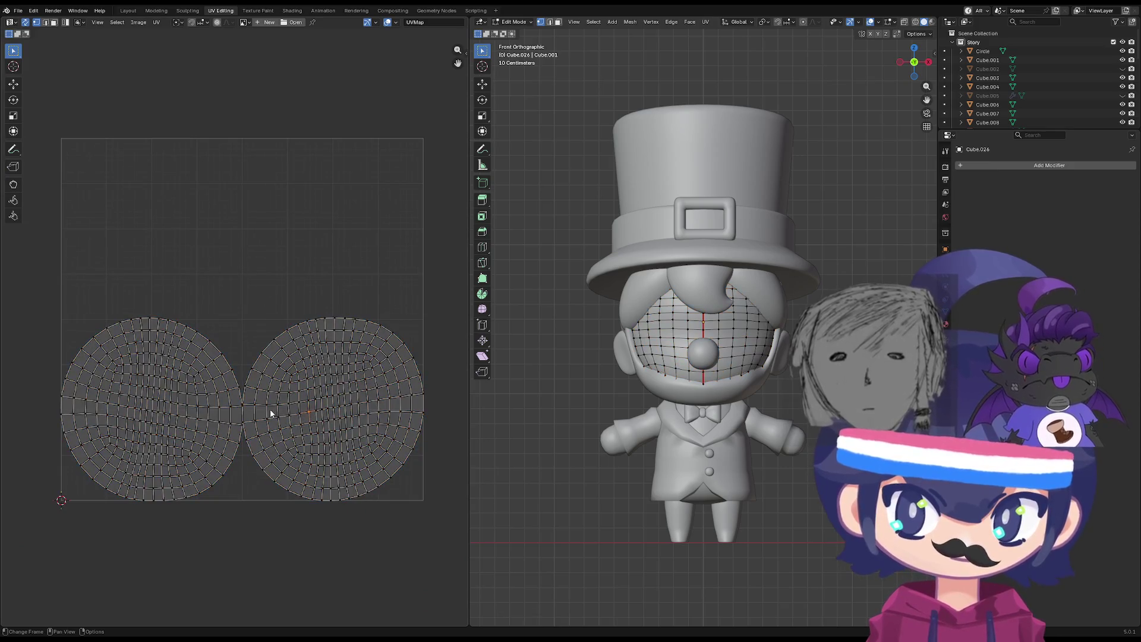
scroll(270, 409, up, 1)
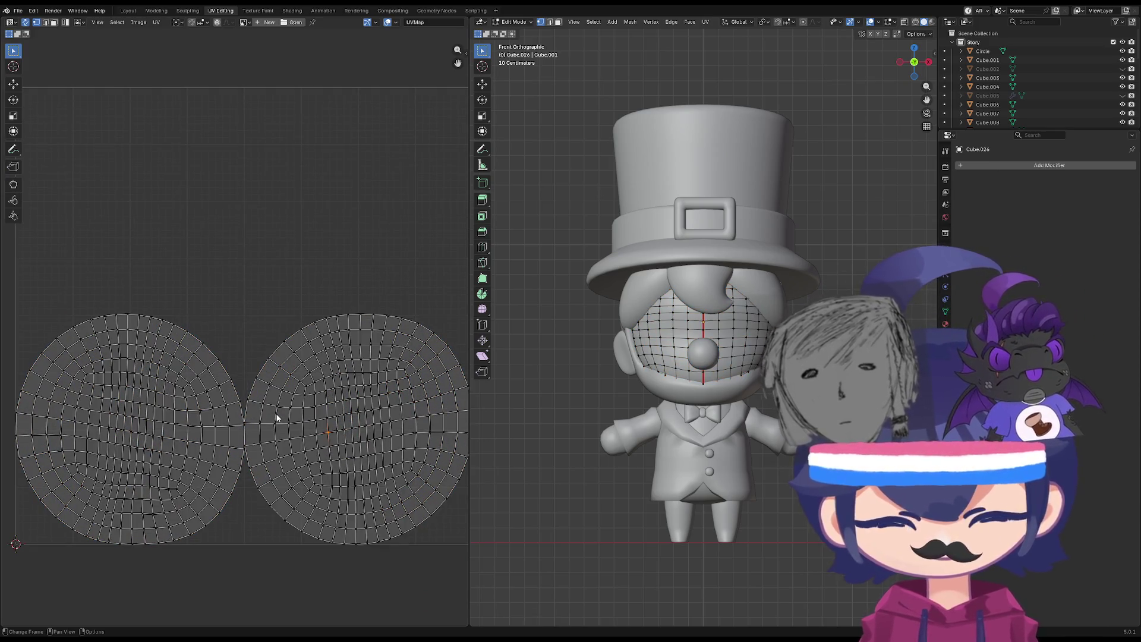
key(l)
right_click(277, 416)
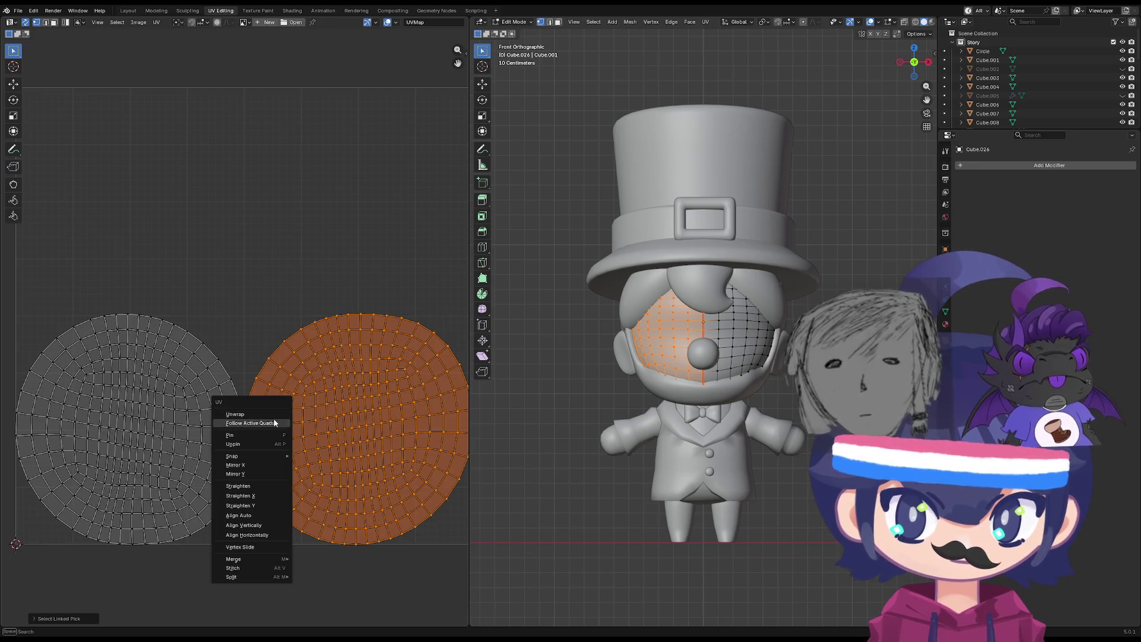
click(273, 465)
key(g)
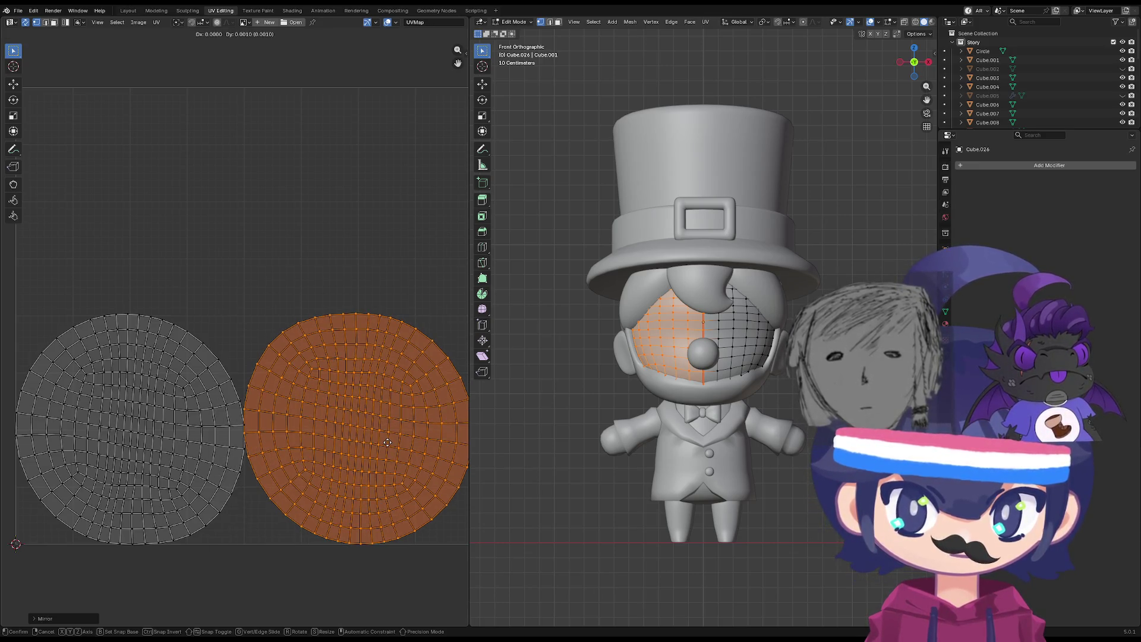
click(387, 442)
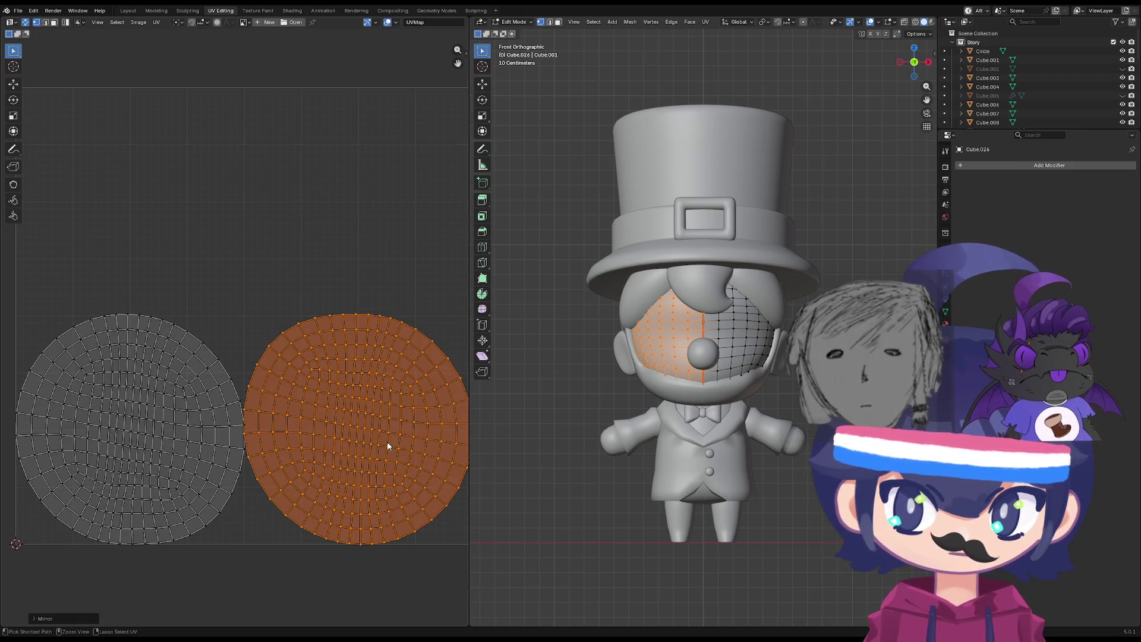
key(ctrl+z)
Mirror the left UV island vertically and adjust a single vertex.
key(alt+a)
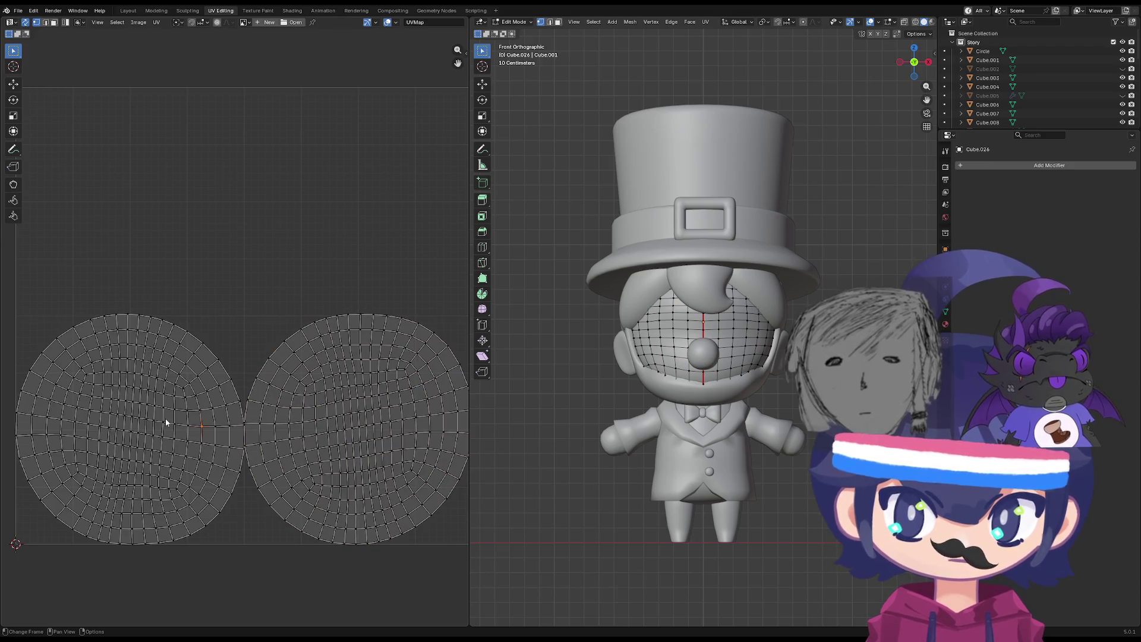
key(l)
right_click(167, 422)
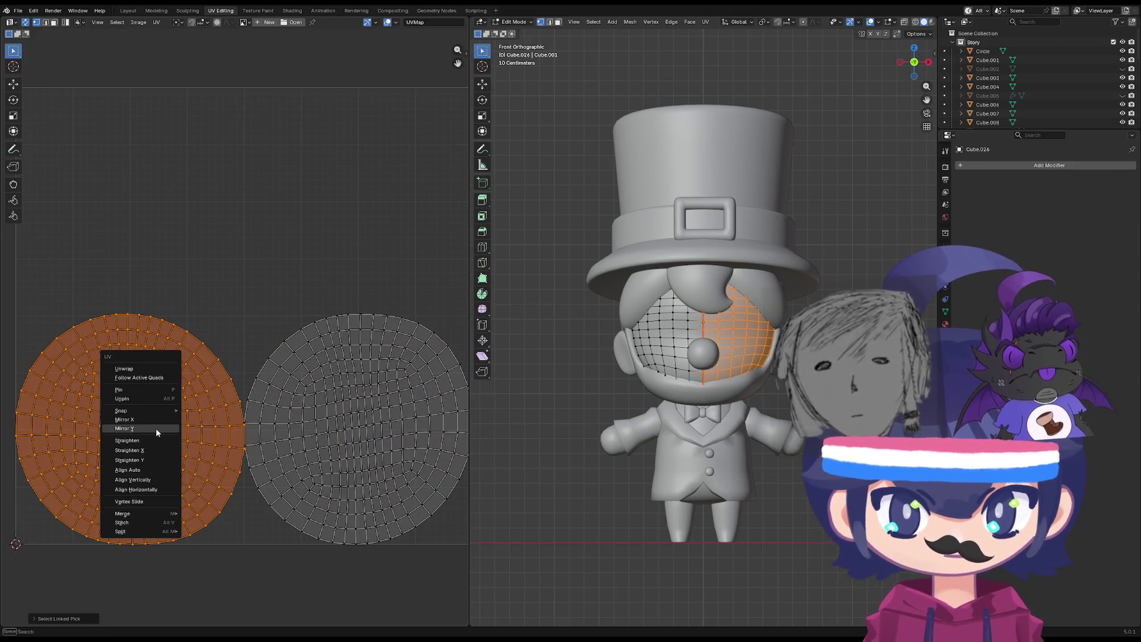
click(156, 428)
click(179, 425)
key(g)
click(178, 424)
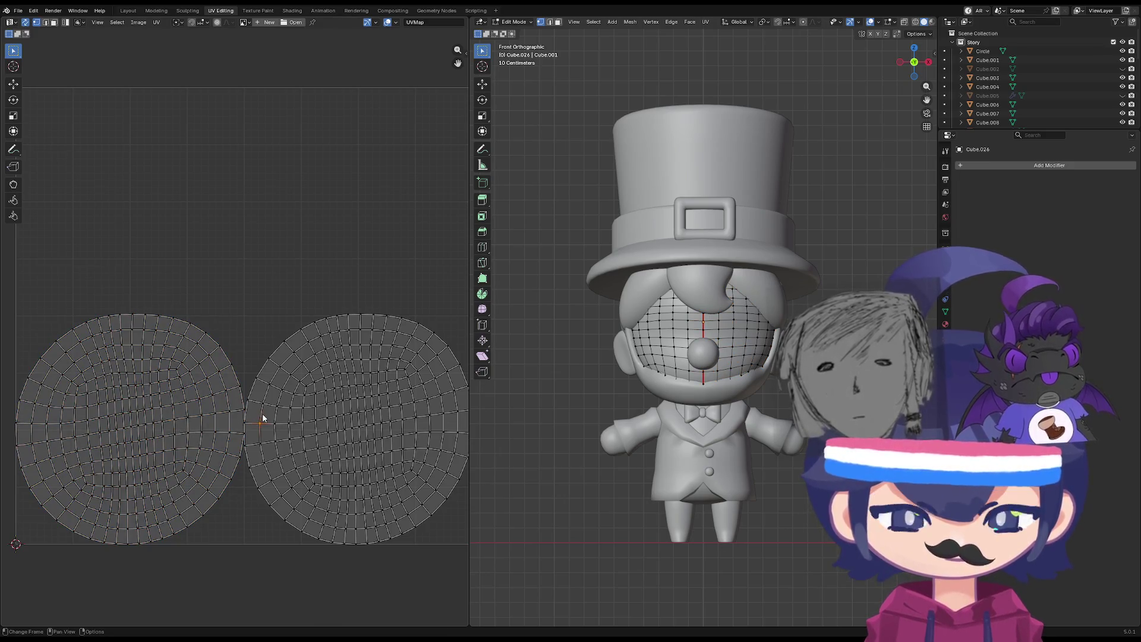
Select the right island, test moving it, then cancel the move.
key(l)
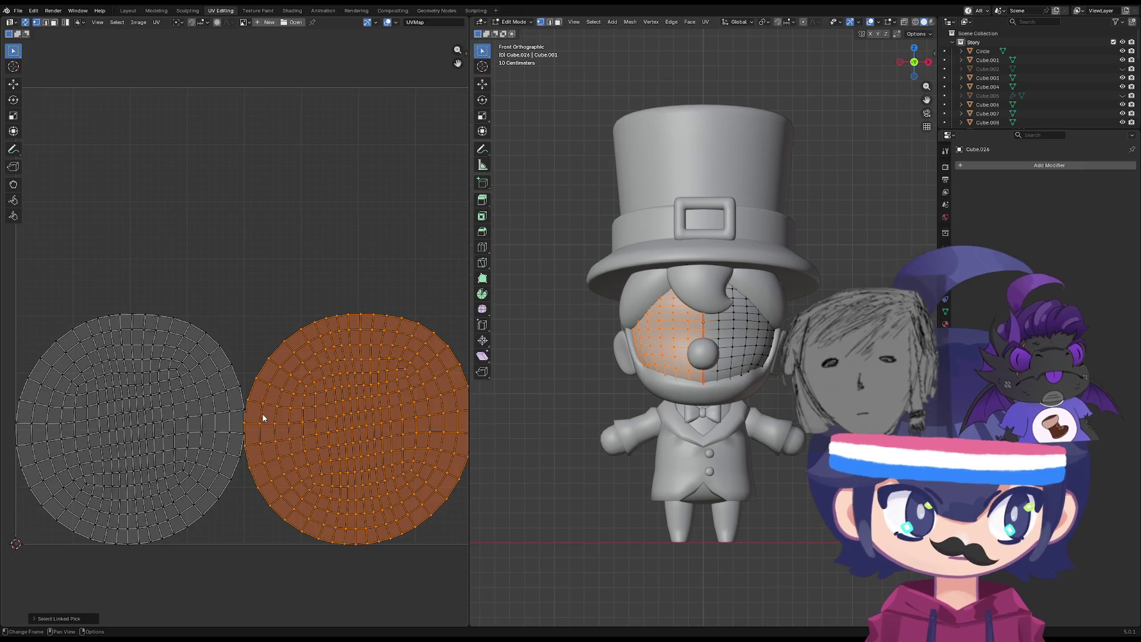
right_click(263, 418)
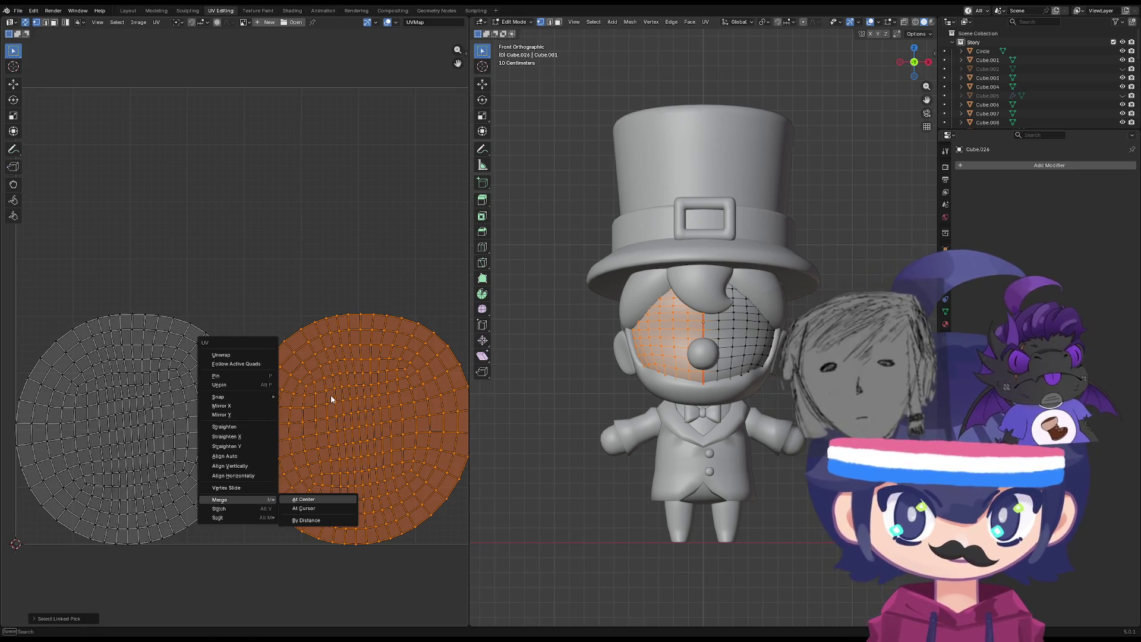
key(Escape)
key(g)
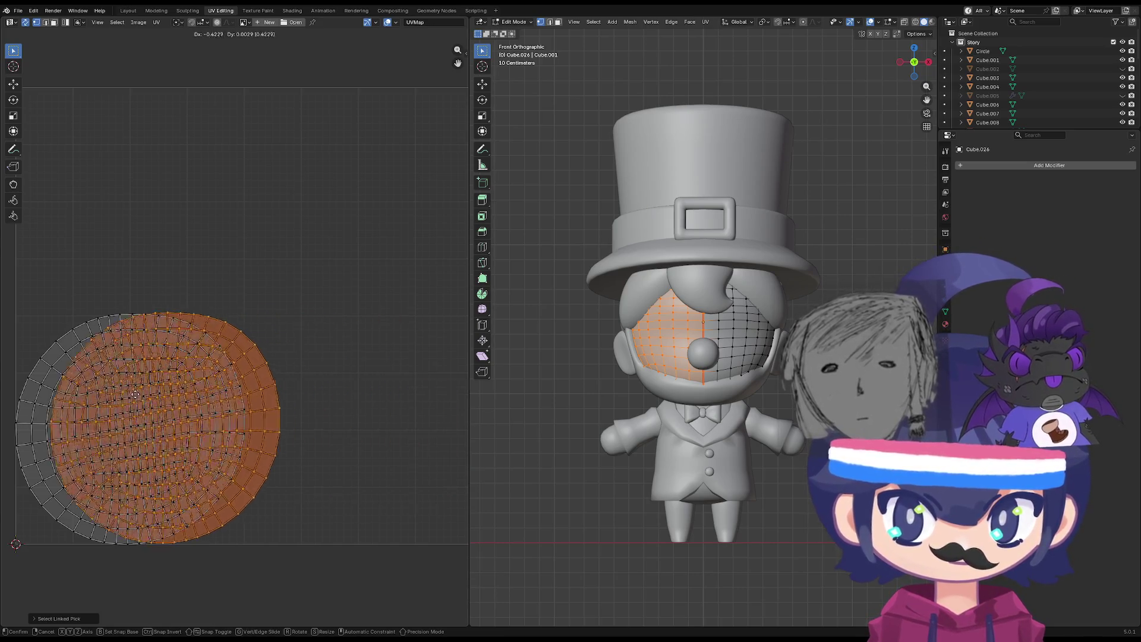
right_click(177, 397)
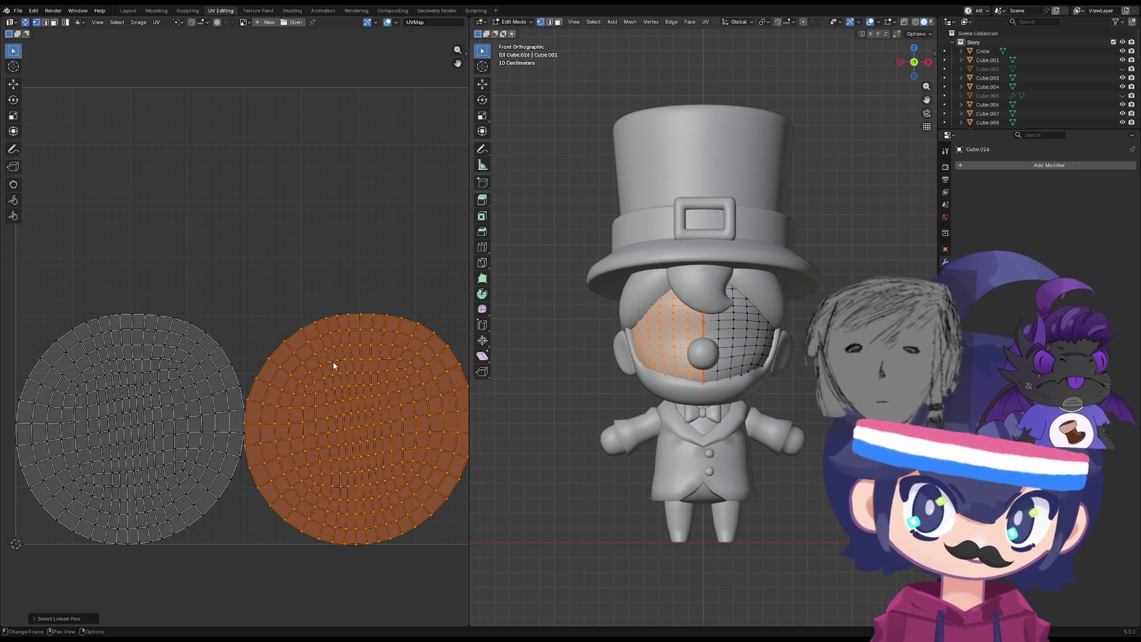
mouse_move(631, 470)
middle_down()
mouse_move(717, 480)
mouse_move(748, 353)
middle_up()
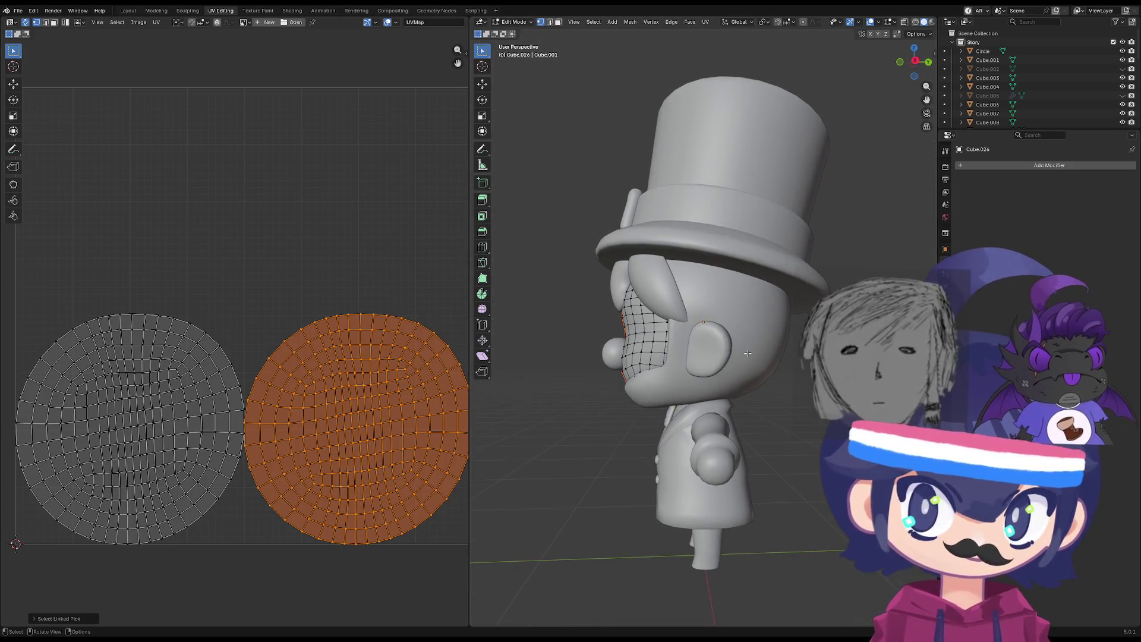
With X-ray on, mark an edge loop down the head sphere as a seam.
click(904, 22)
scroll(666, 337, up, 5)
mouse_move(666, 337)
middle_down()
mouse_move(673, 367)
mouse_move(676, 340)
middle_up()
alt+click(684, 360)
alt+click(682, 350)
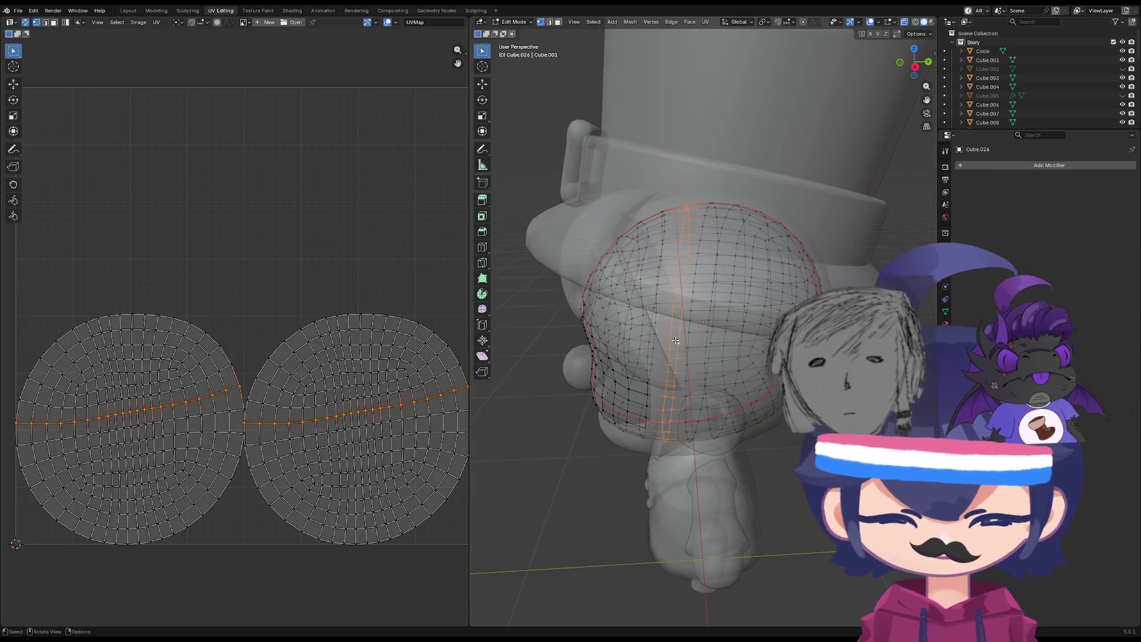
key(u)
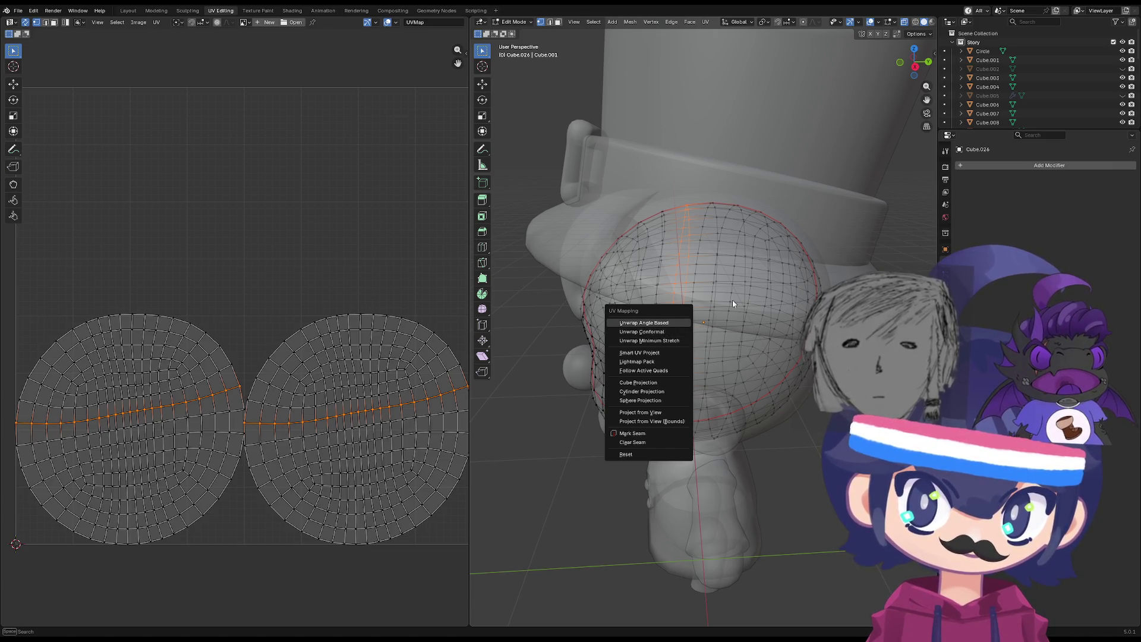
click(649, 432)
Select the whole head mesh and unwrap it with Minimum Stretch.
mouse_move(648, 432)
middle_down()
mouse_move(636, 416)
mouse_move(667, 457)
mouse_move(654, 517)
mouse_move(564, 456)
mouse_move(698, 434)
mouse_move(654, 442)
mouse_move(565, 425)
mouse_move(587, 459)
middle_up()
key(alt+a)
key(a)
scroll(653, 522, up, 5)
scroll(698, 435, down, 4)
scroll(698, 435, up, 2)
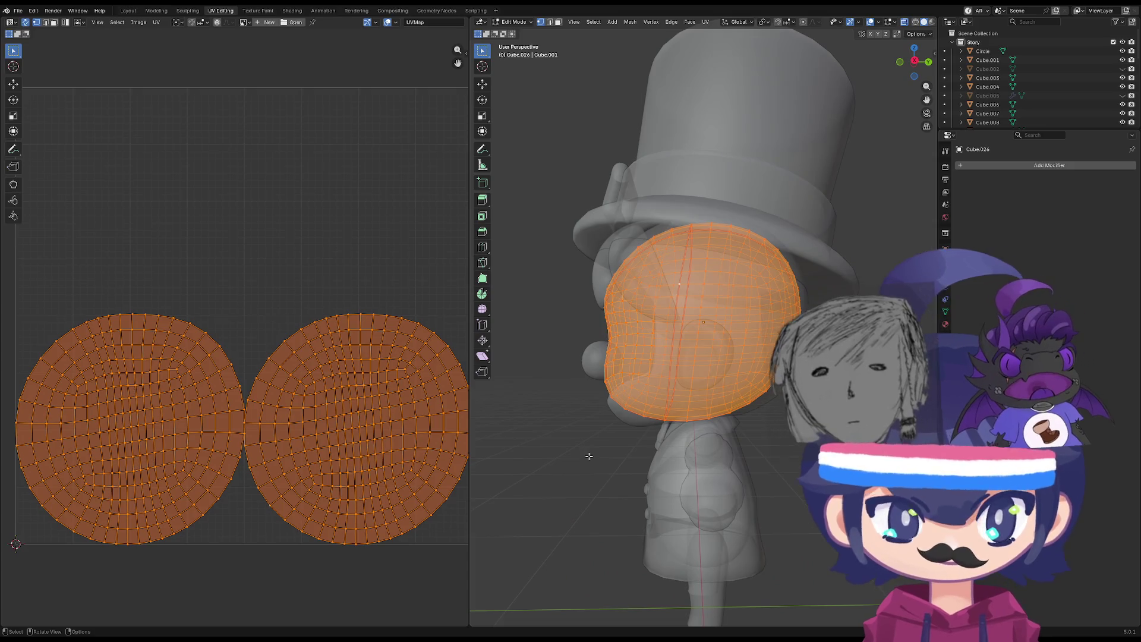
key(u)
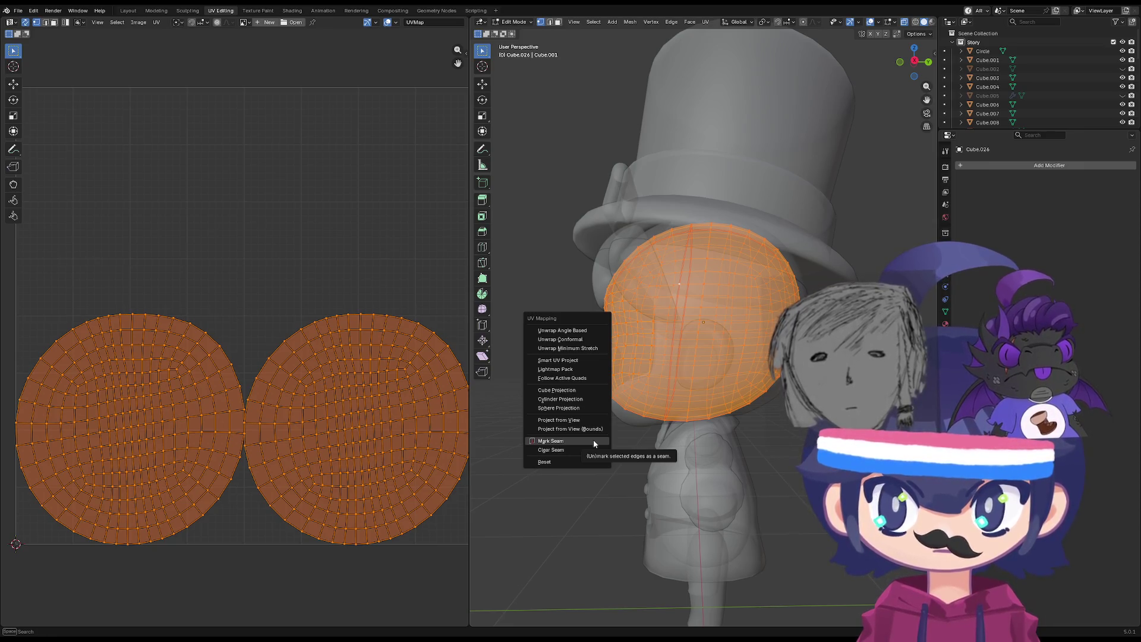
click(590, 349)
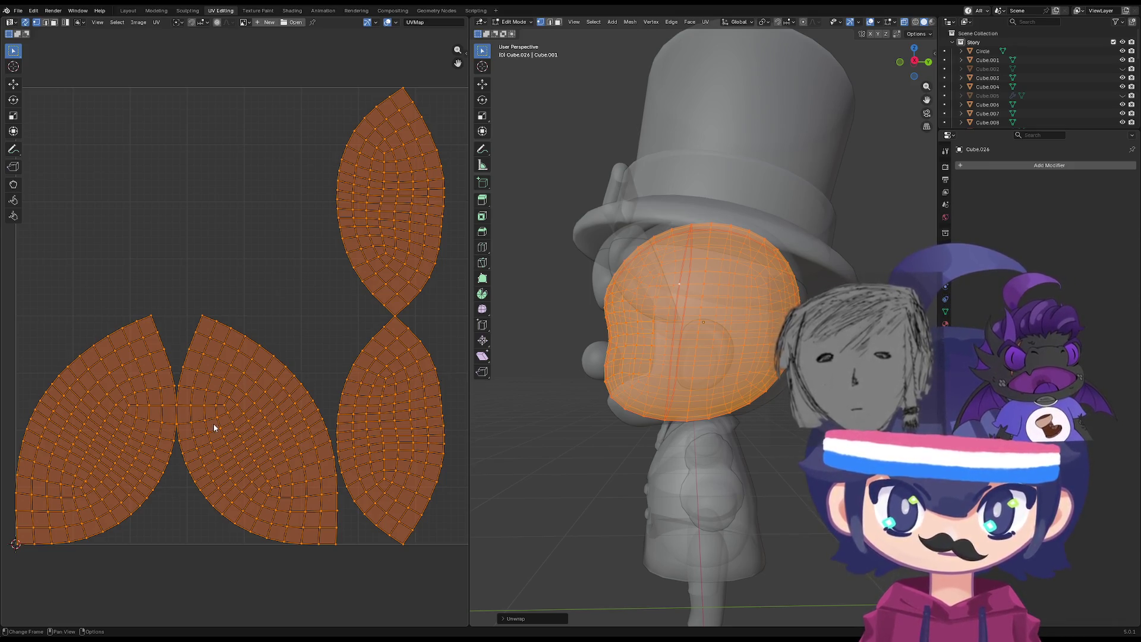
key(alt+a)
drag(378, 149, 447, 470)
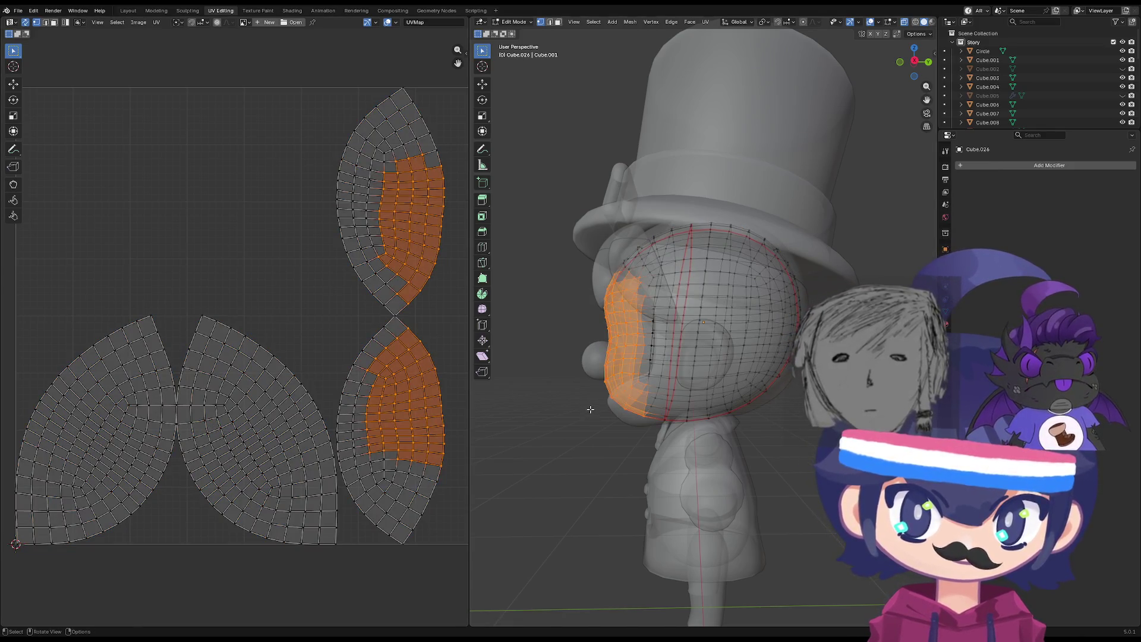
click(404, 353)
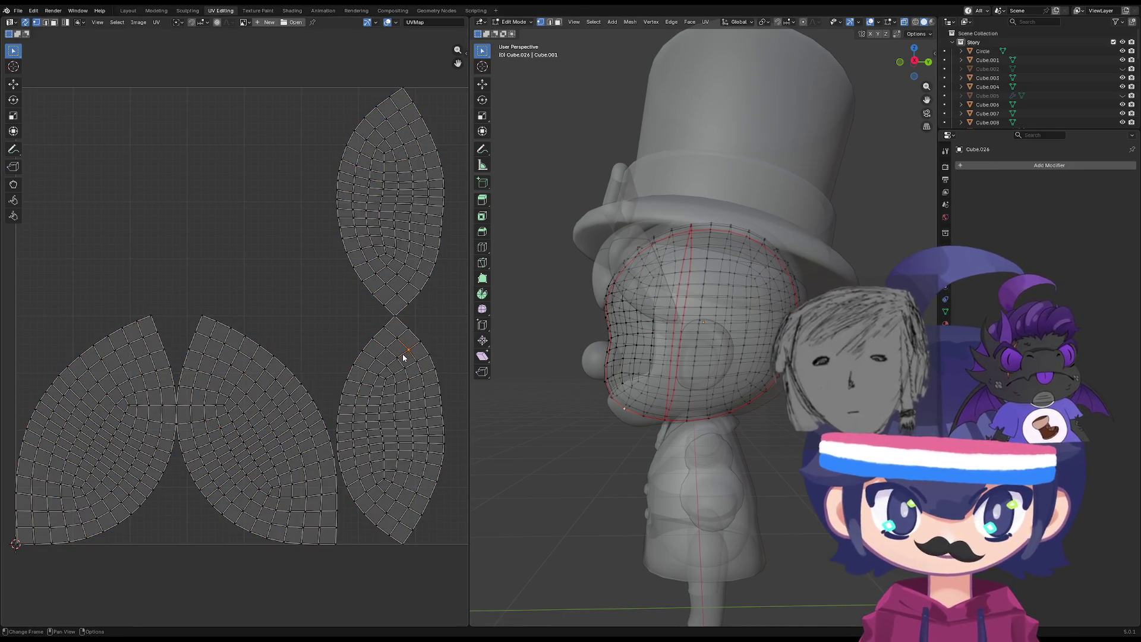
key(l)
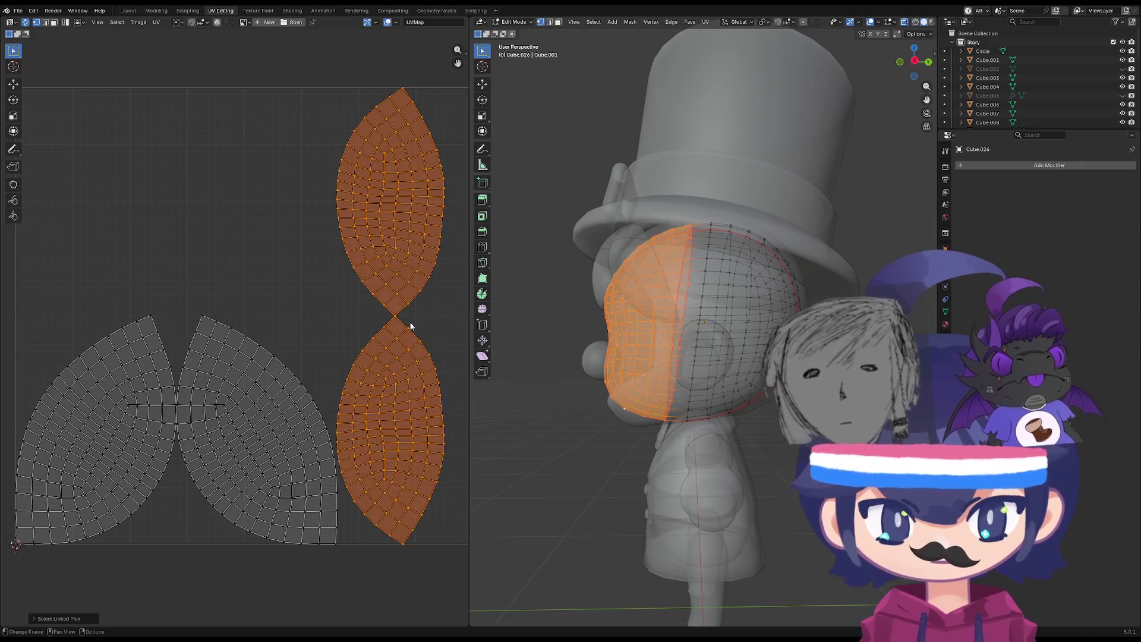
click(429, 356)
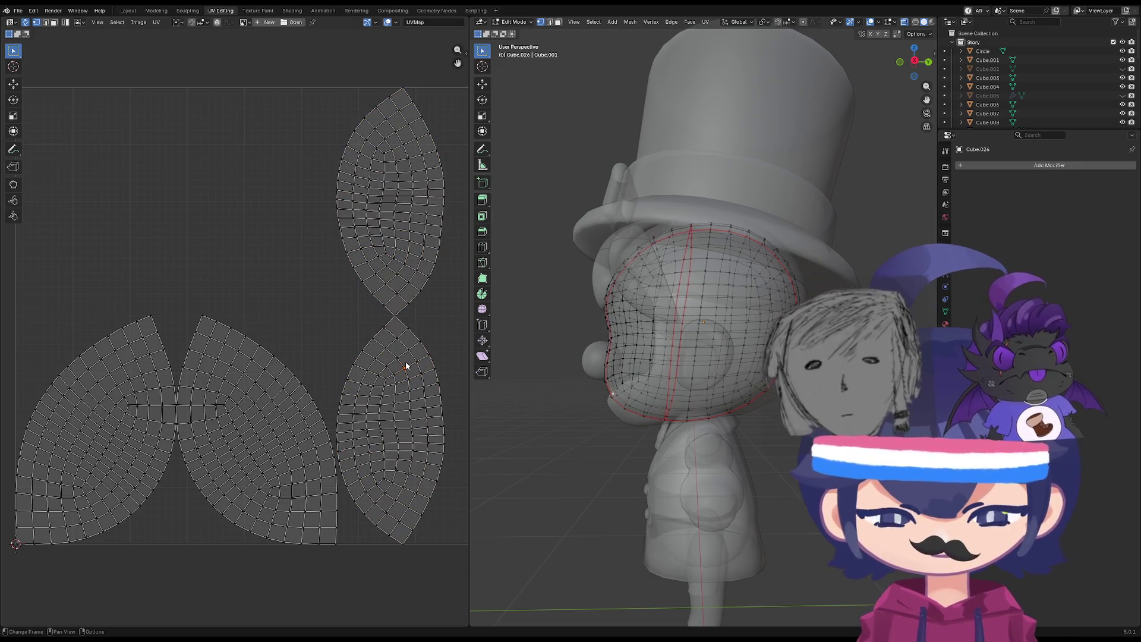
key(l)
key(g)
right_click(416, 347)
scroll(450, 349, up, 2)
middle_drag(654, 357, 698, 394)
scroll(698, 391, down, 3)
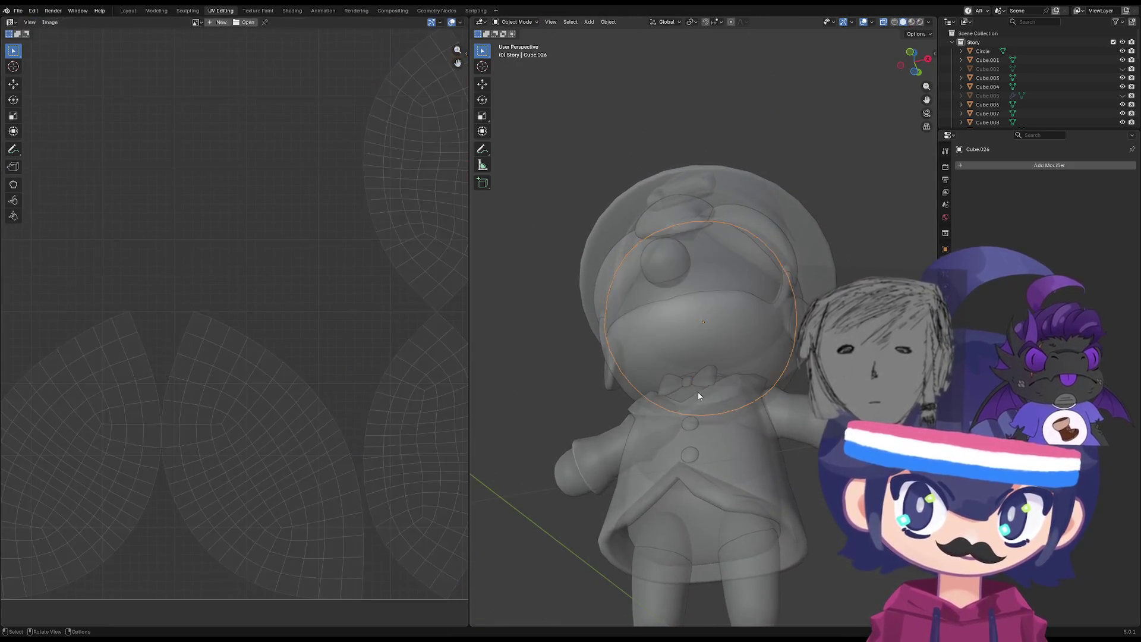
scroll(663, 465, up, 12)
click(661, 461)
key(ctrl+z)
click(661, 462)
mouse_move(683, 459)
middle_down()
mouse_move(583, 507)
mouse_move(643, 537)
middle_up()
scroll(616, 509, down, 10)
key(Home)
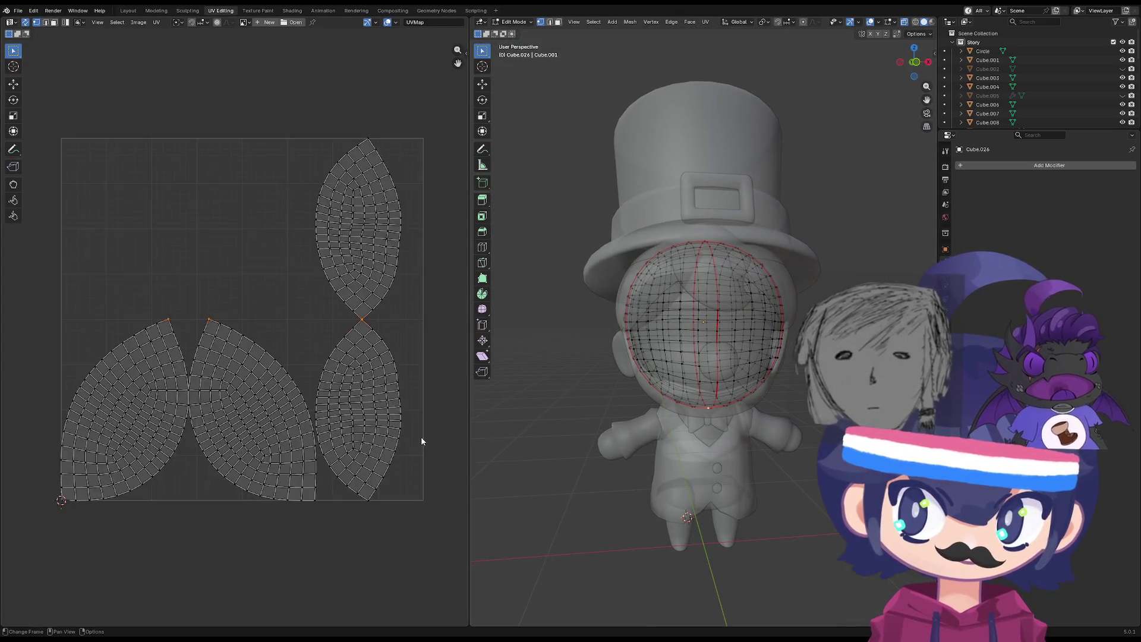
key(l)
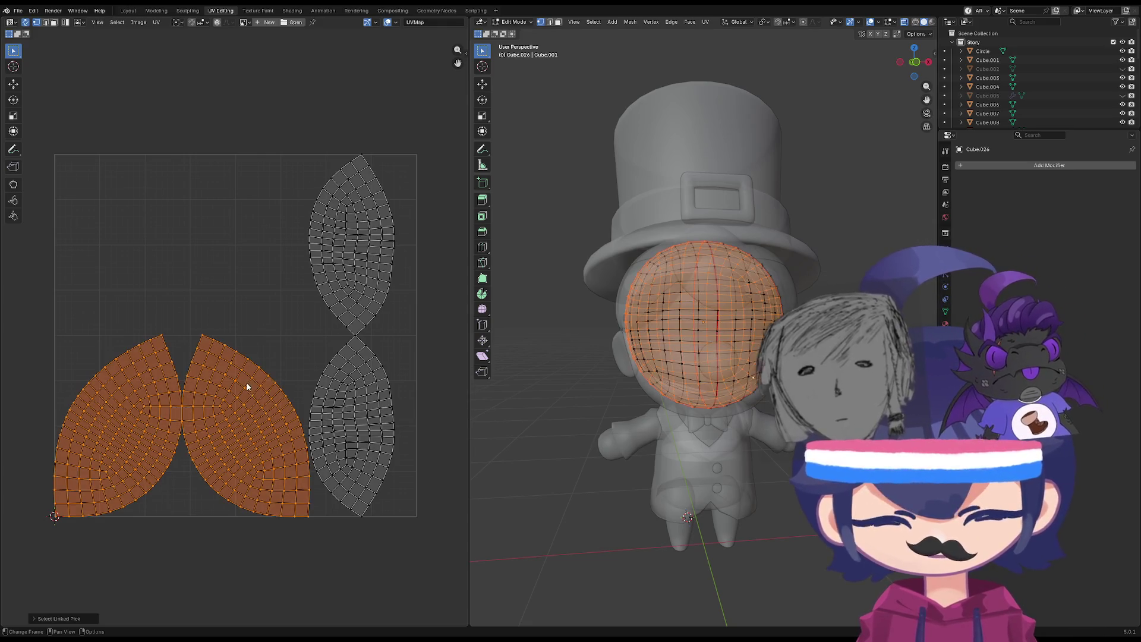
key(l)
key(alt+a)
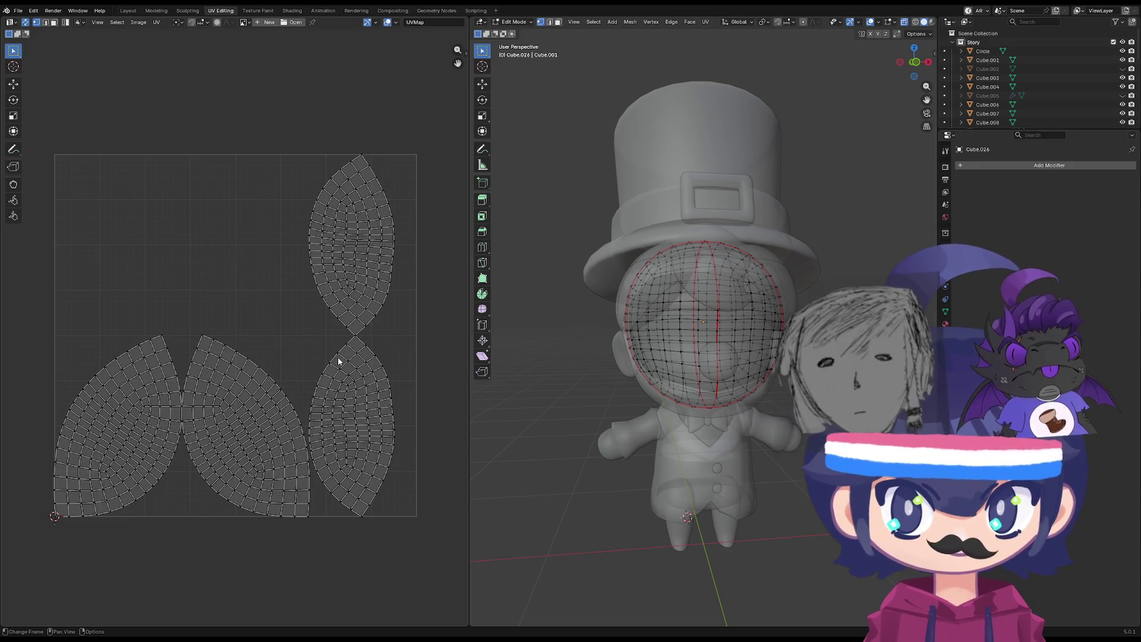
key(l)
scroll(333, 357, up, 5)
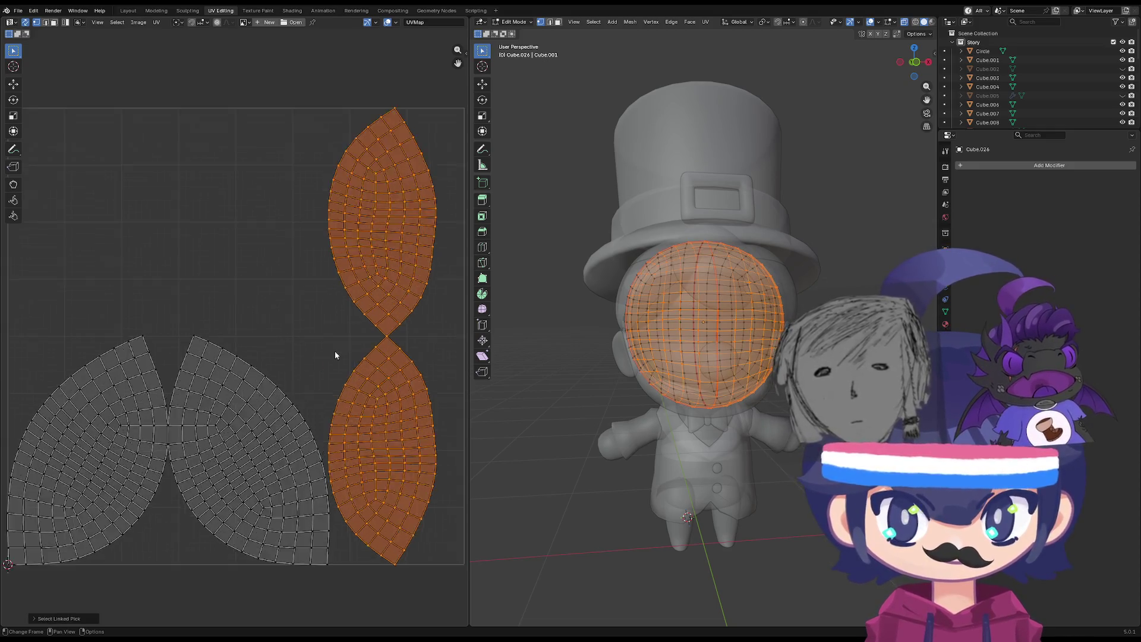
Move the joint vertex between the two islands slightly lower.
mouse_move(435, 372)
middle_down()
mouse_move(285, 374)
mouse_move(364, 372)
middle_up()
scroll(364, 372, up, 4)
key(alt+a)
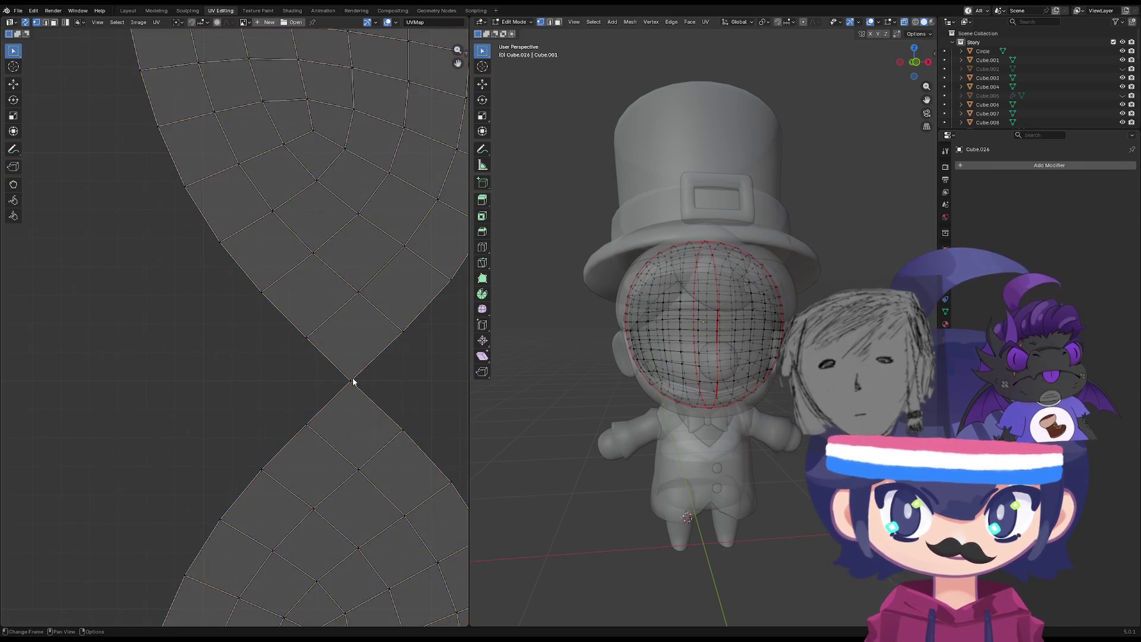
key(g)
key(Escape)
key(g)
click(369, 363)
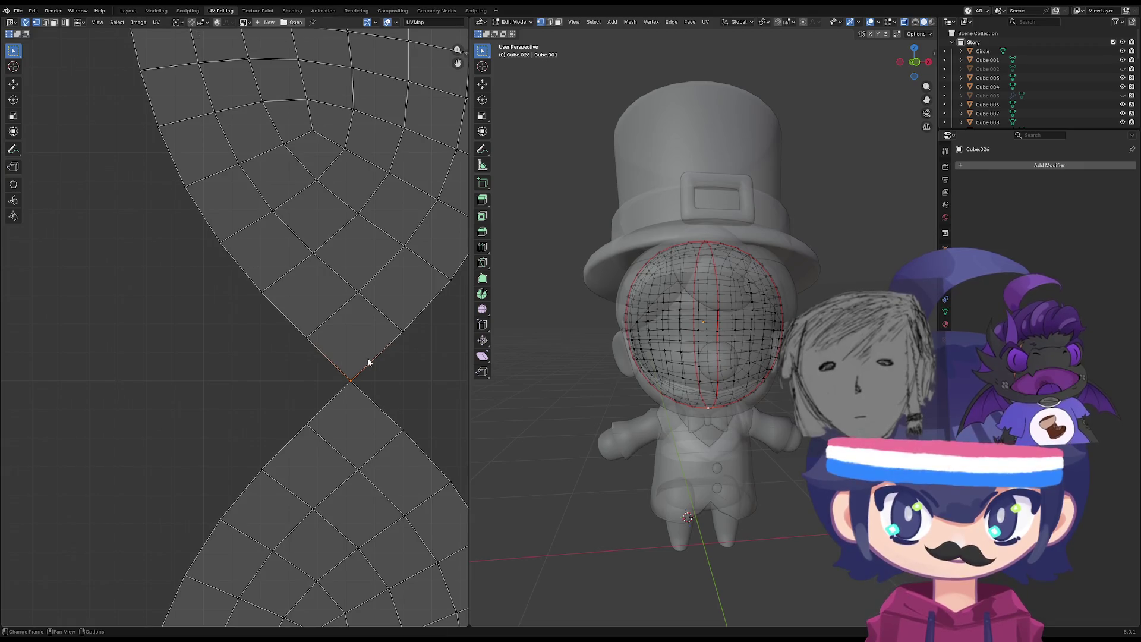
Inspect the junction by selecting the island, all UVs, then the joined islands.
key(l)
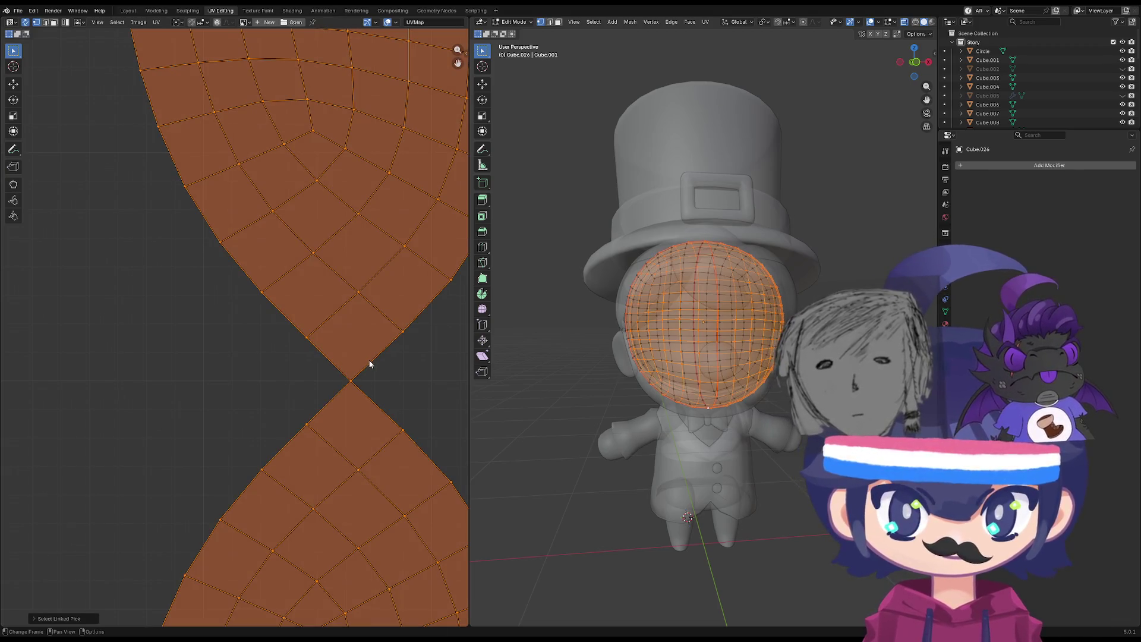
scroll(370, 364, down, 4)
key(alt+a)
key(a)
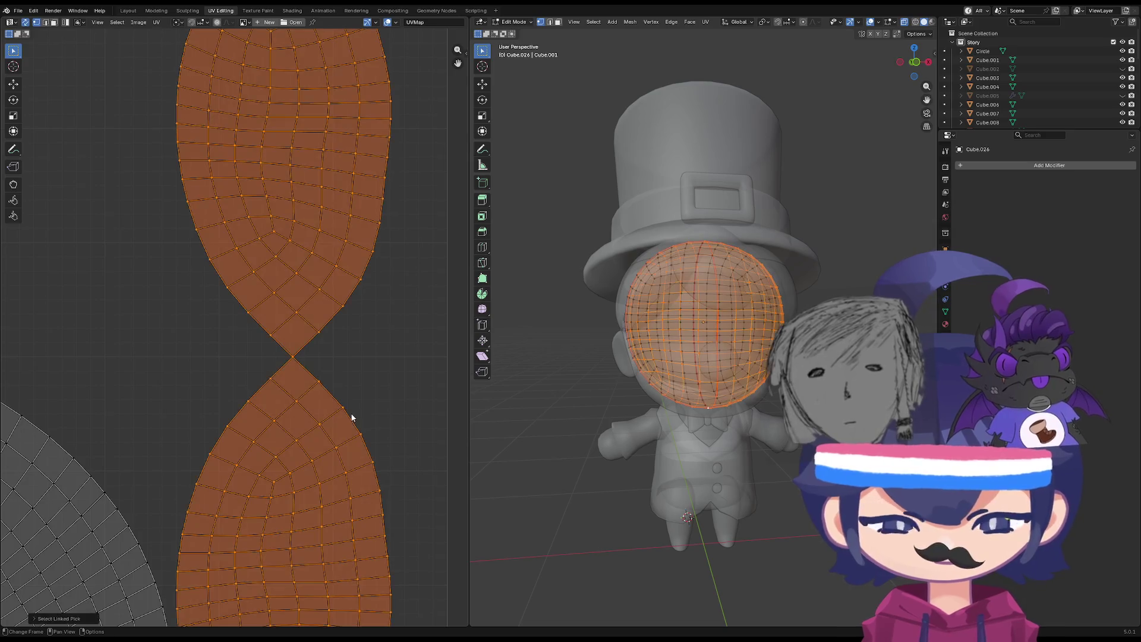
scroll(352, 418, down, 2)
key(alt+a)
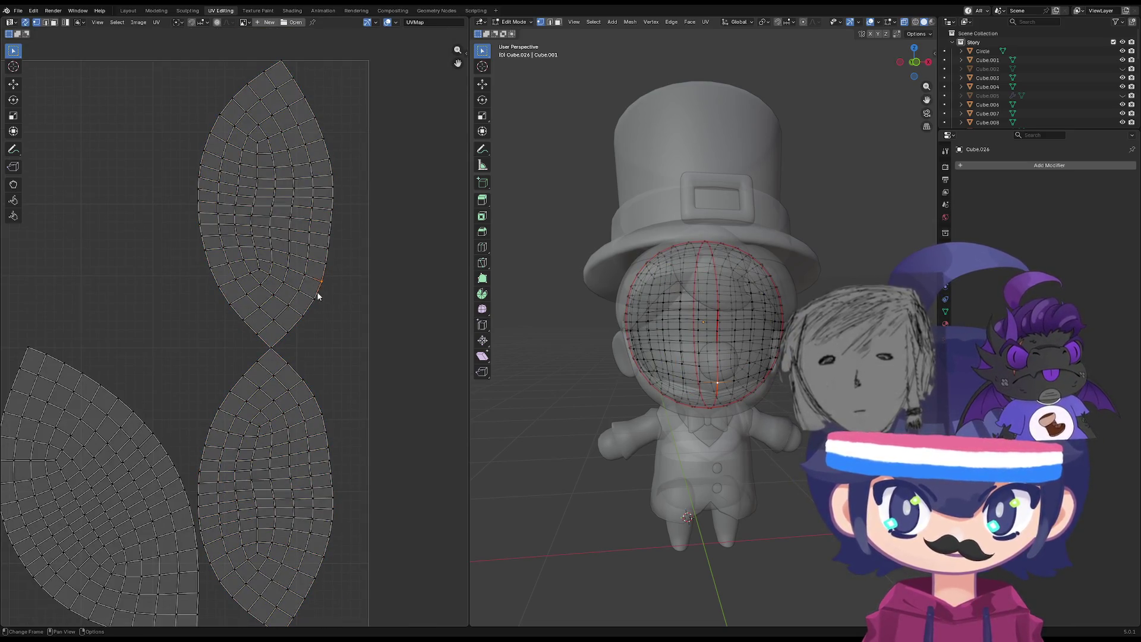
key(l)
Zoom in on the shared tip vertex and nudge it slightly up.
click(275, 355)
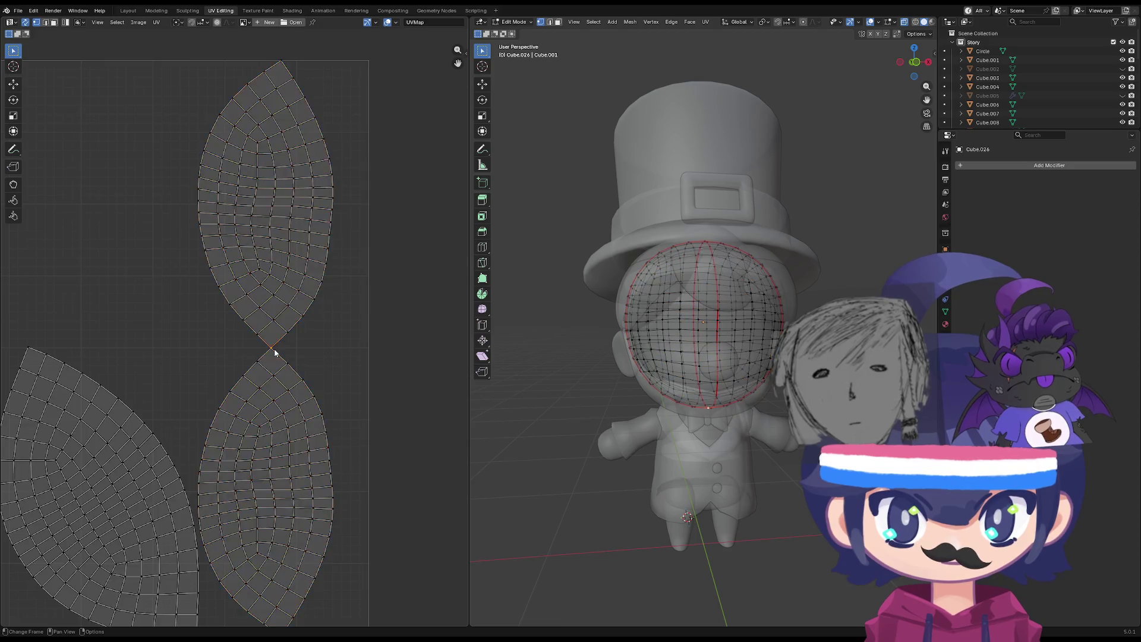
key(KP_Decimal)
mouse_move(124, 362)
middle_down()
mouse_move(238, 490)
mouse_move(205, 481)
middle_up()
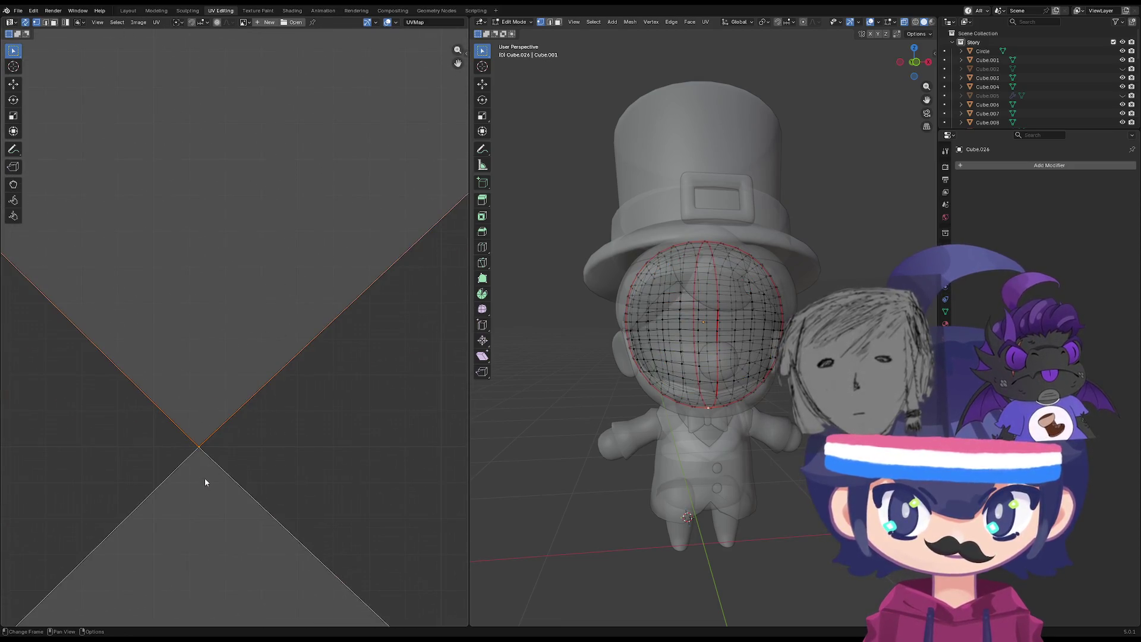
key(g)
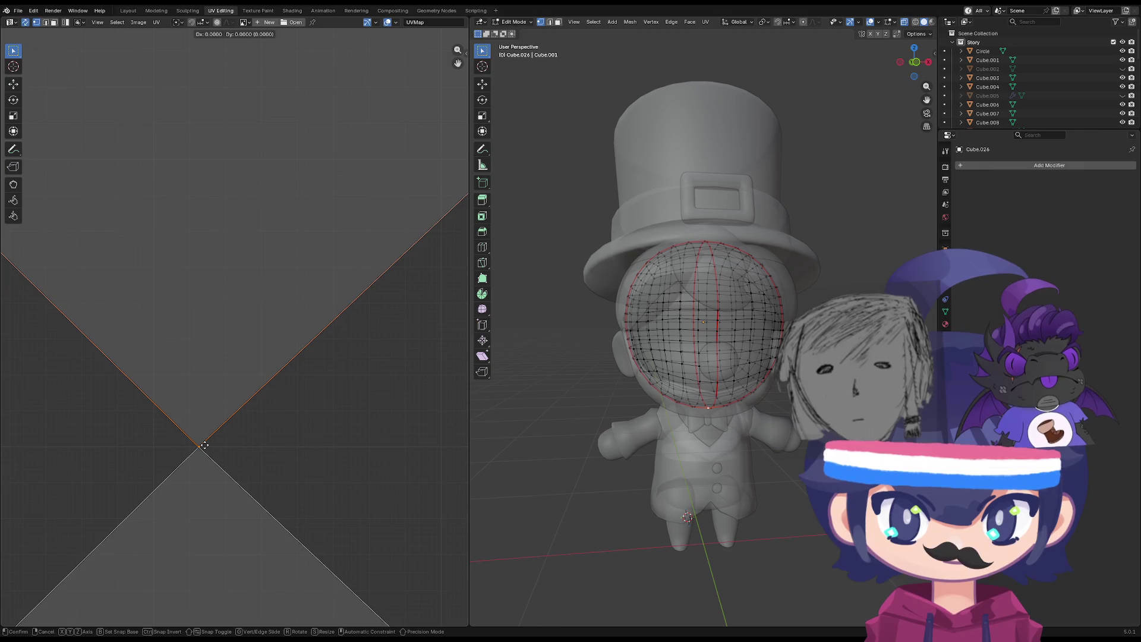
click(206, 444)
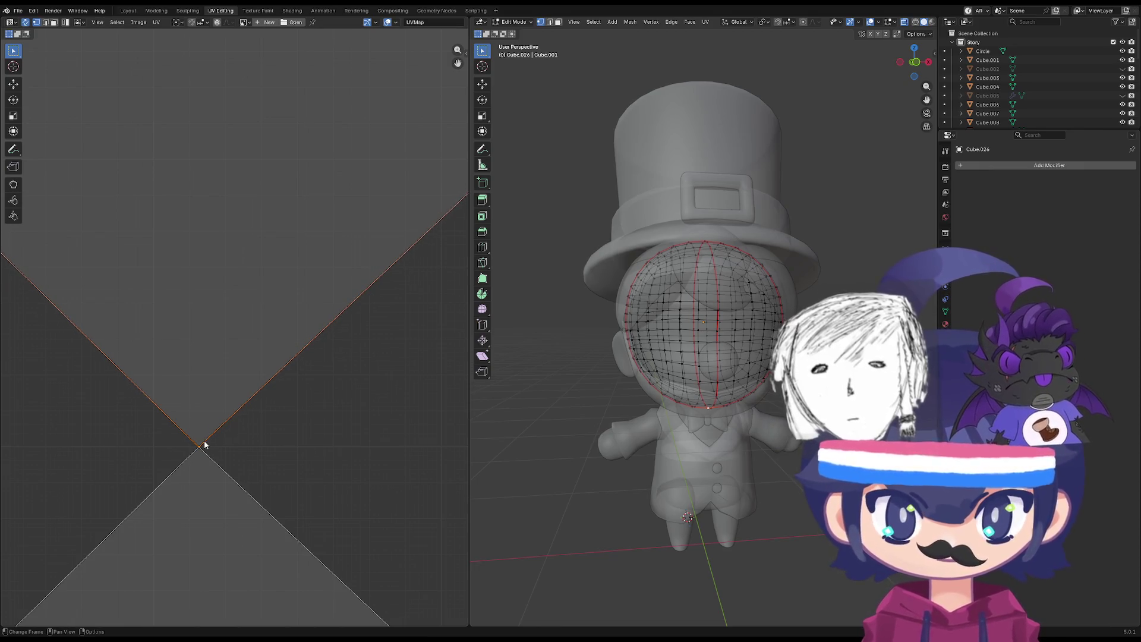
key(l)
key(alt+a)
key(g)
click(207, 443)
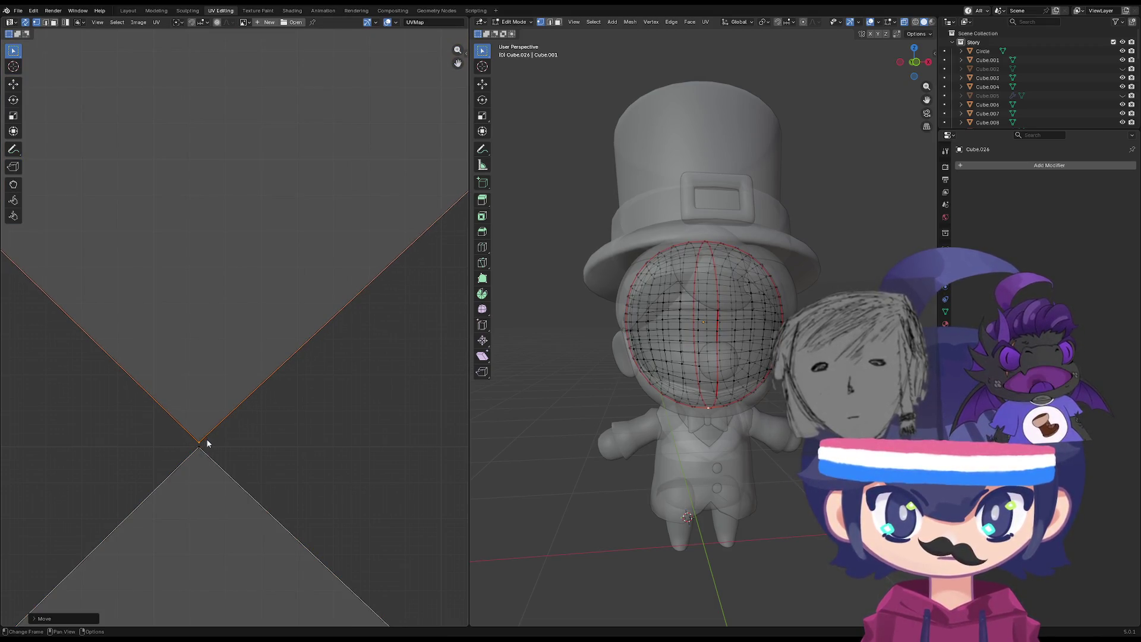
Select the upper and lower islands in turn to check the tips line up.
key(l)
scroll(229, 440, down, 8)
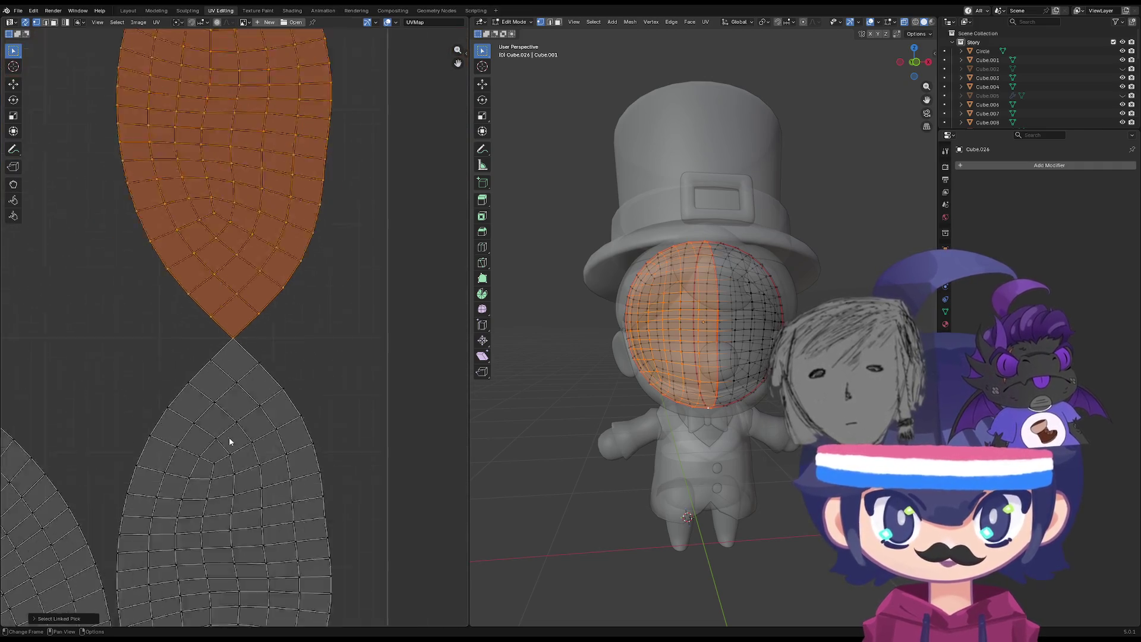
scroll(243, 416, up, 8)
click(245, 418)
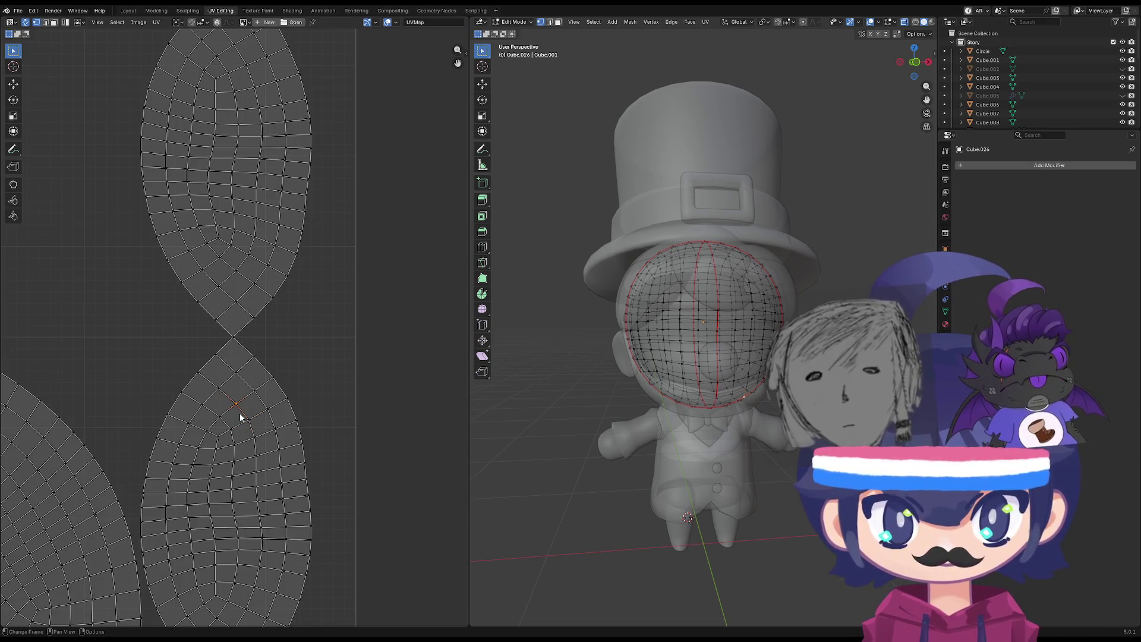
key(l)
scroll(303, 410, down, 5)
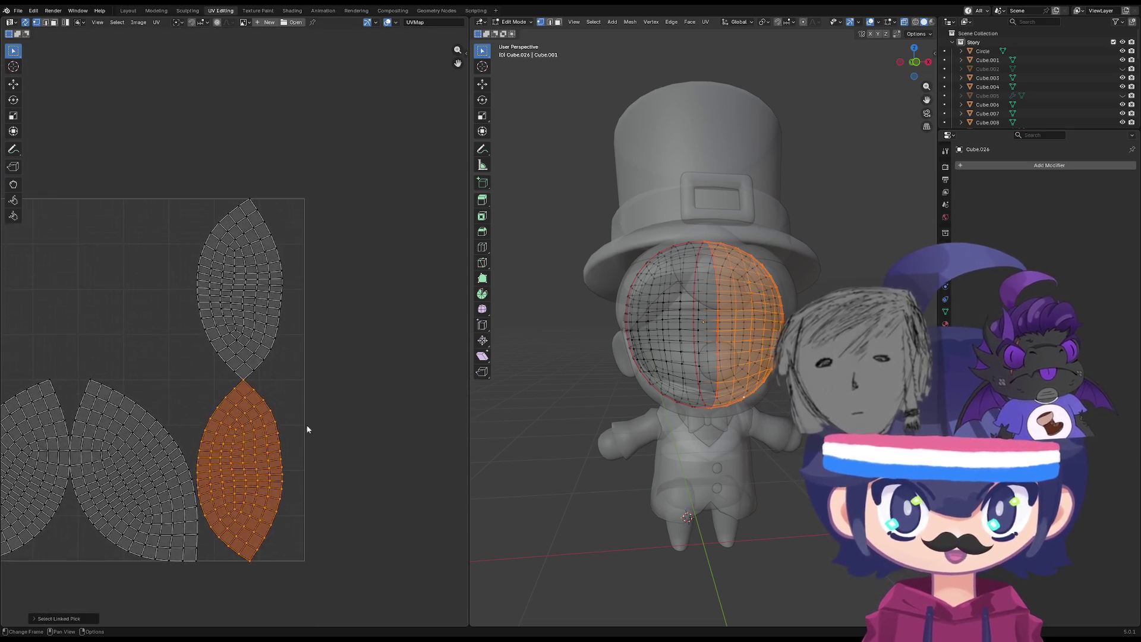
Move the lower island vertically onto the upper island.
scroll(313, 369, up, 4)
scroll(324, 318, down, 2)
middle_drag(327, 319, 325, 381)
key(g)
key(x)
key(y)
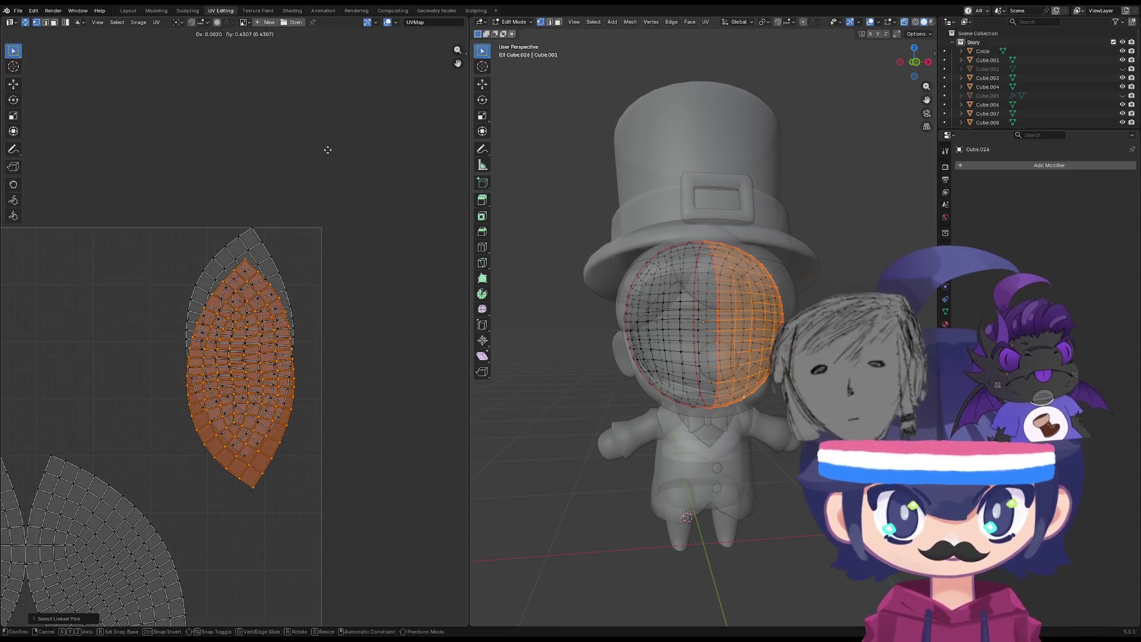
click(343, 118)
Mirror the island vertically and fine-tune its position.
key(KP_Decimal)
right_click(254, 318)
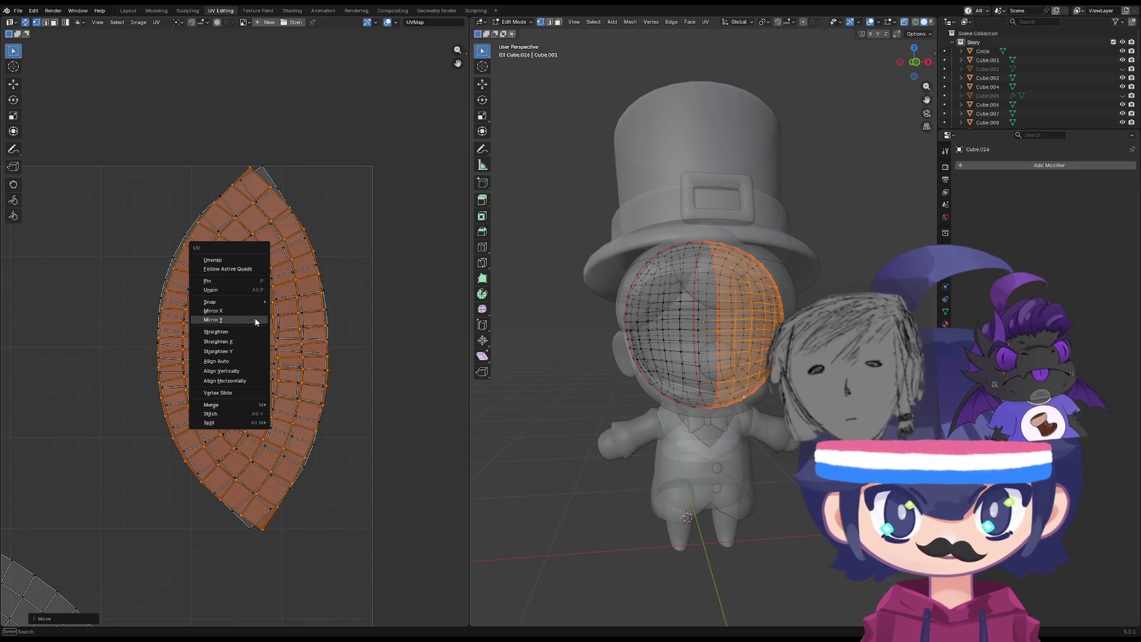
click(255, 320)
scroll(290, 270, up, 10)
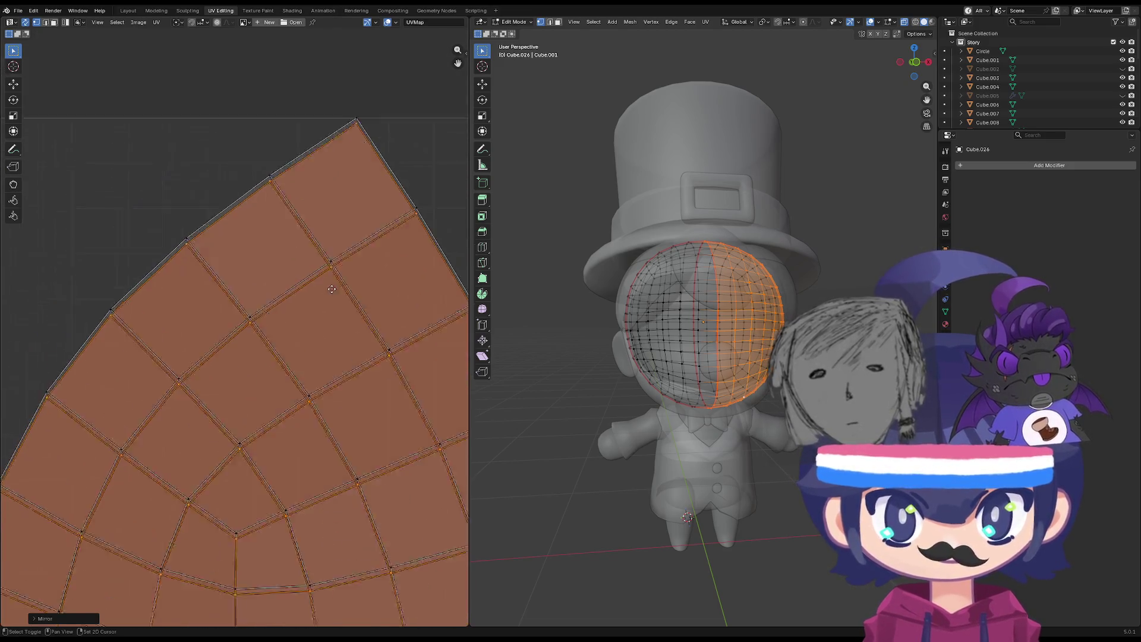
scroll(375, 214, down, 6)
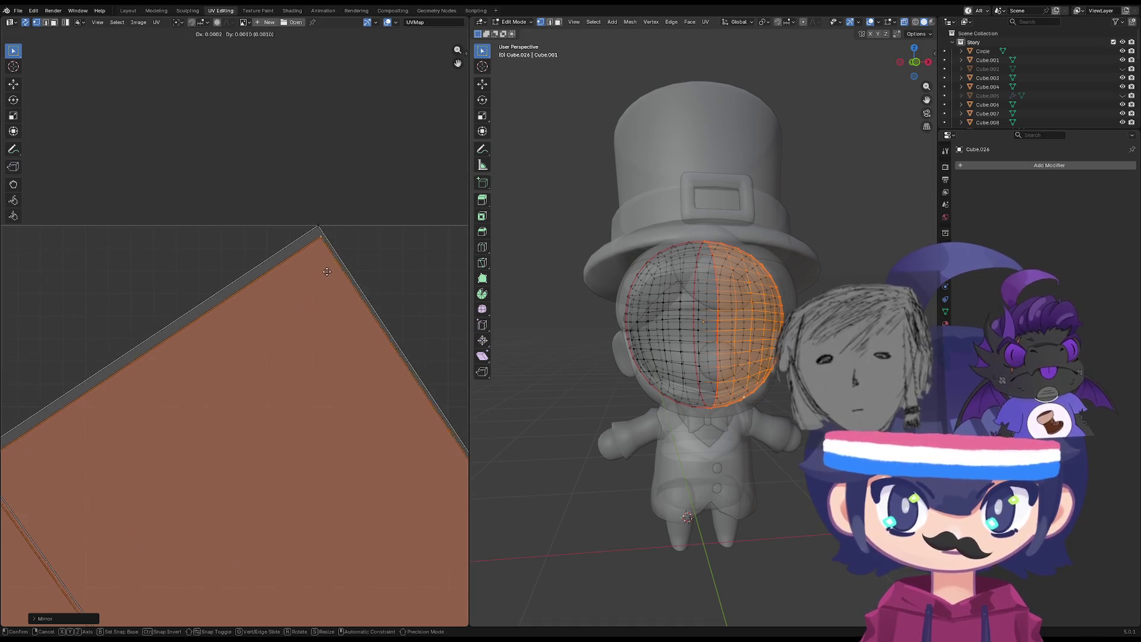
key(g)
click(320, 256)
Box-select both stacked face islands and shift them horizontally.
scroll(324, 384, down, 6)
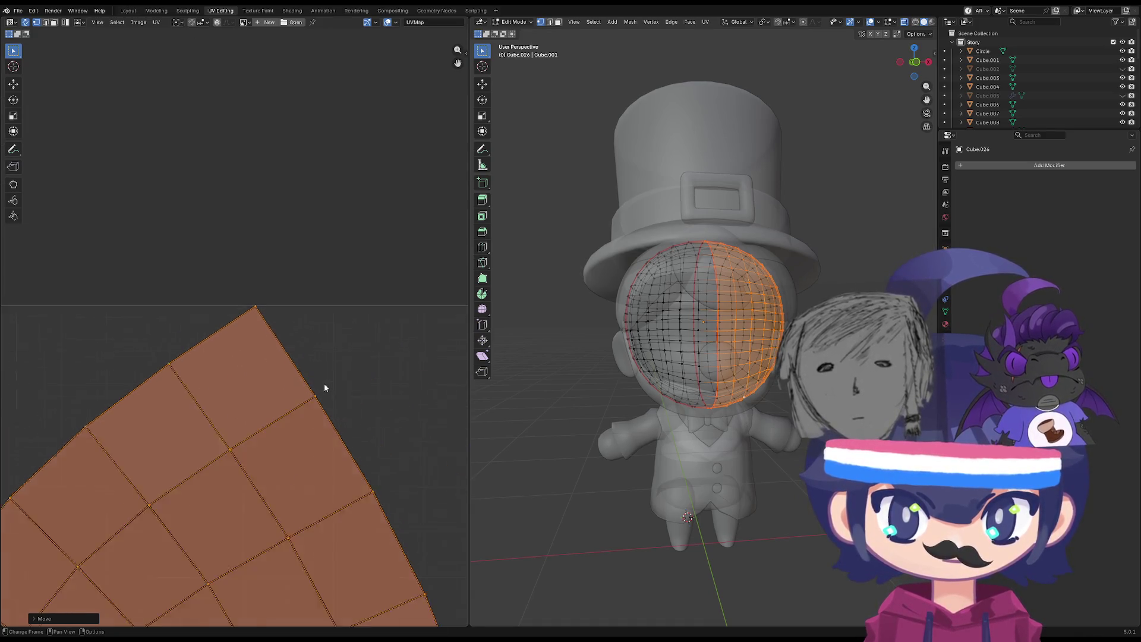
middle_drag(296, 497, 353, 280)
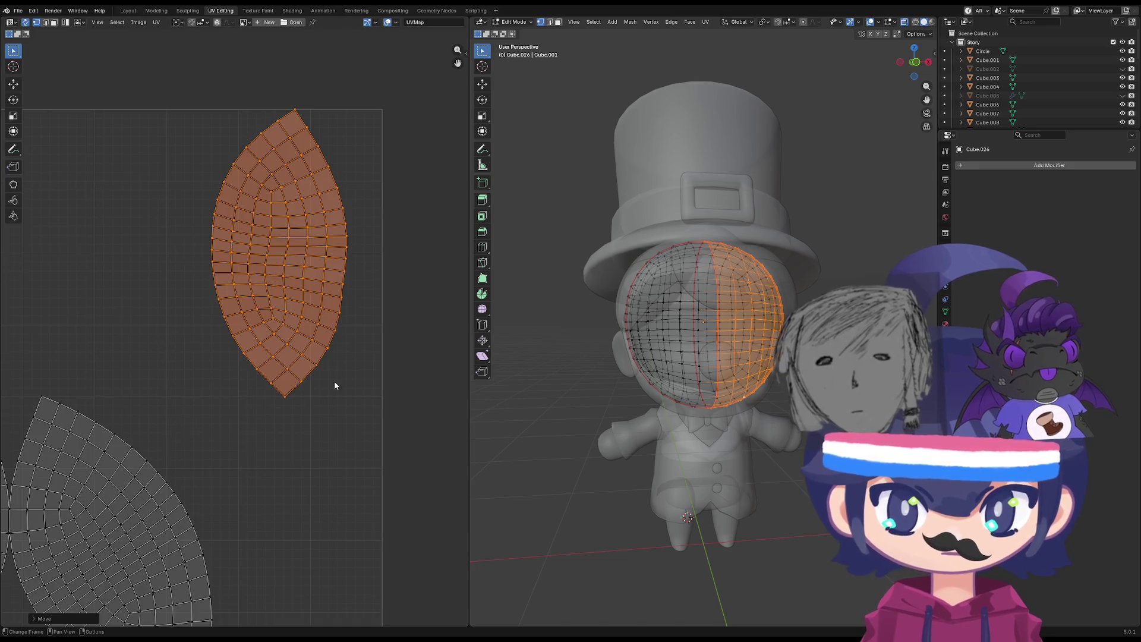
ctrl+scroll(354, 361, left, 3)
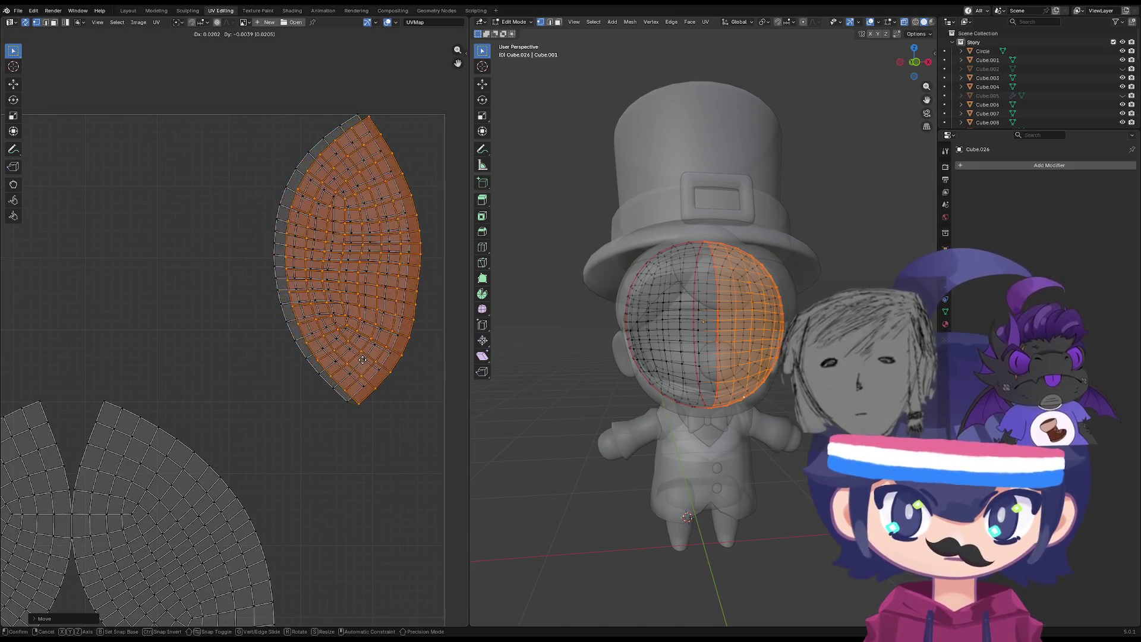
drag(425, 92, 254, 462)
key(g)
key(y)
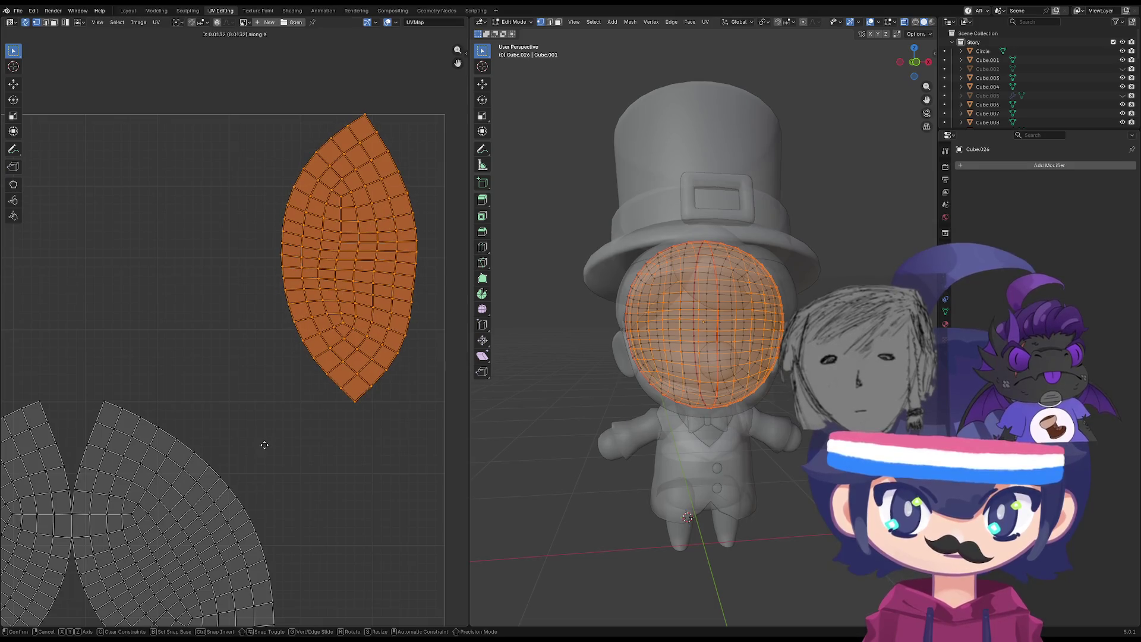
key(x)
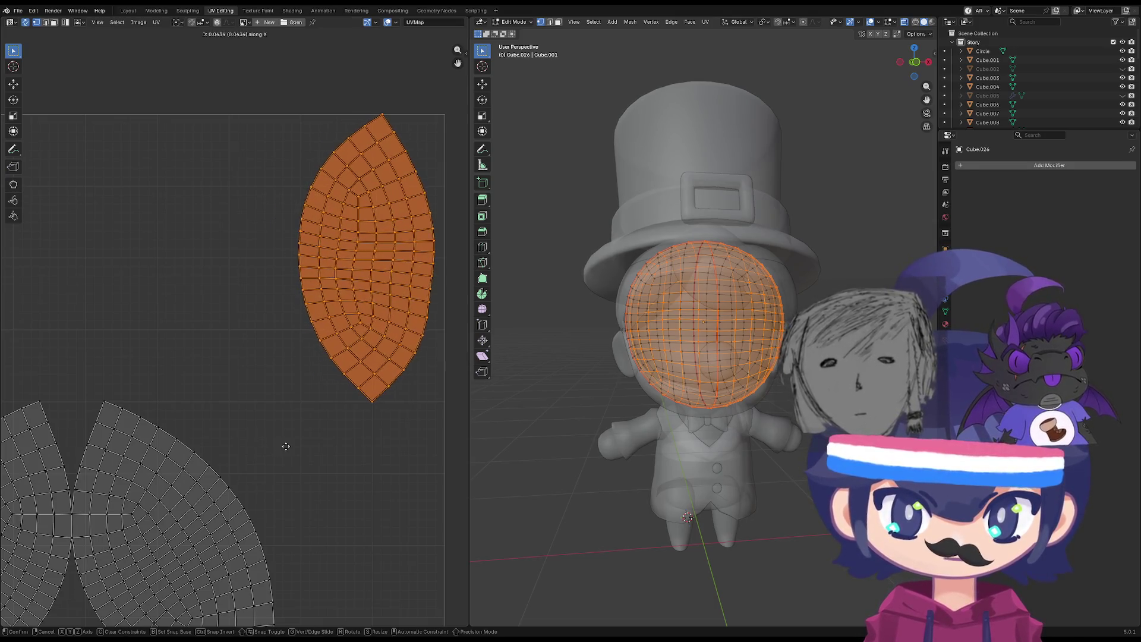
click(287, 448)
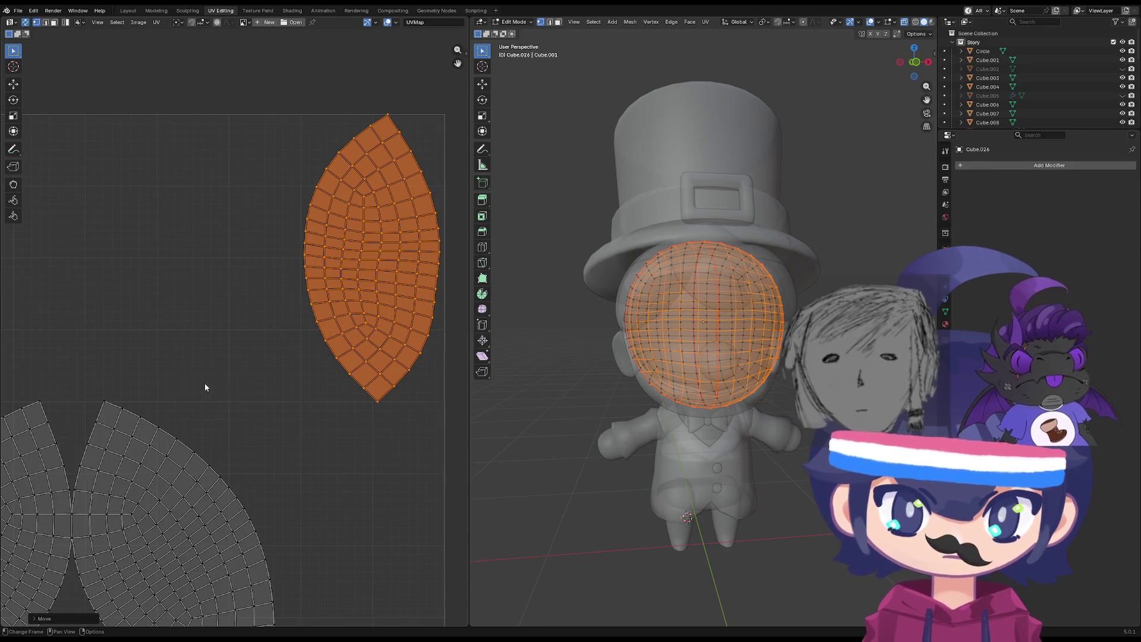
Select the two vertices where the fan islands meet and align them.
scroll(205, 387, up, 4)
key(alt+a)
scroll(184, 483, up, 3)
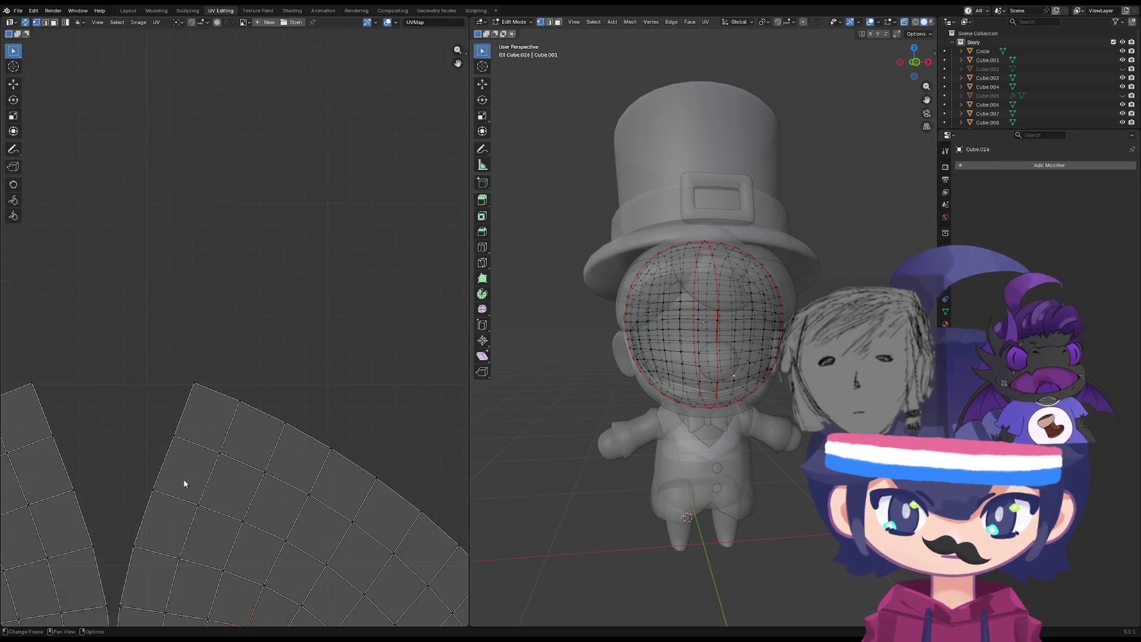
scroll(184, 483, up, 2)
scroll(227, 414, up, 2)
scroll(196, 316, up, 2)
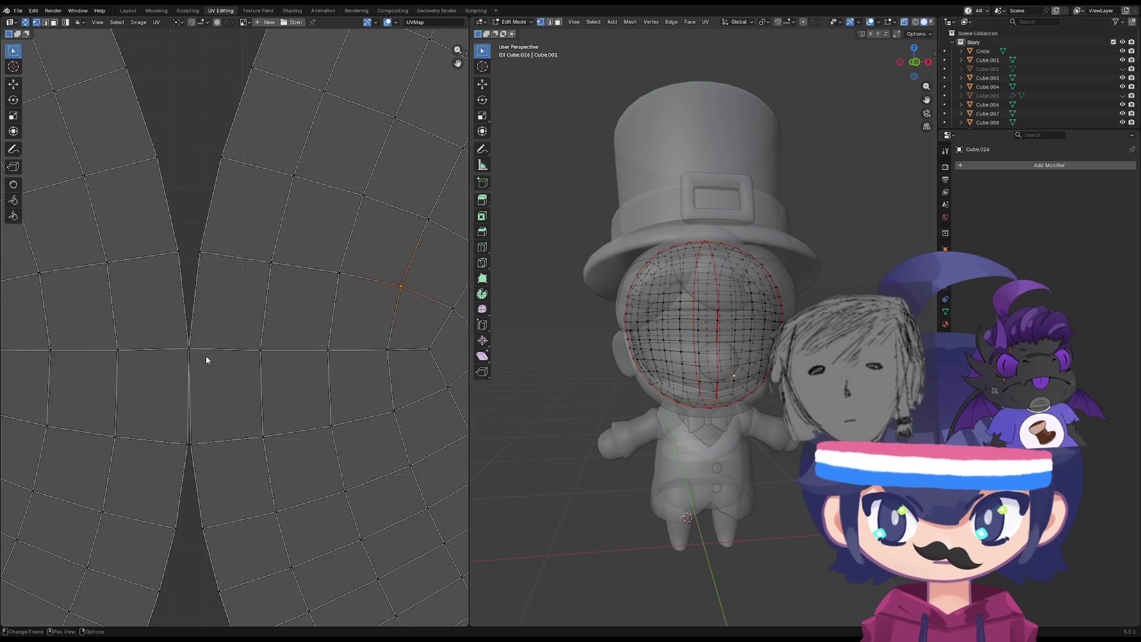
click(191, 351)
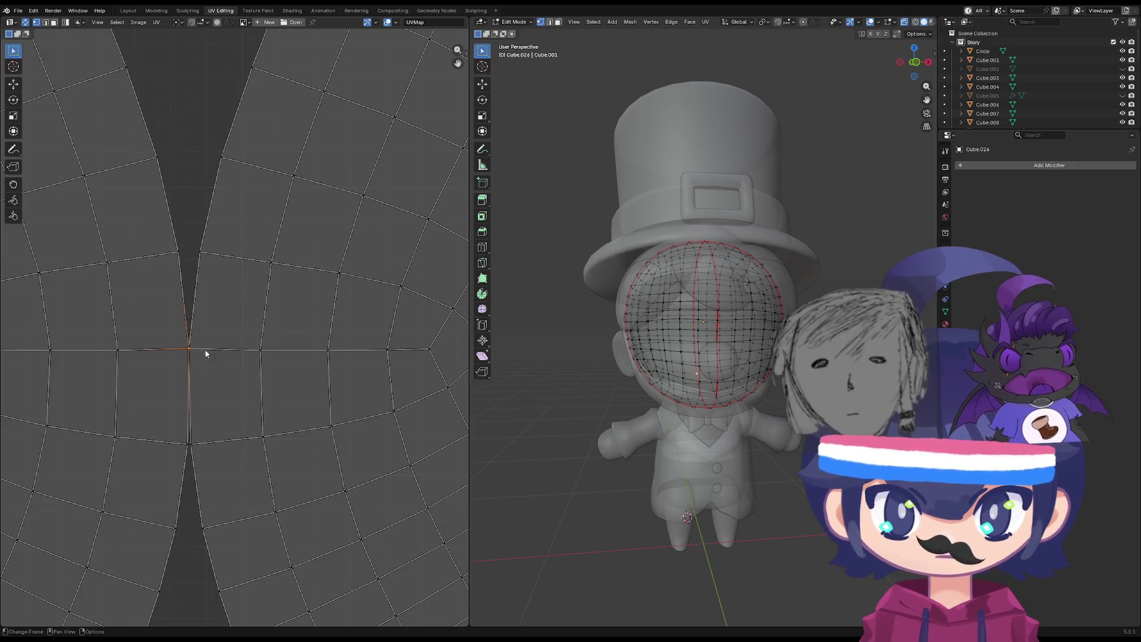
shift+click(206, 444)
key(g)
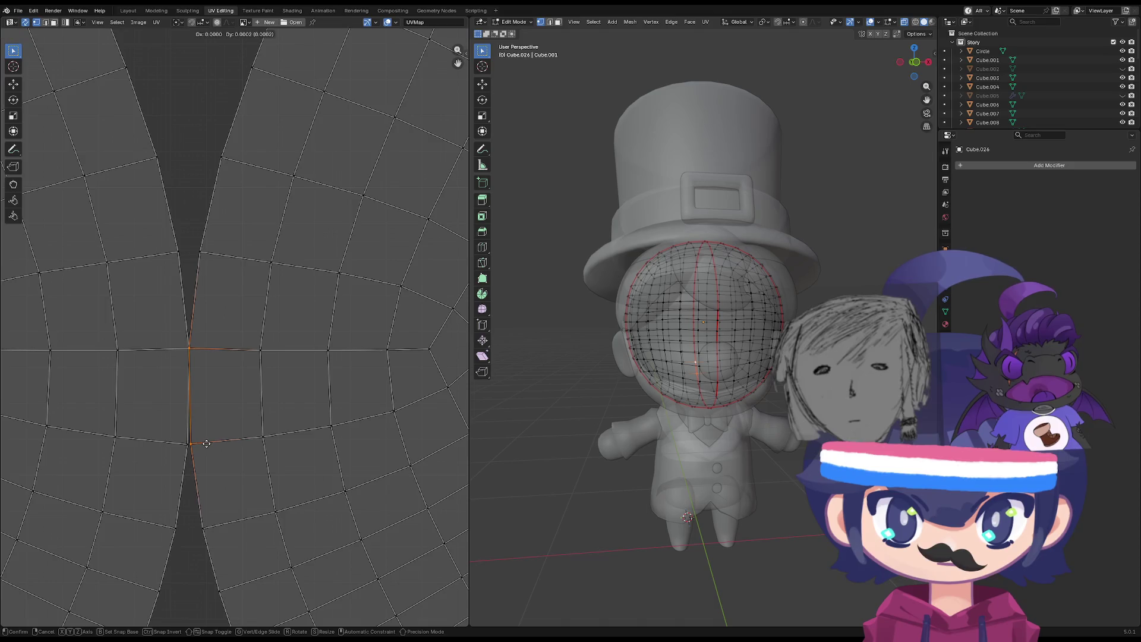
click(209, 444)
scroll(214, 443, down, 10)
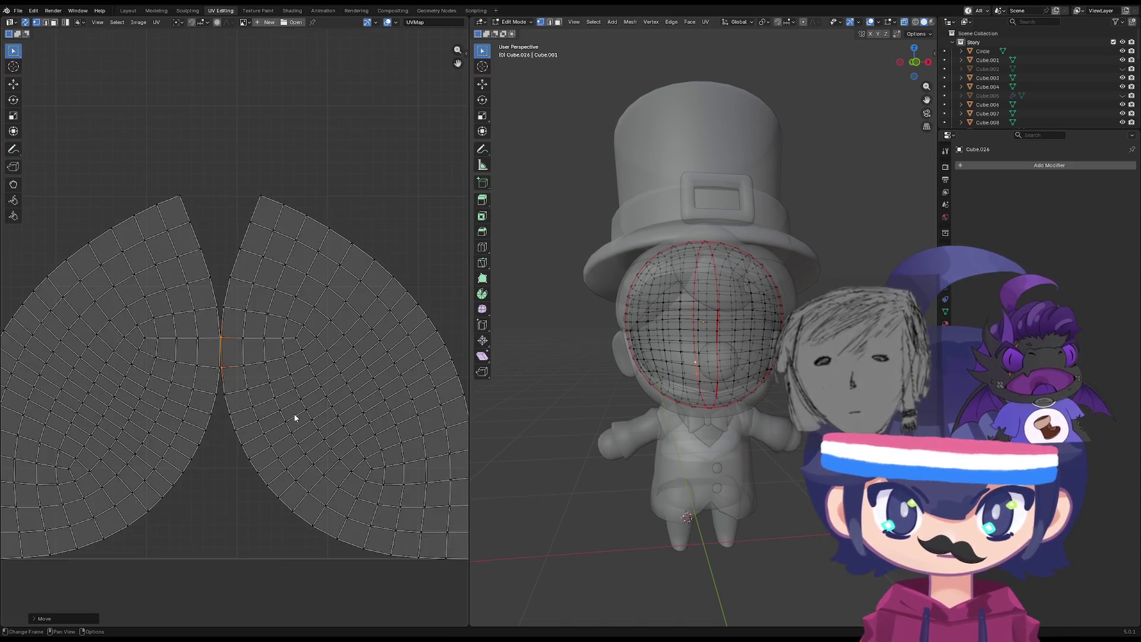
Mirror the right fan island horizontally and drop it over the left island.
key(l)
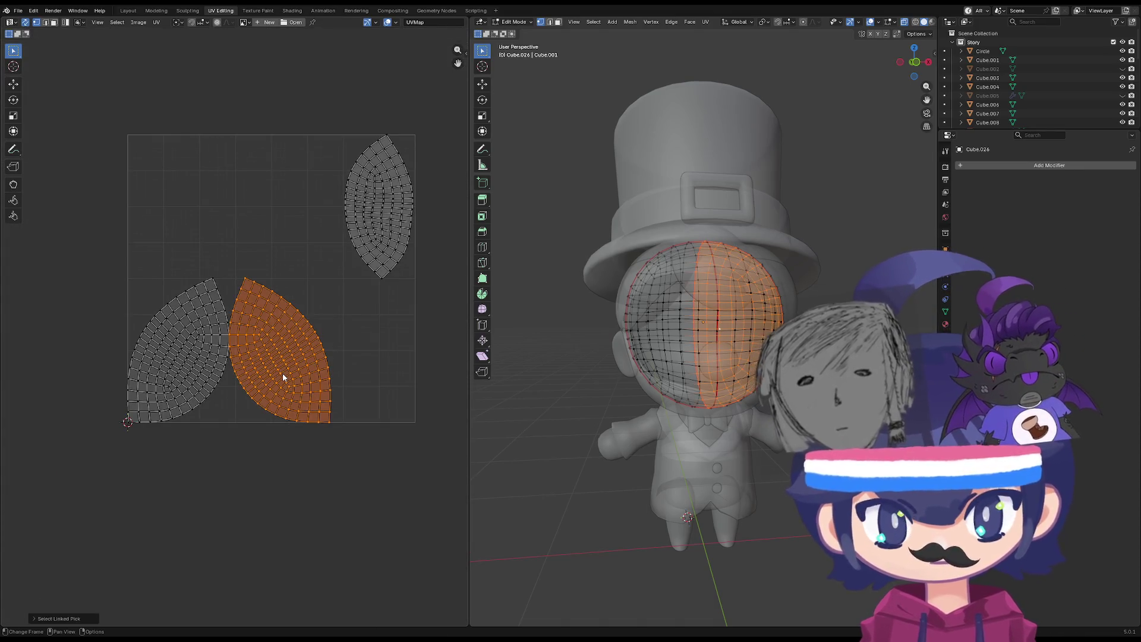
right_click(283, 373)
click(283, 365)
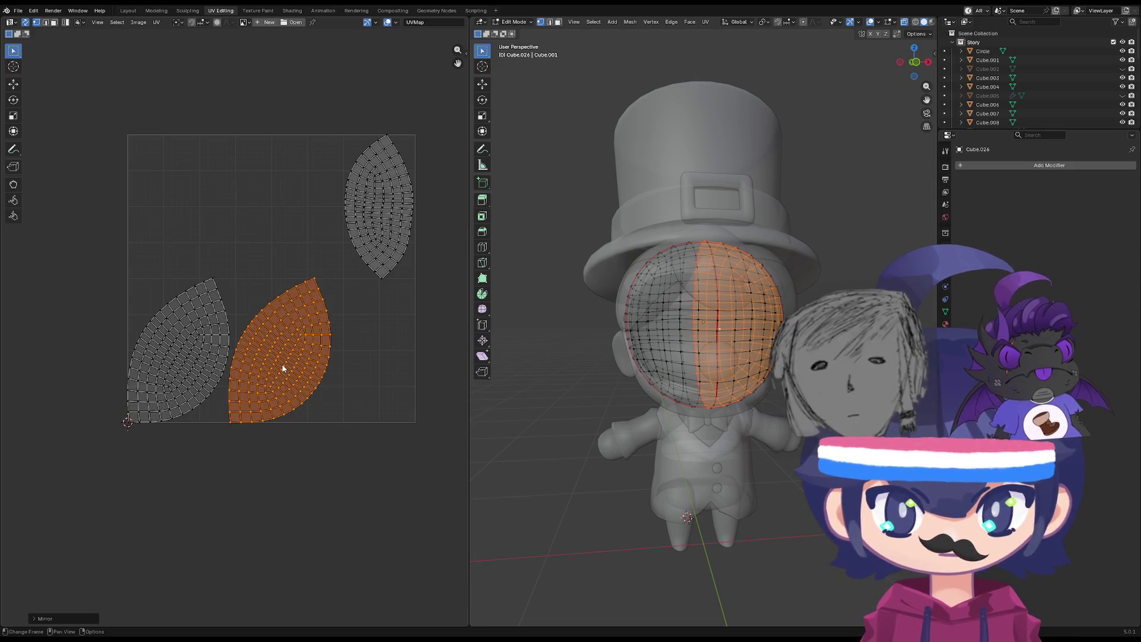
key(g)
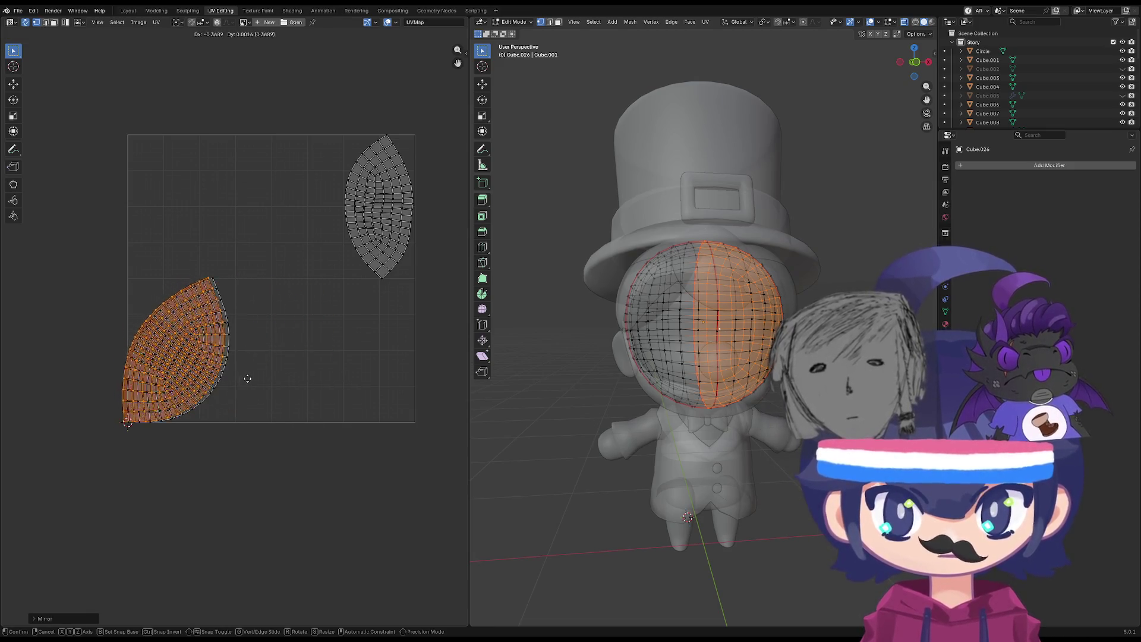
click(249, 378)
Fine-tune the mirrored island's position over the left island.
scroll(243, 316, up, 3)
scroll(202, 178, up, 4)
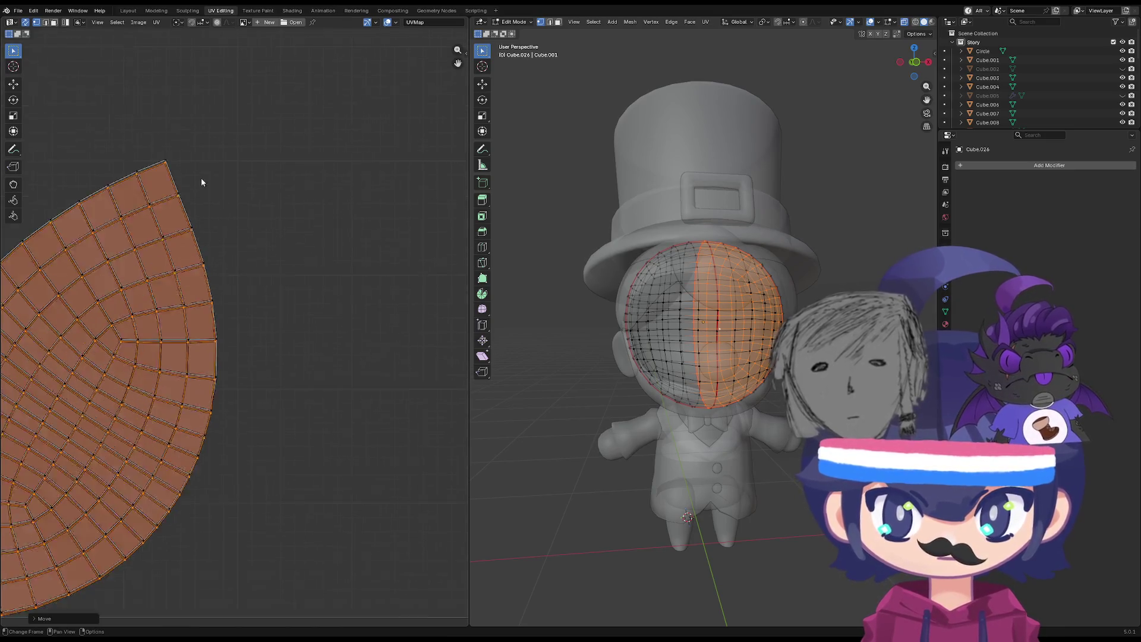
scroll(369, 321, down, 2)
scroll(357, 274, up, 5)
key(g)
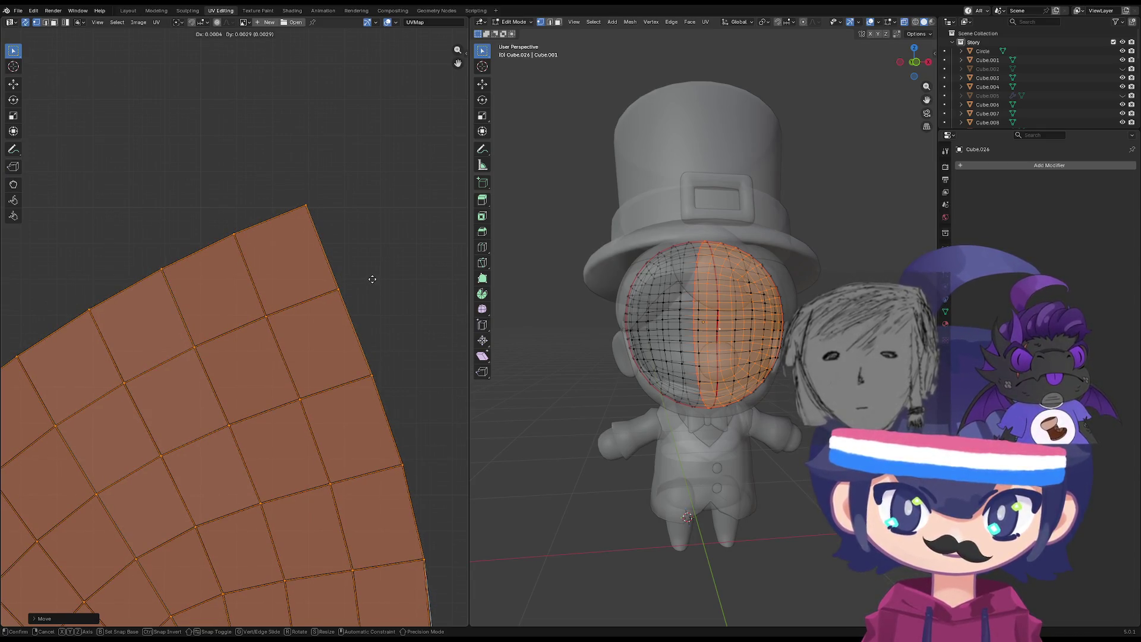
click(373, 280)
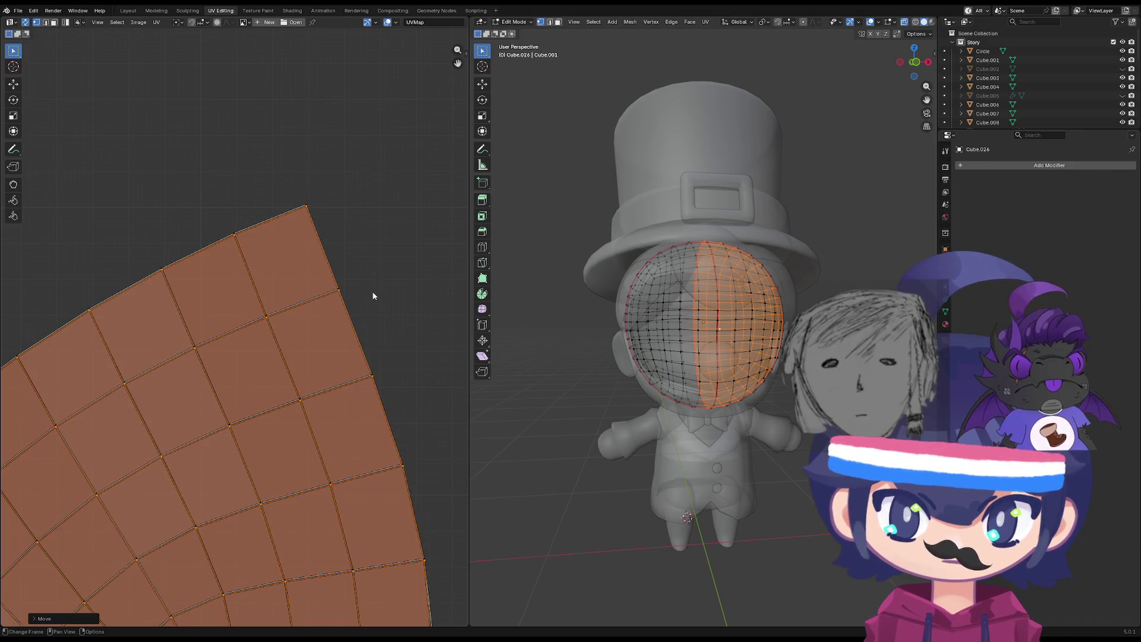
Nudge it into line at the corner, then box-select both stacked fan islands.
scroll(362, 256, up, 6)
scroll(353, 204, down, 2)
scroll(375, 285, up, 3)
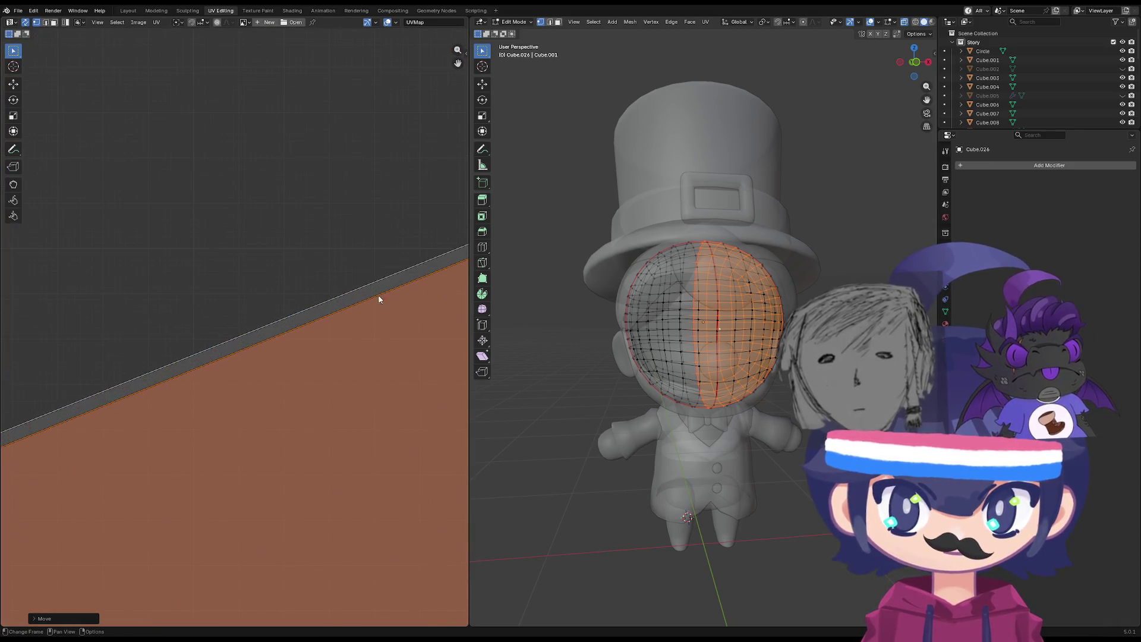
scroll(196, 313, down, 3)
key(g)
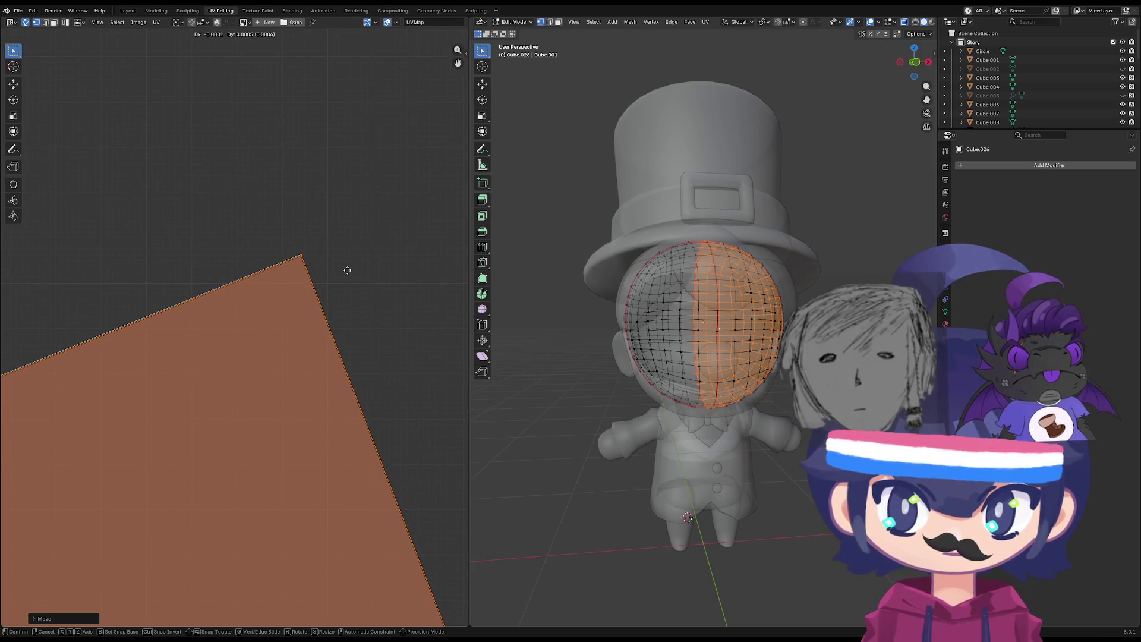
click(346, 271)
scroll(322, 368, down, 2)
scroll(322, 369, down, 6)
drag(283, 305, 113, 472)
Shrink the small face petal islands and place them beside the large leaf-shaped island.
key(s)
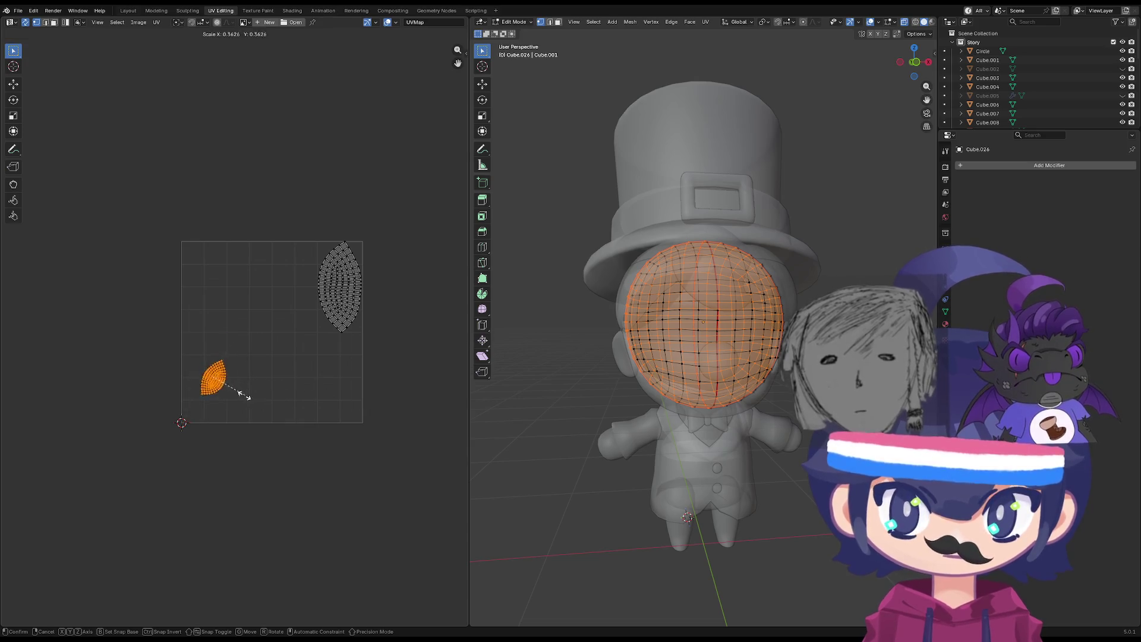
click(217, 385)
scroll(250, 384, up, 5)
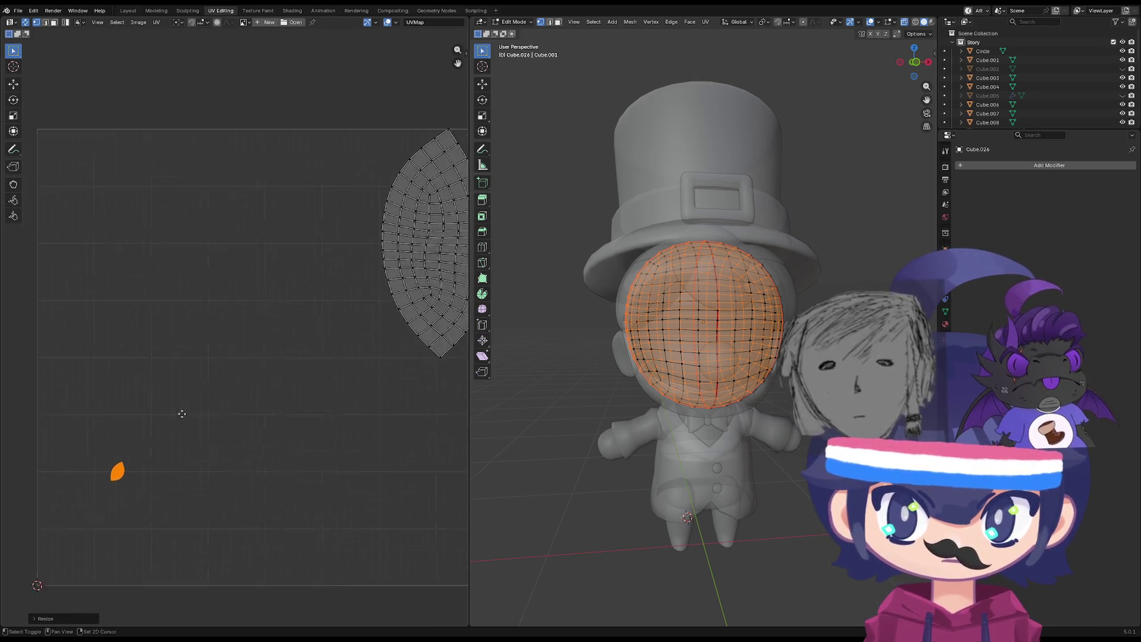
scroll(238, 387, down, 1)
key(g)
click(255, 167)
scroll(252, 217, up, 6)
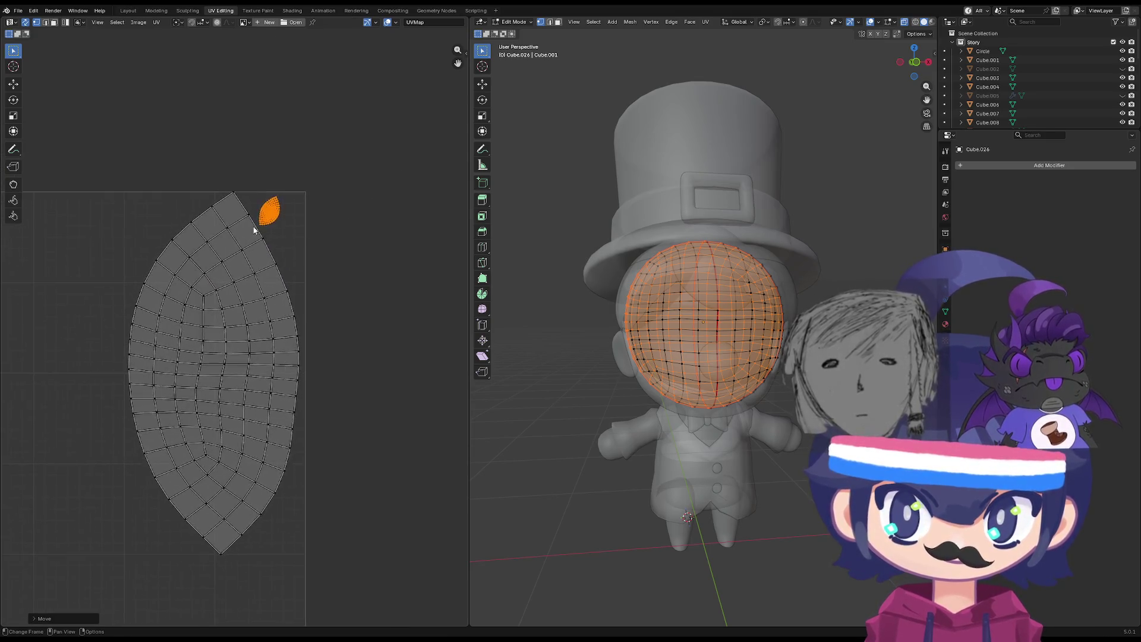
Rotate and reposition the small islands, tucking them beside the tip of the large island.
key(g)
click(316, 202)
key(r)
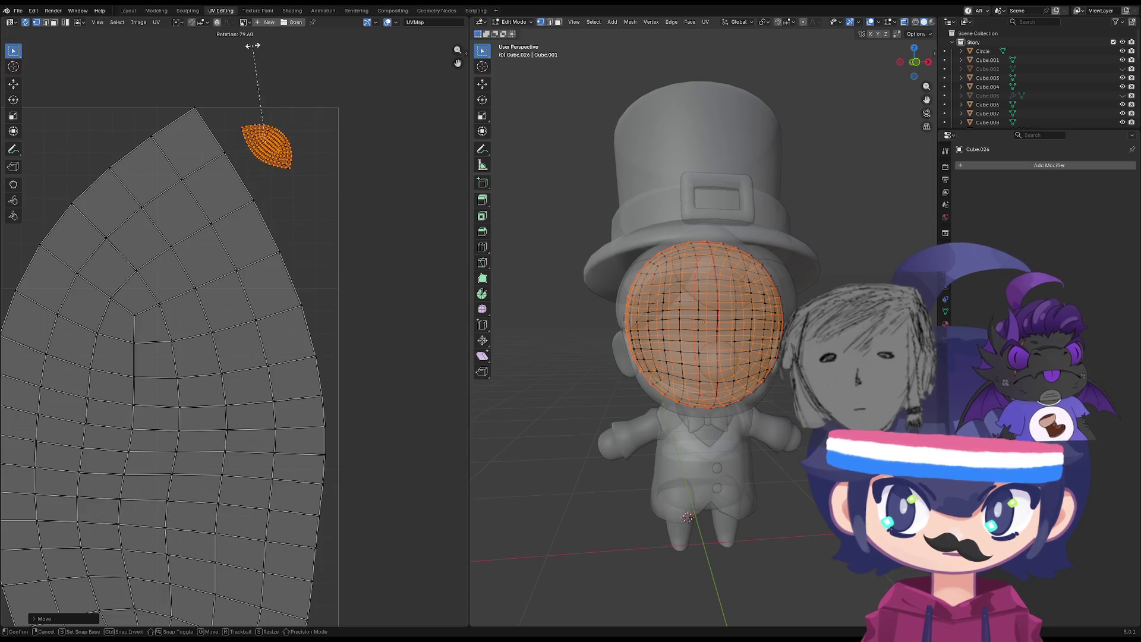
click(250, 50)
key(g)
click(228, 49)
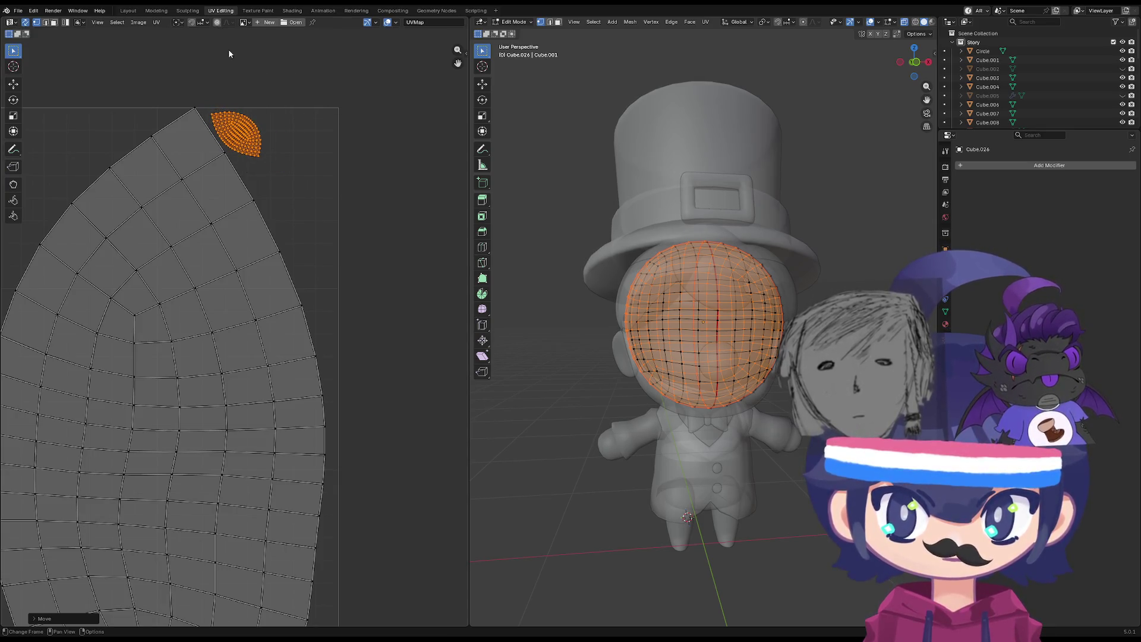
Select the whole face UV island and return the head to Object Mode.
scroll(295, 209, down, 3)
key(a)
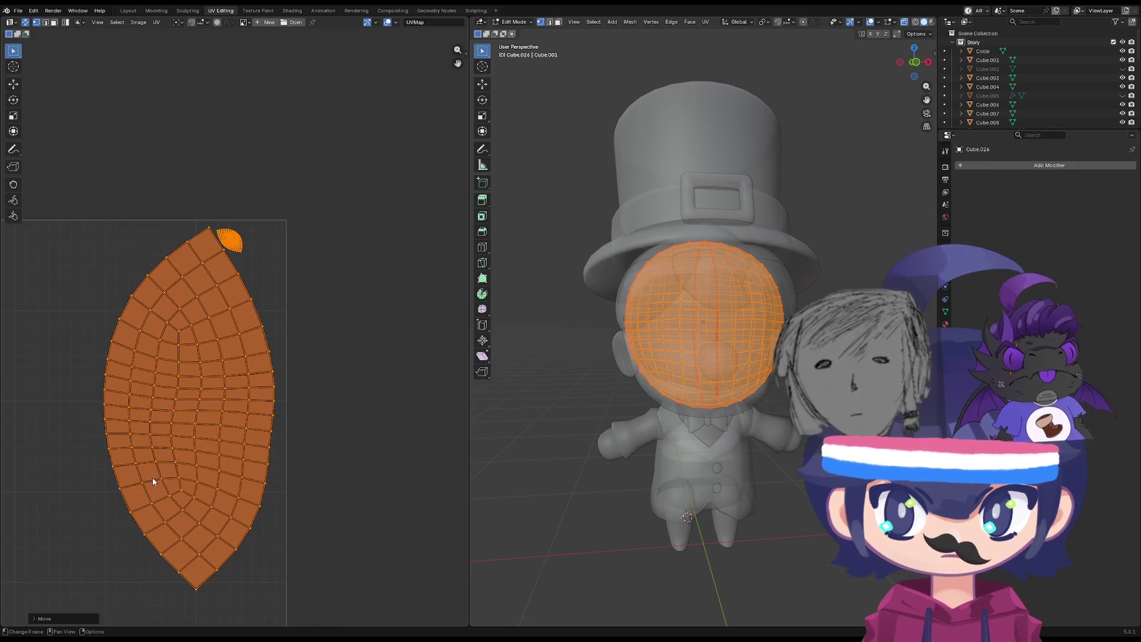
key(Tab)
scroll(291, 201, up, 6)
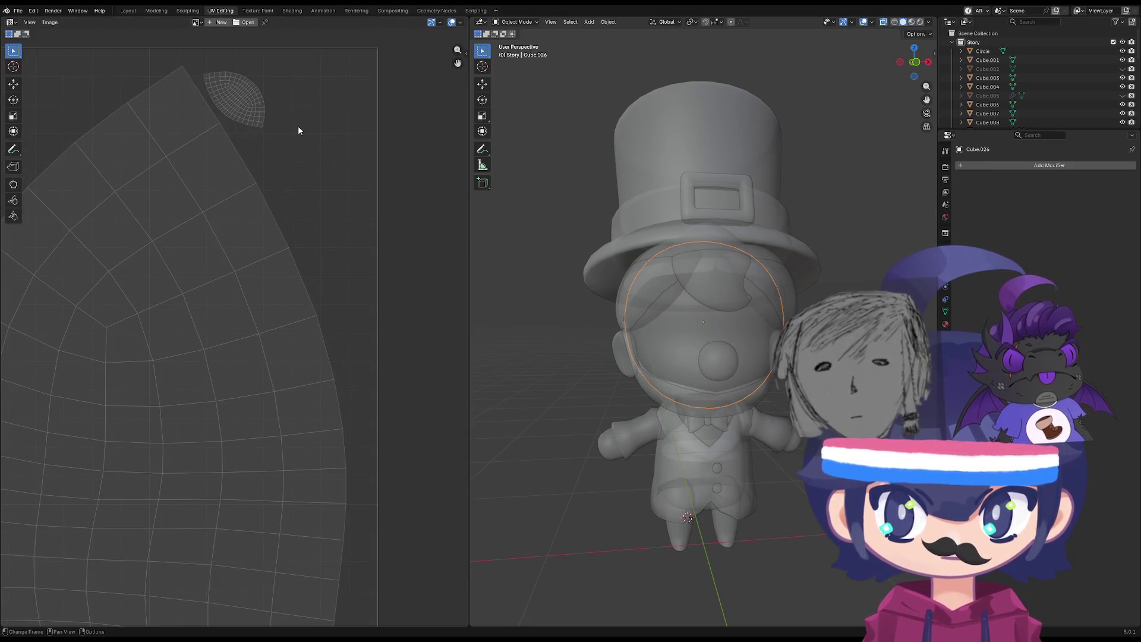
Select the ears object, enter Edit Mode and select the whole ear mesh.
scroll(301, 303, down, 9)
middle_drag(251, 370, 309, 301)
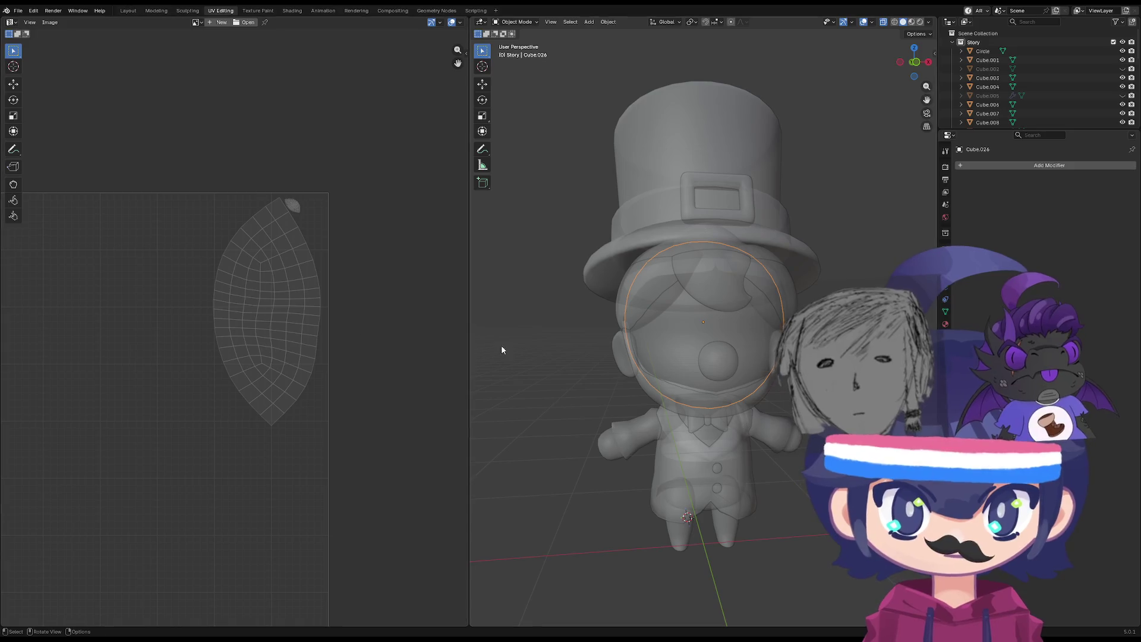
click(624, 359)
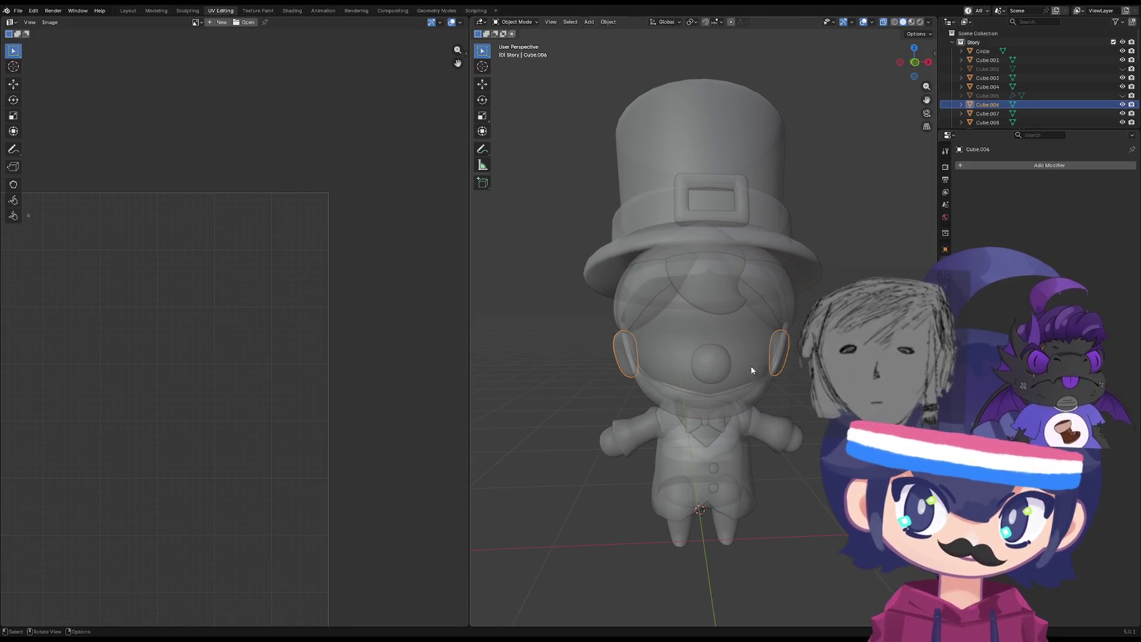
key(Tab)
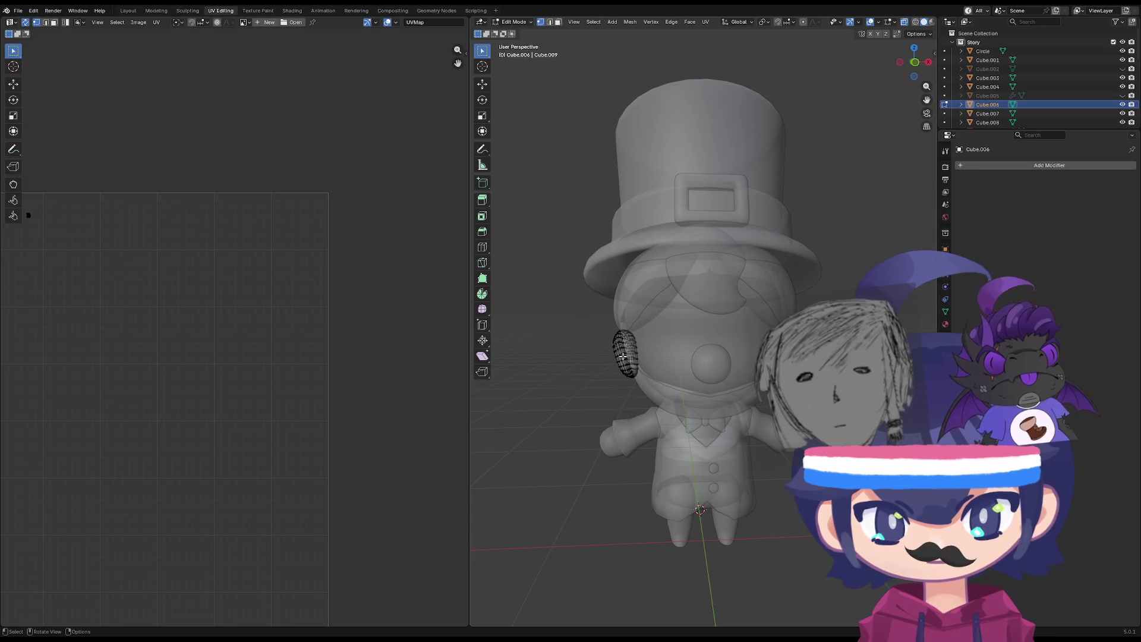
key(l)
key(l)
Bring both ear UV islands into view and scale them up.
scroll(776, 355, down, 1)
scroll(342, 390, down, 3)
scroll(82, 271, up, 3)
mouse_move(82, 271)
middle_down()
mouse_move(347, 361)
mouse_move(227, 336)
middle_up()
scroll(263, 352, down, 4)
key(s)
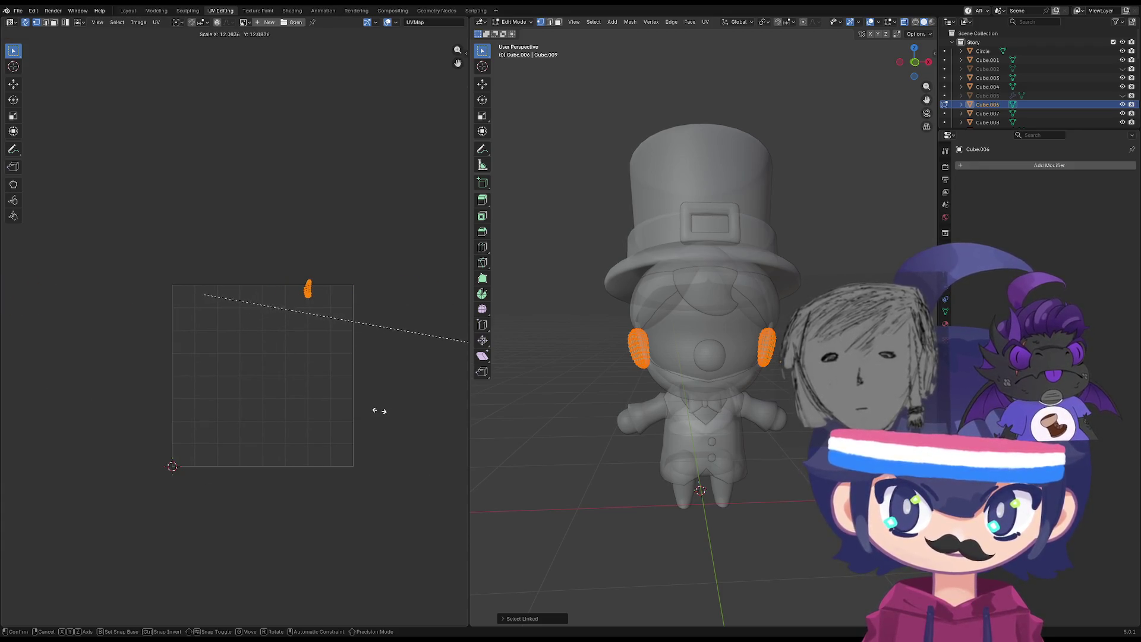
click(375, 410)
Move the right-hand ear islands left, placing the right ear island beside the black island.
scroll(374, 410, down, 6)
drag(365, 280, 193, 406)
key(g)
click(105, 362)
click(188, 306)
key(g)
click(155, 332)
key(g)
click(158, 270)
Reposition the two left islands and the small ear island.
drag(143, 291, 116, 353)
key(g)
click(128, 354)
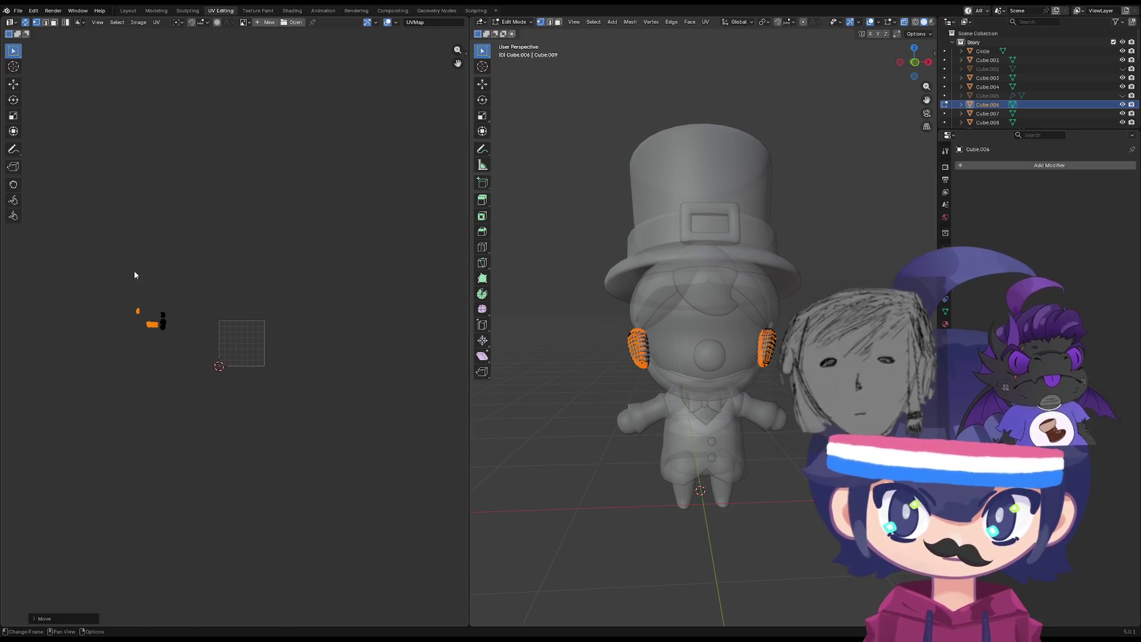
click(140, 285)
click(139, 309)
key(g)
click(145, 323)
Scale all ear islands down and move them inside the UV square.
drag(233, 280, 135, 340)
key(s)
click(116, 432)
key(s)
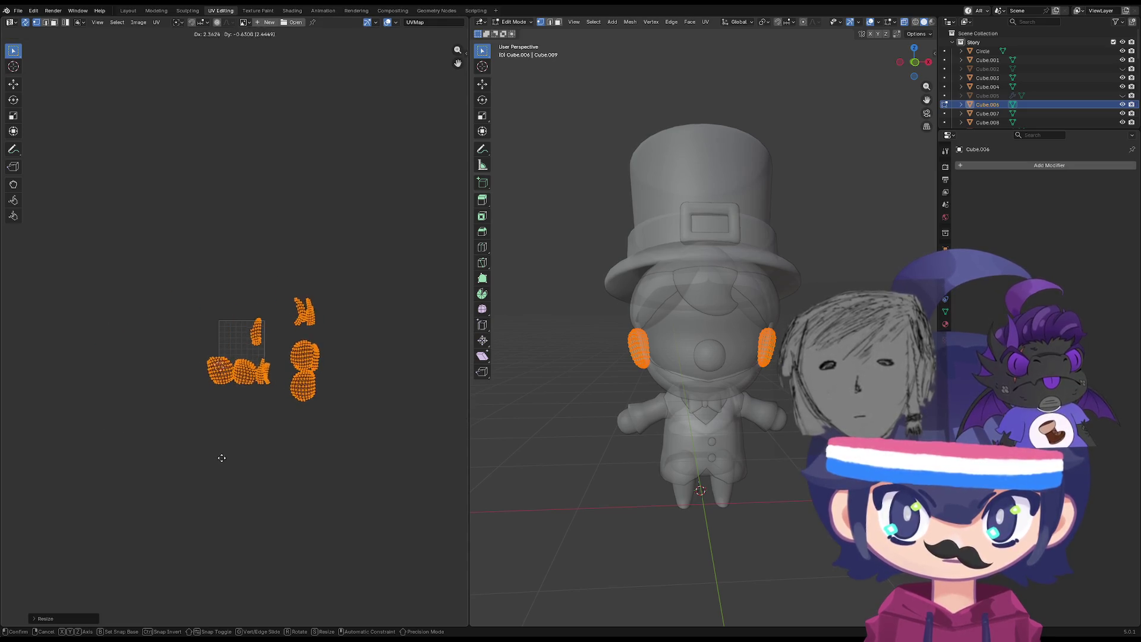
key(g)
click(244, 367)
Unwrap the ear mesh Cube.006 and Cube.009 with the standard Unwrap.
scroll(323, 494, up, 8)
middle_drag(284, 452, 279, 420)
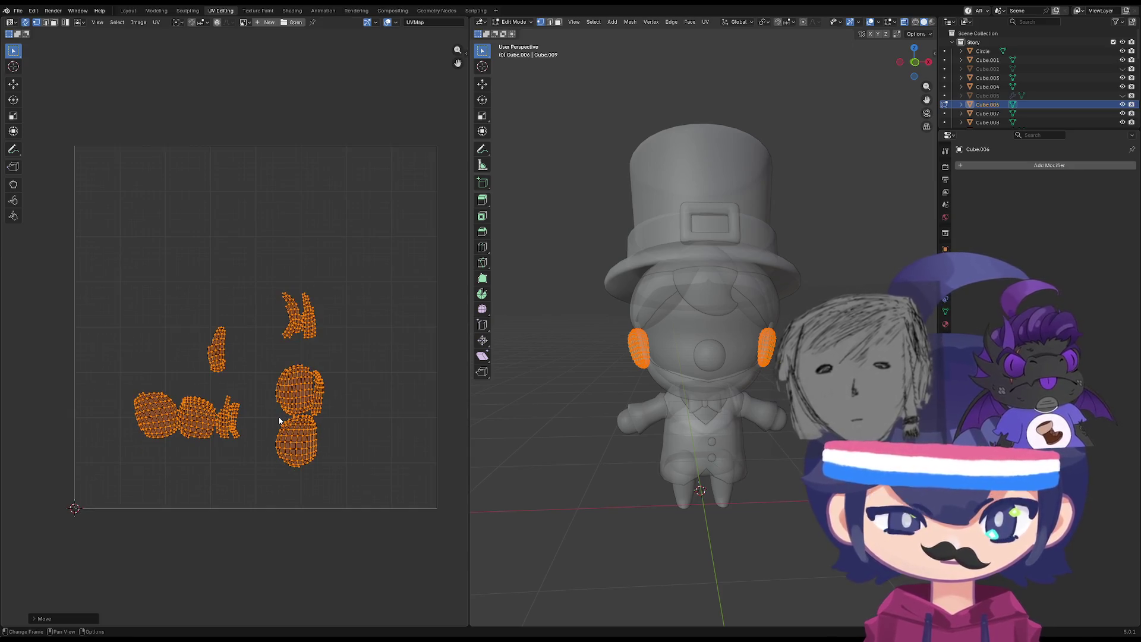
key(u)
click(291, 436)
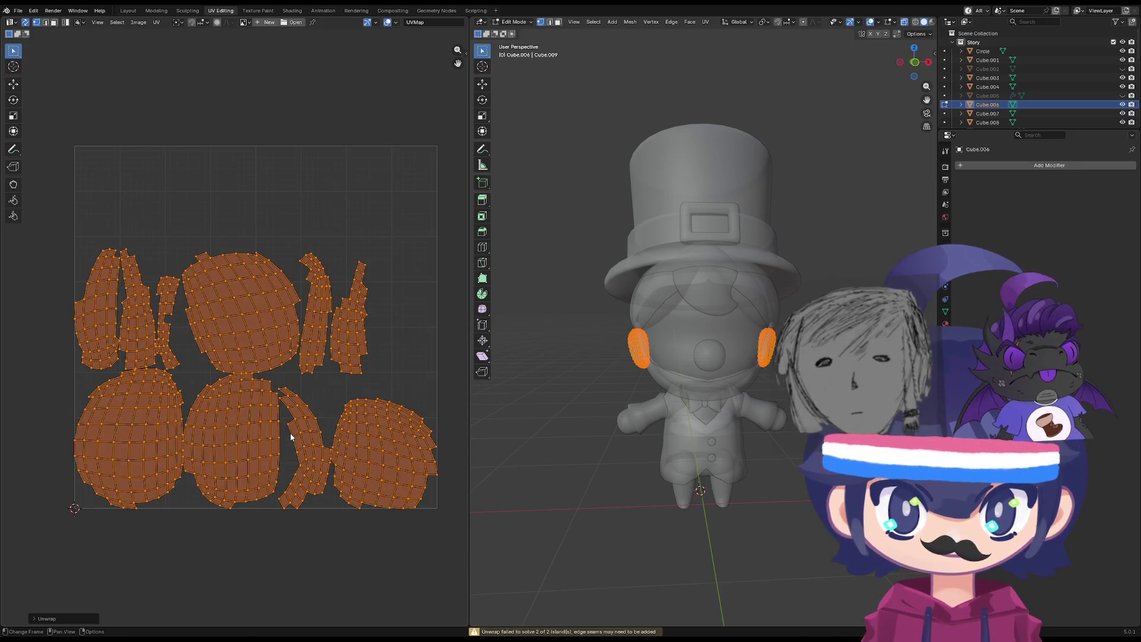
Try Smart UV Project, then Conformal and Angle Based unwraps on the ears.
key(u)
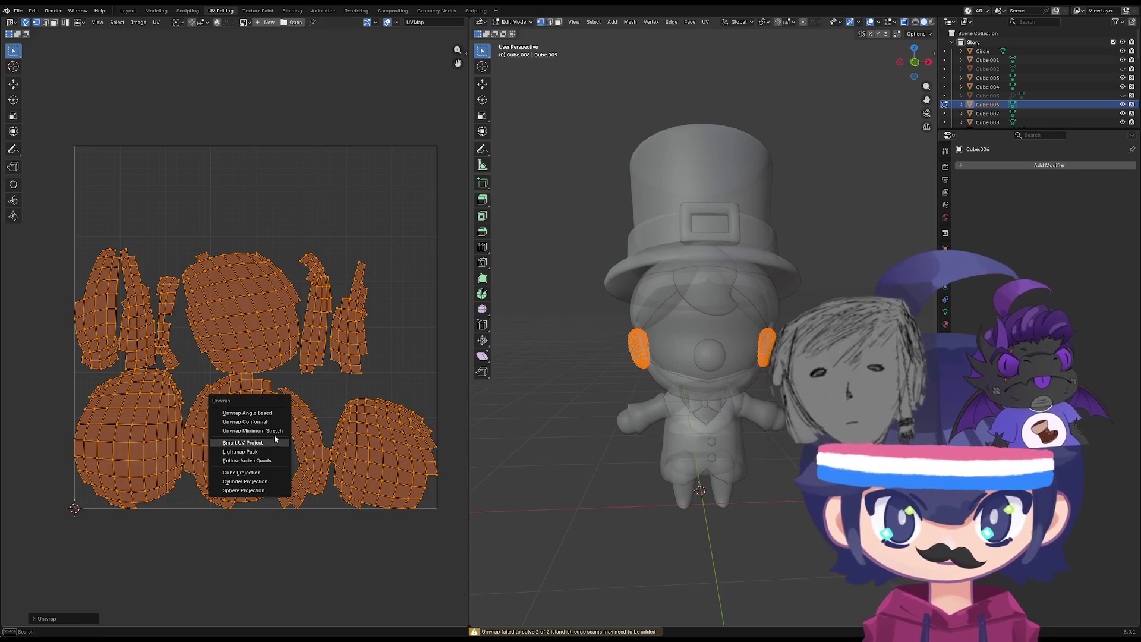
click(270, 441)
click(248, 527)
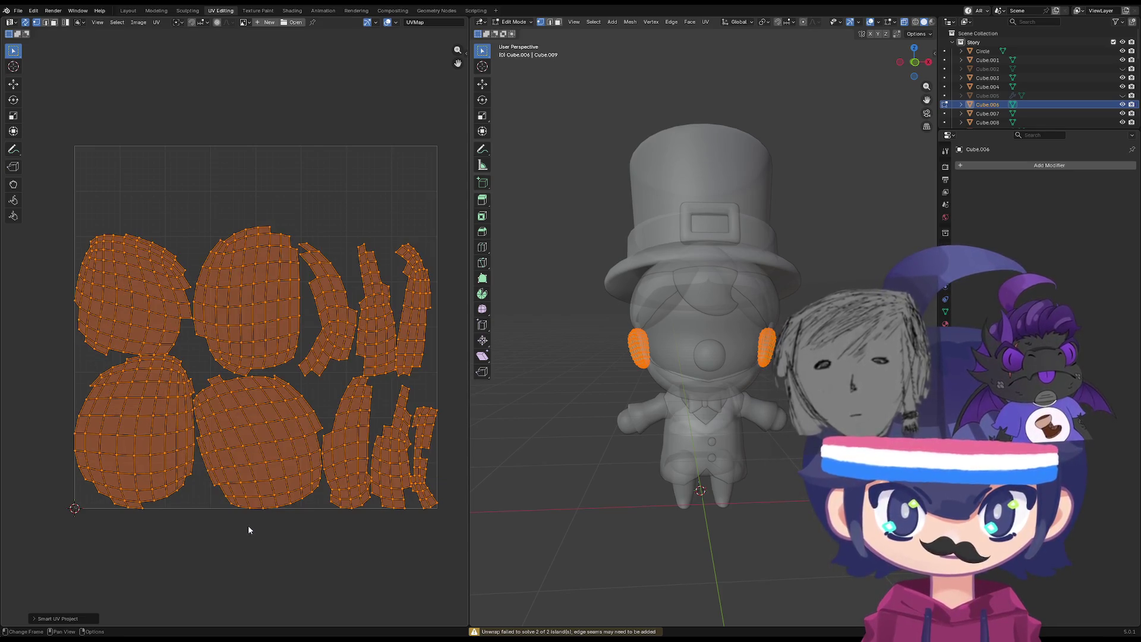
key(u)
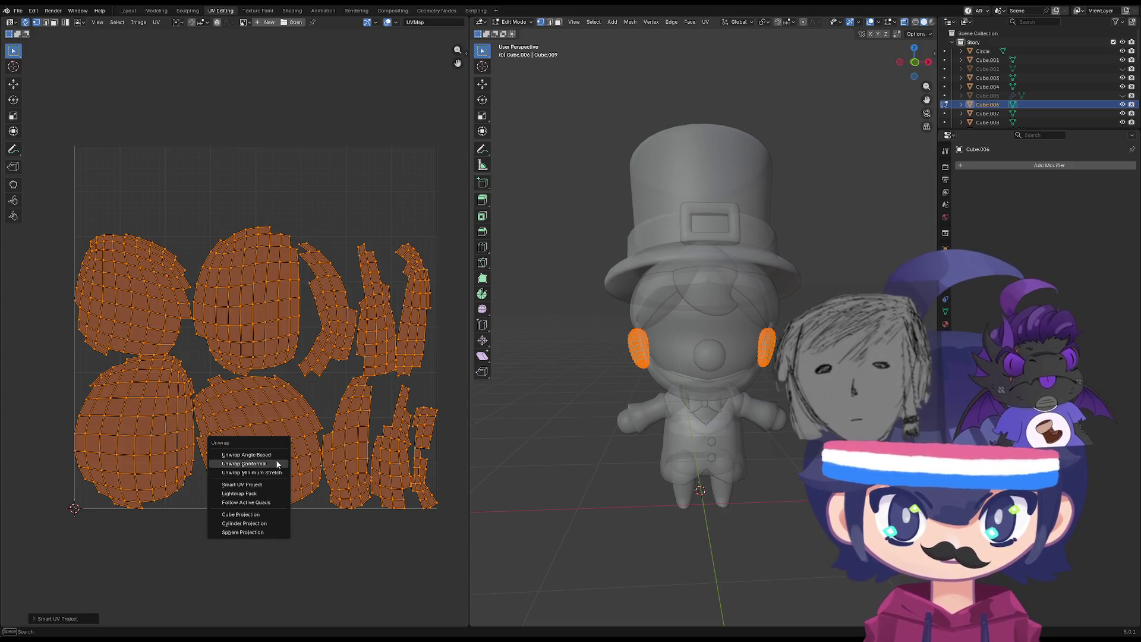
click(277, 464)
key(u)
click(275, 454)
Rerun Smart UV Project on the ears and frame the whole UV square.
key(u)
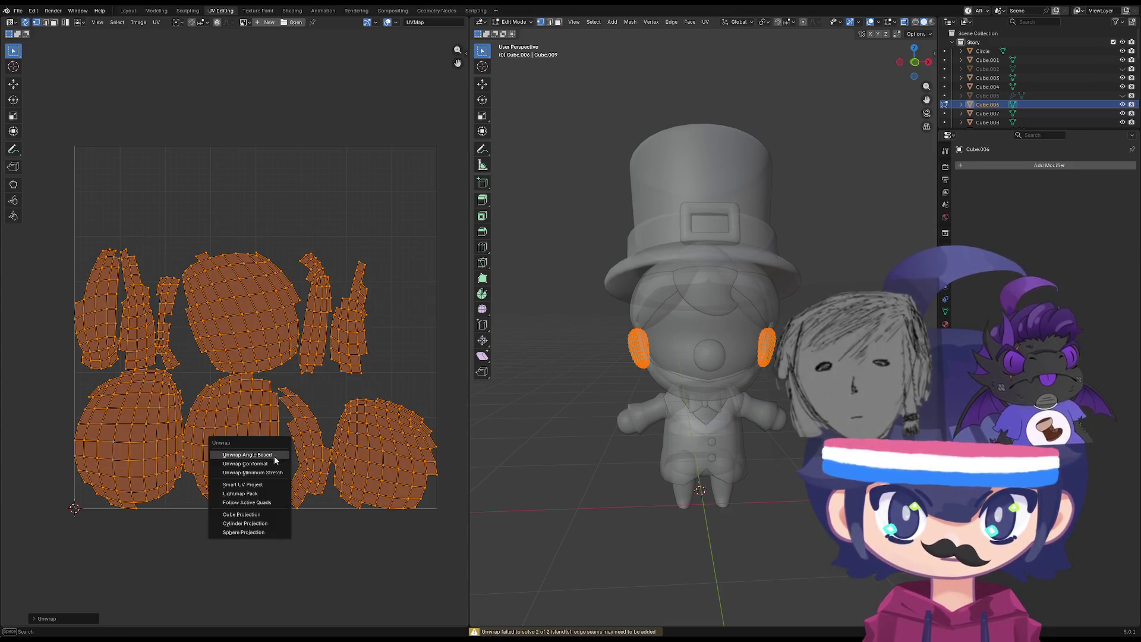
click(264, 484)
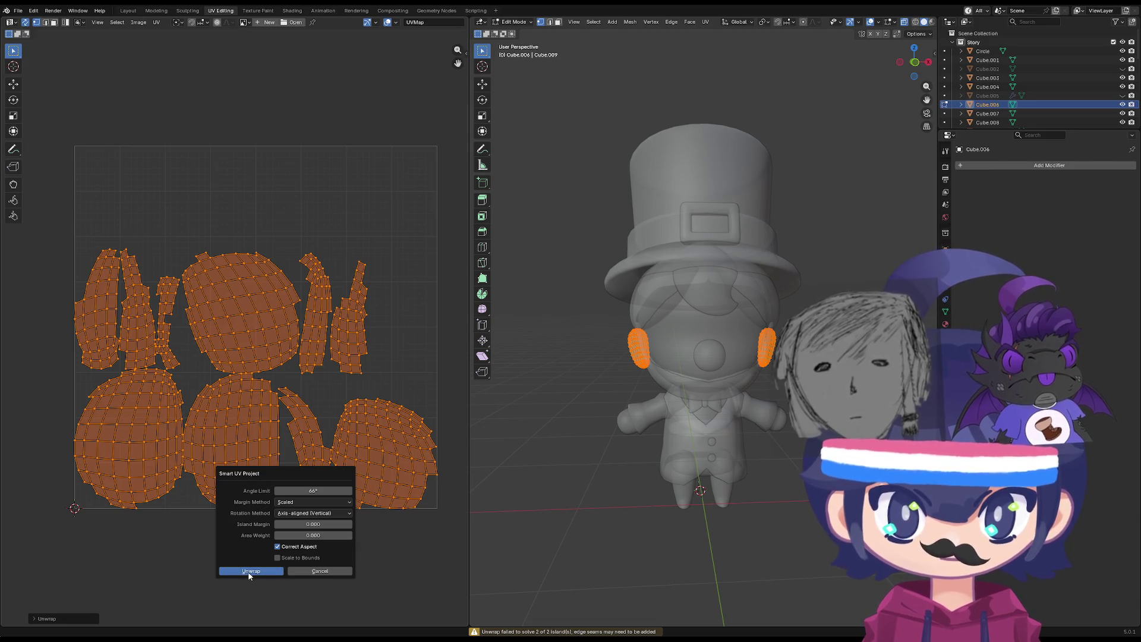
click(249, 571)
scroll(398, 441, up, 5)
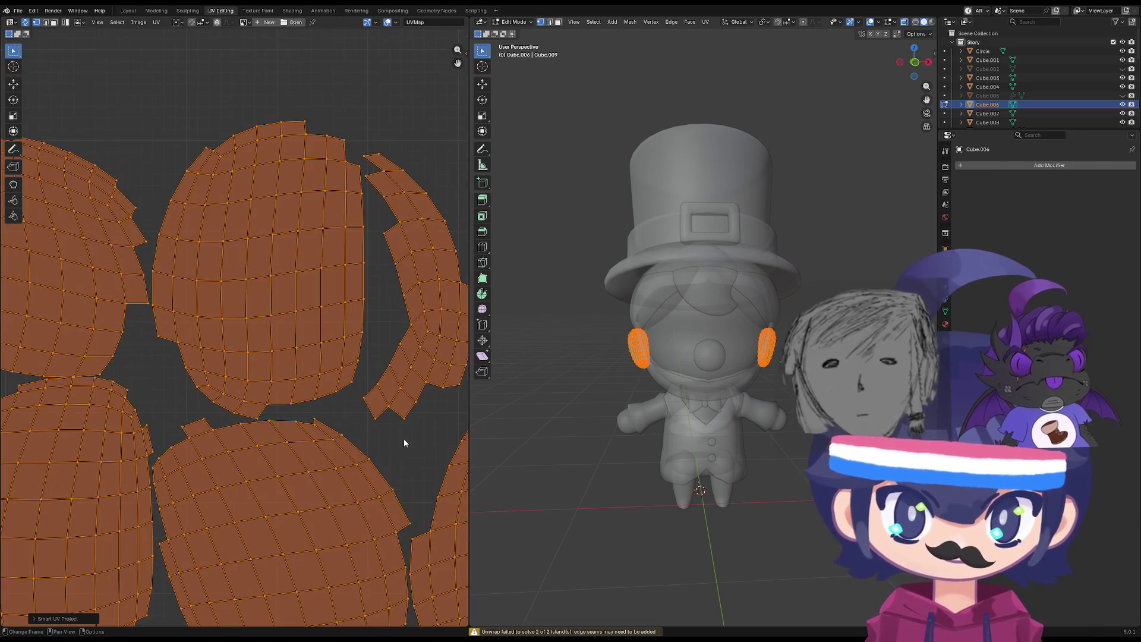
key(Home)
scroll(671, 404, up, 6)
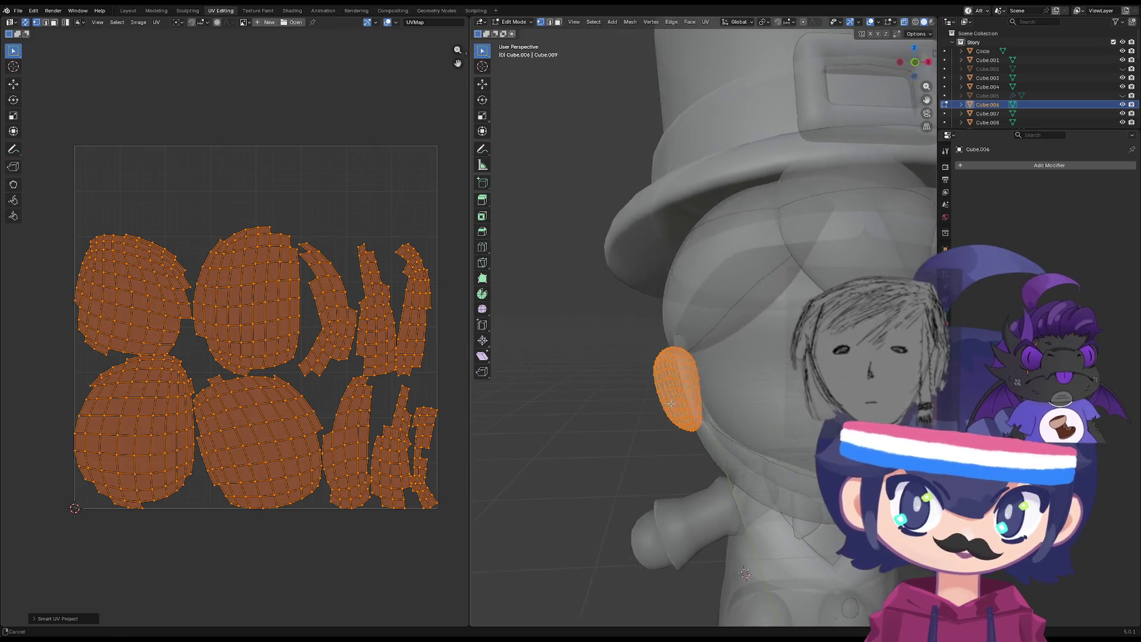
scroll(670, 403, up, 2)
scroll(601, 456, down, 4)
Return to Object Mode, reselect the ears and re-enter Edit Mode on them.
key(Tab)
key(Tab)
key(Tab)
mouse_move(679, 372)
middle_down()
mouse_move(637, 398)
mouse_move(705, 415)
mouse_move(686, 375)
mouse_move(601, 440)
middle_up()
click(618, 412)
scroll(654, 422, up, 4)
click(687, 375)
scroll(602, 440, down, 4)
key(Tab)
middle_drag(711, 427, 812, 427)
key(Tab)
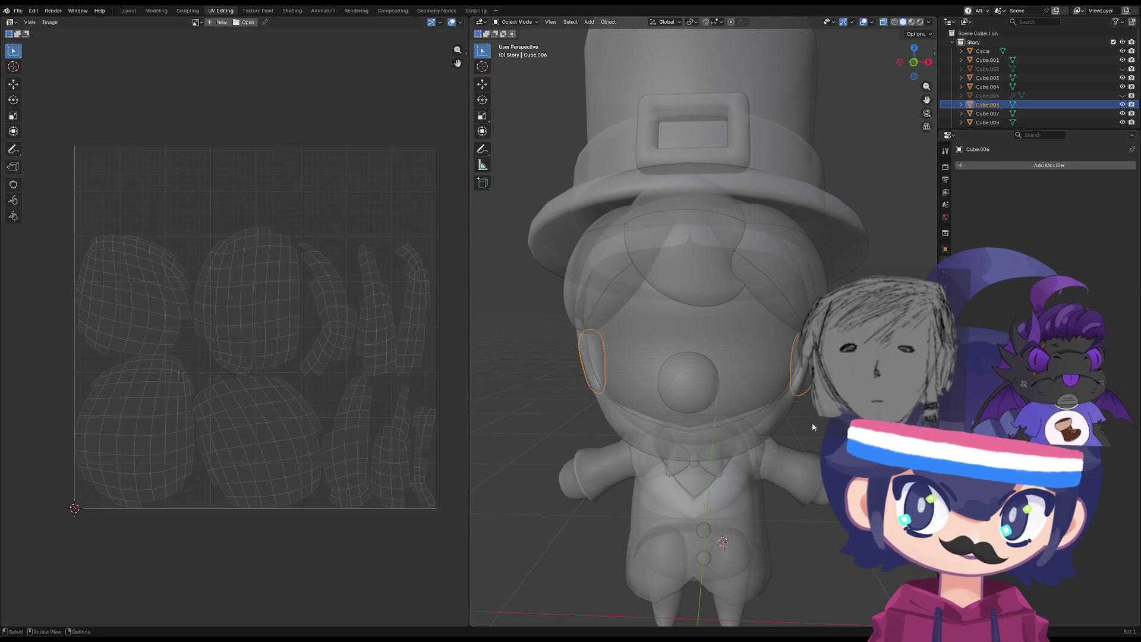
key(Tab)
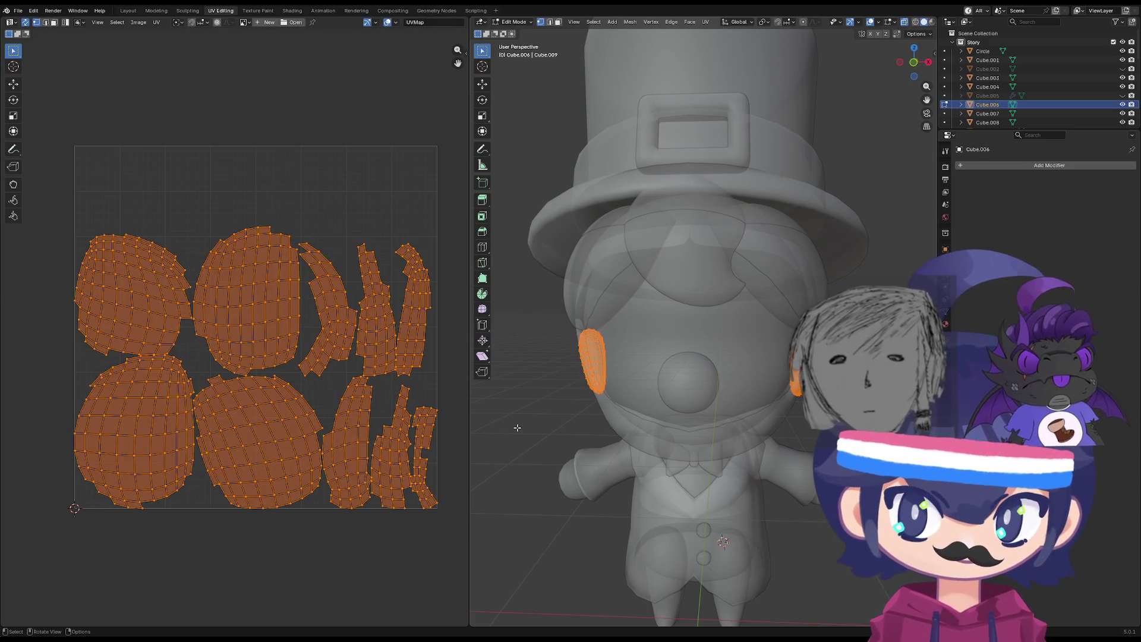
Mark the edge loop around the ear as a seam.
scroll(287, 426, down, 3)
middle_drag(287, 425, 257, 438)
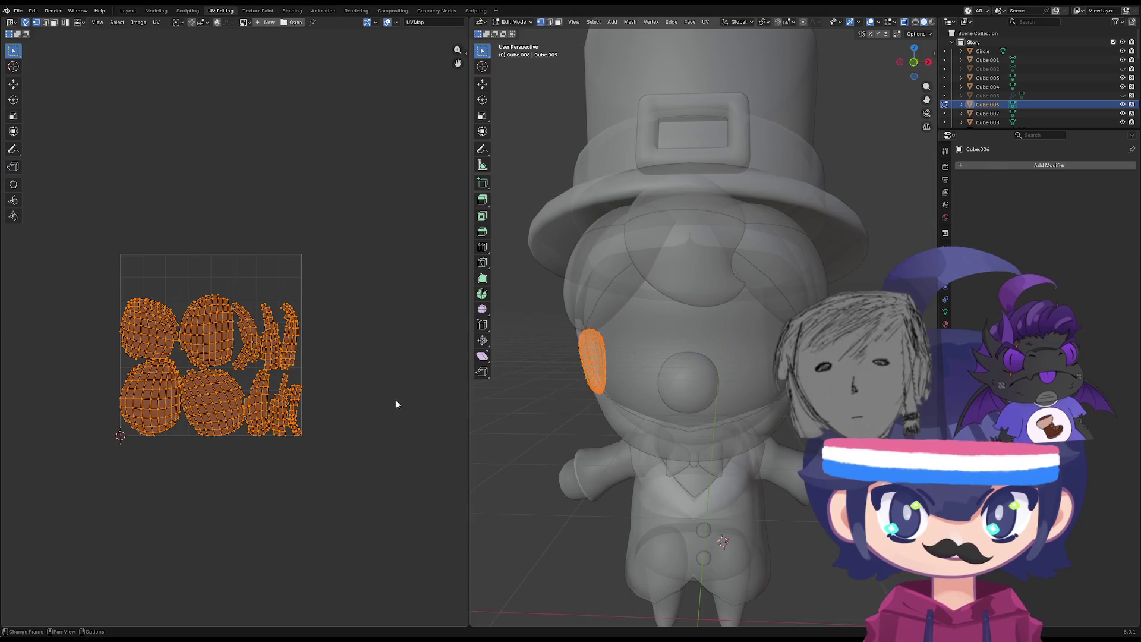
key(KP_Decimal)
mouse_move(588, 411)
middle_down()
mouse_move(658, 403)
mouse_move(645, 415)
middle_up()
alt+click(660, 401)
key(u)
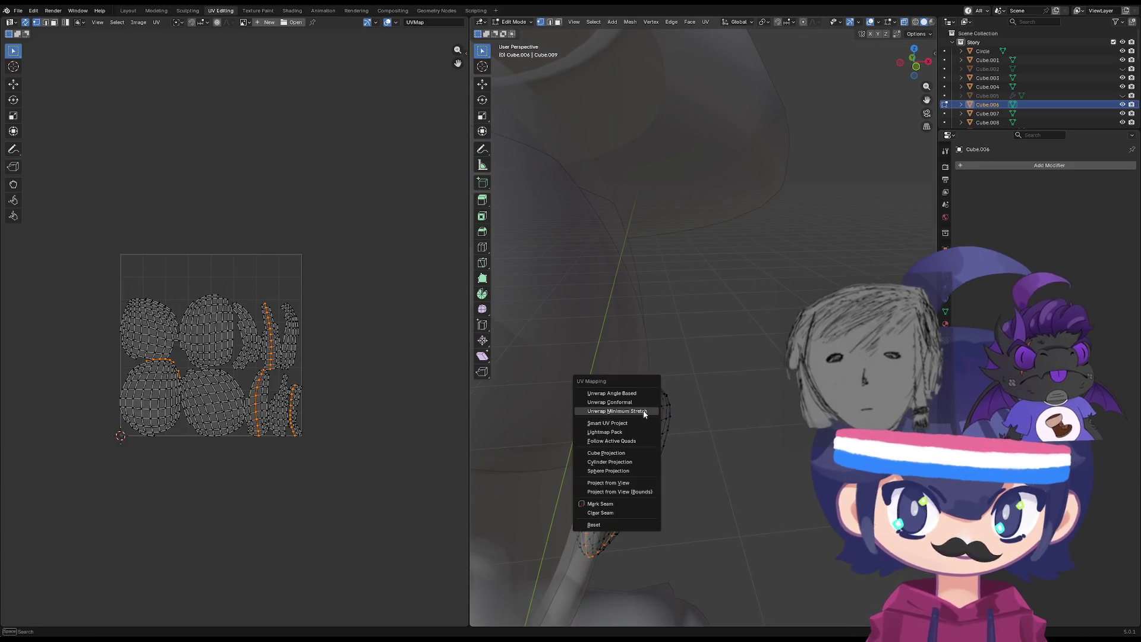
click(601, 503)
Mark a vertical edge loop down the ear's length as a seam.
middle_drag(501, 421, 592, 436)
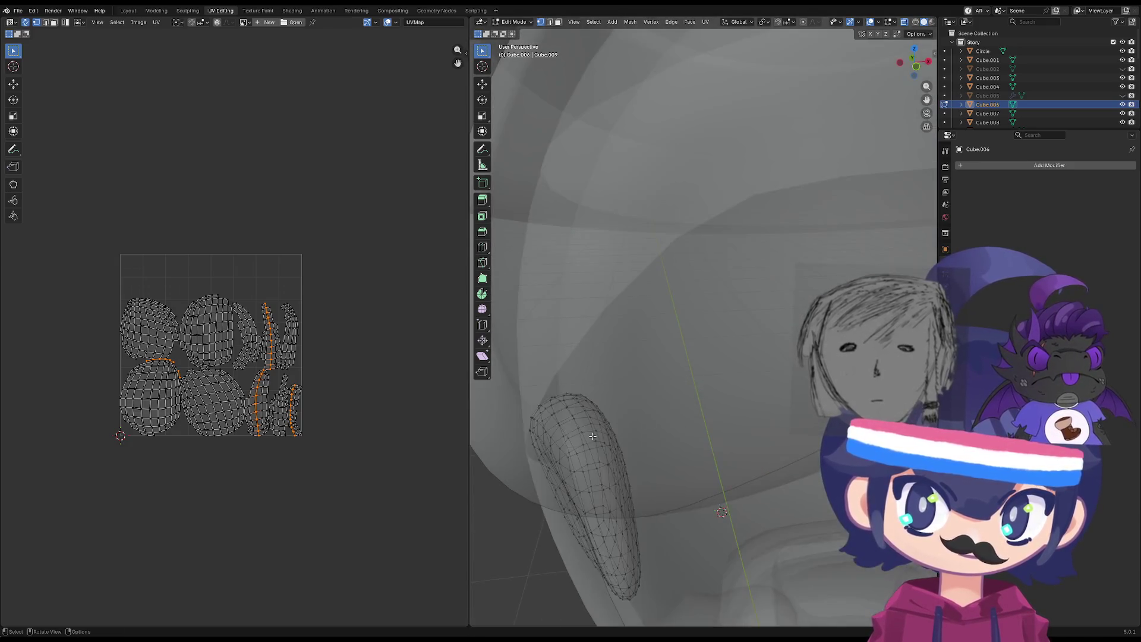
alt+click(587, 445)
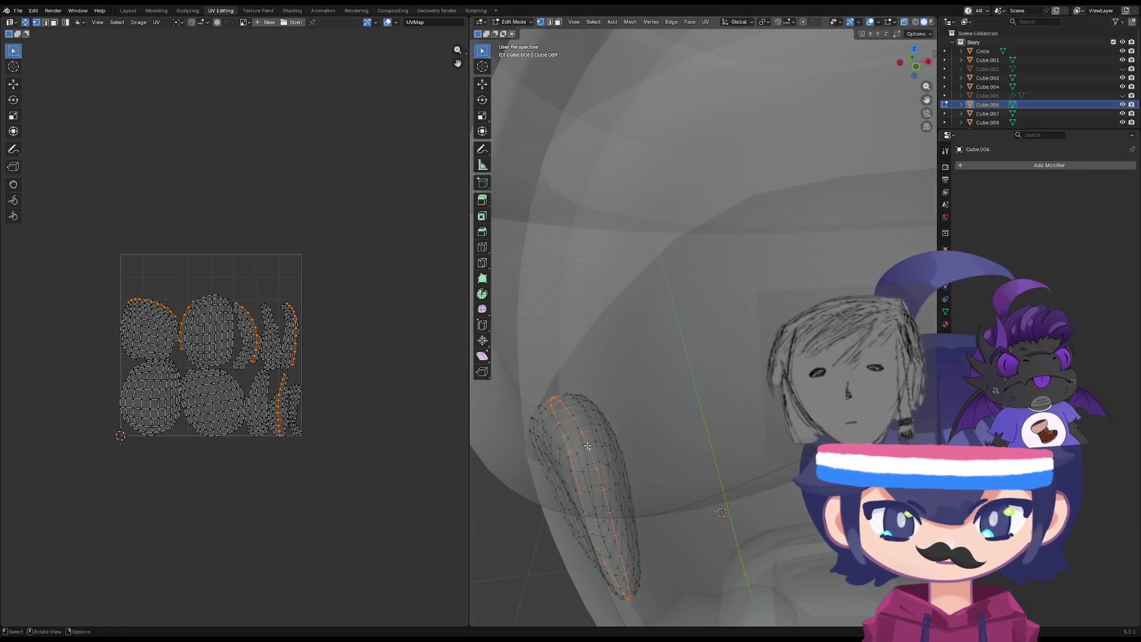
key(u)
click(587, 444)
In front orthographic view, select both ears entirely and apply Mark Seam.
key(KP_1)
scroll(745, 373, up, 3)
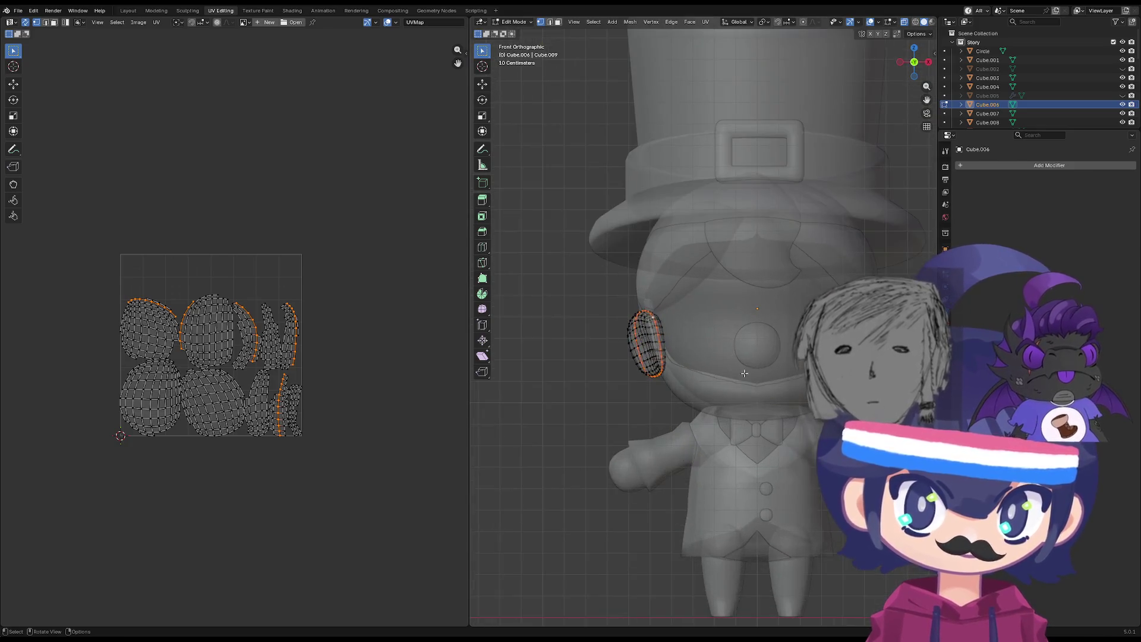
shift+middle_drag(745, 374, 687, 425)
key(a)
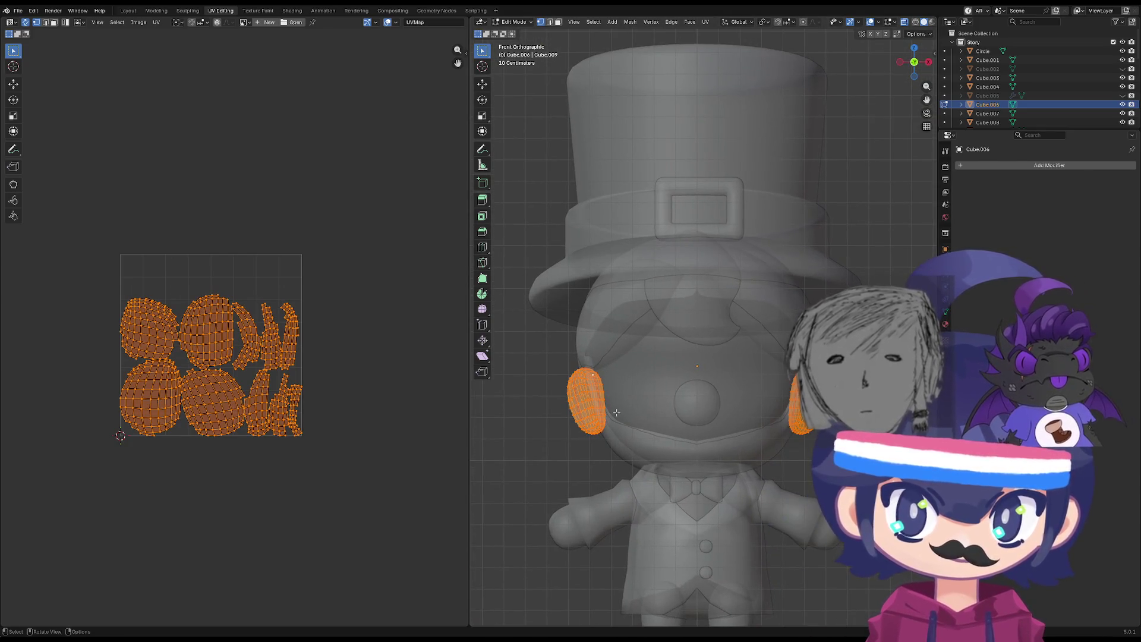
key(u)
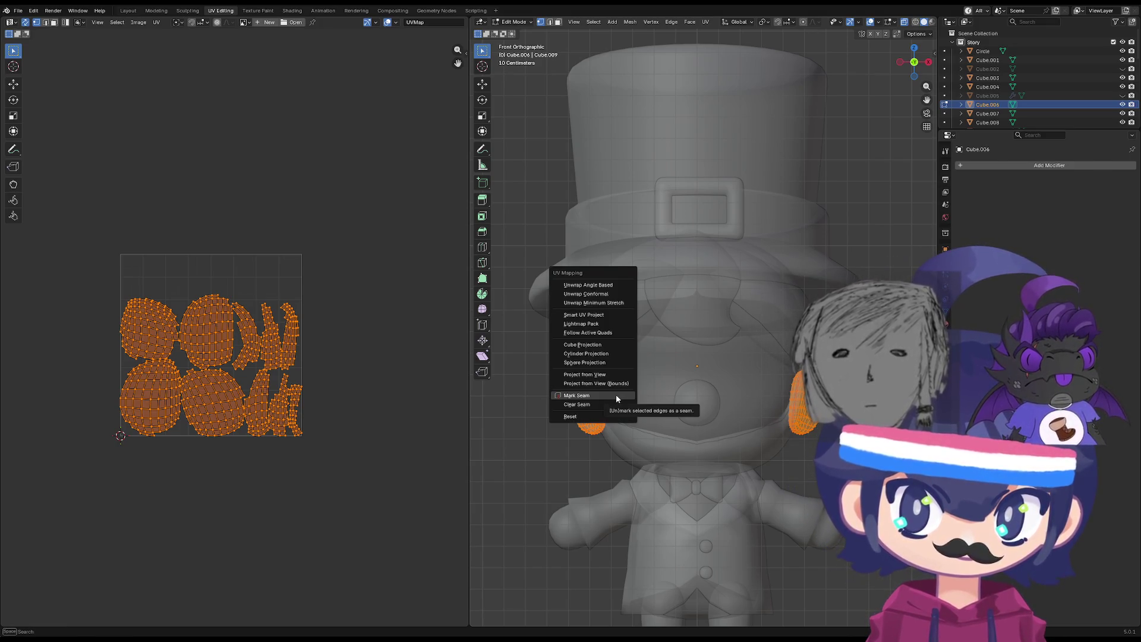
click(616, 394)
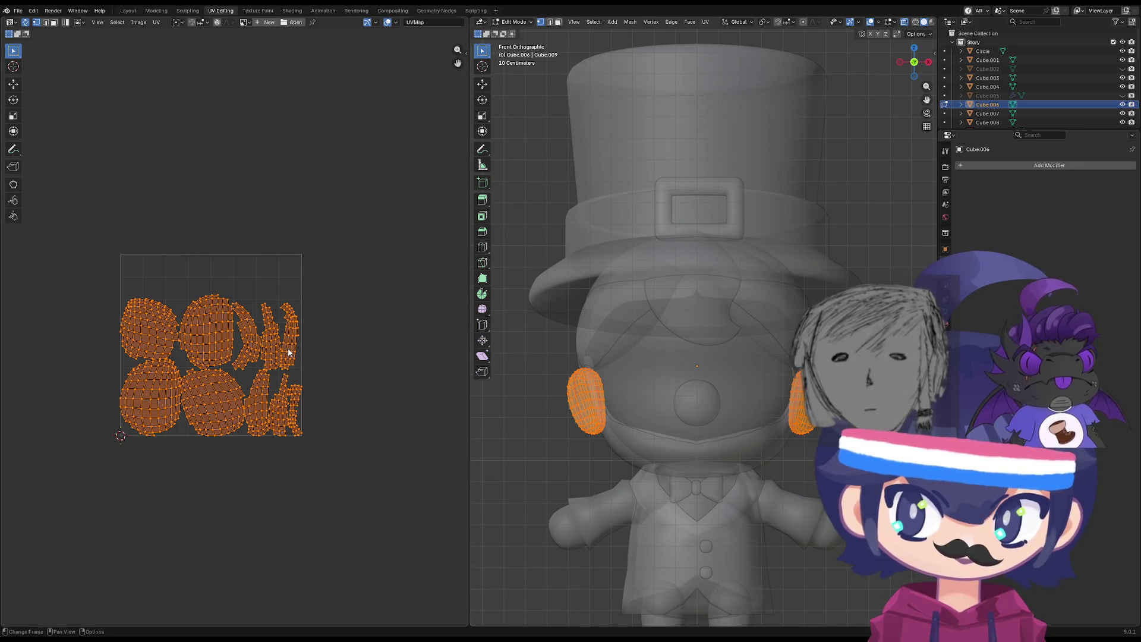
Re-unwrap the ears with Smart UV Project and shift the UV view right.
key(u)
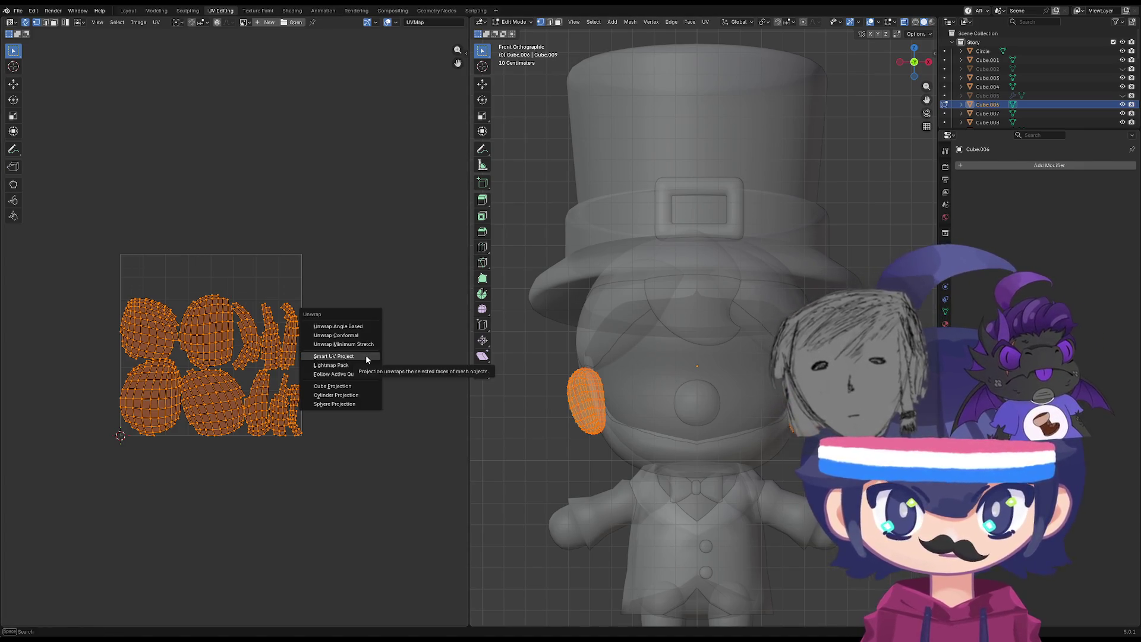
click(364, 346)
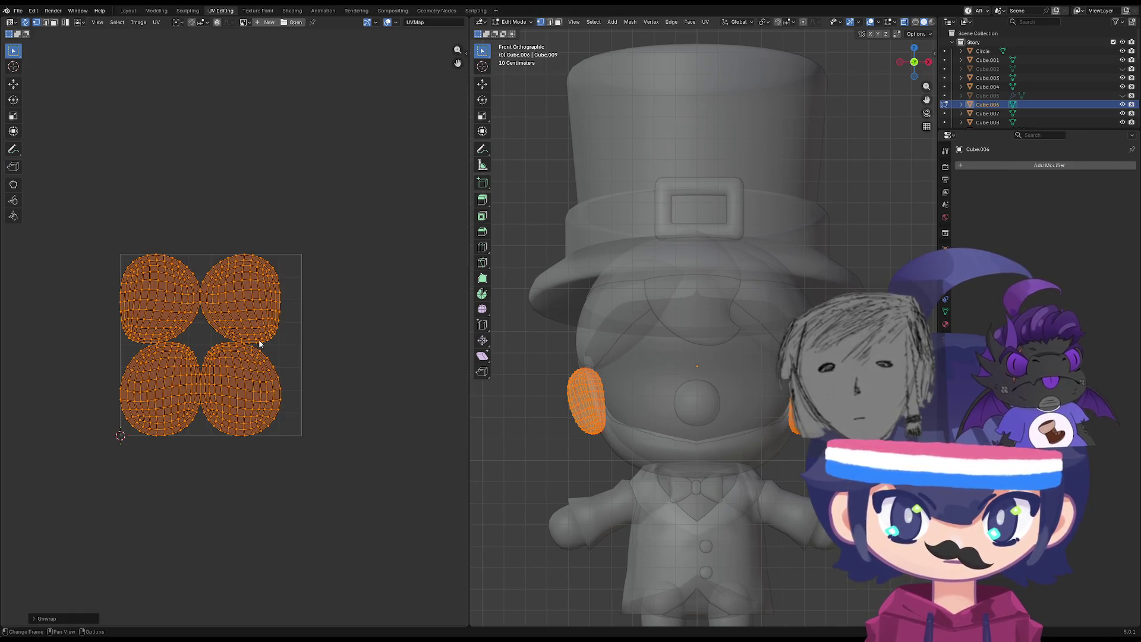
scroll(255, 344, up, 2)
middle_drag(253, 347, 324, 364)
Select only the top-right ear island and apply a mirror to it.
click(277, 287)
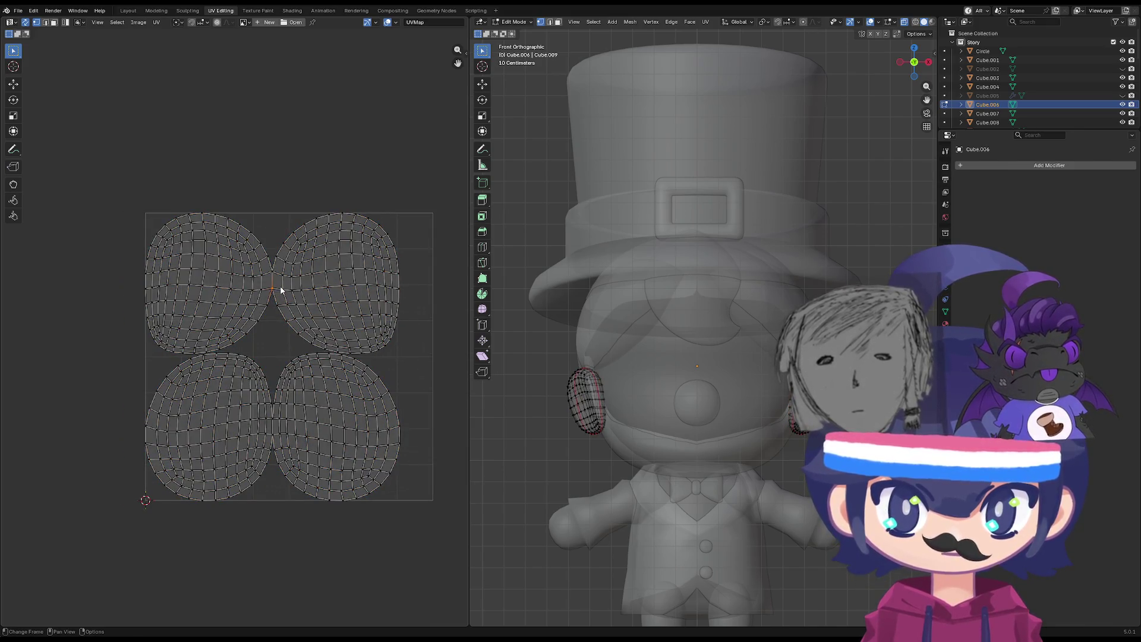
key(l)
key(l)
right_click(257, 296)
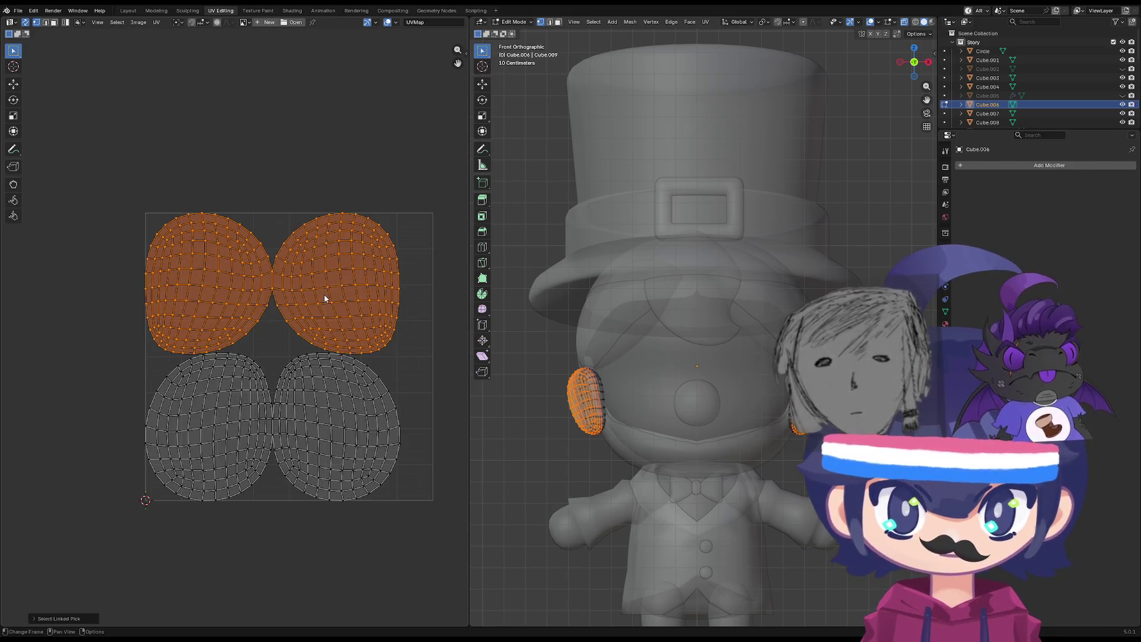
key(alt+a)
key(l)
right_click(337, 295)
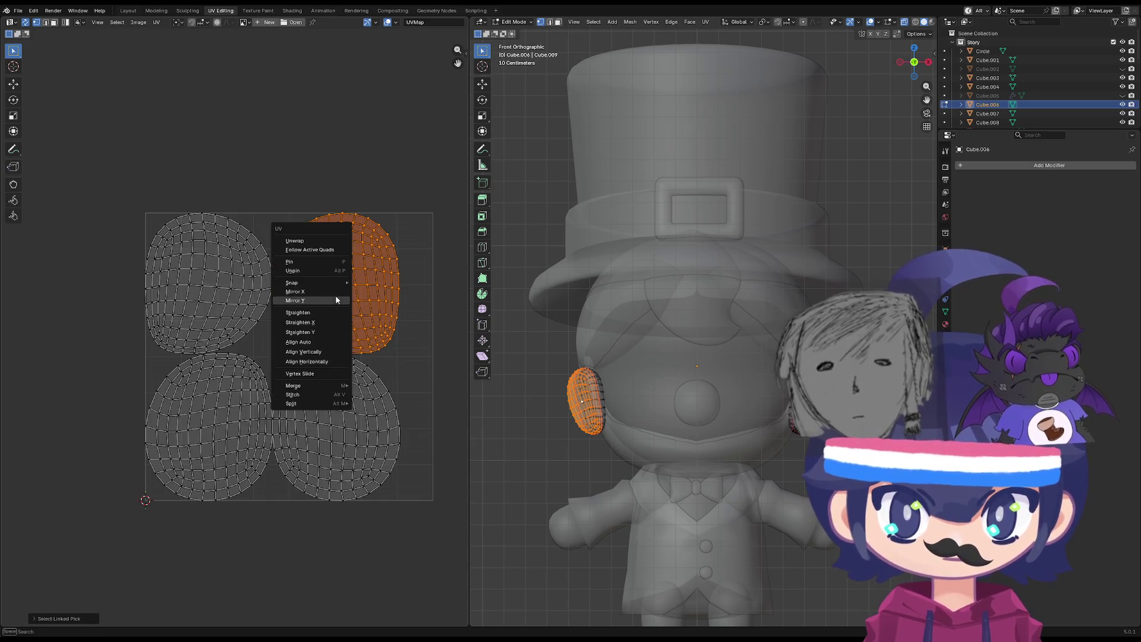
click(334, 300)
Flip the island back on Y and mirror it horizontally instead.
key(ctrl+m)
key(y)
key(l)
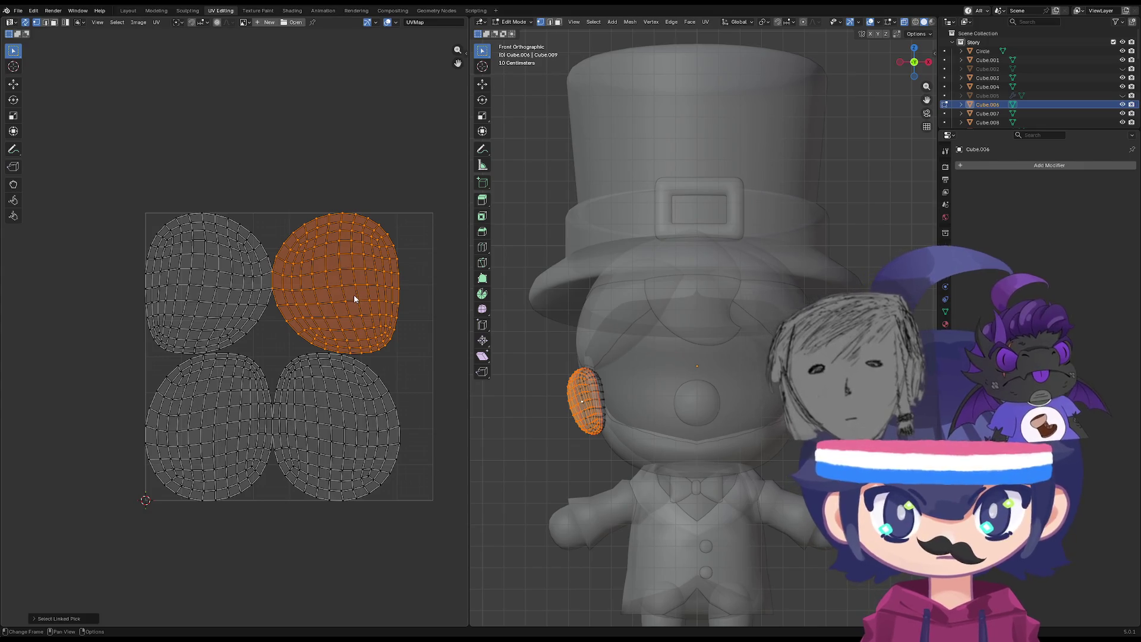
right_click(333, 284)
click(333, 283)
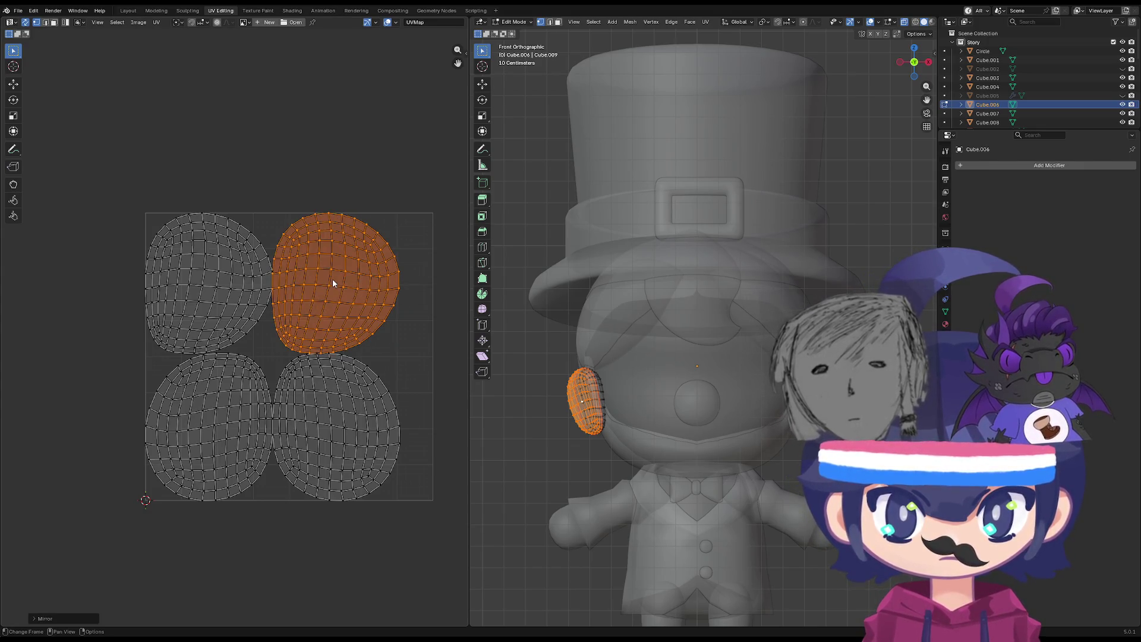
Slide the mirrored island along X to stack it over the top-left island.
right_click(258, 277)
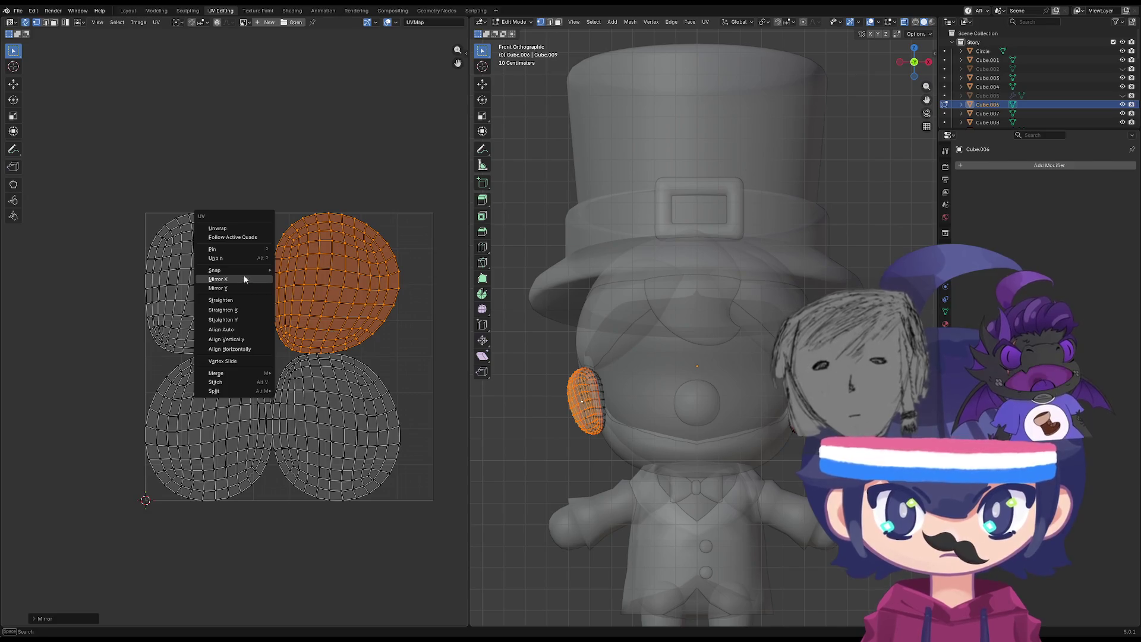
mouse_move(251, 269)
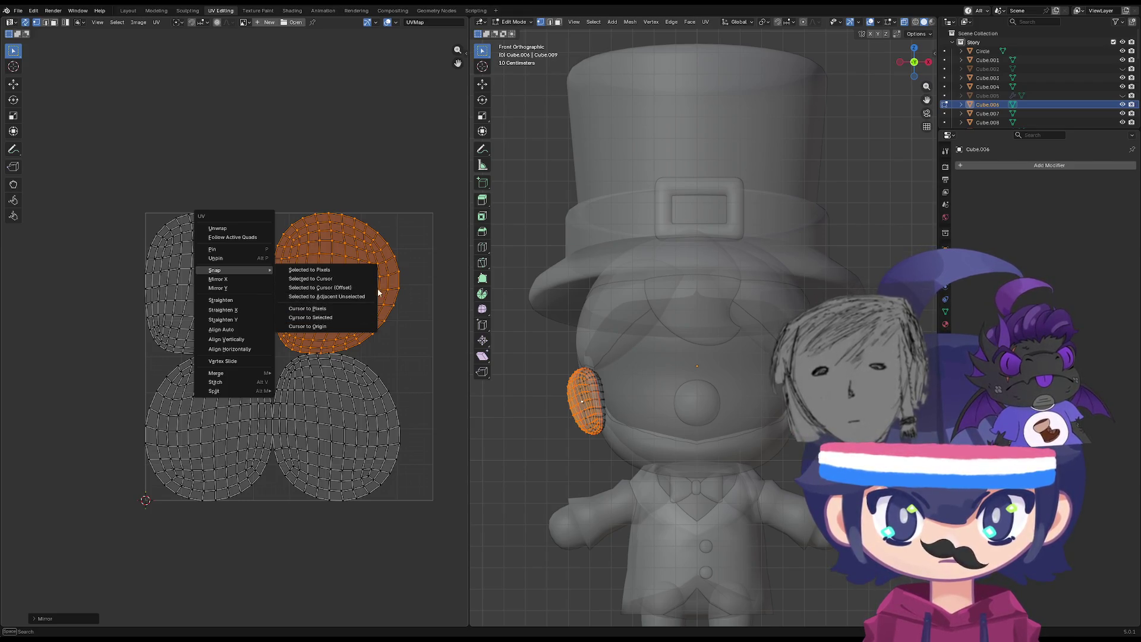
key(g)
key(y)
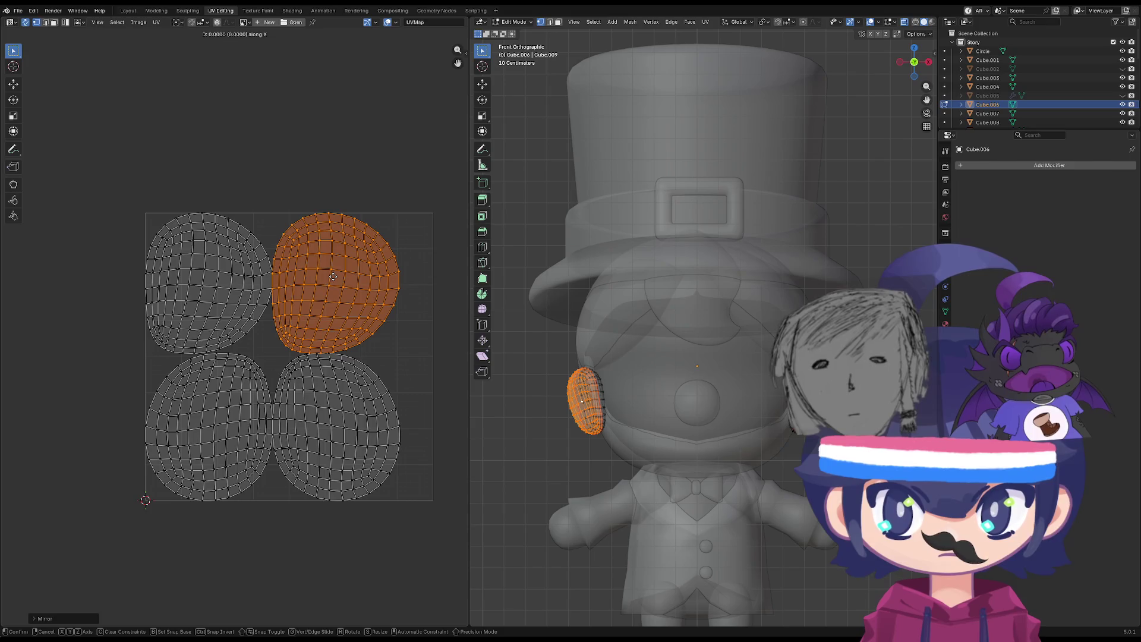
key(x)
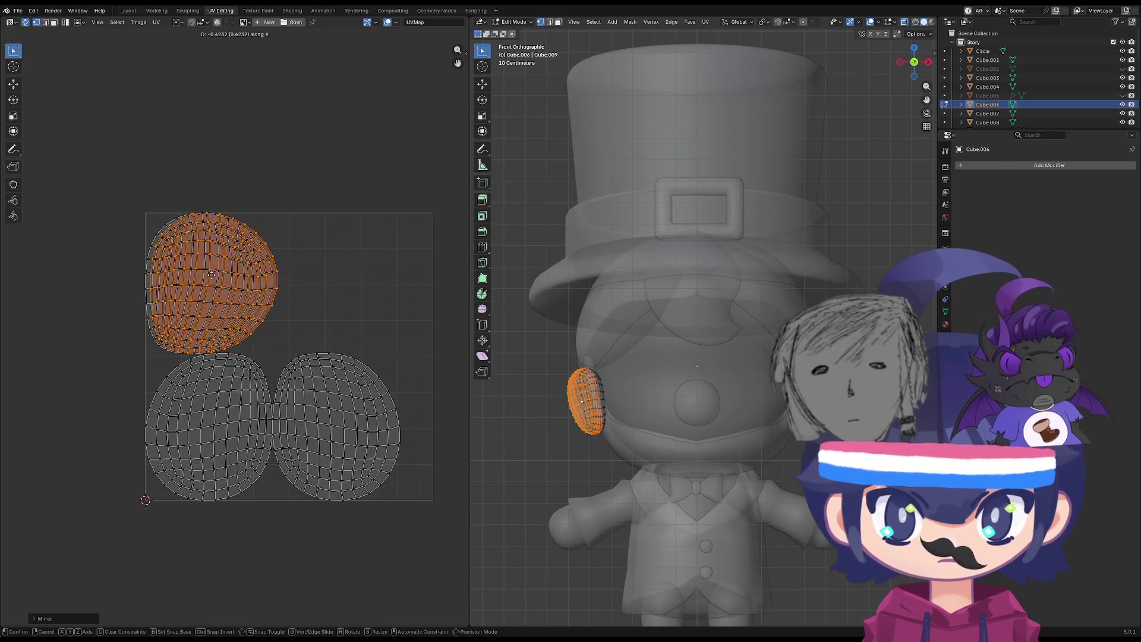
click(207, 276)
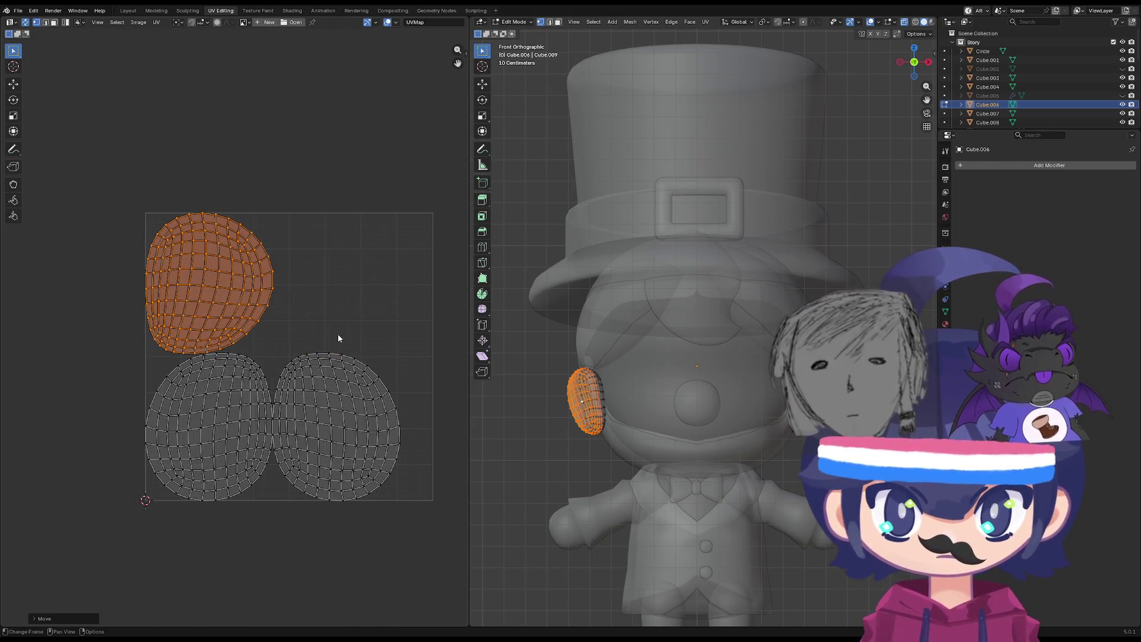
click(338, 381)
scroll(324, 371, up, 1)
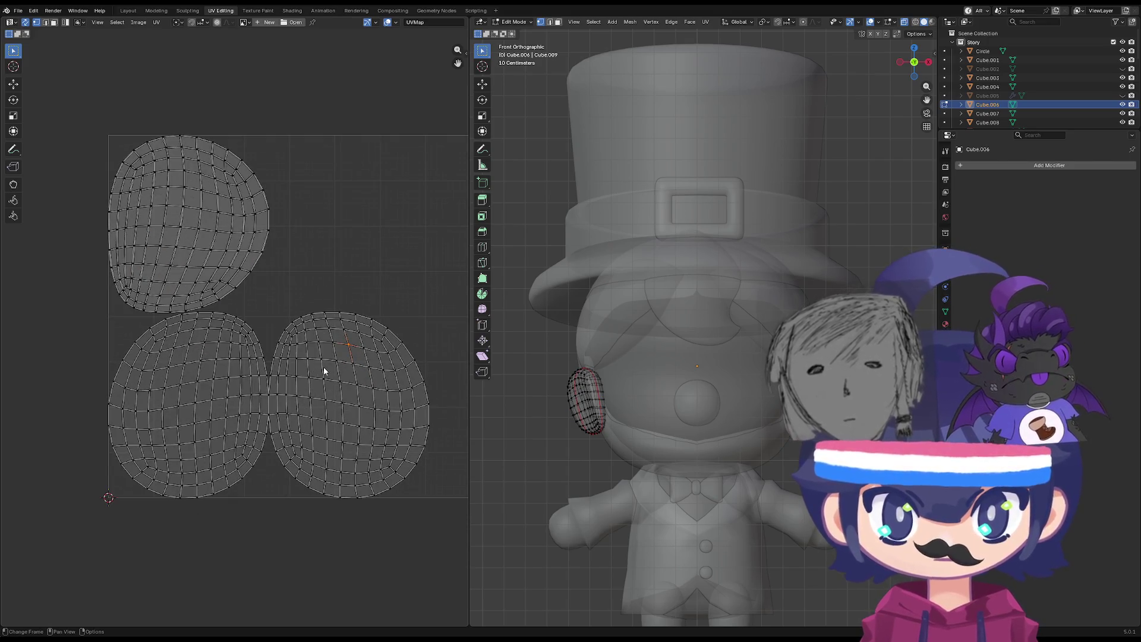
Select the lower-right ear island, mirror it horizontally, and leave it at lower right.
click(216, 365)
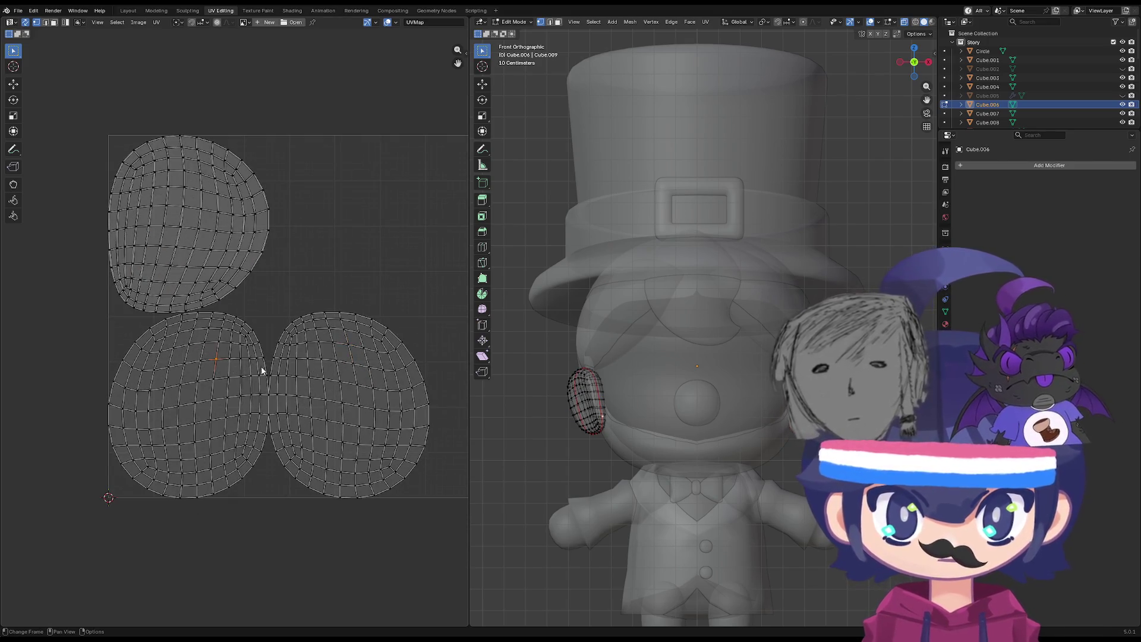
key(l)
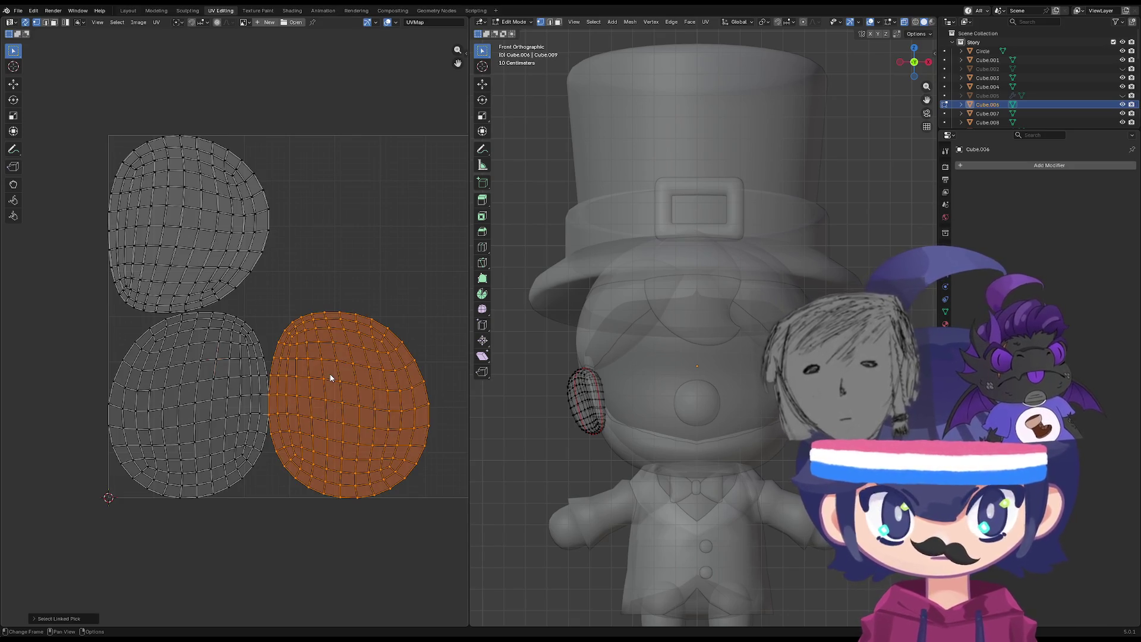
right_click(330, 376)
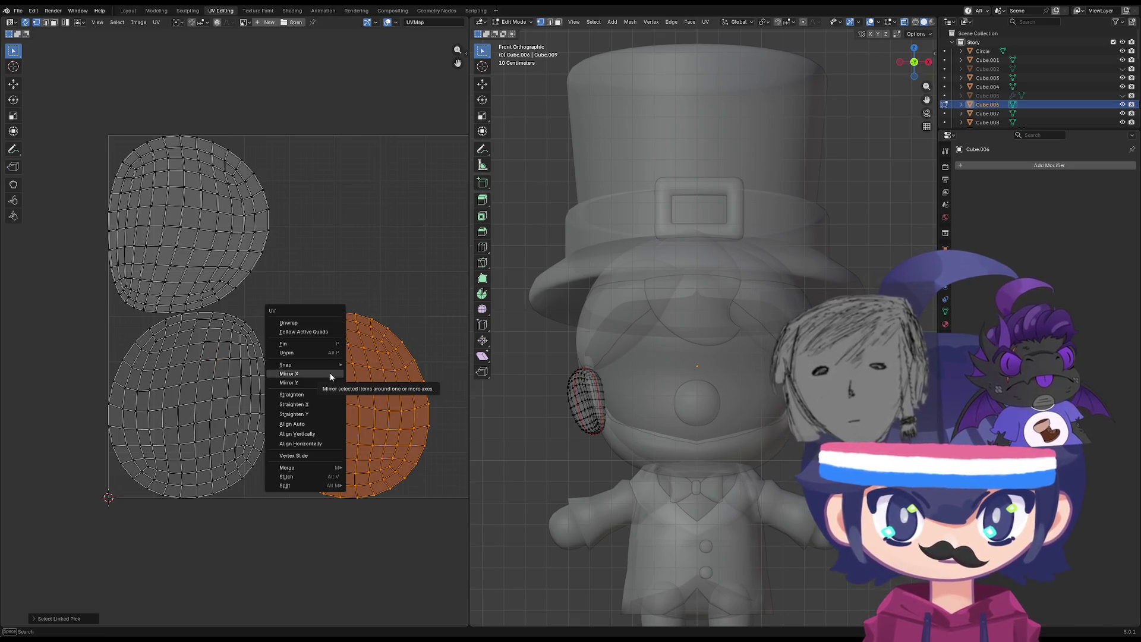
click(331, 376)
key(g)
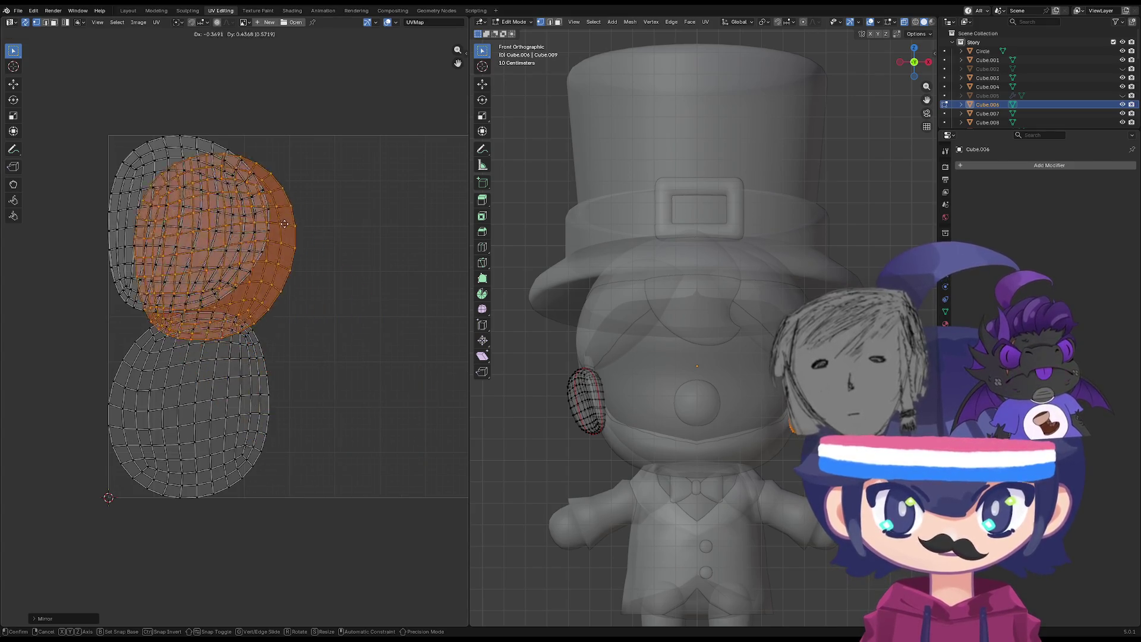
click(419, 381)
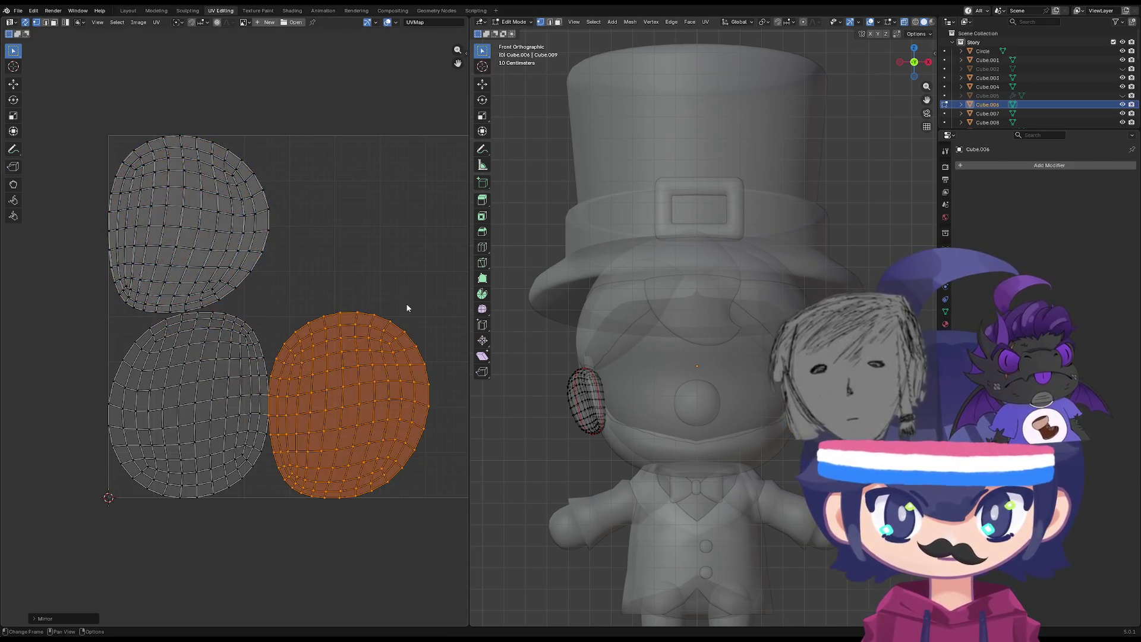
Mirror the lower-right island again and slide it along X onto the lower-left island.
right_click(358, 387)
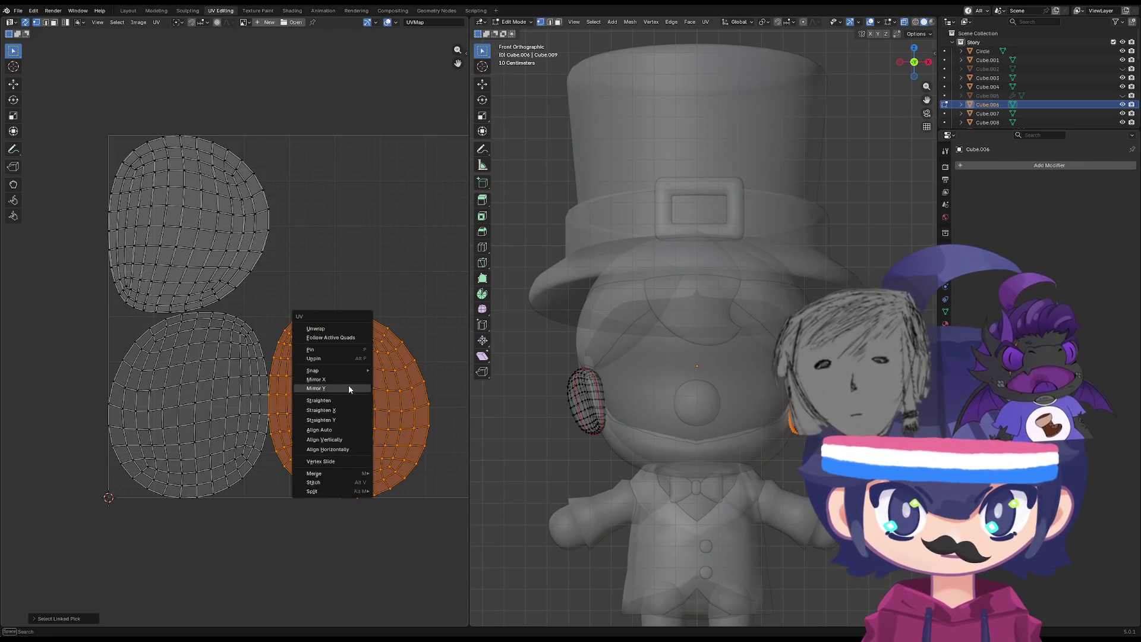
click(348, 385)
key(g)
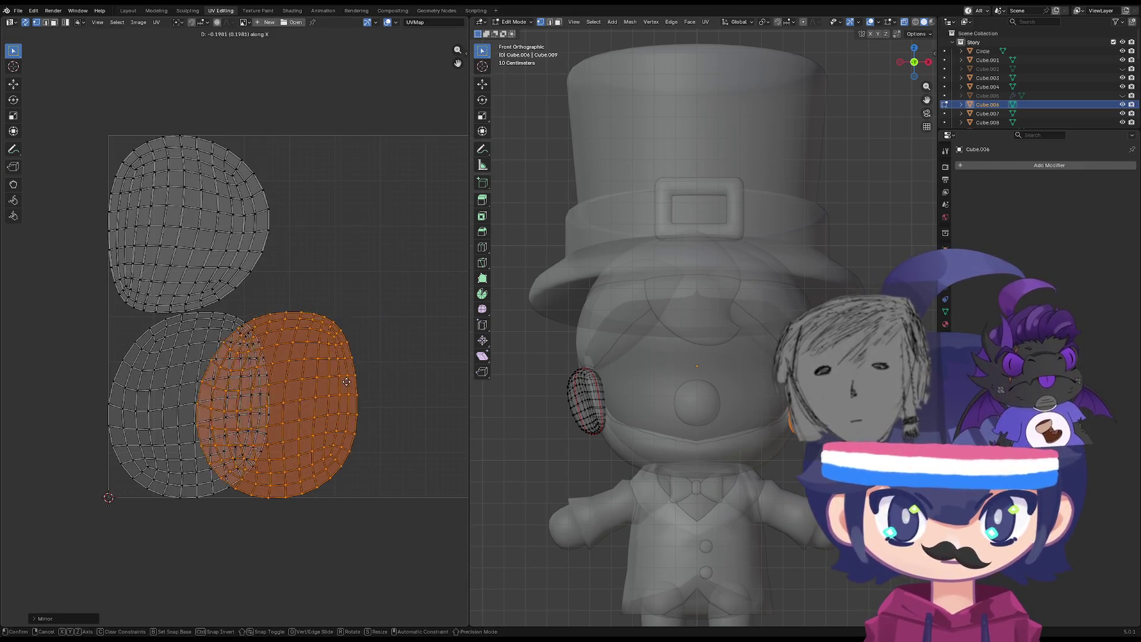
key(y)
key(x)
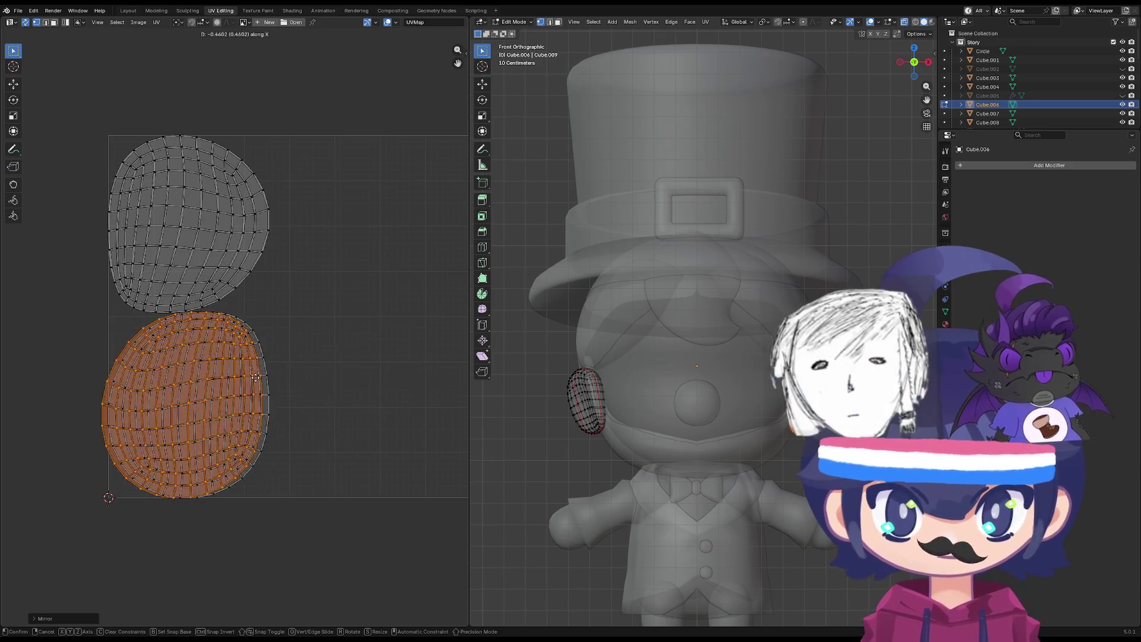
click(262, 377)
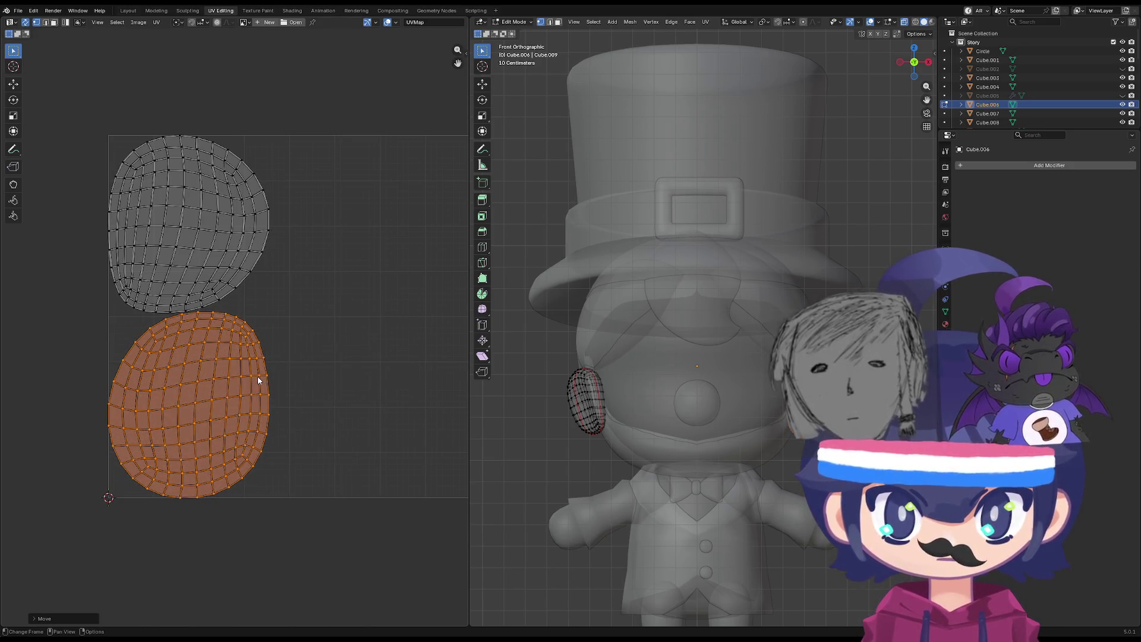
Select the stacked lower ear islands and scale them down to about 0.0867.
click(331, 308)
mouse_move(339, 525)
mouse_down()
mouse_move(76, 382)
mouse_move(102, 317)
mouse_up()
scroll(188, 343, up, 2)
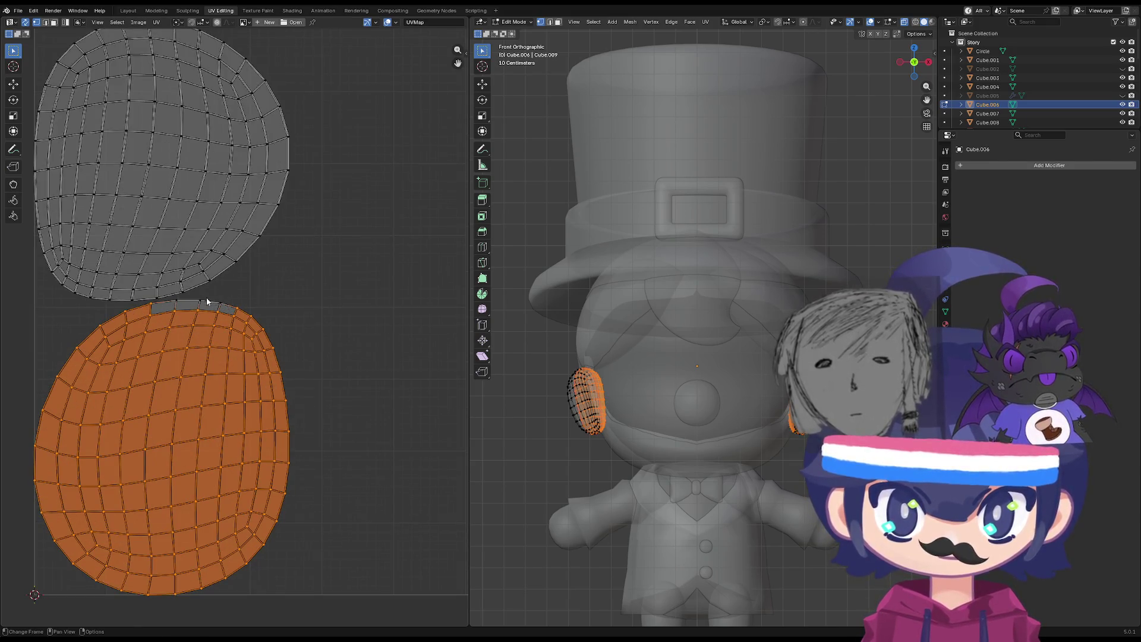
click(222, 303)
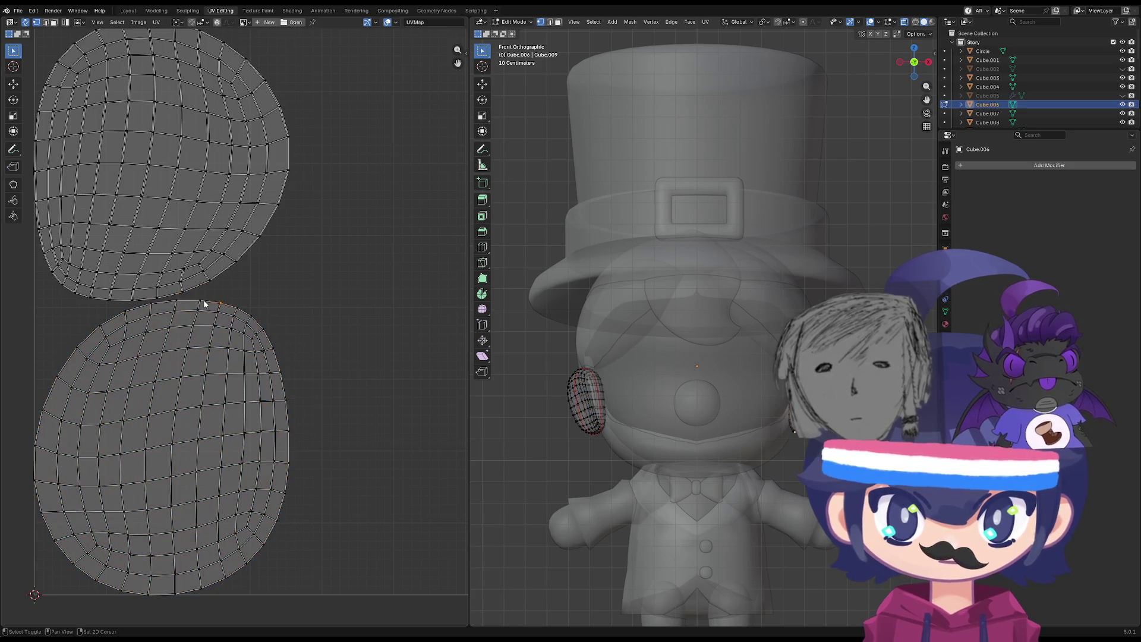
scroll(226, 428, down, 3)
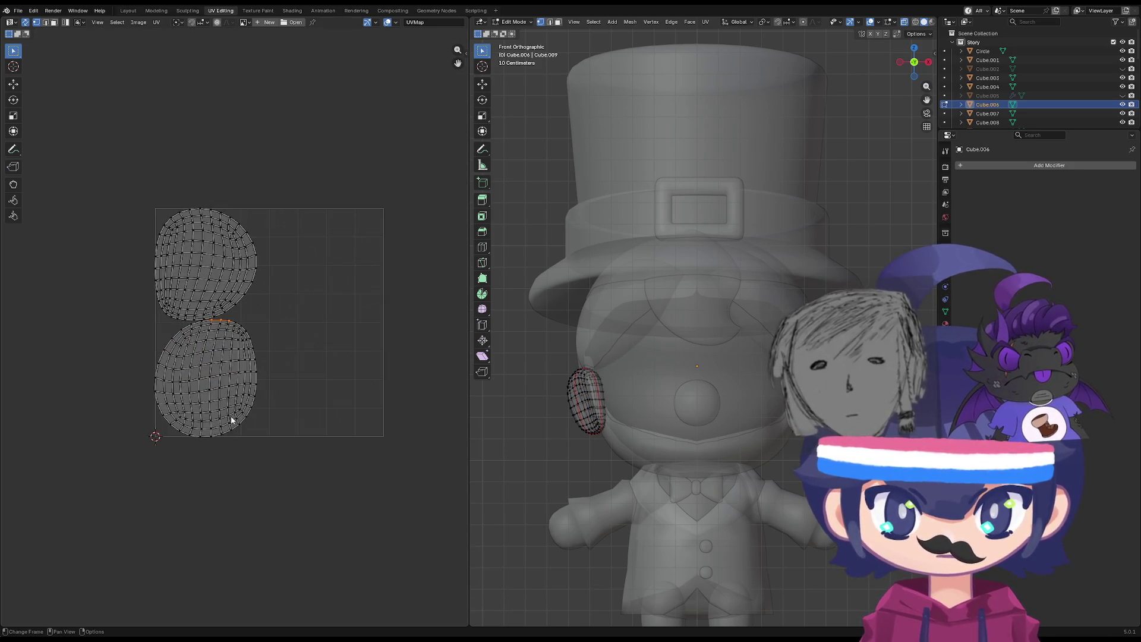
key(l)
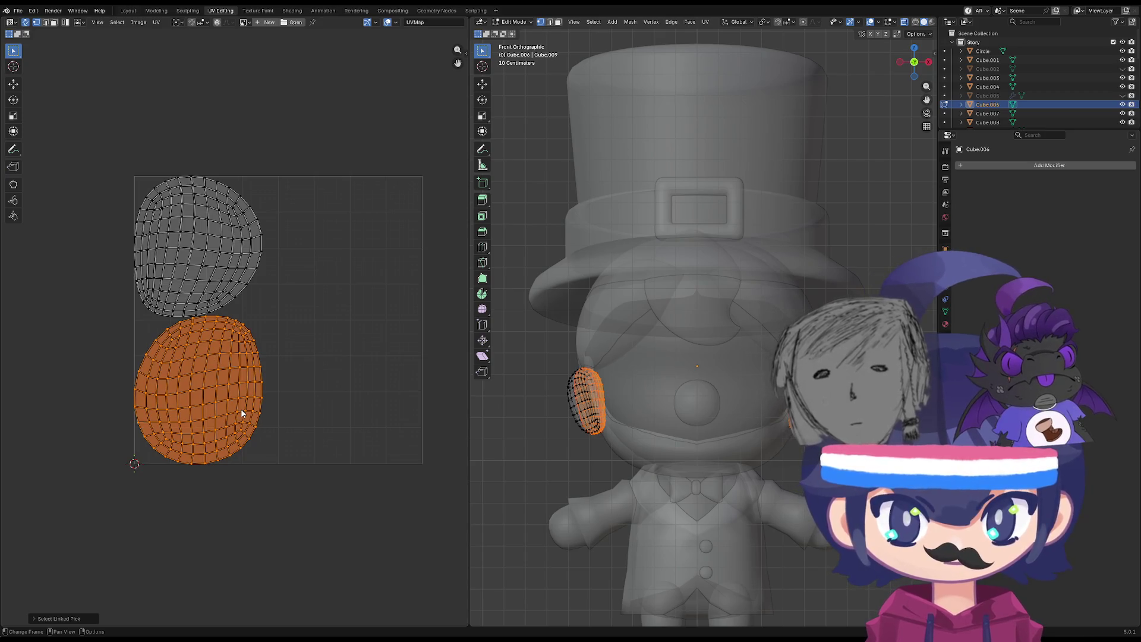
key(s)
click(210, 399)
Move the tiny dot beside the stacked ear islands and clear the selection.
key(g)
click(338, 311)
drag(285, 168, 113, 321)
click(256, 335)
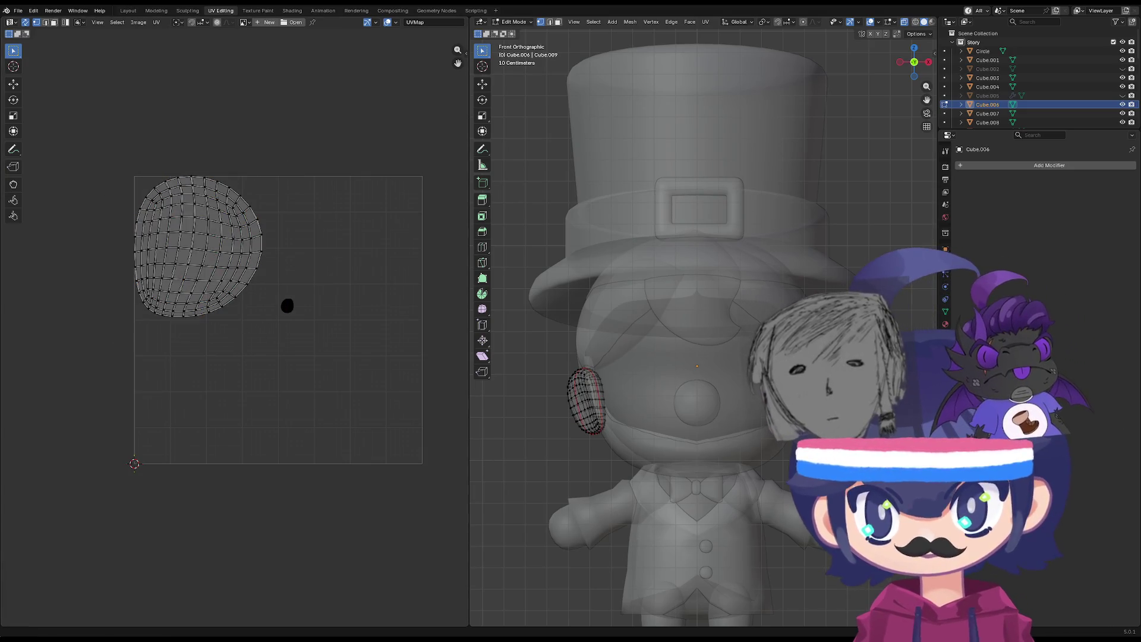
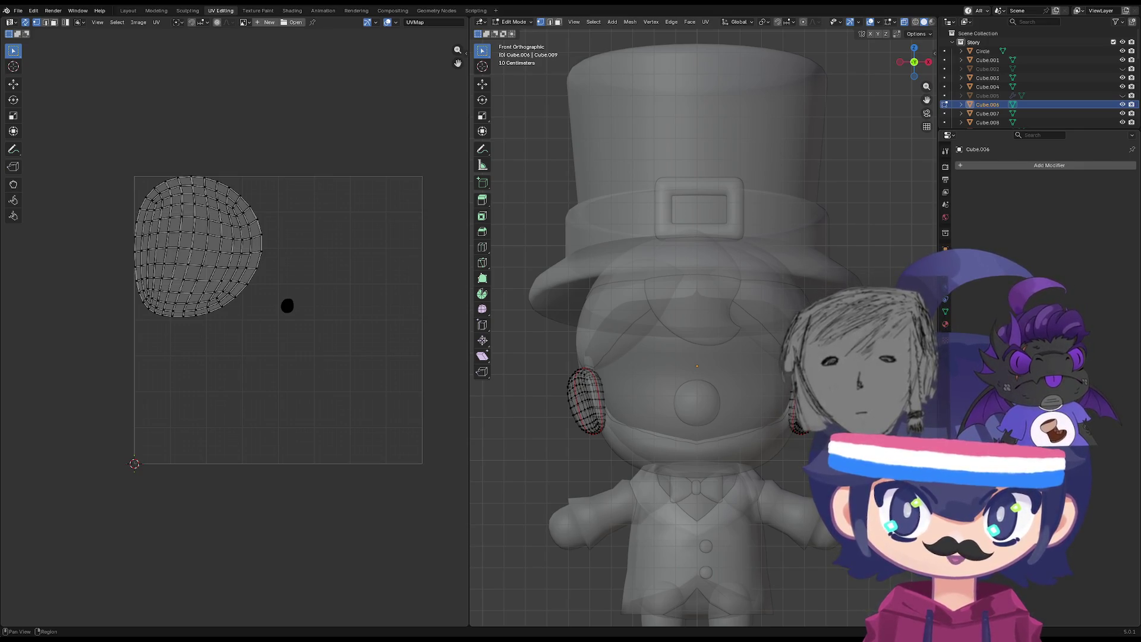
Add the head mesh to the ear mesh in Edit Mode and select all of their UVs.
scroll(287, 305, up, 3)
scroll(287, 306, down, 2)
click(301, 299)
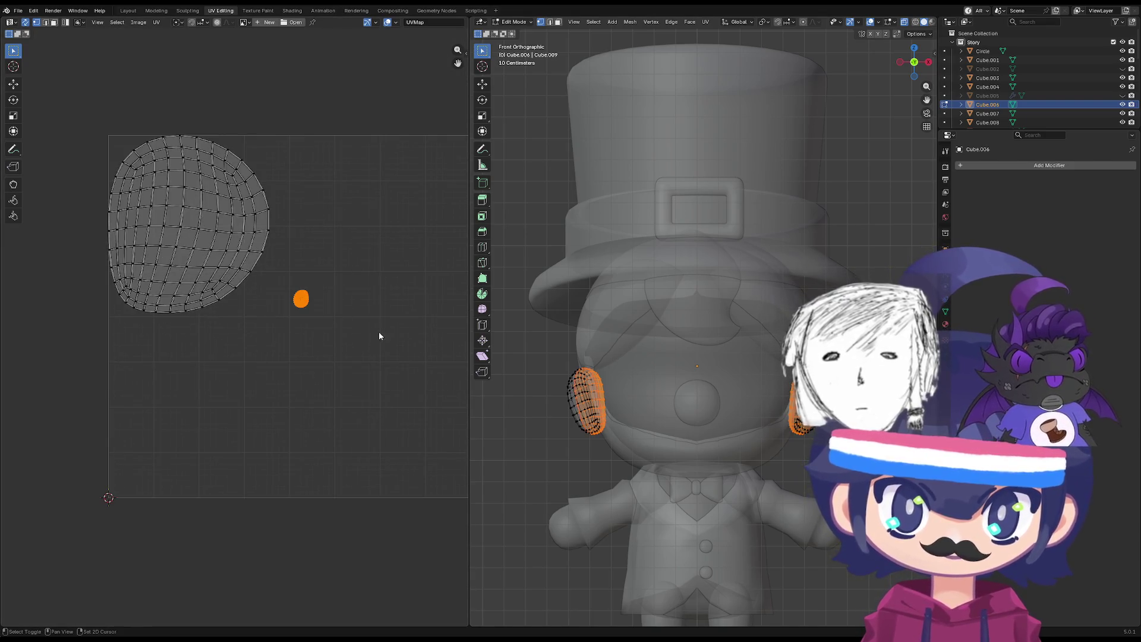
scroll(380, 334, down, 1)
middle_drag(380, 334, 199, 385)
scroll(326, 390, up, 1)
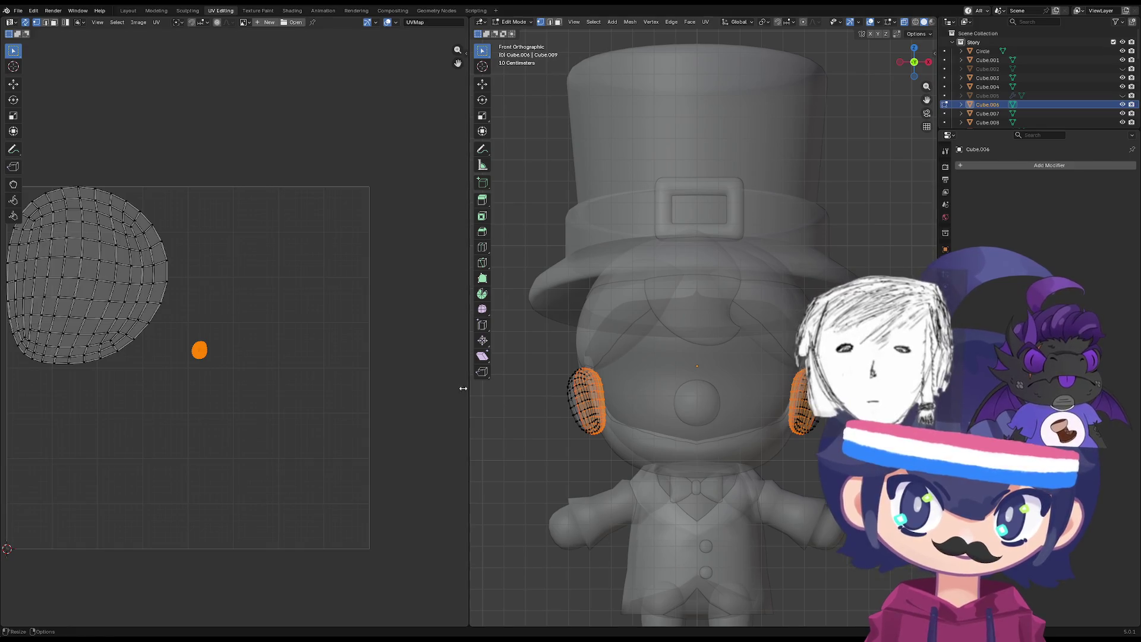
scroll(429, 380, down, 2)
click(627, 387)
key(Tab)
shift+click(629, 386)
key(Tab)
key(a)
Shrink the ear island and set it just below the leaf-shaped island.
scroll(233, 334, up, 1)
scroll(233, 339, up, 1)
drag(247, 312, 197, 364)
key(s)
click(323, 318)
key(g)
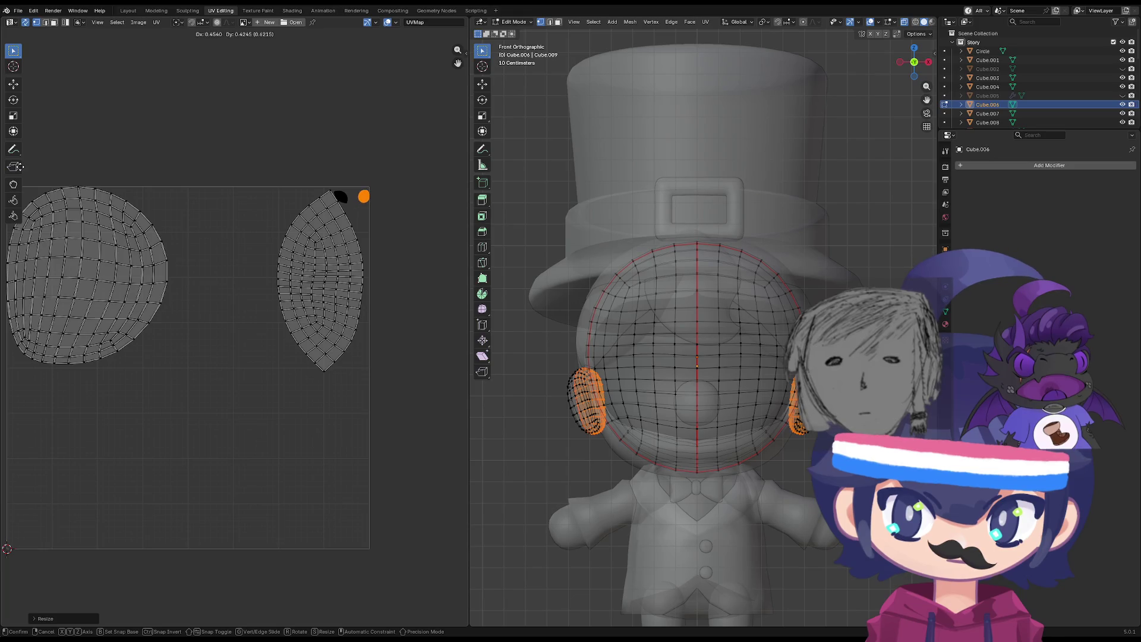
key(Return)
key(g)
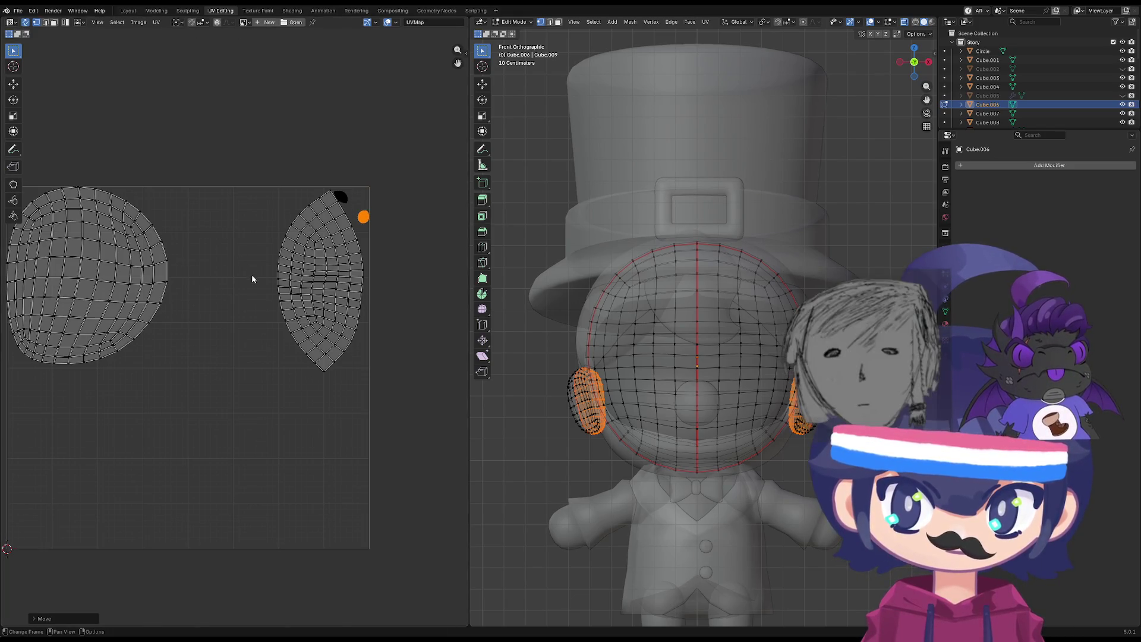
scroll(253, 276, up, 3)
middle_drag(326, 209, 304, 326)
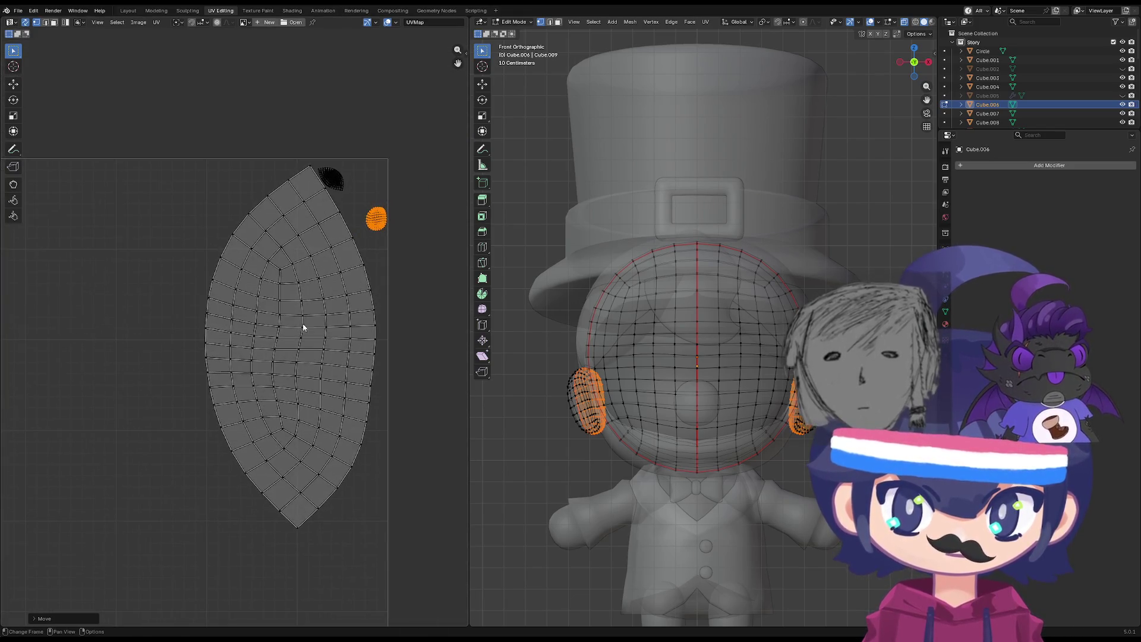
click(382, 299)
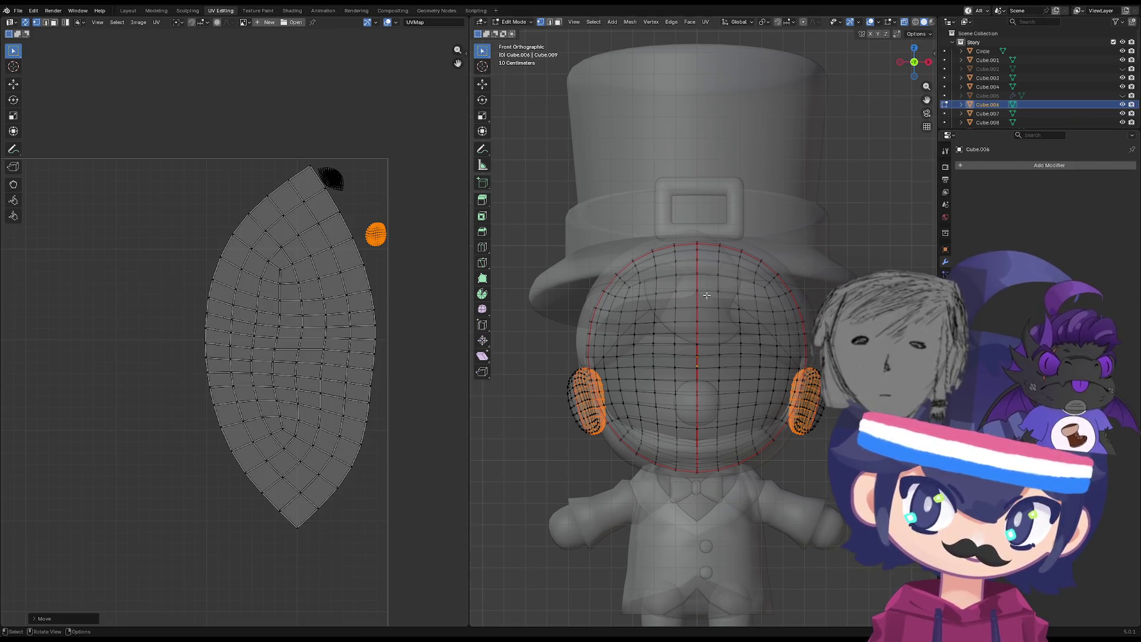
scroll(295, 219, down, 3)
Shrink the selected UV island and move it to a new position.
drag(304, 229, 78, 480)
key(s)
click(224, 318)
key(g)
click(423, 250)
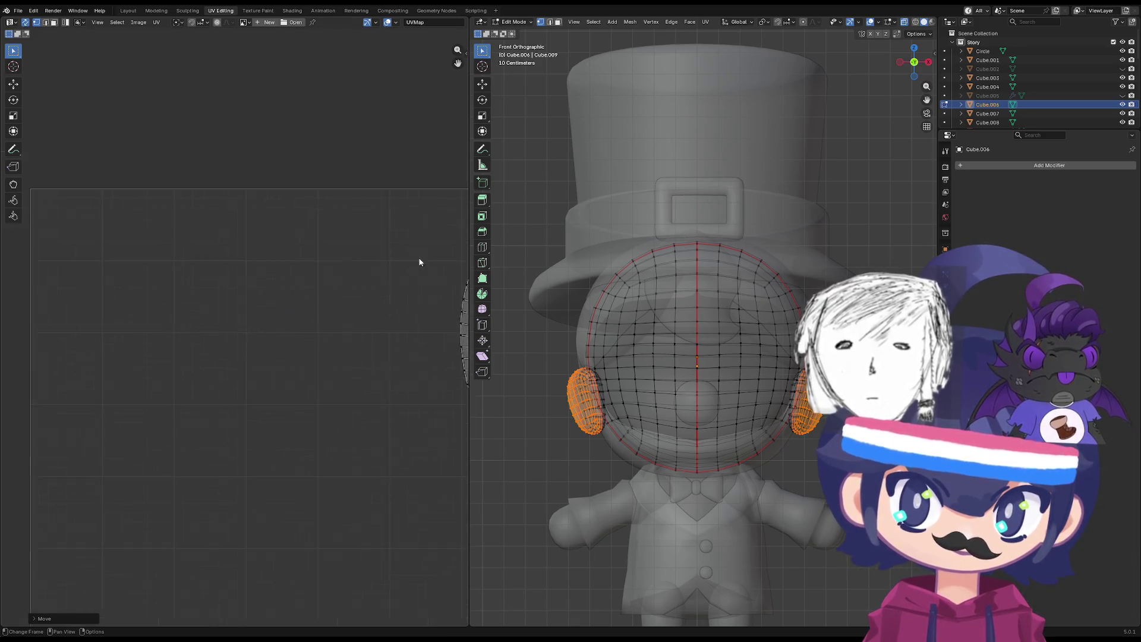
Resize the orange island and move it down and to the left.
scroll(419, 252, up, 9)
middle_drag(387, 237, 300, 267)
scroll(300, 268, up, 3)
key(s)
click(314, 271)
key(g)
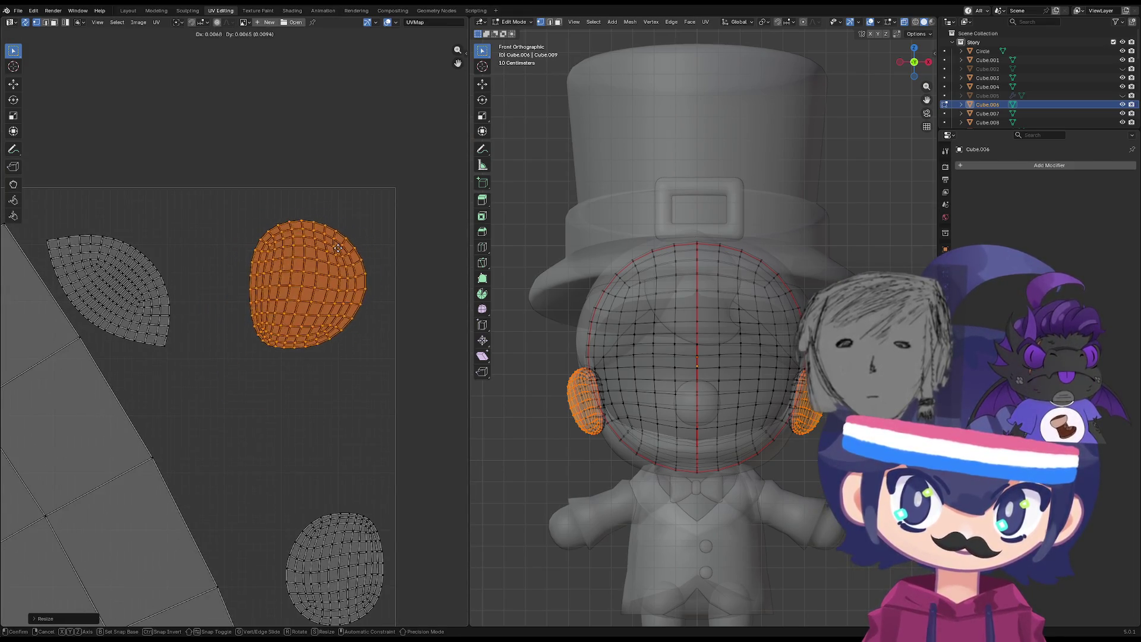
click(307, 331)
Select the head's leaf-shaped island and part of its vertices.
scroll(317, 293, down, 5)
ctrl+scroll(330, 291, left, 5)
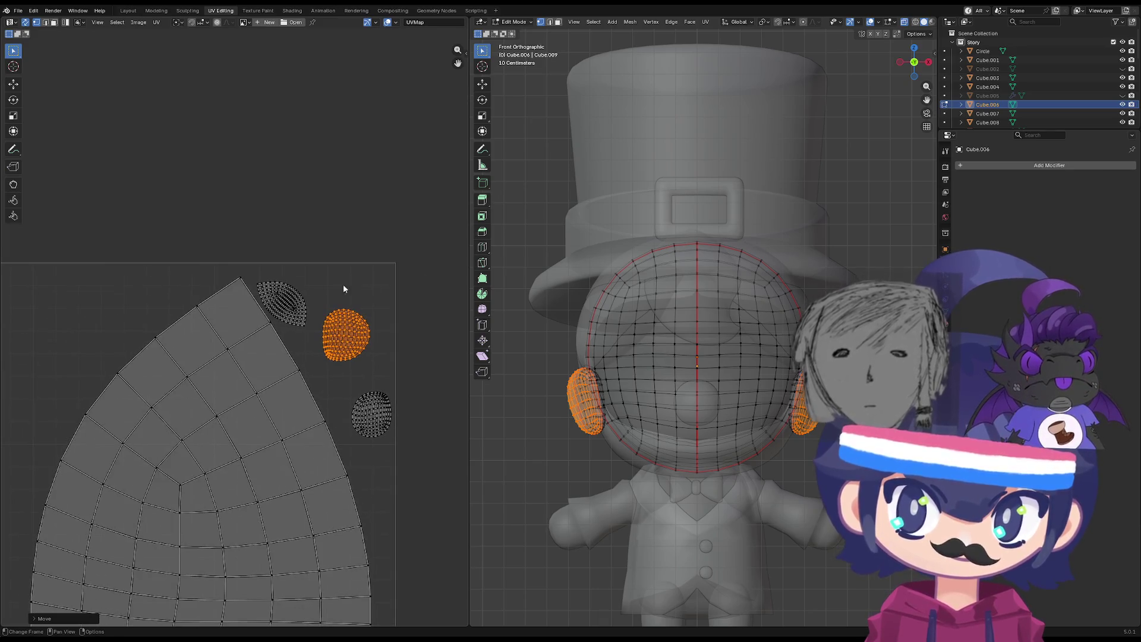
scroll(348, 322, up, 2)
ctrl+scroll(297, 321, right, 4)
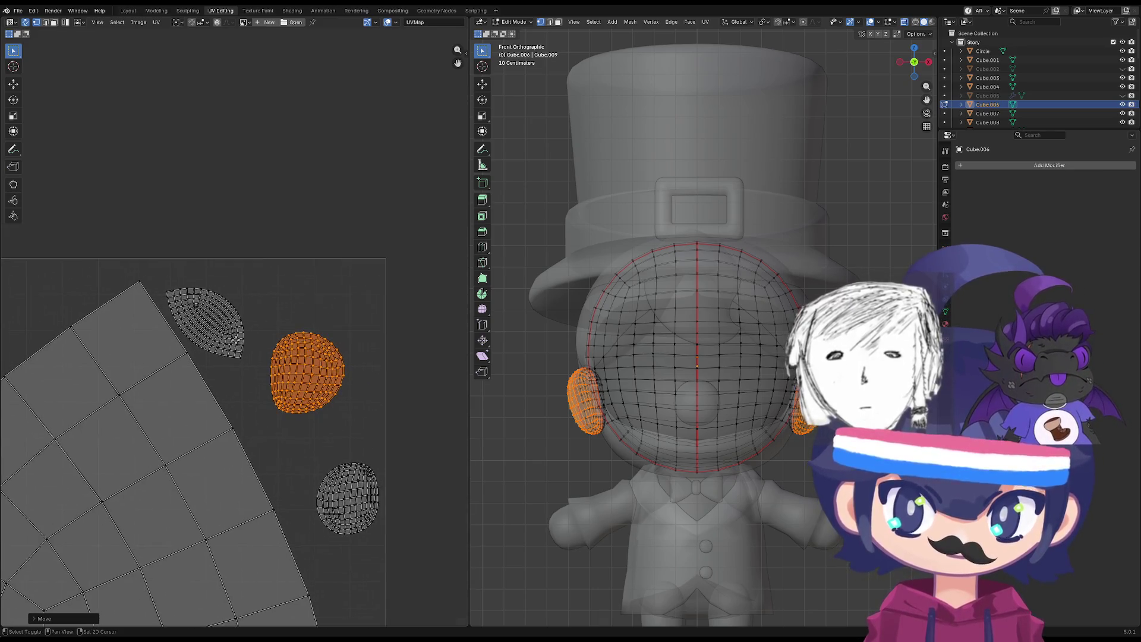
shift+drag(261, 270, 157, 381)
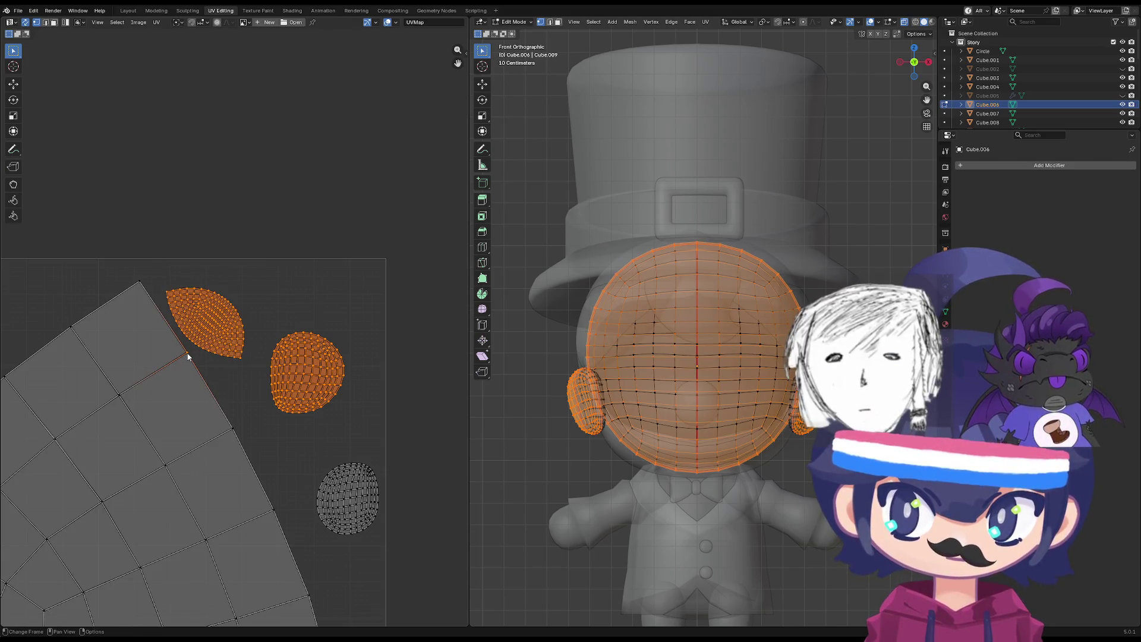
click(232, 330)
drag(238, 328, 221, 348)
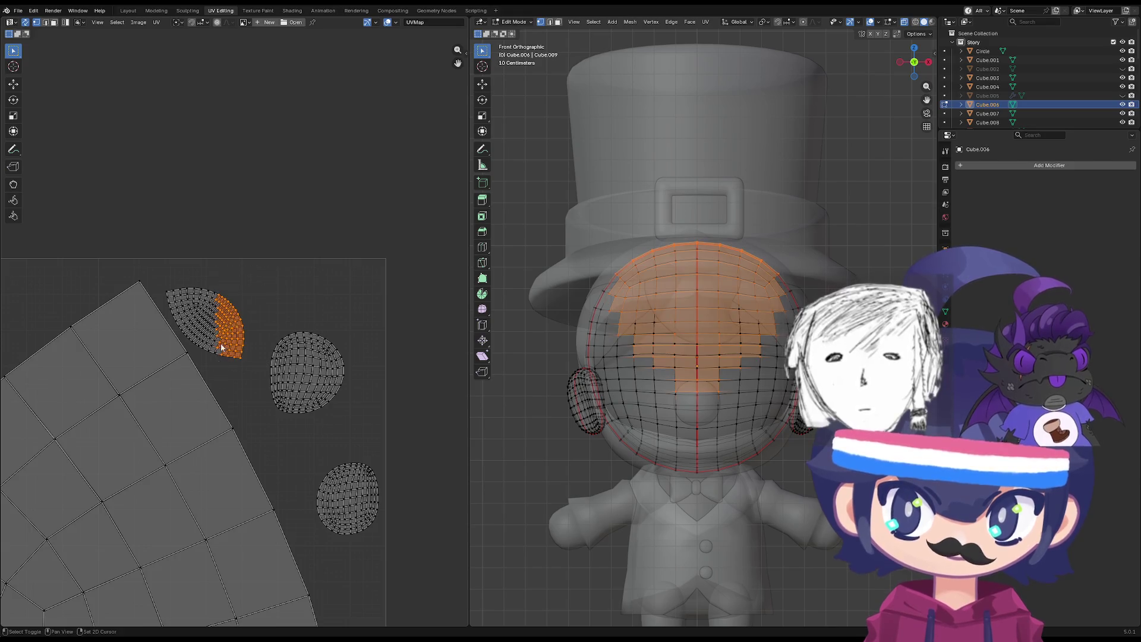
Enlarge the ear island and move it far to the left.
mouse_move(351, 310)
mouse_down()
mouse_move(276, 414)
mouse_move(323, 400)
mouse_up()
scroll(324, 400, down, 2)
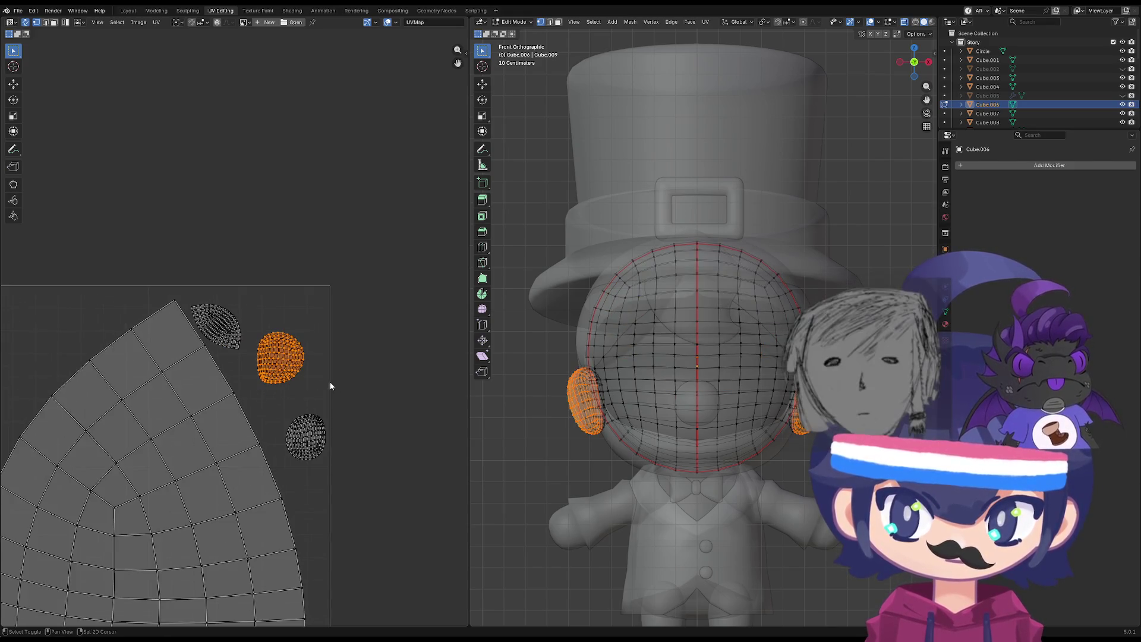
middle_drag(329, 380, 351, 372)
key(s)
click(405, 372)
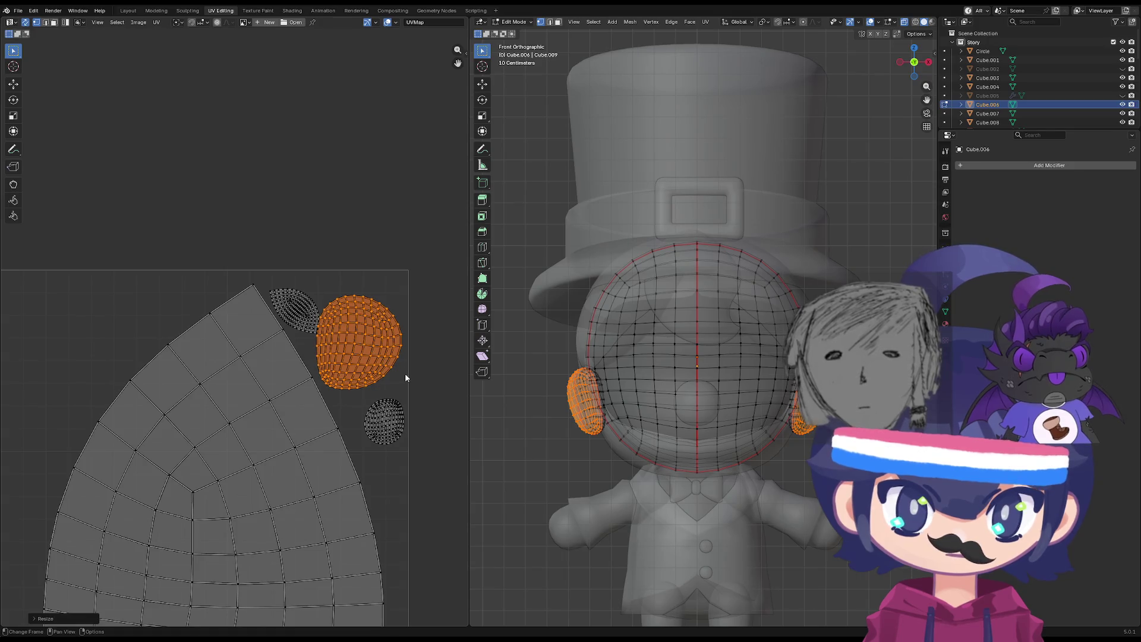
key(g)
click(423, 337)
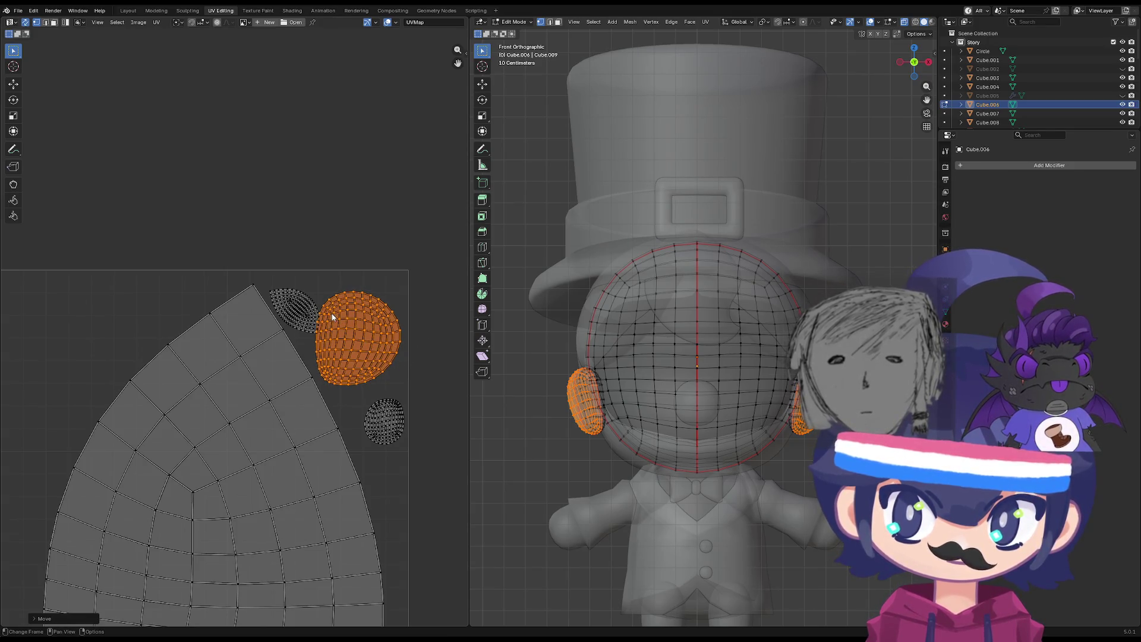
drag(370, 320, 68, 321)
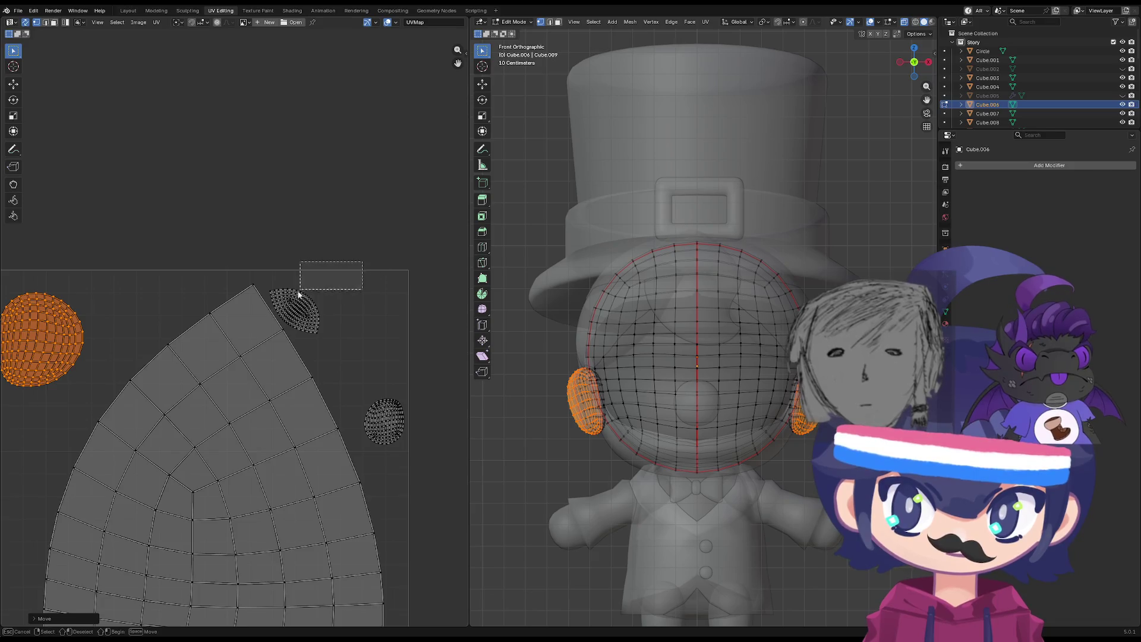
Enlarge, rotate and reposition the head's leaf-shaped island.
drag(299, 294, 277, 338)
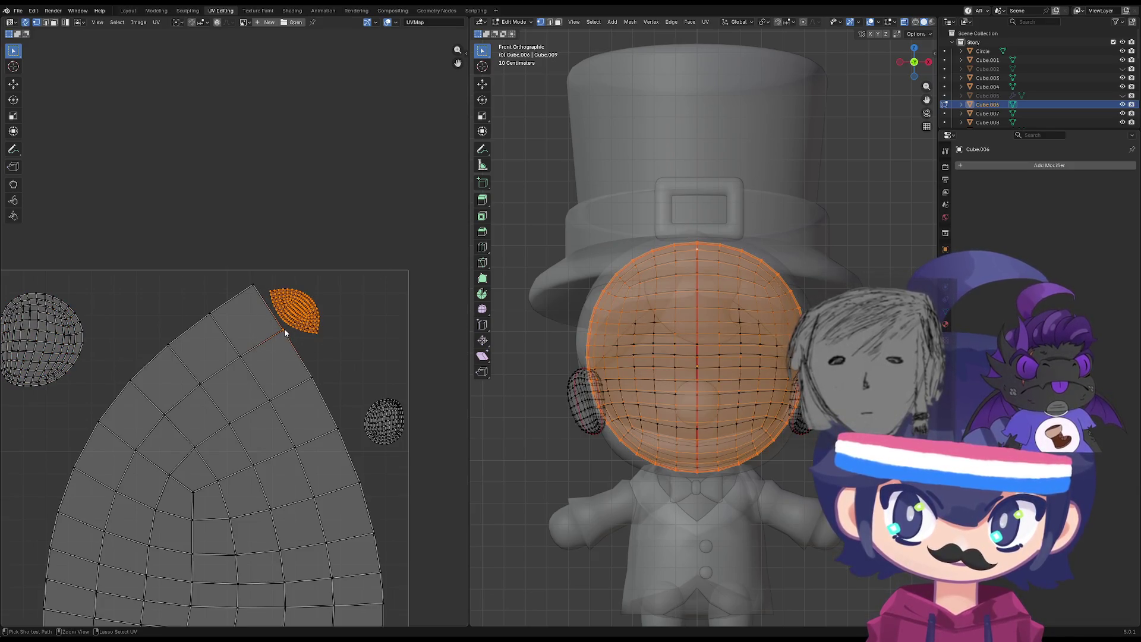
scroll(283, 333, up, 3)
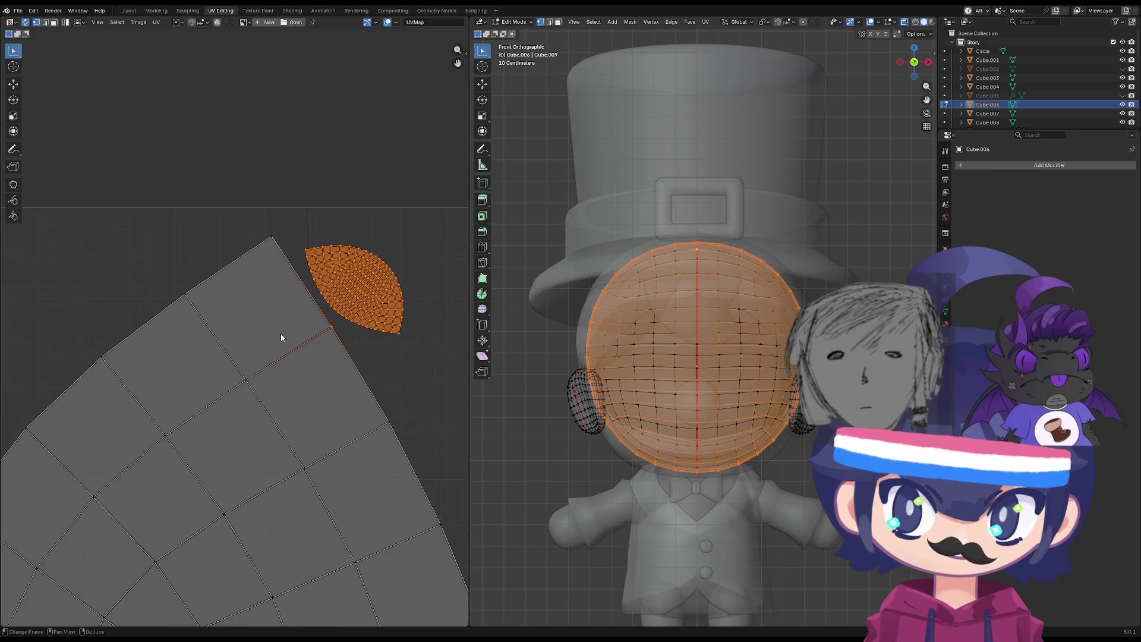
scroll(355, 325, down, 3)
key(s)
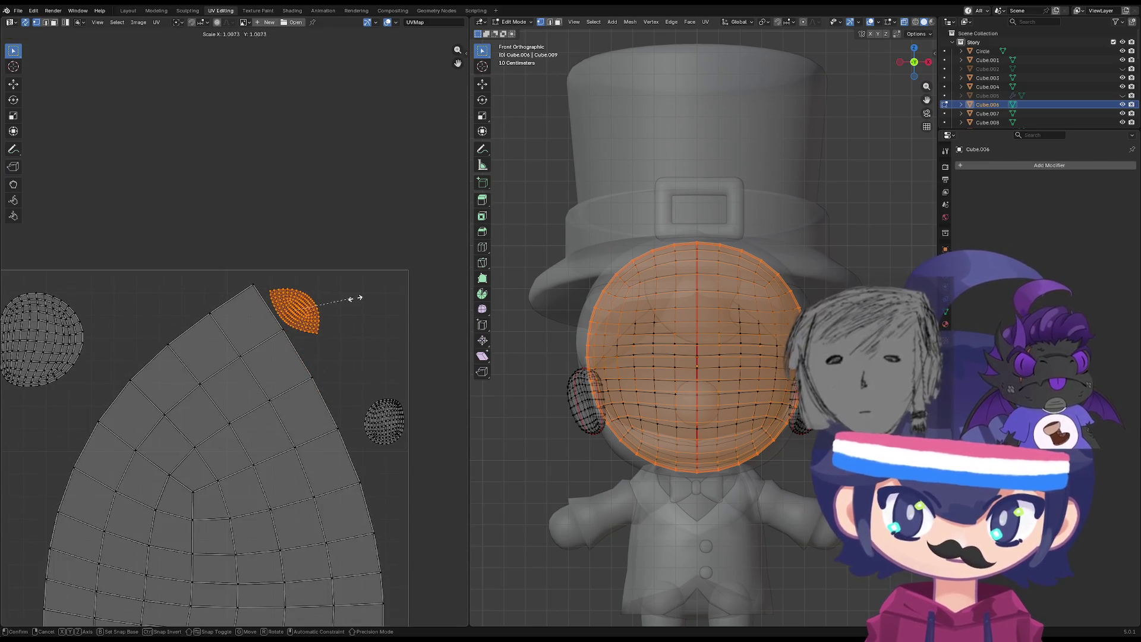
click(374, 299)
key(t)
key(r)
click(370, 329)
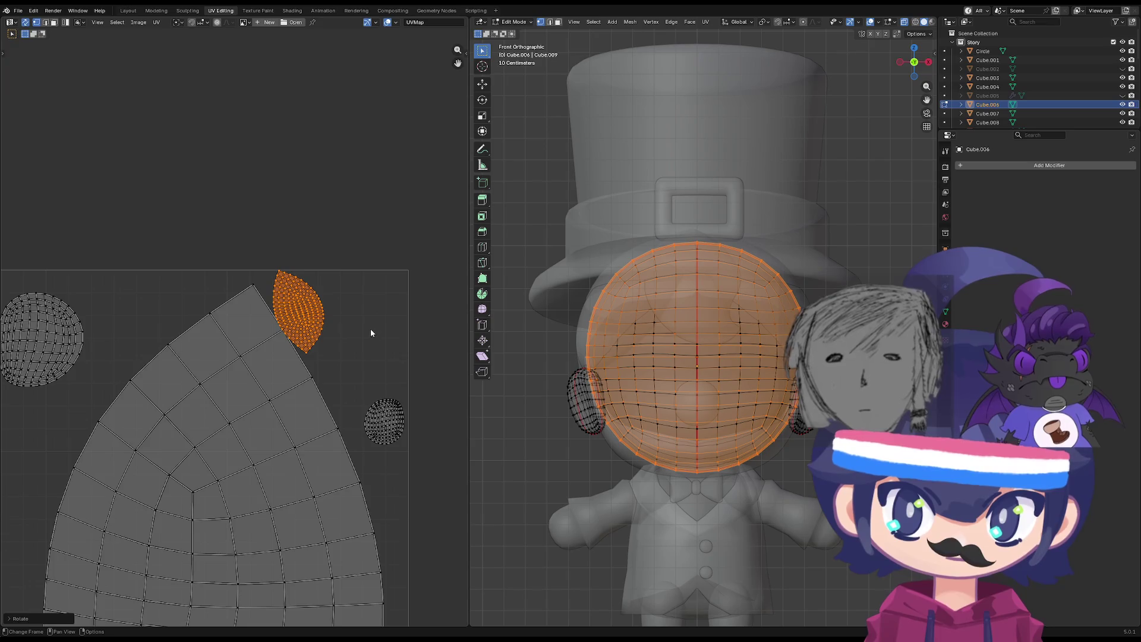
key(t)
key(g)
click(418, 339)
Enlarge the head island further and give it a slight turn.
key(s)
click(446, 355)
key(g)
key(r)
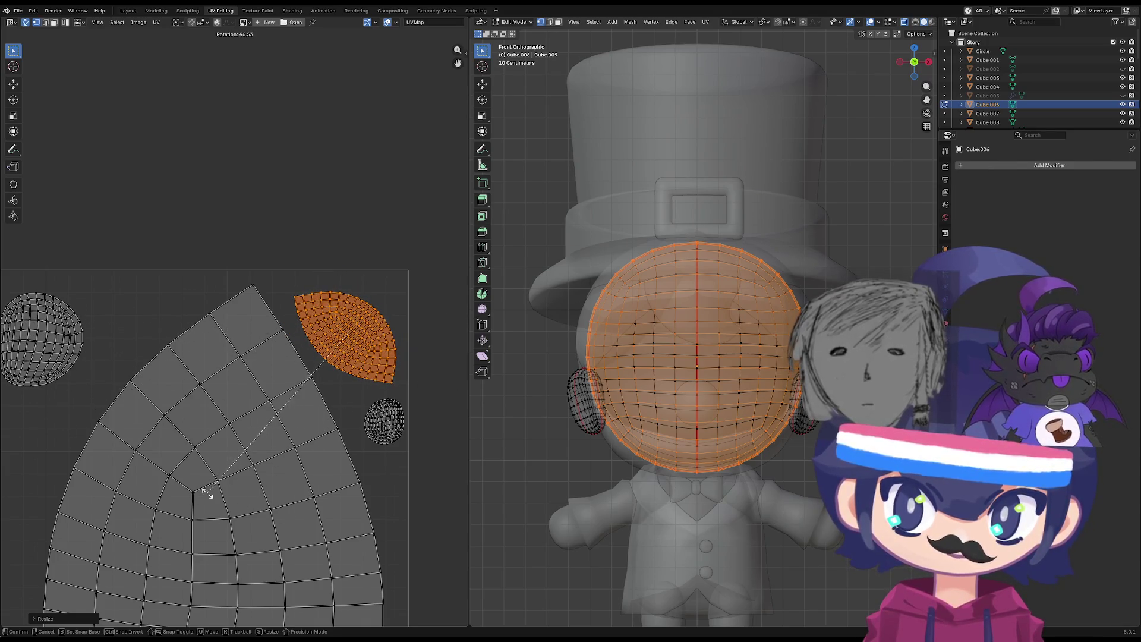
key(r)
click(186, 476)
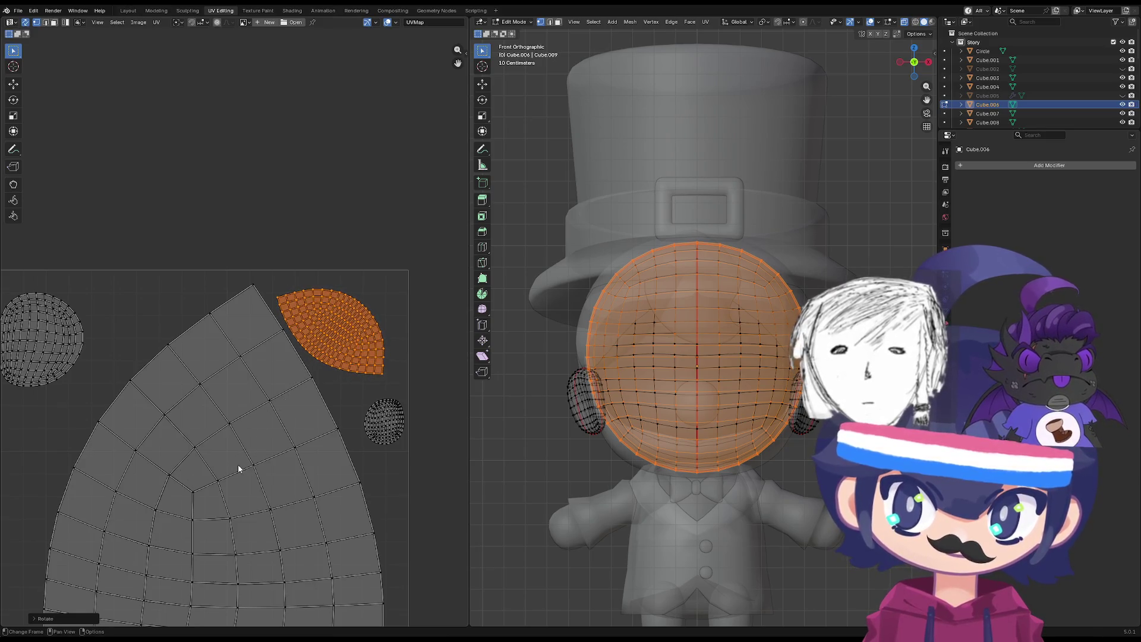
scroll(232, 492, down, 4)
middle_drag(230, 490, 270, 383)
scroll(270, 383, down, 2)
middle_drag(224, 459, 320, 392)
middle_drag(351, 319, 349, 359)
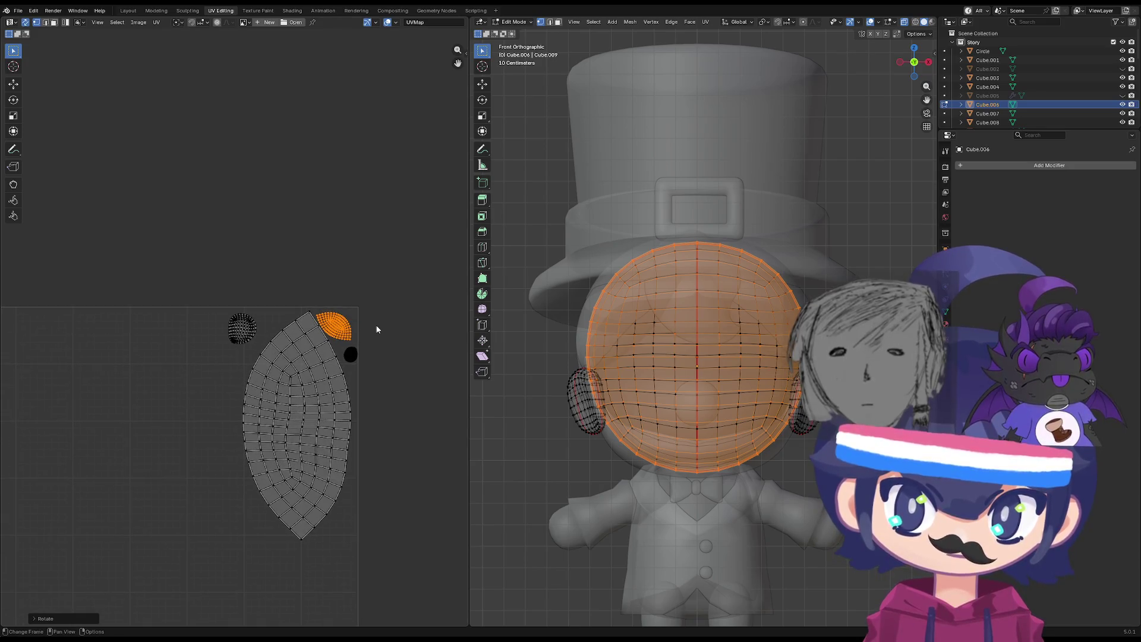
scroll(316, 345, up, 6)
Scale the head island and stand it near-vertical, then select the ear island.
key(s)
click(304, 343)
key(r)
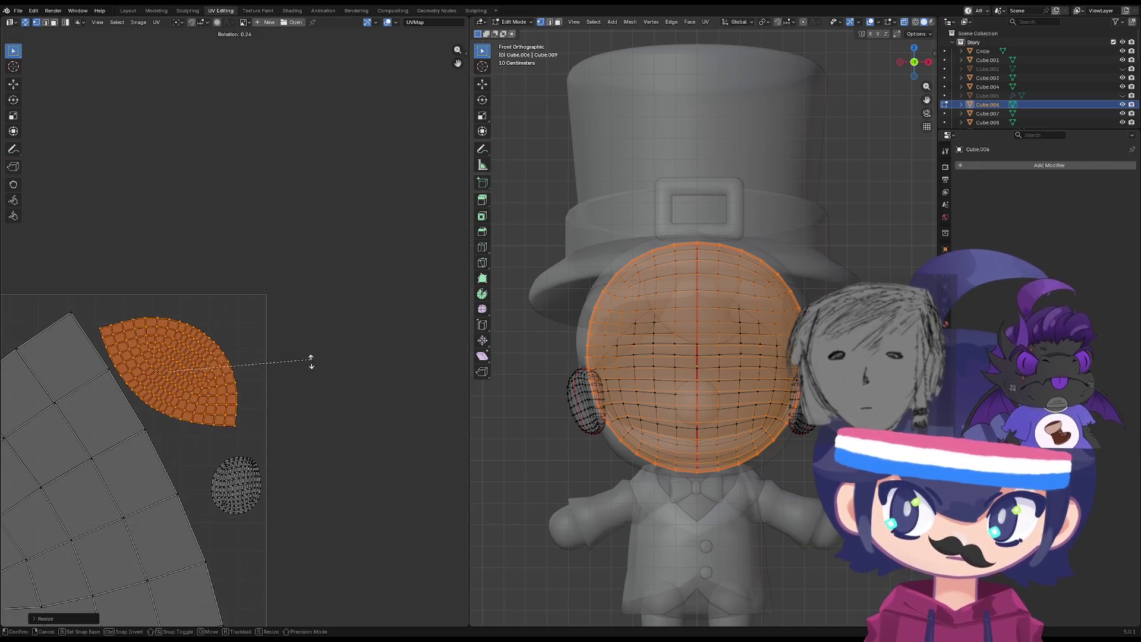
click(263, 423)
key(r)
click(258, 434)
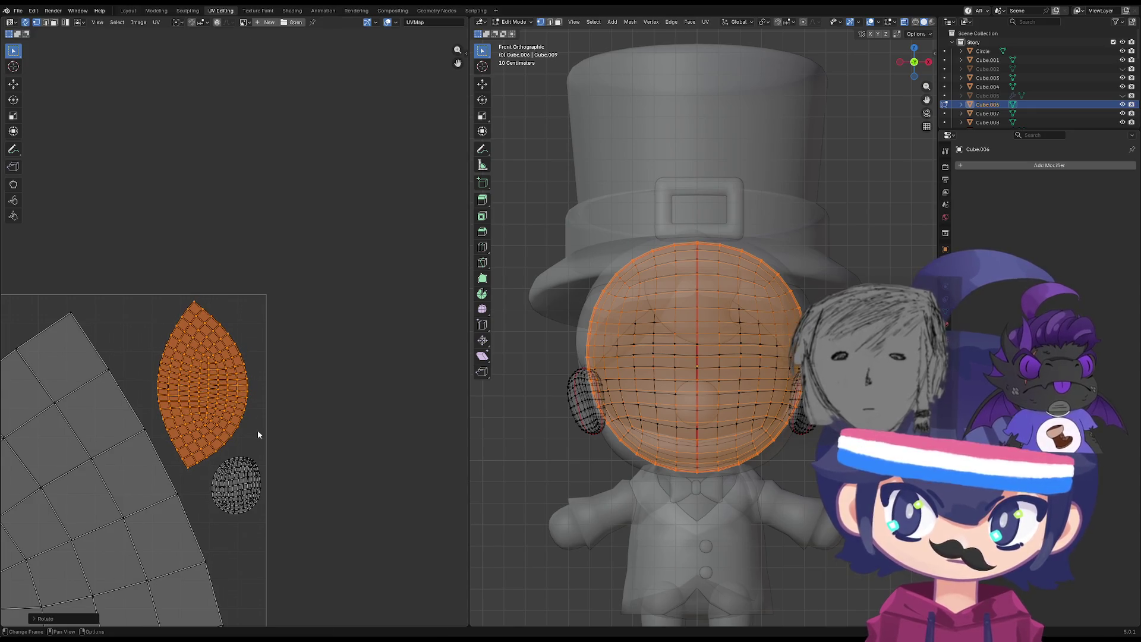
drag(274, 441, 211, 511)
mouse_move(270, 541)
mouse_down()
mouse_move(201, 462)
mouse_move(215, 490)
mouse_up()
Place the ear island just below the head island.
key(g)
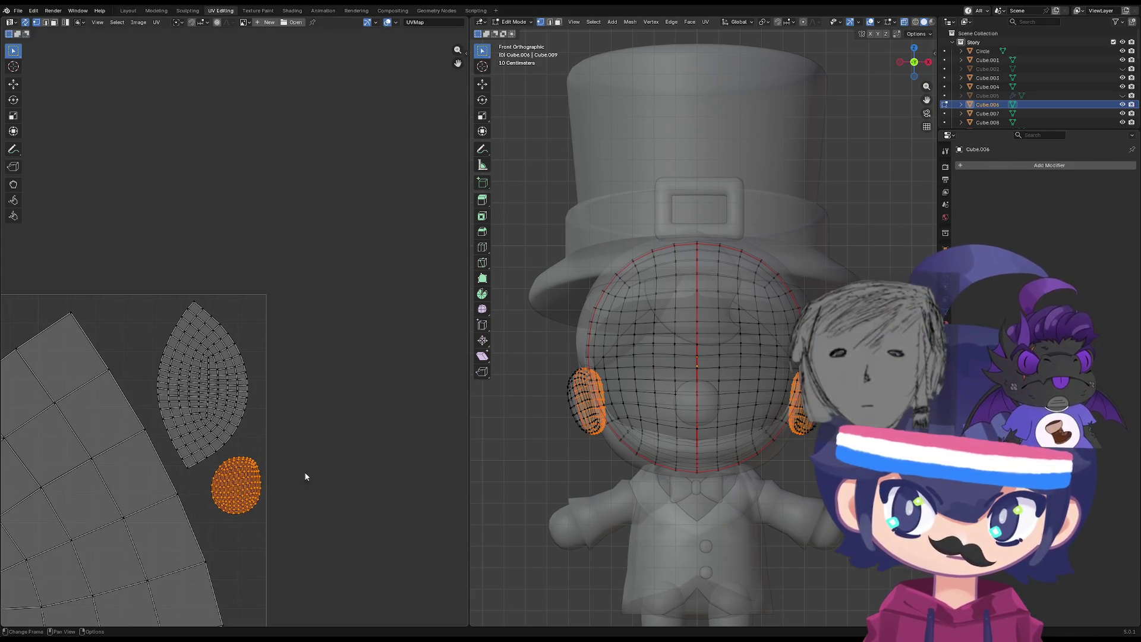
click(308, 510)
scroll(302, 501, down, 1)
middle_drag(301, 500, 318, 462)
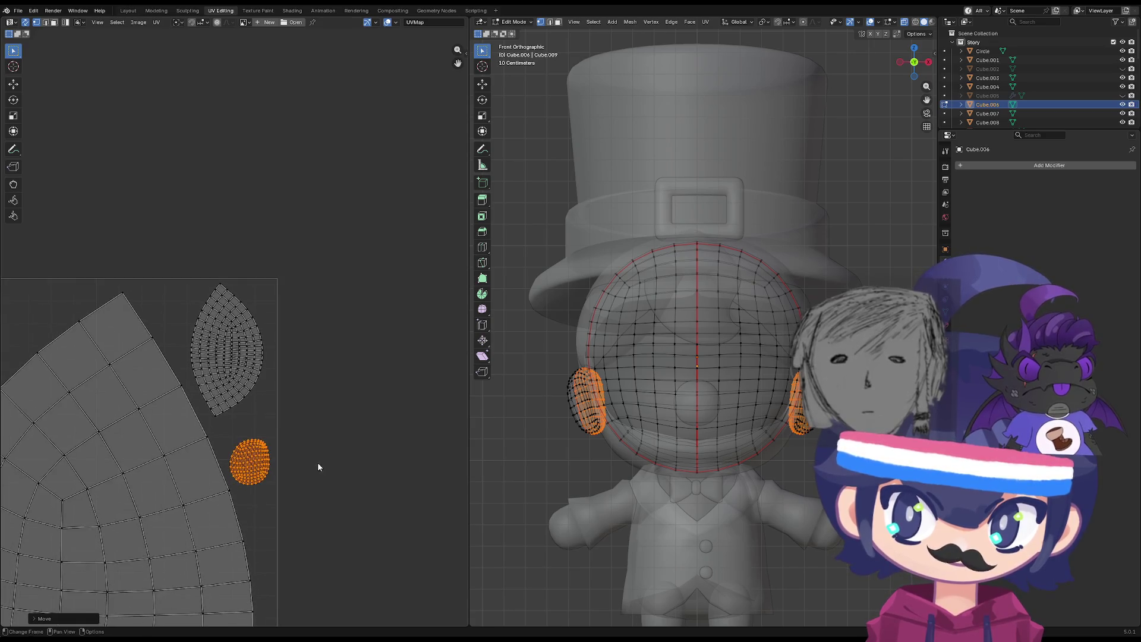
Shrink, move and rotate the head's leaf-shaped island into the upper right.
mouse_move(306, 260)
mouse_down()
mouse_move(199, 402)
mouse_move(214, 416)
mouse_up()
mouse_move(303, 262)
mouse_down()
mouse_move(194, 384)
mouse_move(219, 412)
mouse_up()
key(s)
click(274, 385)
key(g)
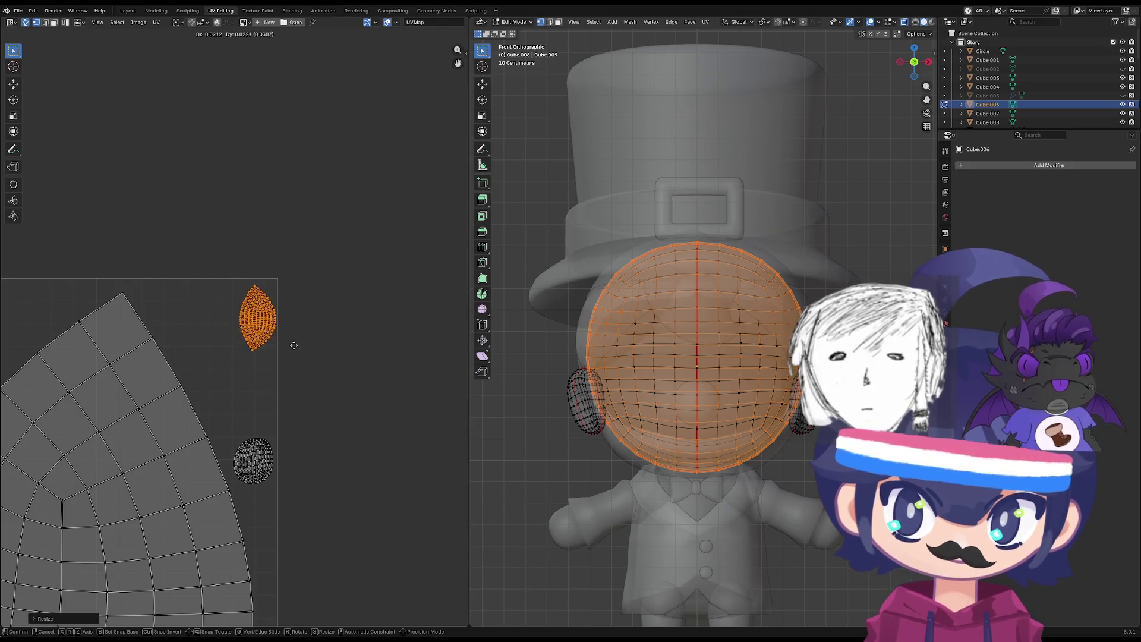
click(228, 356)
key(r)
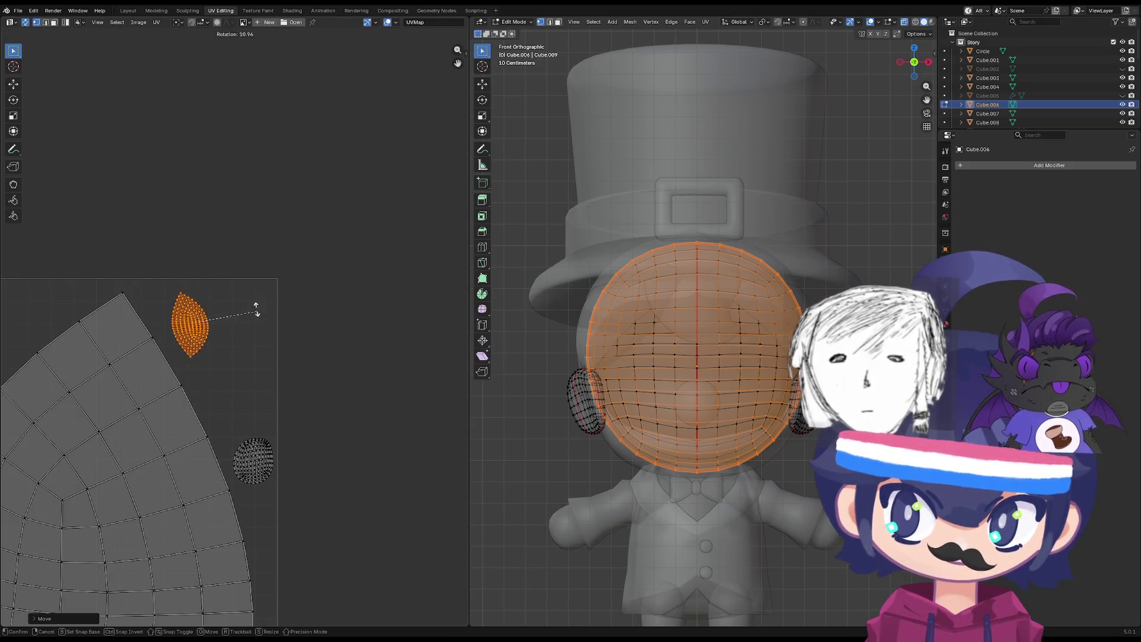
click(188, 278)
key(g)
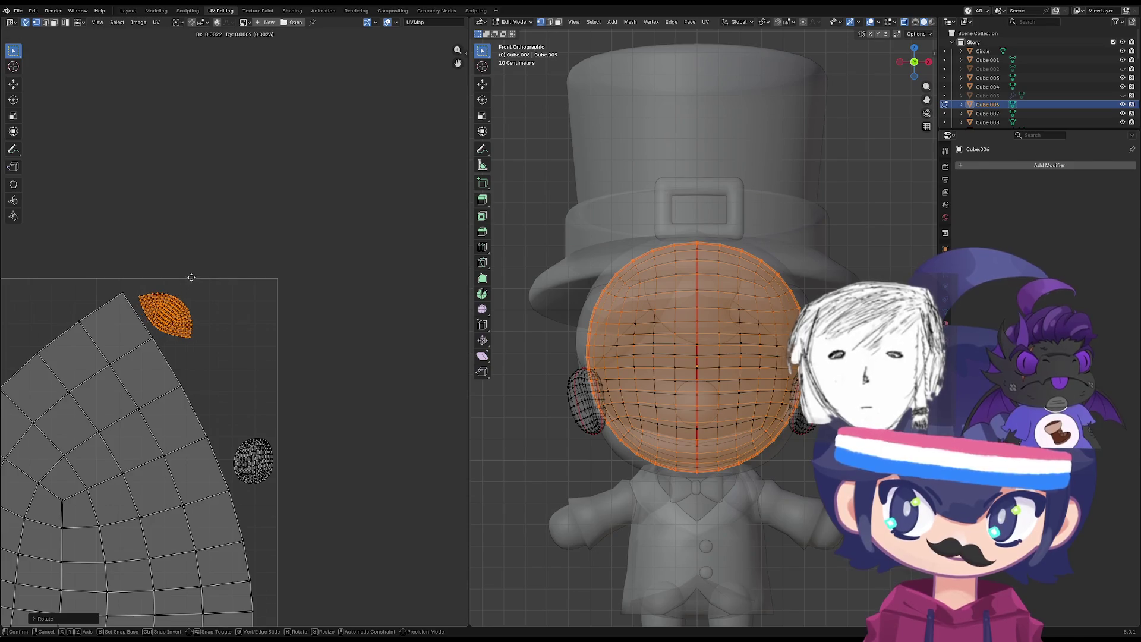
click(194, 275)
key(r)
Resize the ear island and fit it beside the head island.
mouse_move(265, 462)
mouse_down()
mouse_move(234, 493)
mouse_move(244, 485)
mouse_up()
key(s)
click(318, 457)
key(g)
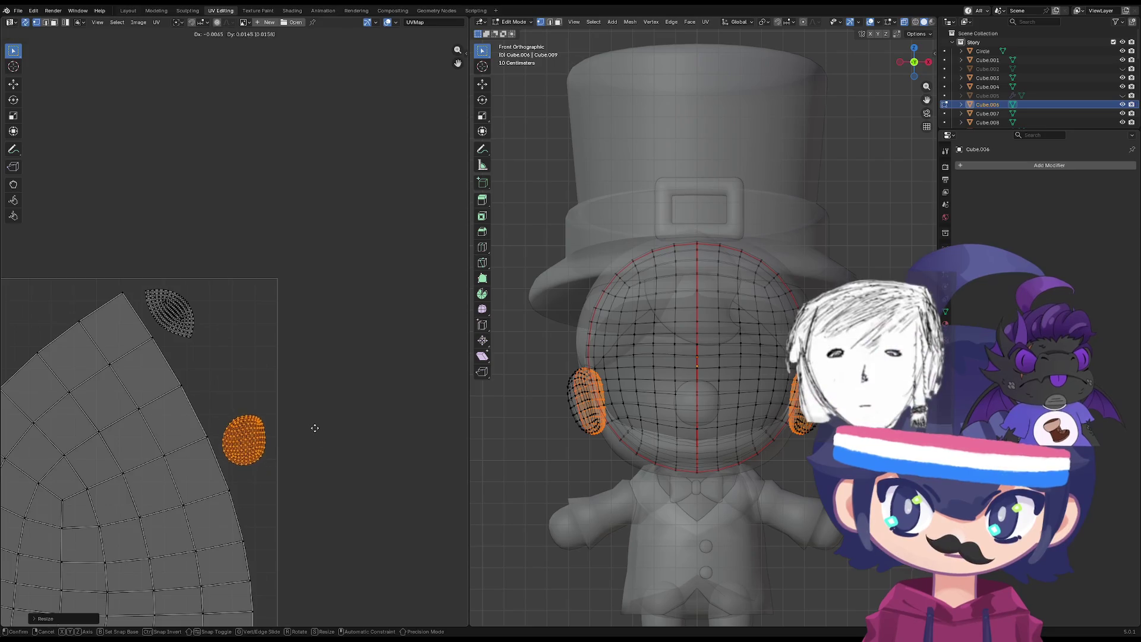
click(321, 423)
scroll(318, 433, down, 6)
scroll(231, 479, up, 3)
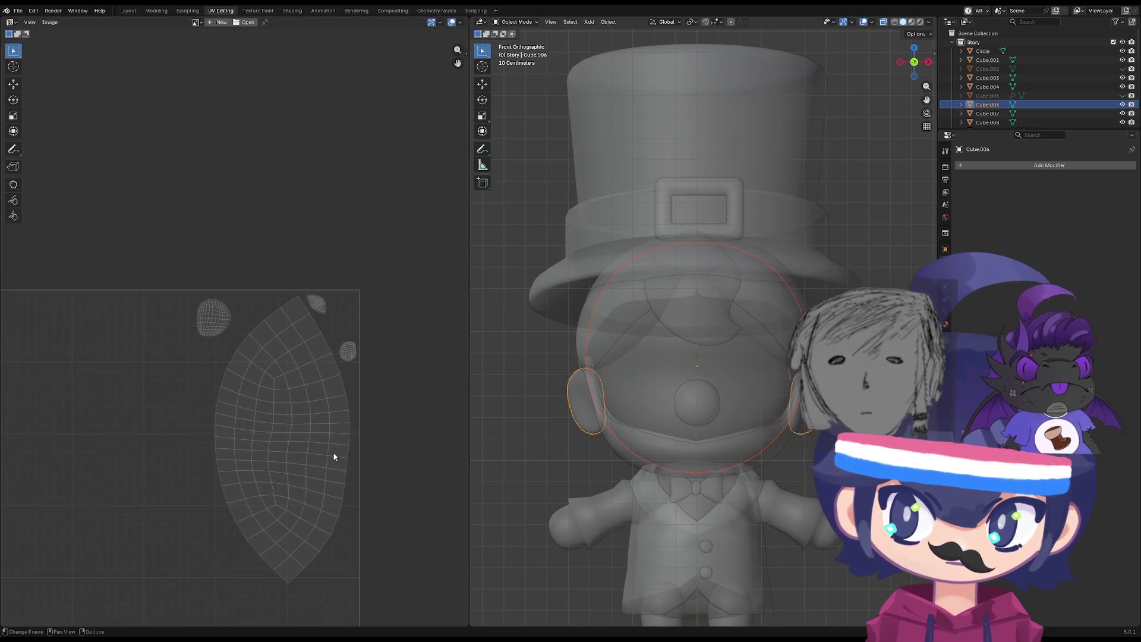
Rotate the other ear island beside the leaf-shaped island, then return to Object Mode.
drag(239, 270, 169, 343)
scroll(236, 321, up, 2)
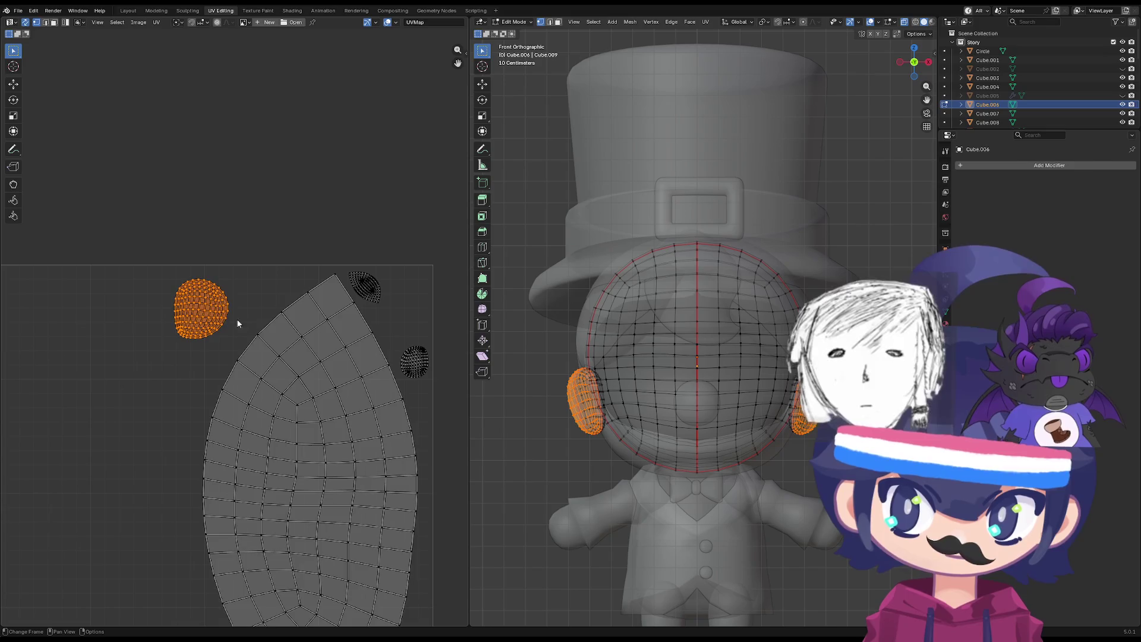
key(s)
key(r)
click(338, 310)
key(g)
click(336, 310)
scroll(283, 384, down, 4)
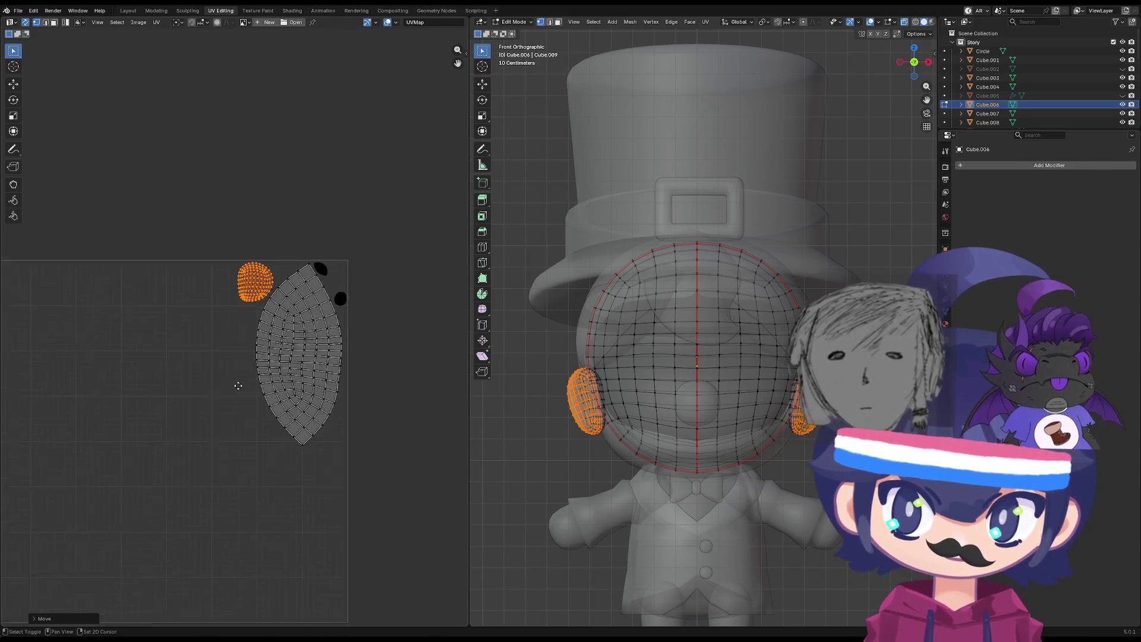
key(Tab)
scroll(208, 446, down, 3)
scroll(244, 419, up, 4)
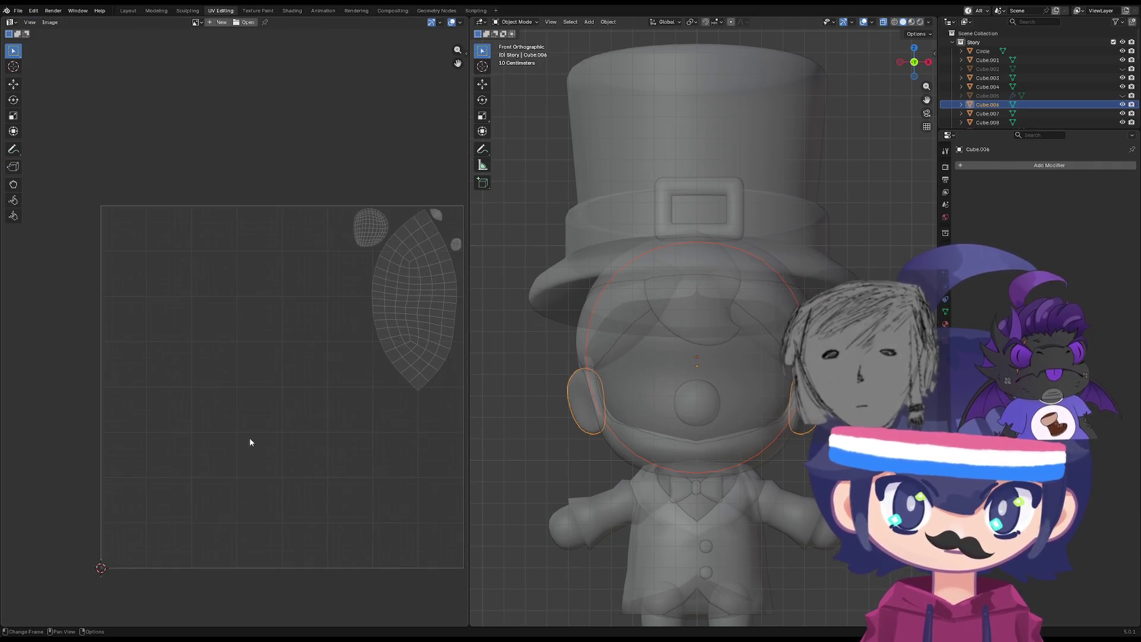
Select only the head and, in Edit Mode, roughly scale and move its whole UV island.
scroll(491, 423, down, 3)
scroll(580, 445, up, 3)
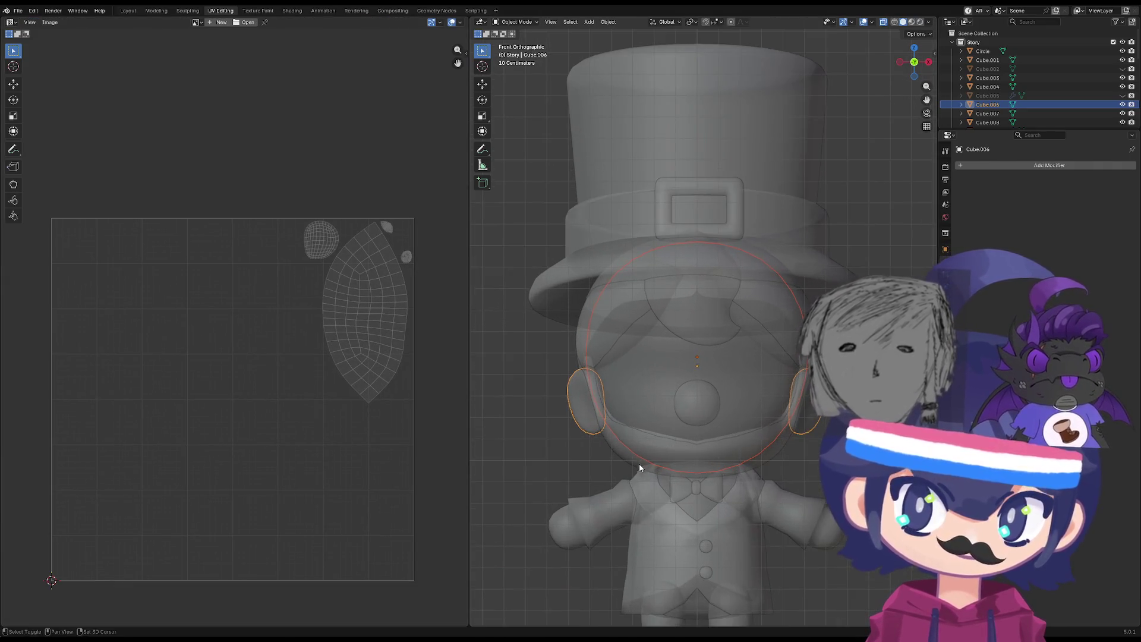
key(alt+a)
click(602, 426)
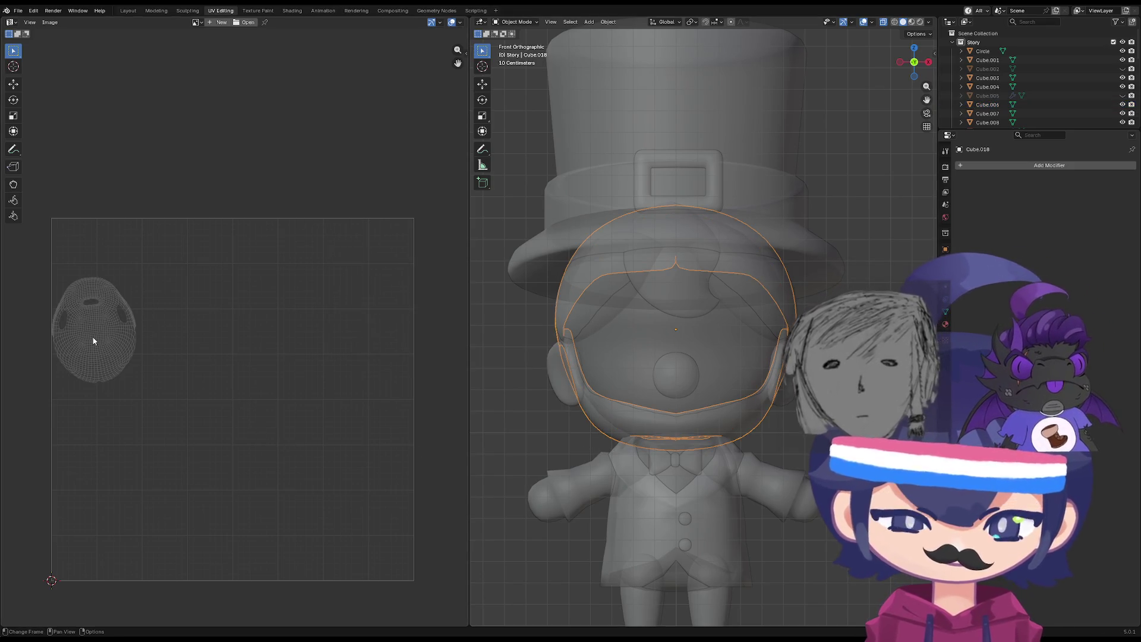
key(Tab)
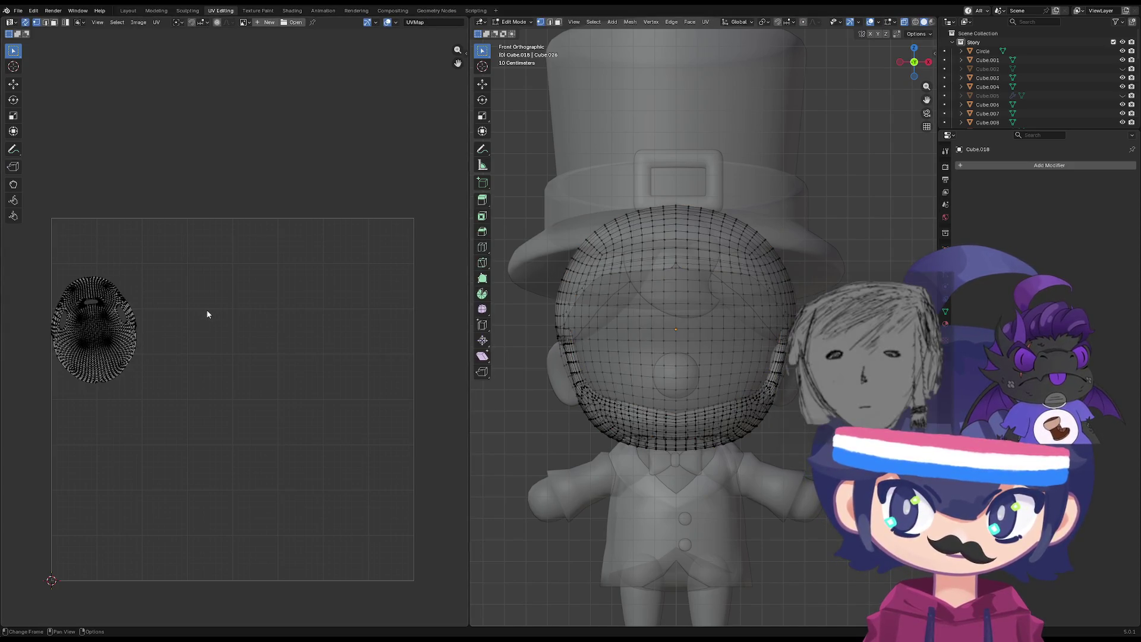
key(a)
key(s)
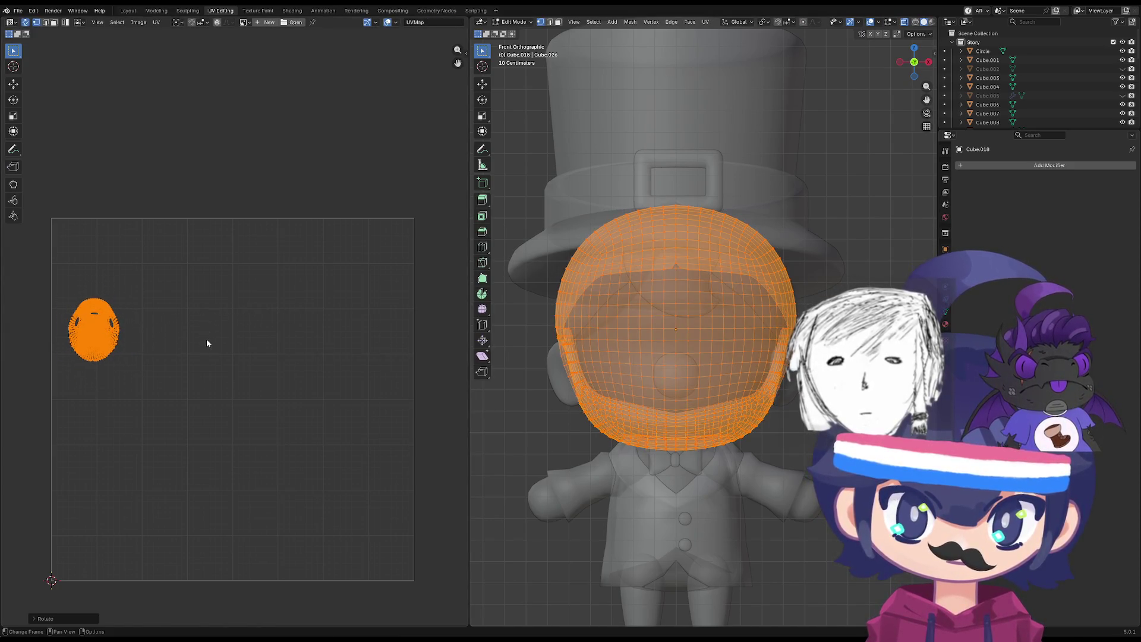
key(g)
click(343, 322)
Add the ear object, edit both meshes together, and box-select just the head's UV island.
mouse_move(595, 357)
middle_down()
mouse_move(666, 357)
mouse_move(660, 321)
middle_up()
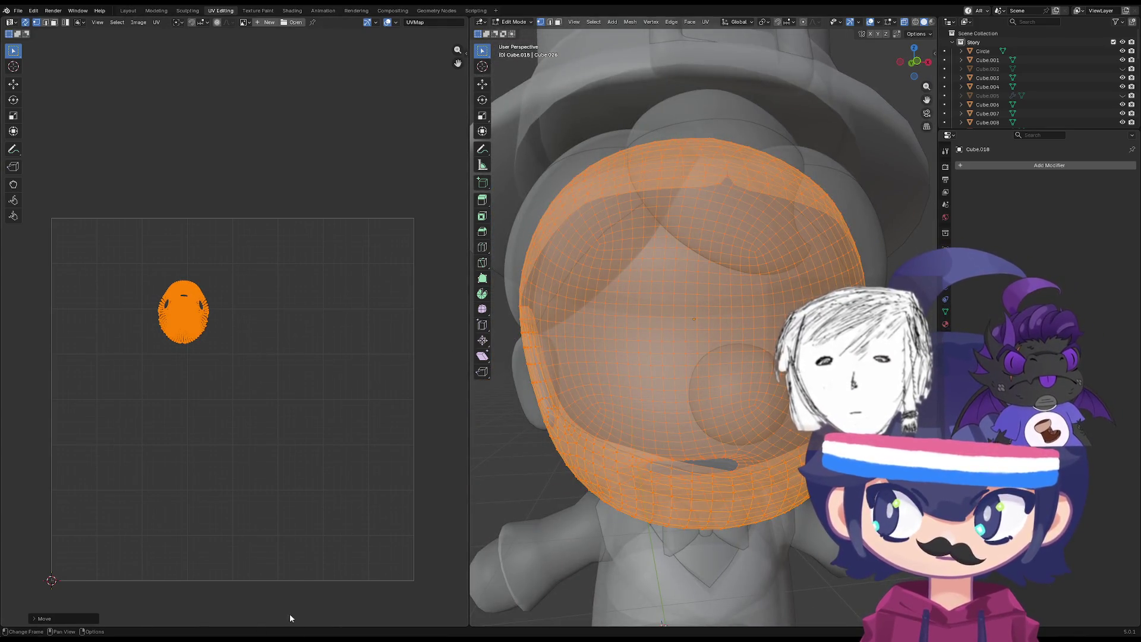
scroll(244, 323, up, 3)
middle_drag(275, 276, 229, 409)
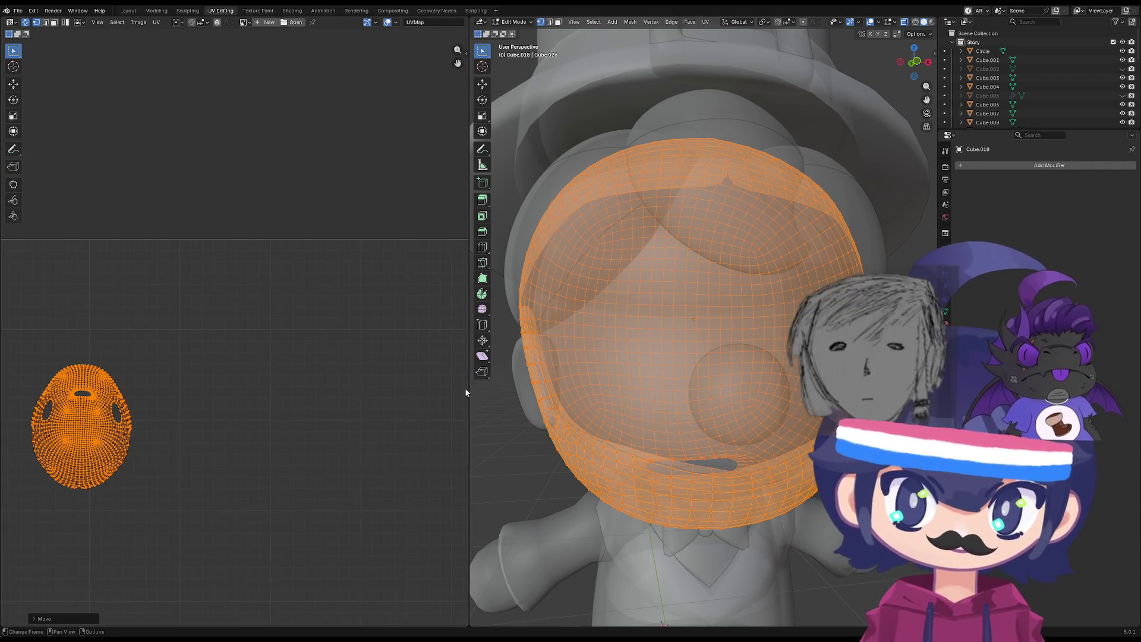
scroll(591, 402, down, 5)
key(Tab)
shift+click(608, 363)
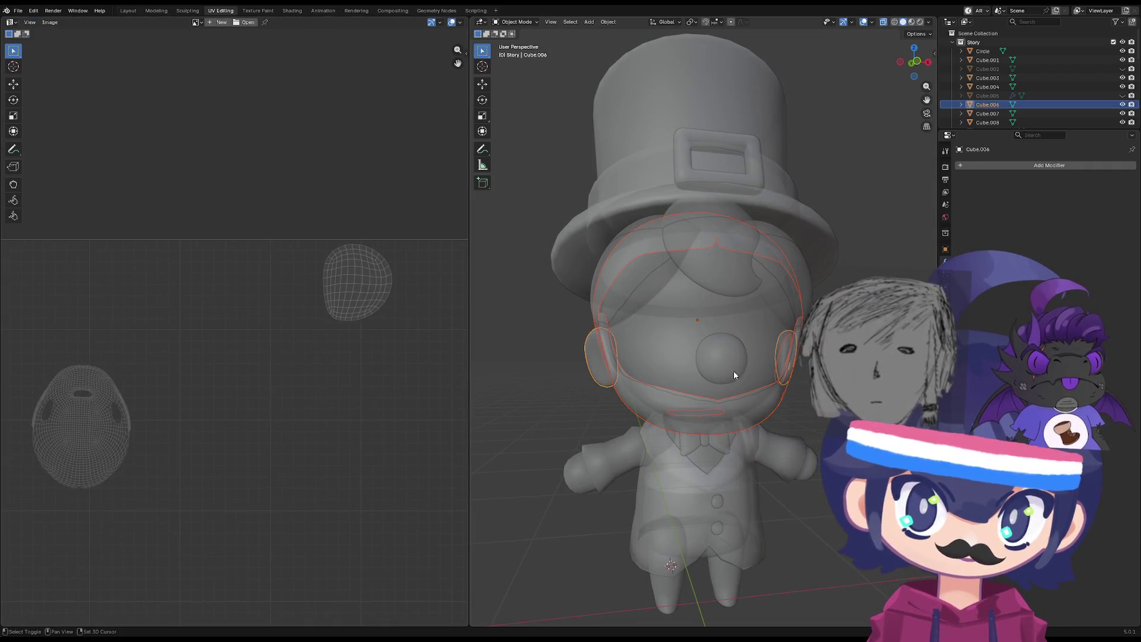
key(Tab)
mouse_move(226, 365)
mouse_down()
mouse_move(2, 498)
mouse_move(33, 538)
mouse_up()
drag(157, 333, 11, 517)
scroll(234, 475, down, 3)
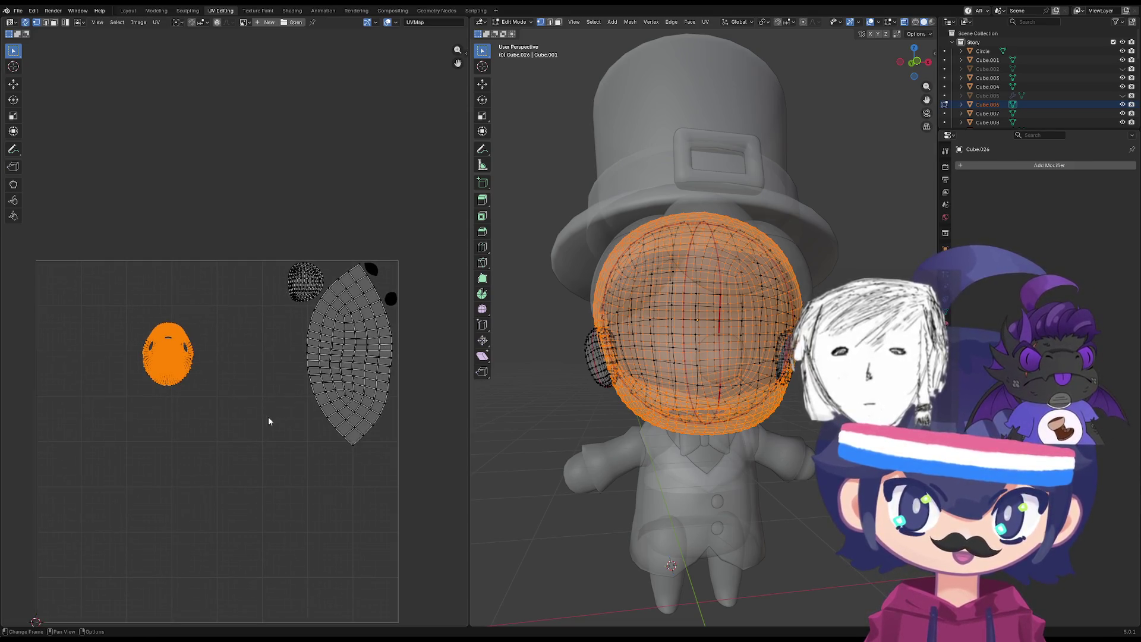
Shrink, reposition, slightly rescale and rotate the head's UV island.
key(s)
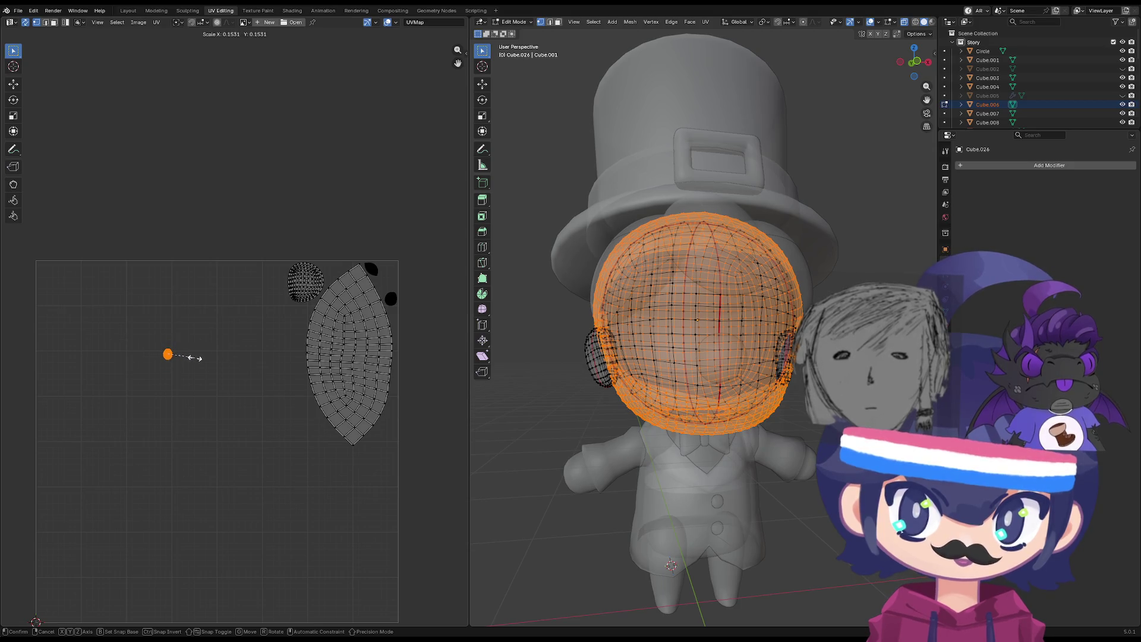
click(265, 376)
key(g)
click(447, 314)
key(s)
click(409, 317)
key(r)
click(410, 321)
Tuck the head island beside the round island with final scale and rotation tweaks, then return to Object Mode.
scroll(297, 381, up, 4)
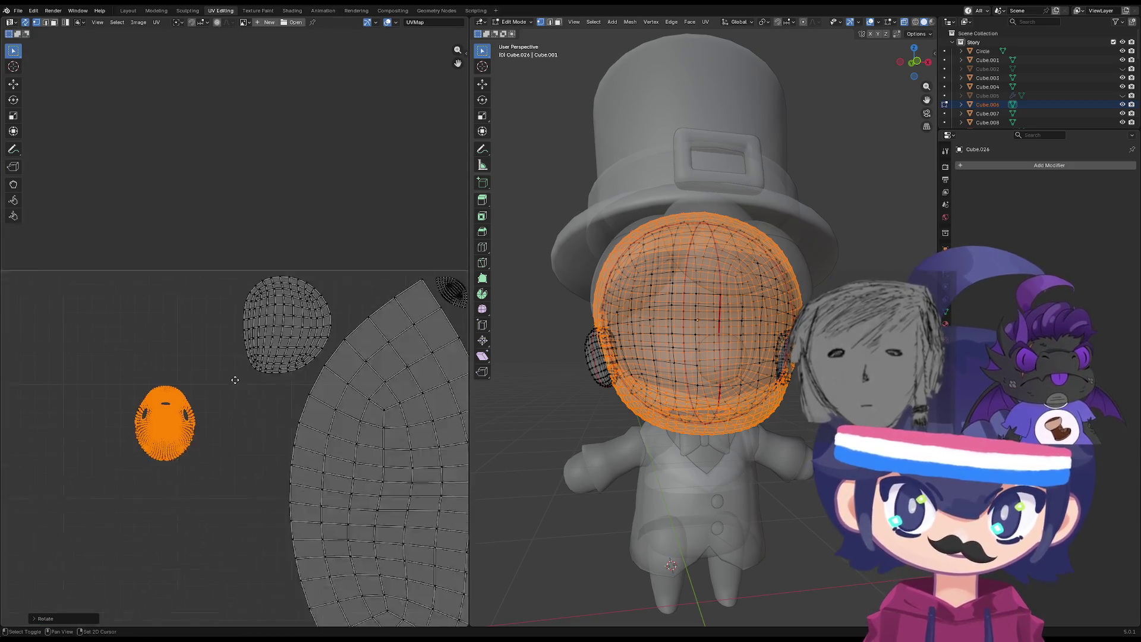
key(g)
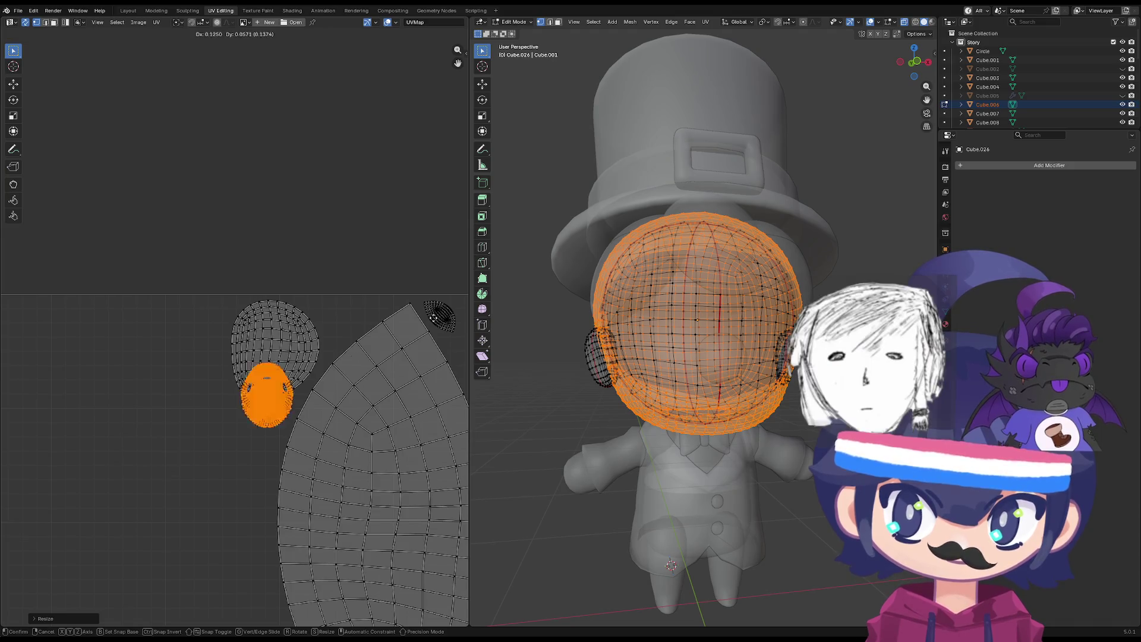
click(30, 284)
key(s)
click(174, 308)
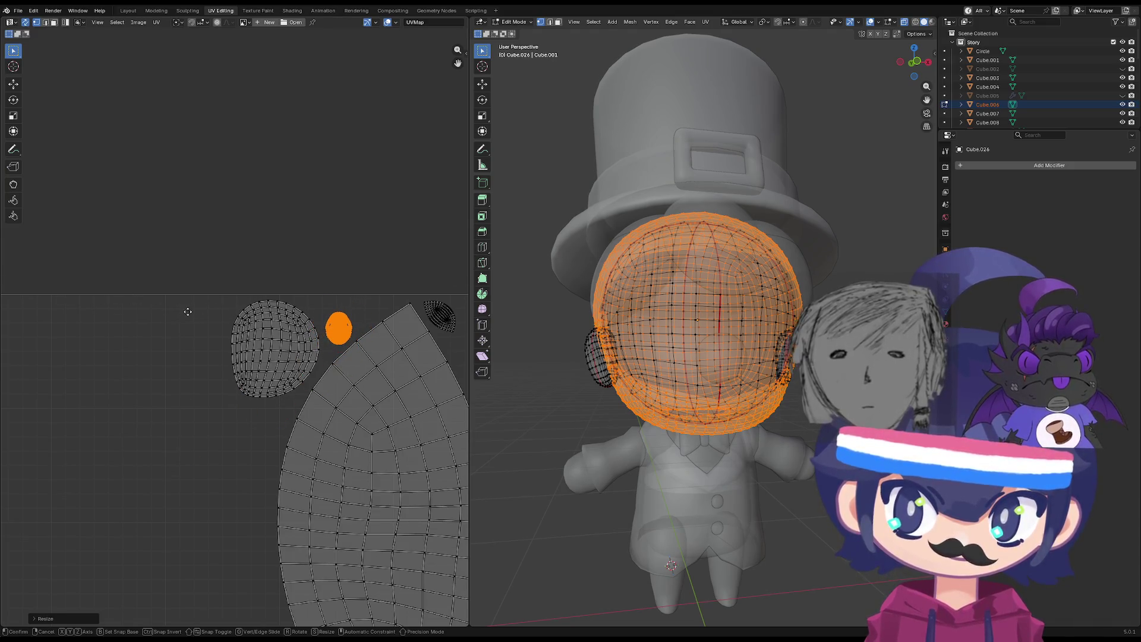
click(186, 307)
key(r)
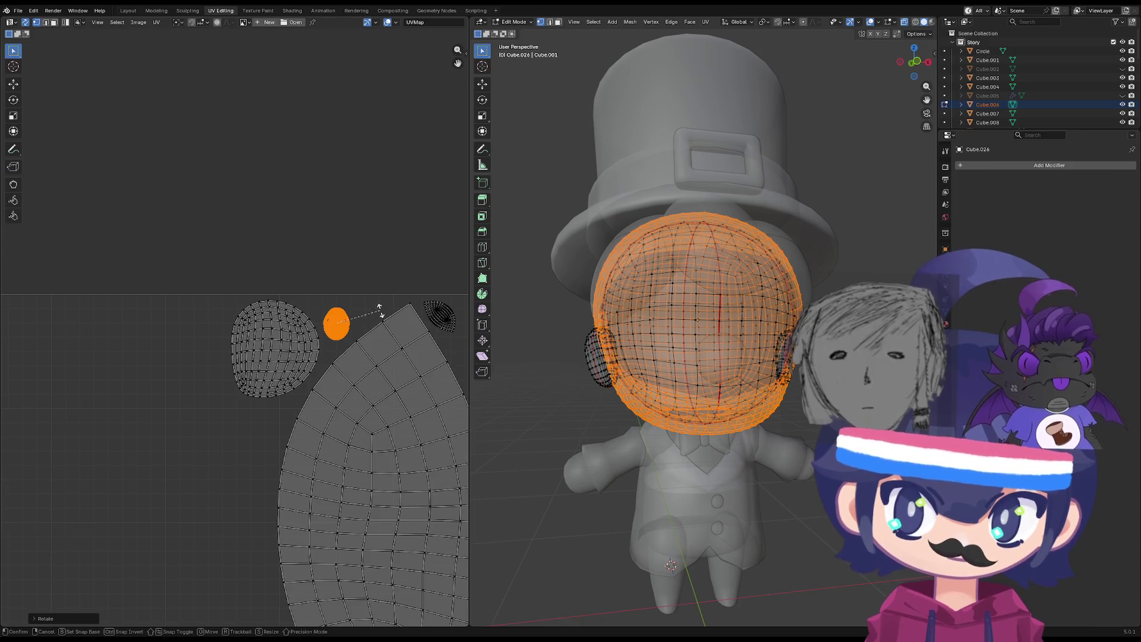
key(s)
click(419, 292)
key(r)
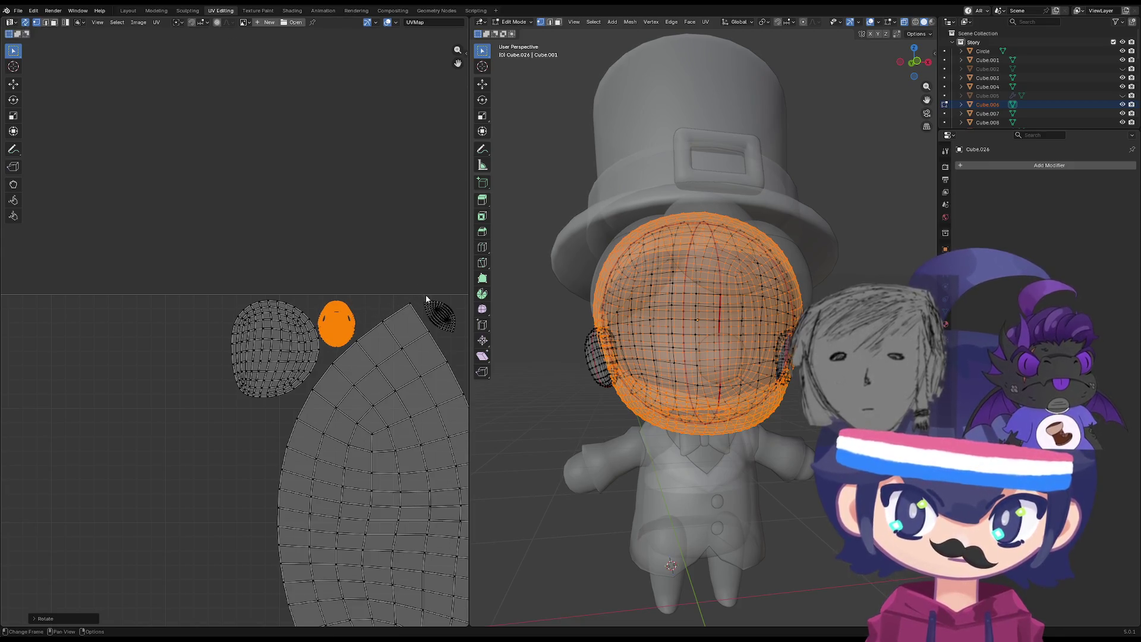
key(Tab)
scroll(438, 313, down, 3)
scroll(219, 374, down, 5)
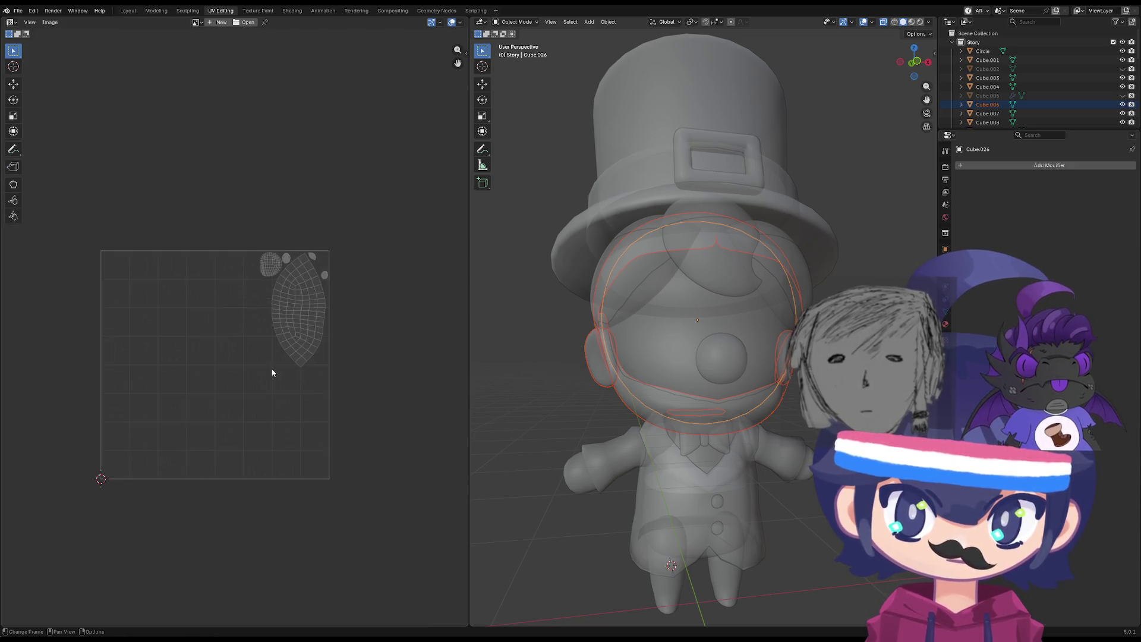
Re-centre the UV layout and, in Edit Mode, select the small head island in the top row.
scroll(305, 297, up, 6)
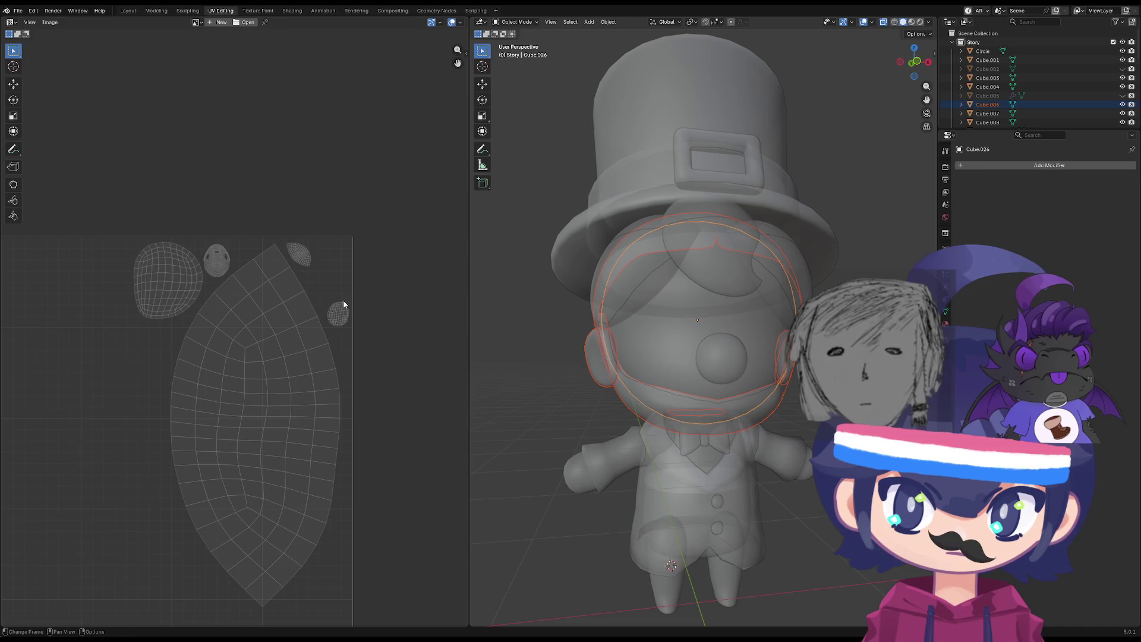
scroll(348, 279, up, 1)
scroll(226, 366, down, 3)
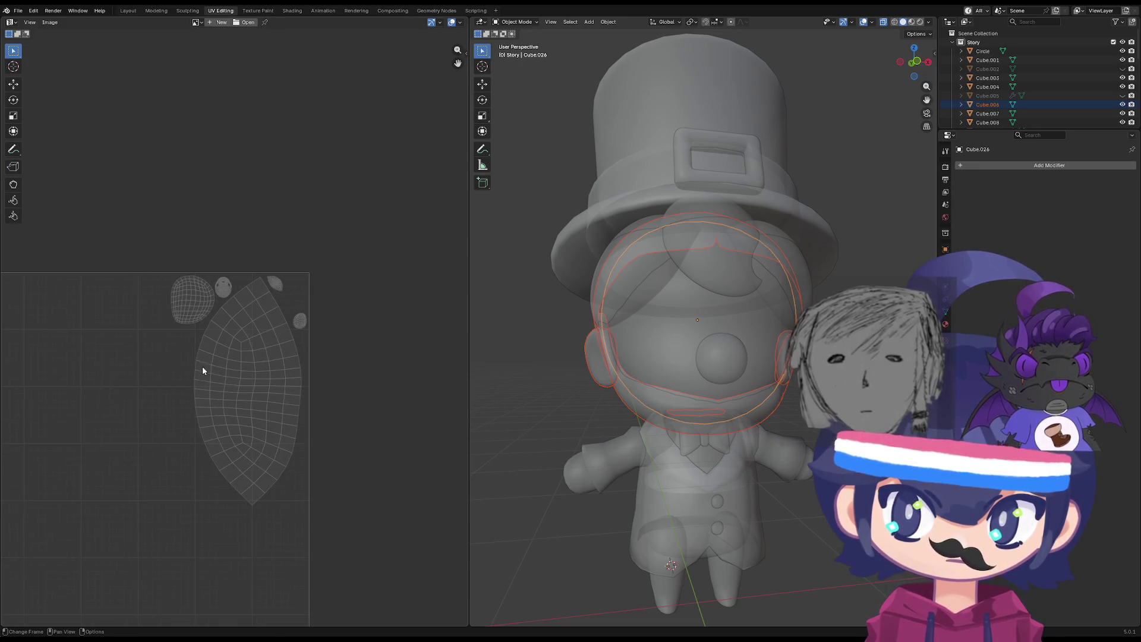
scroll(178, 387, down, 2)
middle_drag(133, 420, 214, 408)
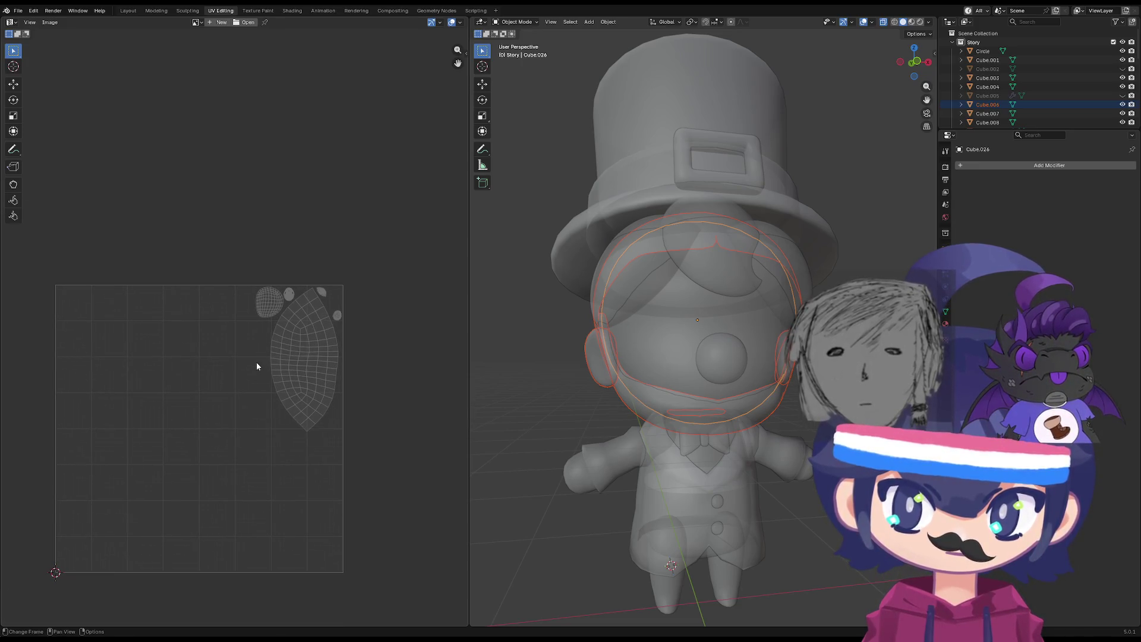
scroll(257, 366, up, 2)
scroll(263, 327, up, 3)
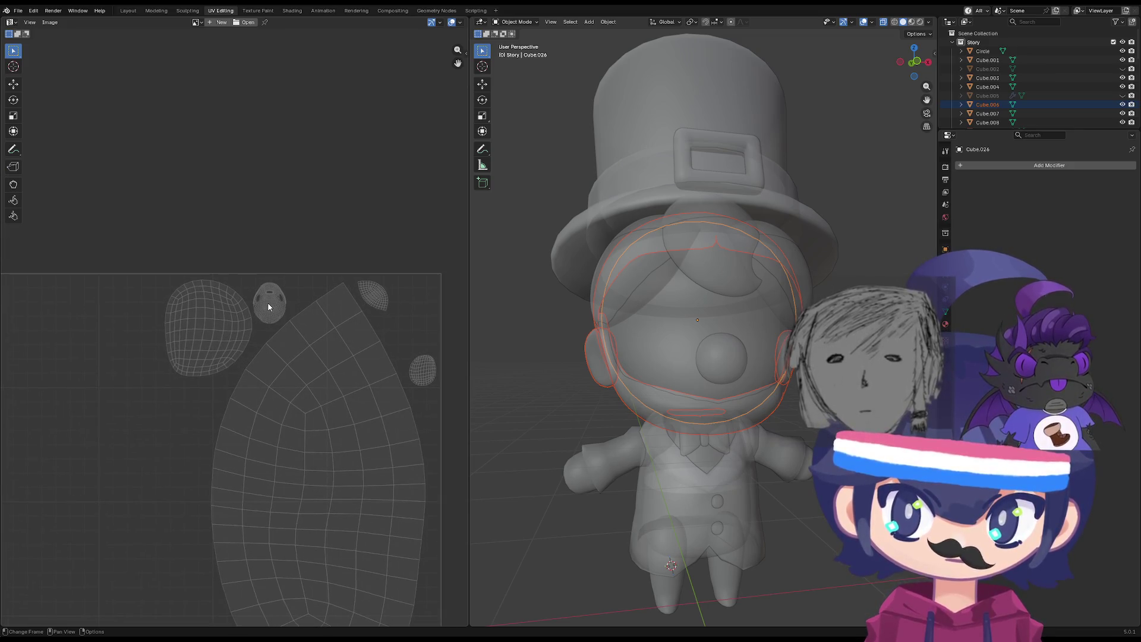
key(Tab)
key(alt+a)
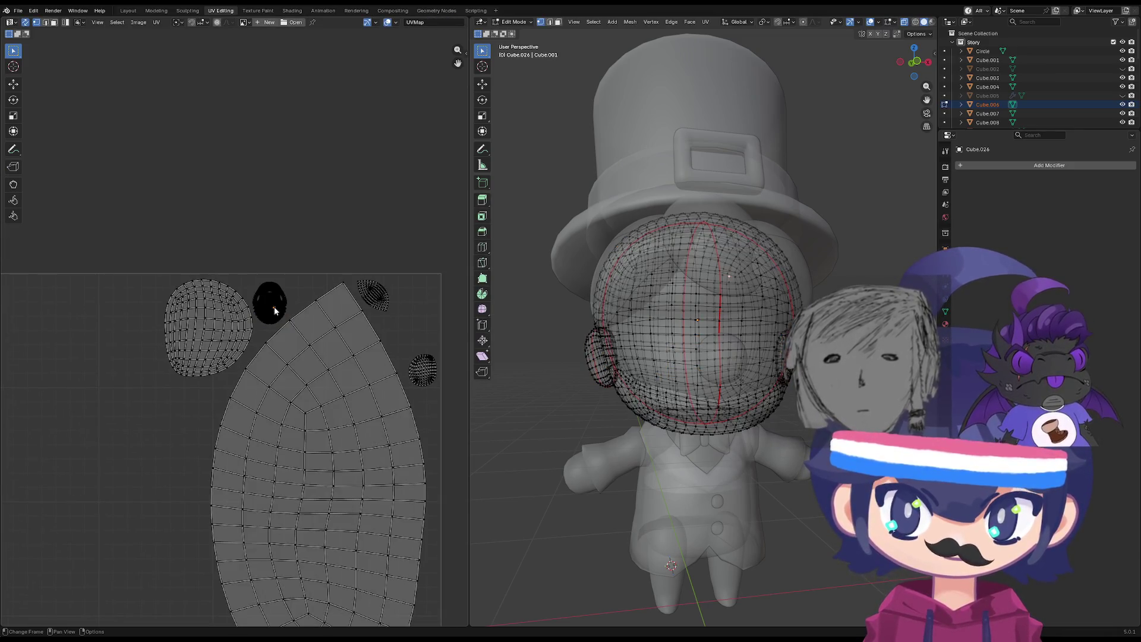
key(l)
scroll(282, 313, down, 2)
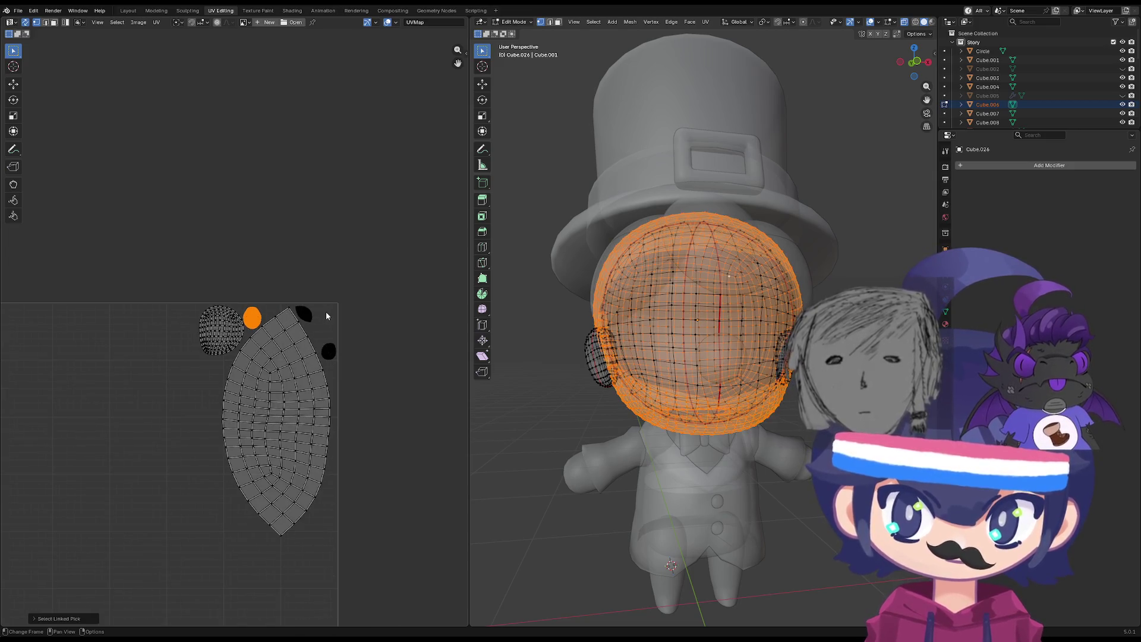
scroll(264, 322, up, 1)
Place that island below the leaf island's lower tip, exit Edit Mode, and select only the head.
key(g)
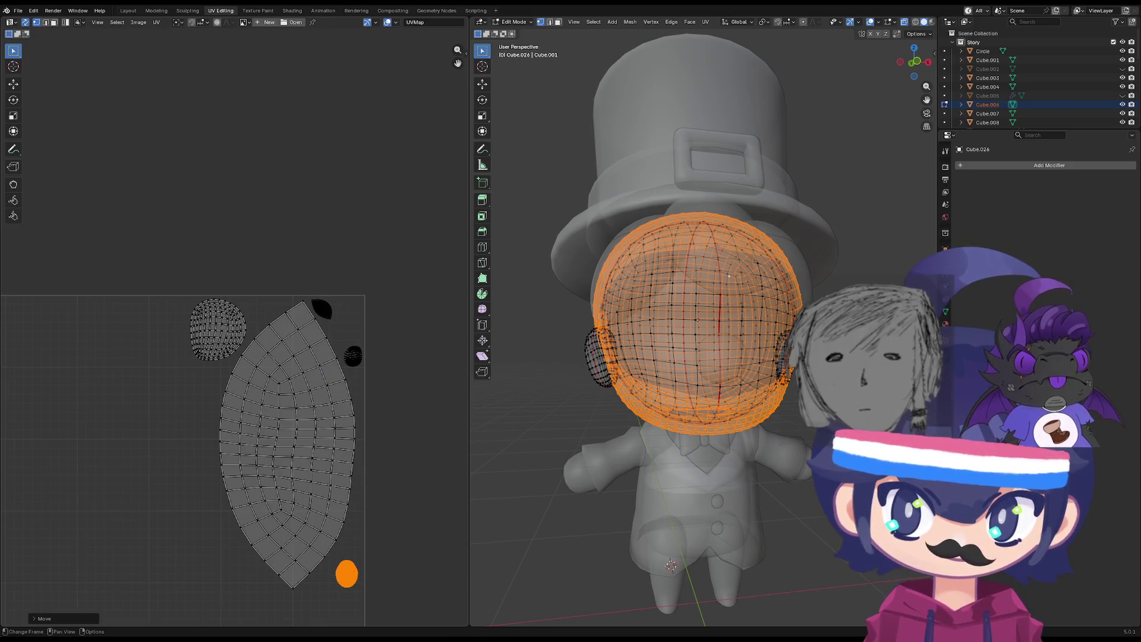
click(390, 582)
click(394, 572)
key(Tab)
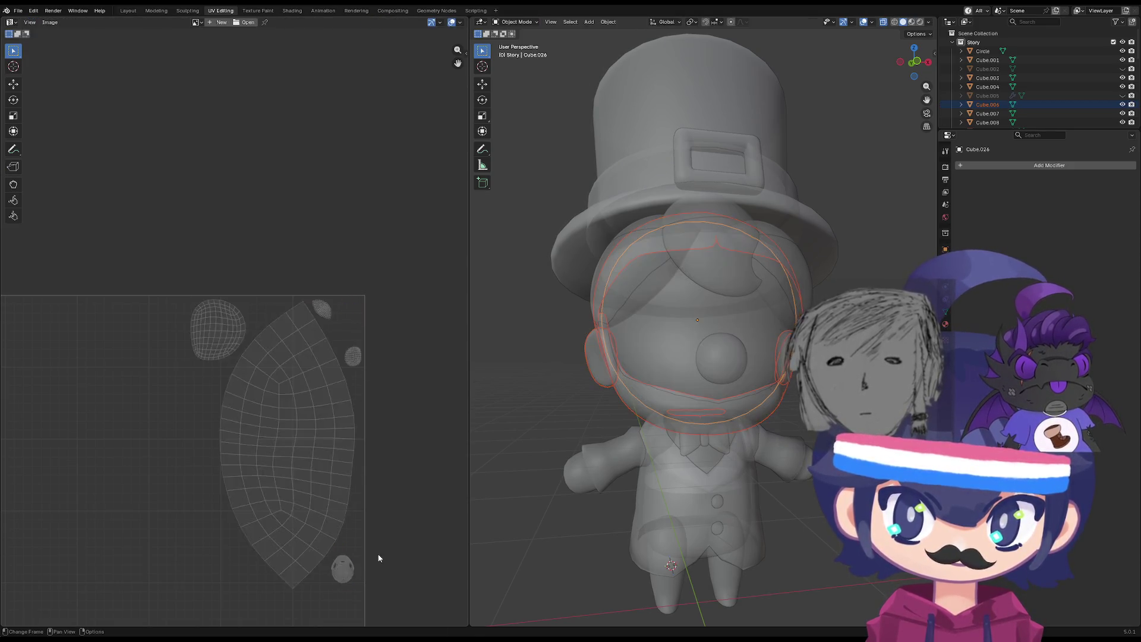
scroll(333, 357, down, 2)
scroll(309, 336, up, 4)
scroll(328, 344, down, 2)
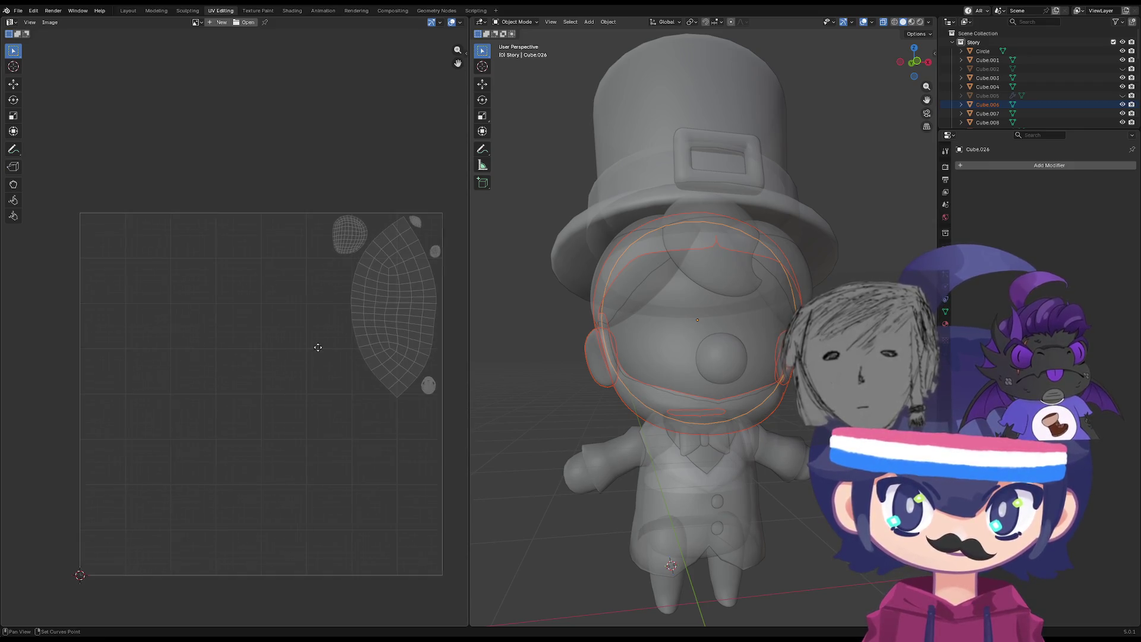
click(702, 287)
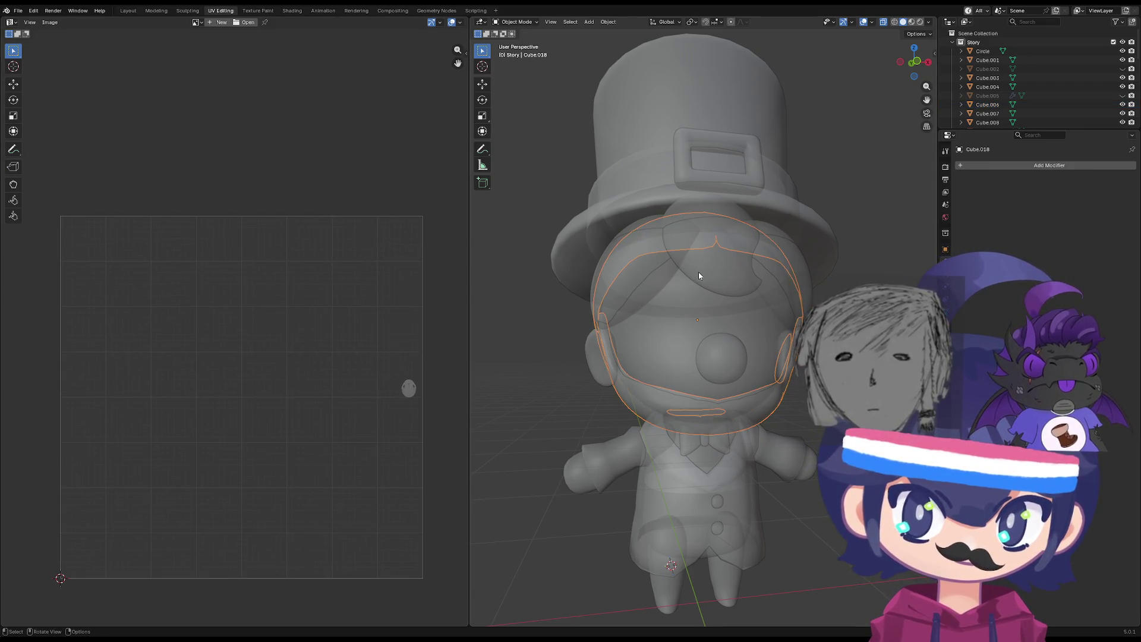
Select both NurbsPath hair curves and, in Edit Mode, move one puff's UV island onto the other.
click(696, 269)
click(749, 292)
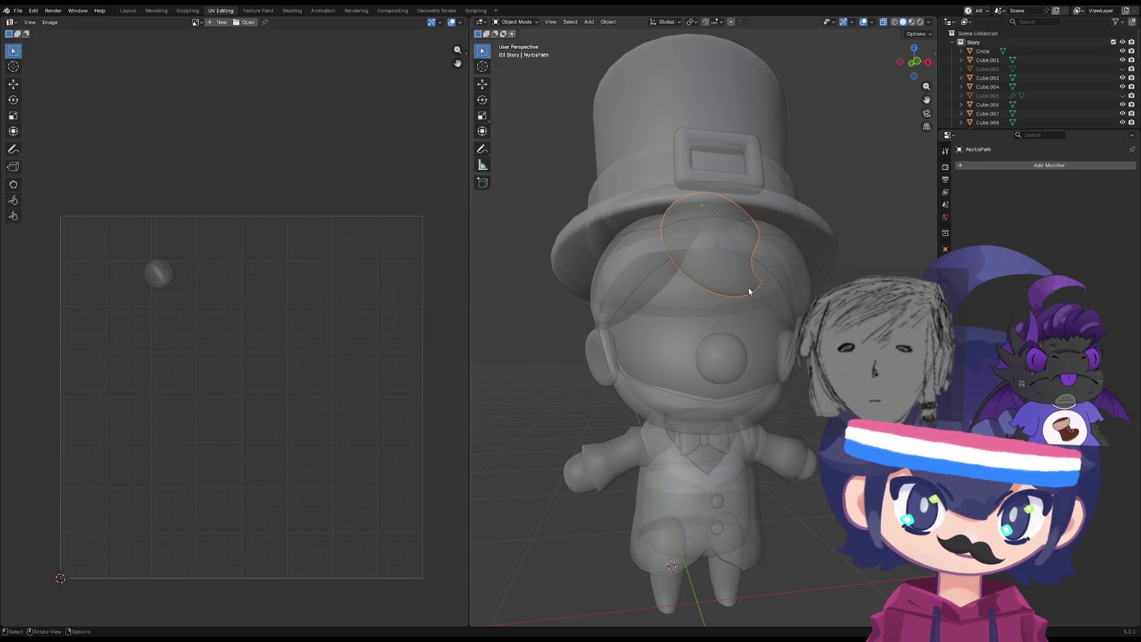
shift+click(767, 290)
scroll(385, 324, left, 2)
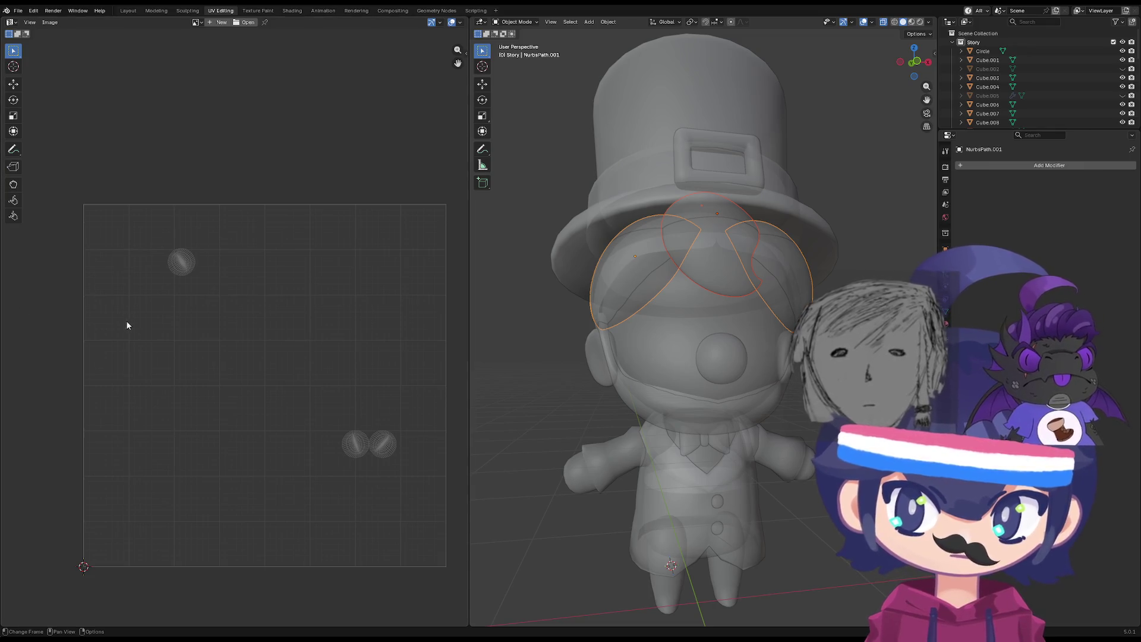
key(Tab)
click(182, 261)
key(g)
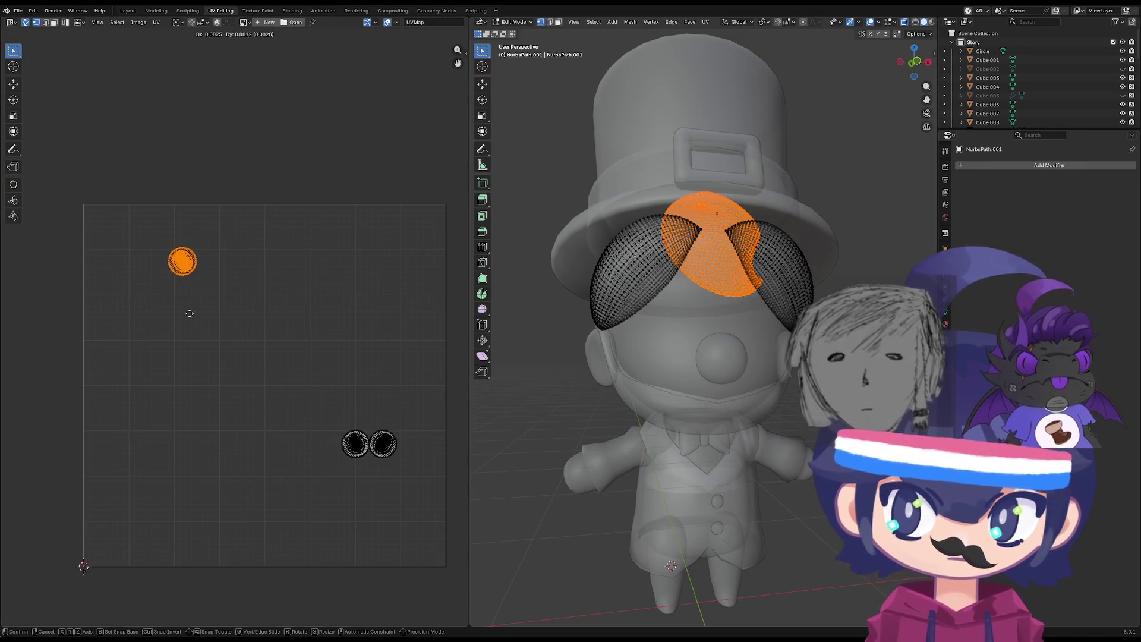
click(325, 464)
scroll(383, 471, up, 3)
middle_drag(383, 471, 193, 288)
key(g)
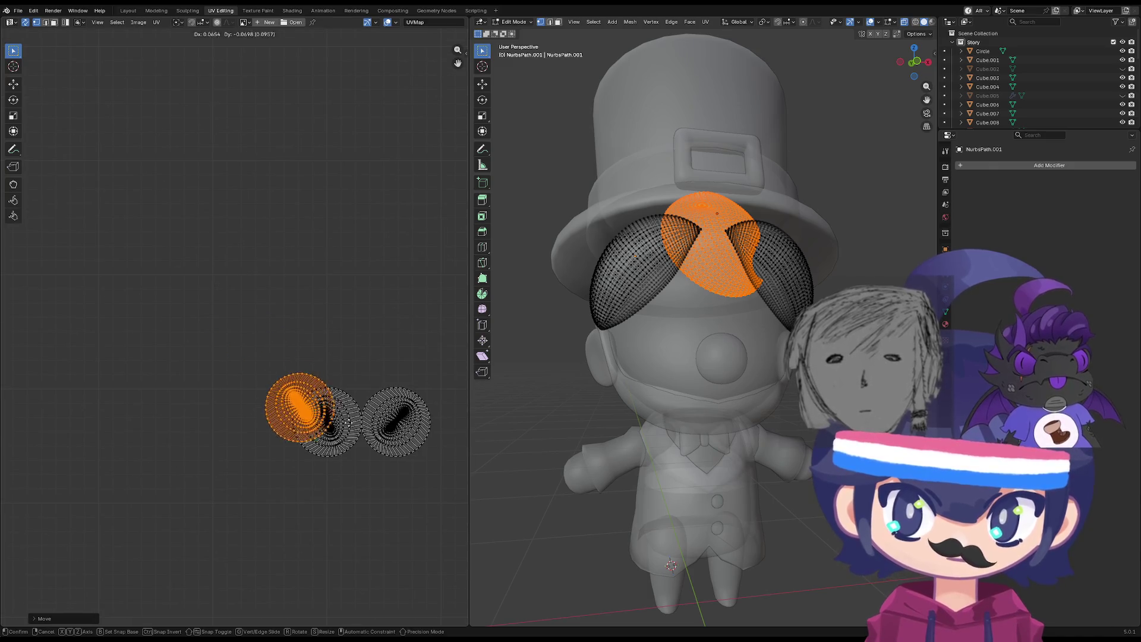
click(369, 433)
Stack the right-hand puff's whole island over the other puff islands.
key(alt+a)
key(l)
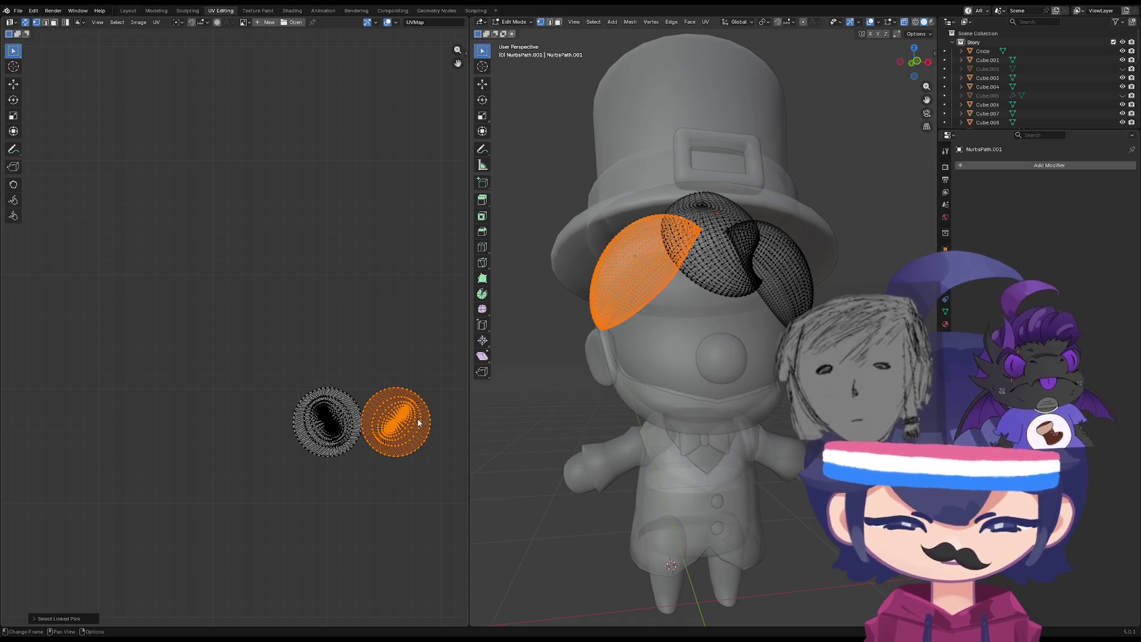
key(g)
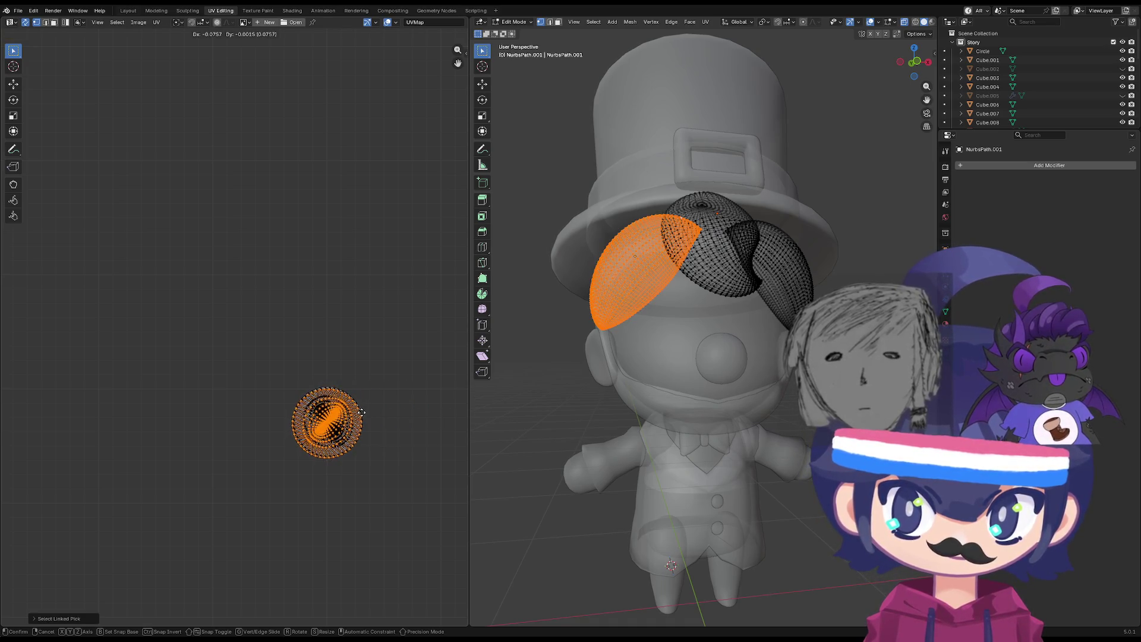
click(363, 411)
Unwrap all the puff islands with Minimum Stretch, then exit and select the head and back hair.
key(a)
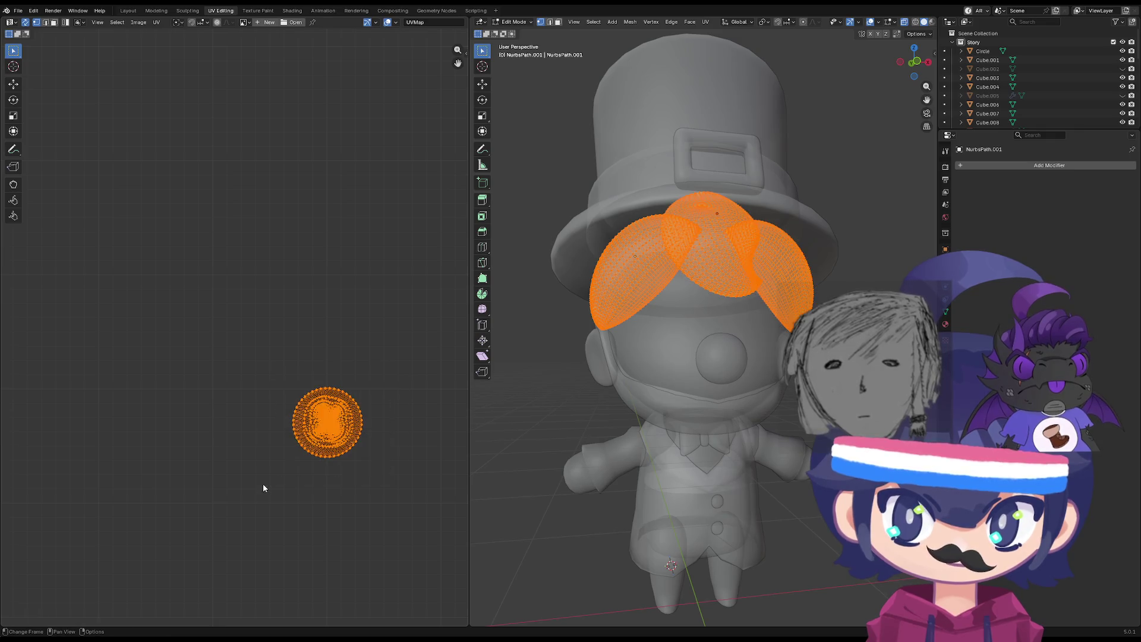
scroll(401, 459, down, 3)
key(Home)
key(alt+a)
key(a)
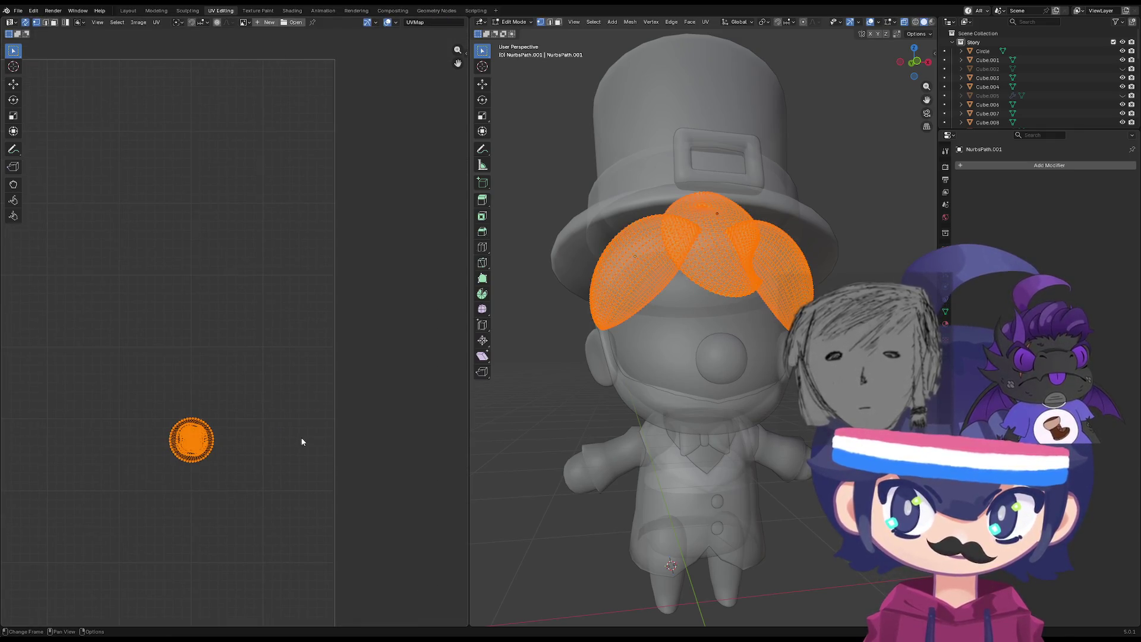
key(u)
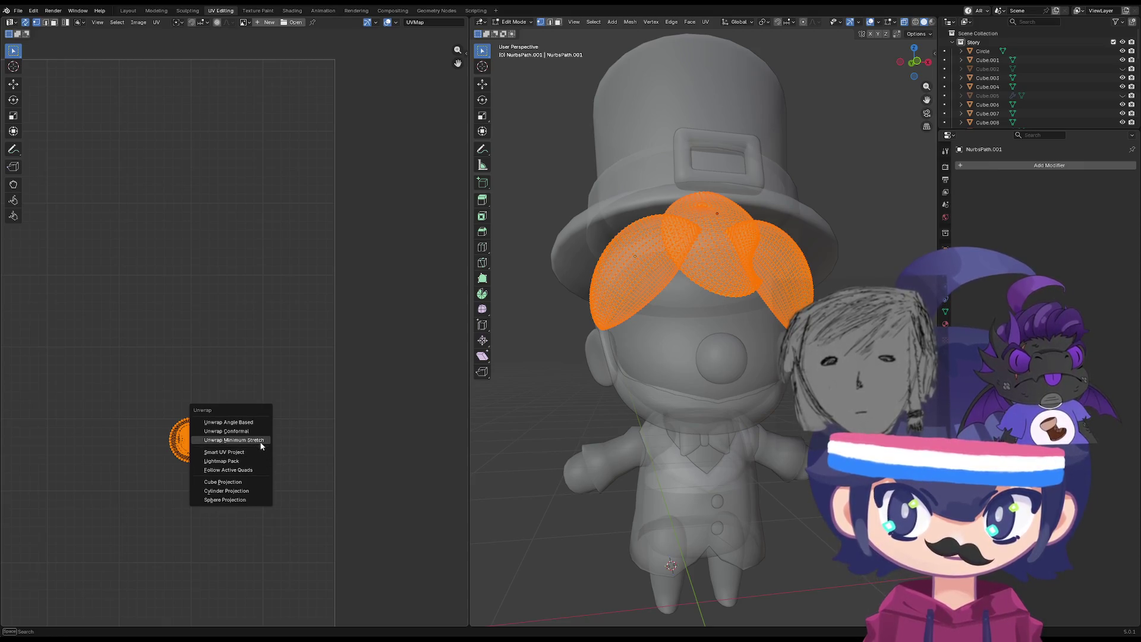
click(277, 440)
scroll(287, 425, down, 4)
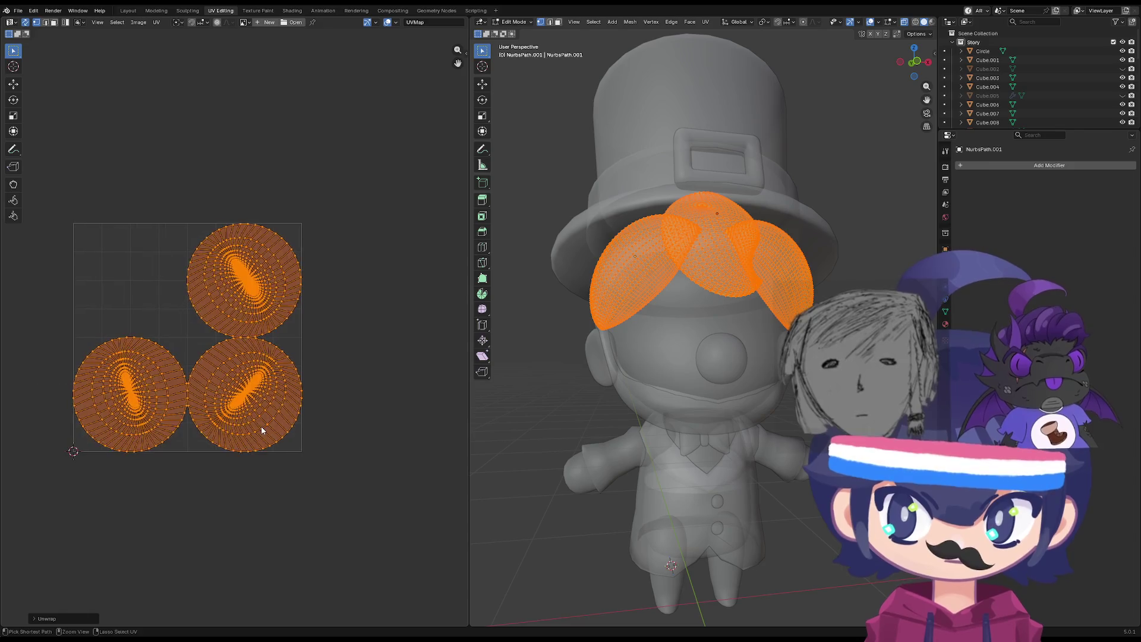
scroll(284, 408, up, 3)
key(Tab)
click(685, 344)
shift+click(629, 264)
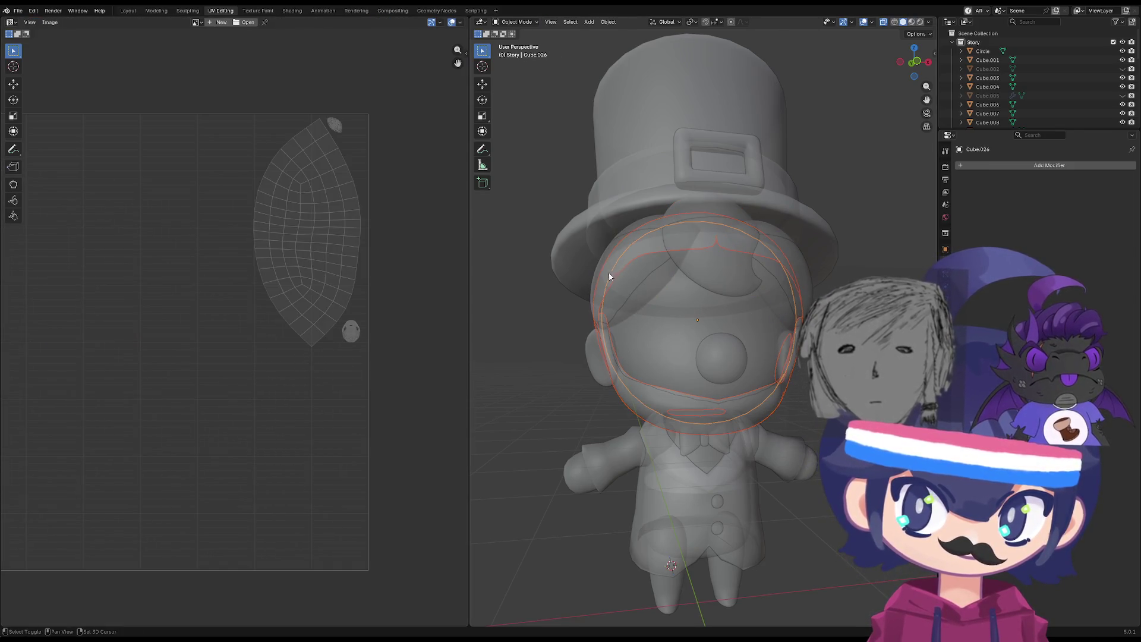
Adjust the selection so only the hair puff curves and the head are selected.
shift+click(658, 318)
shift+click(718, 255)
shift+click(604, 362)
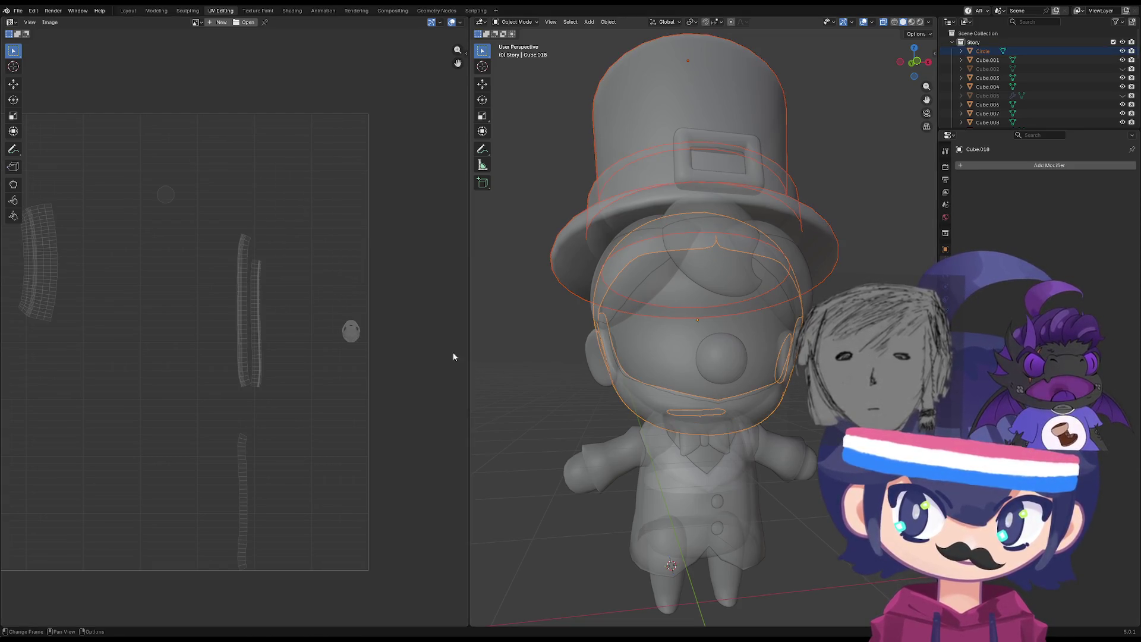
click(634, 392)
click(630, 400)
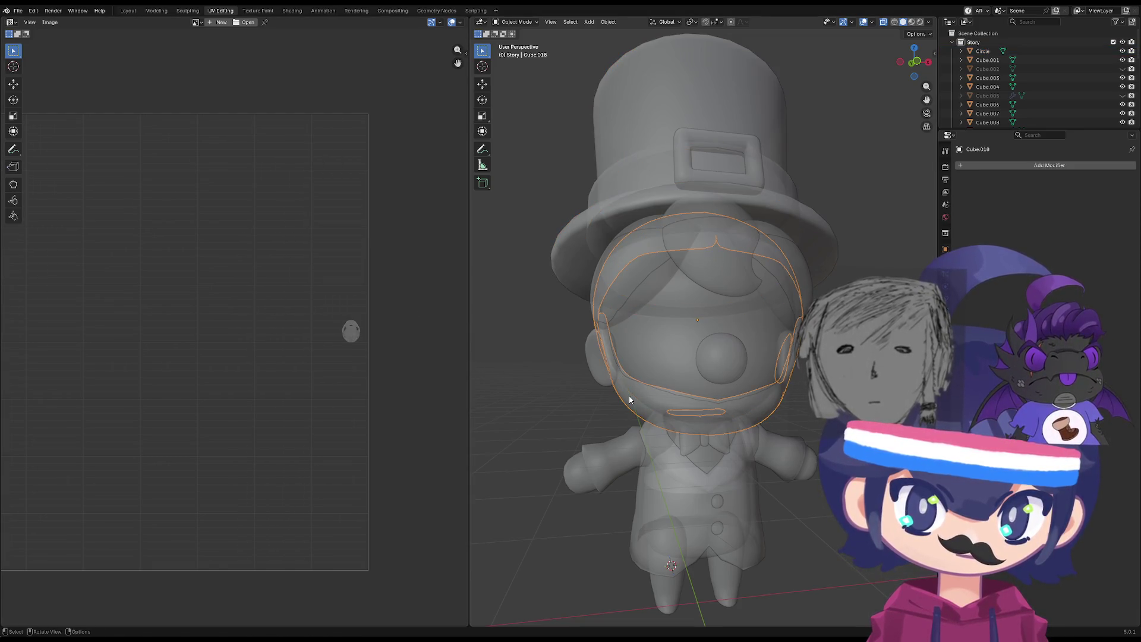
shift+click(627, 266)
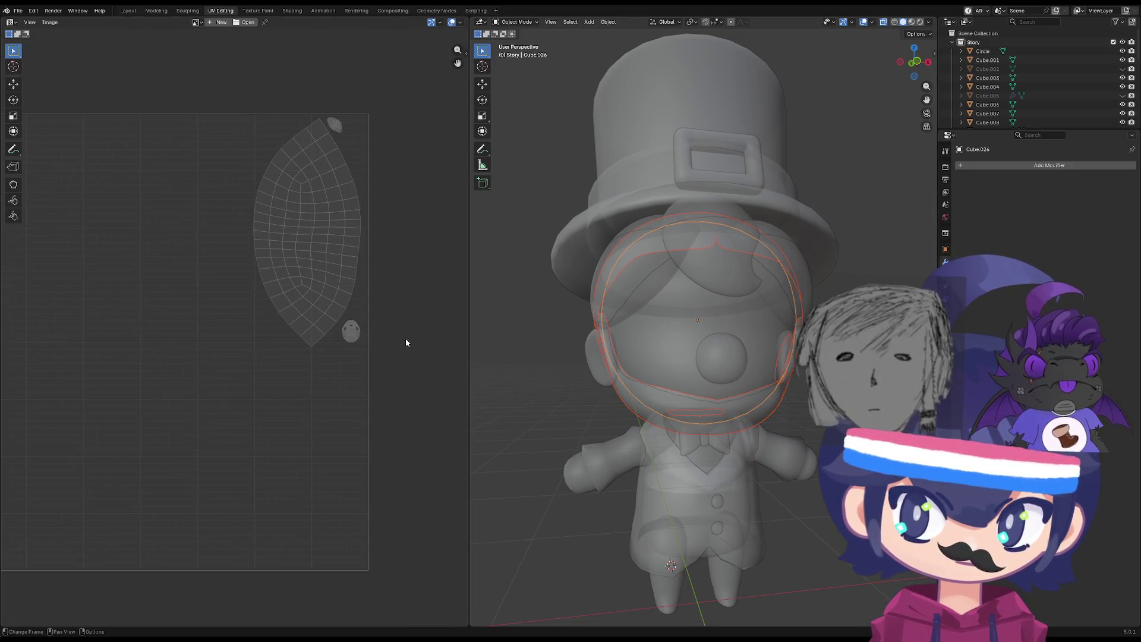
scroll(406, 343, up, 1)
click(647, 280)
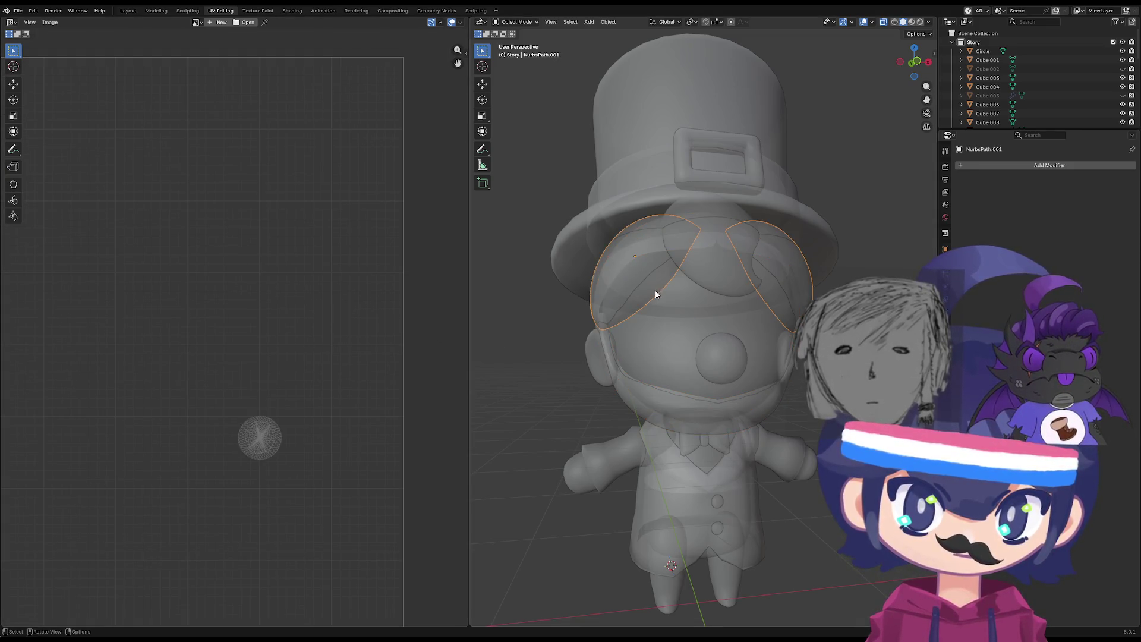
shift+click(654, 416)
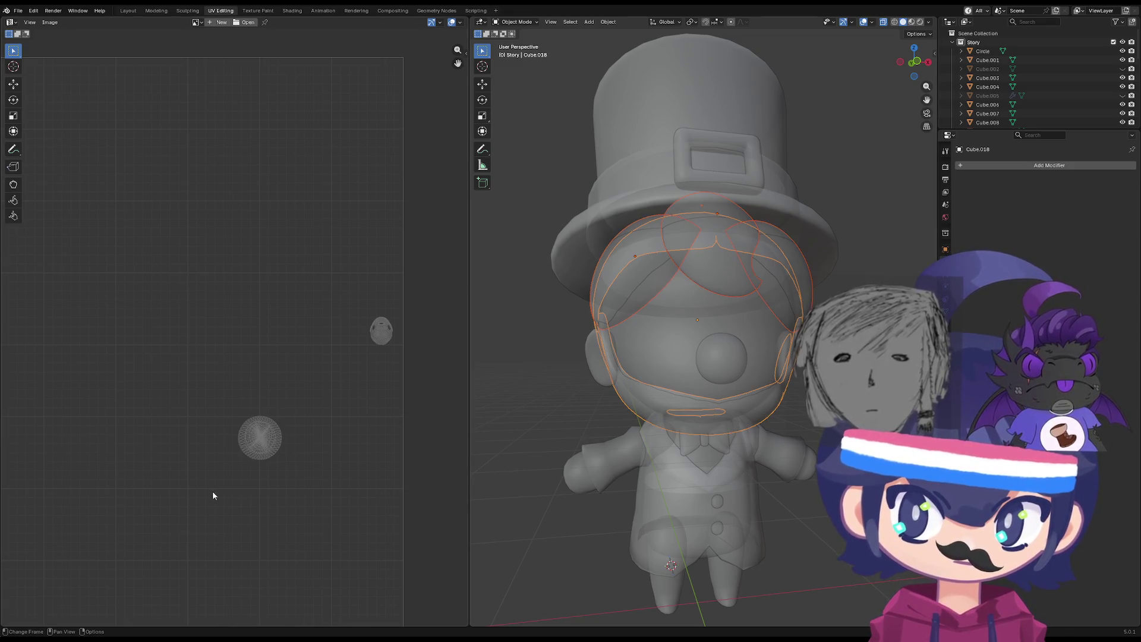
Move the puffs' UV island beside the head's island and scale it down by 0.56.
key(Tab)
click(276, 454)
drag(276, 455, 395, 351)
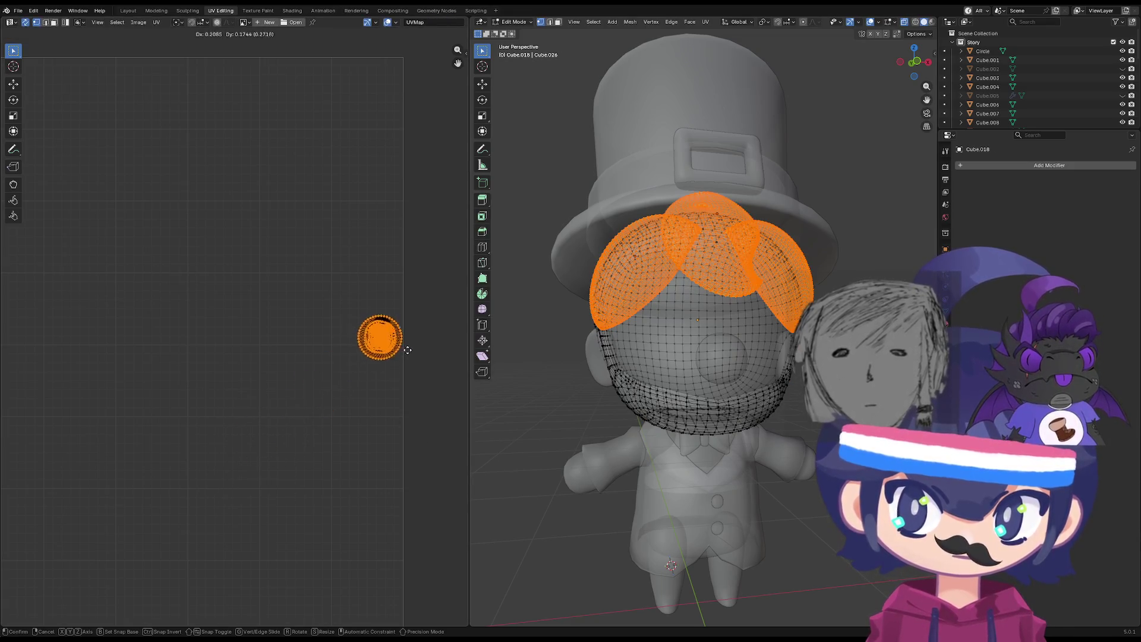
scroll(440, 333, up, 5)
scroll(463, 329, down, 4)
middle_drag(452, 356, 256, 357)
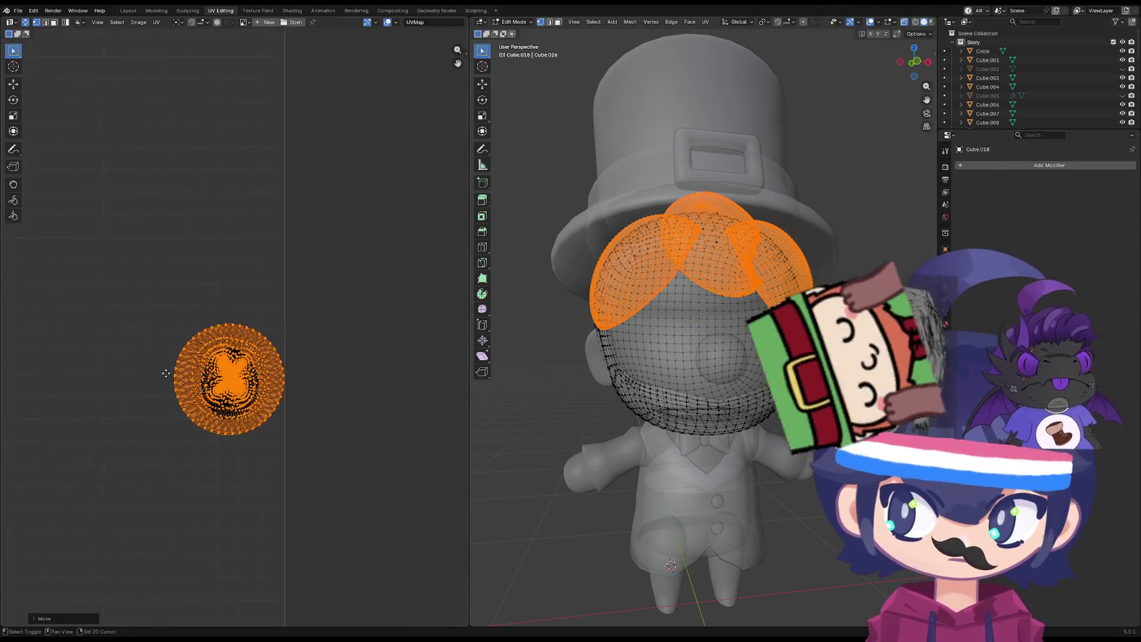
key(s)
click(283, 367)
key(Tab)
Frame the UV square's corner, clear the UV selection, and deselect all objects.
scroll(318, 393, down, 4)
middle_drag(319, 421, 476, 428)
middle_drag(178, 411, 194, 402)
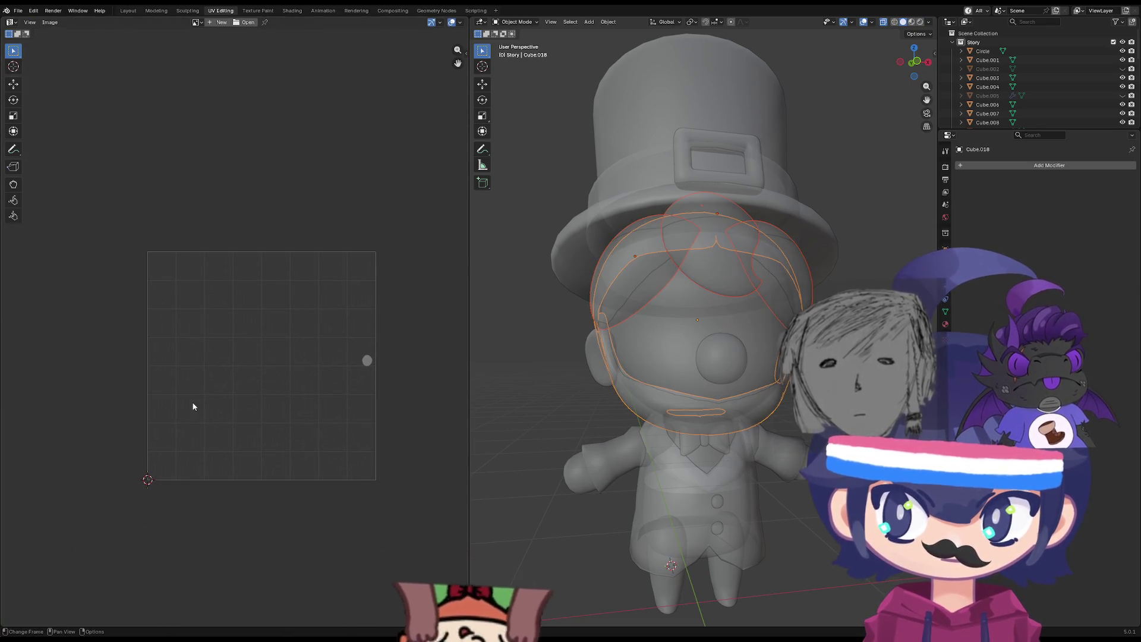
key(Tab)
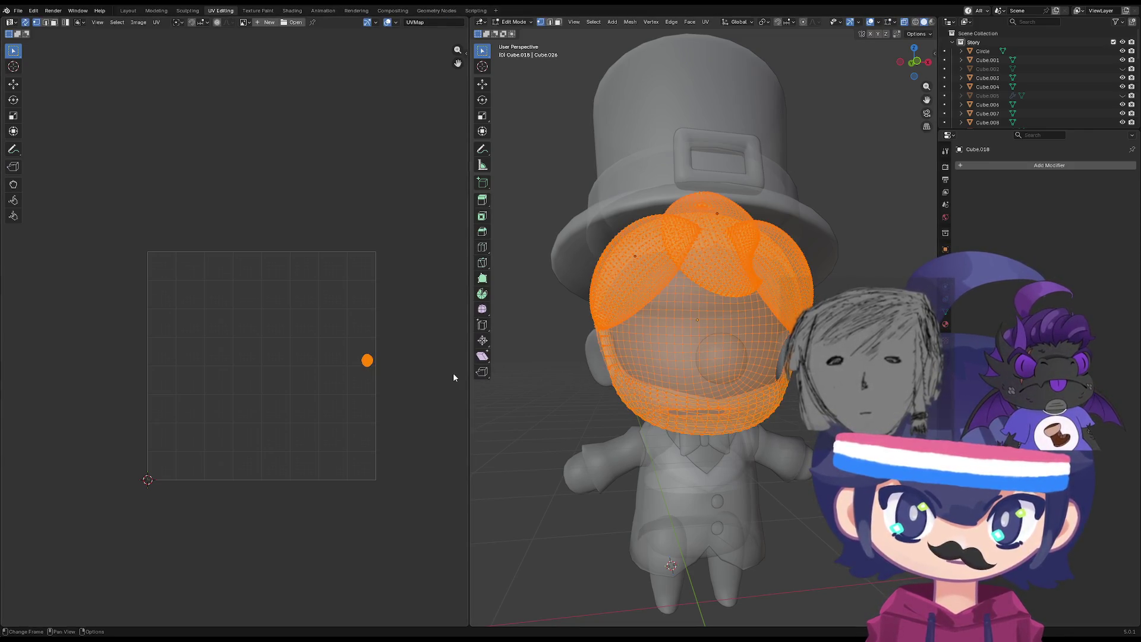
key(alt+a)
key(Tab)
key(Tab)
key(Tab)
key(a)
key(alt+a)
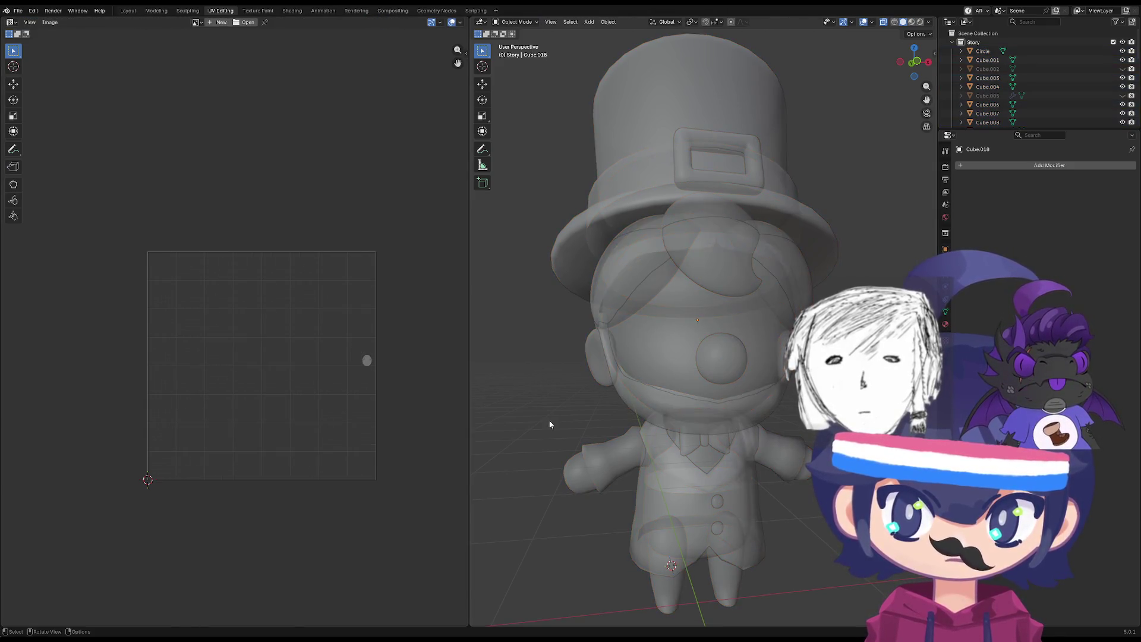
Select the head, hair pieces and hair puff curve, and edit their UVs together.
mouse_move(550, 425)
middle_down()
mouse_move(561, 470)
mouse_move(641, 395)
middle_up()
shift+click(610, 356)
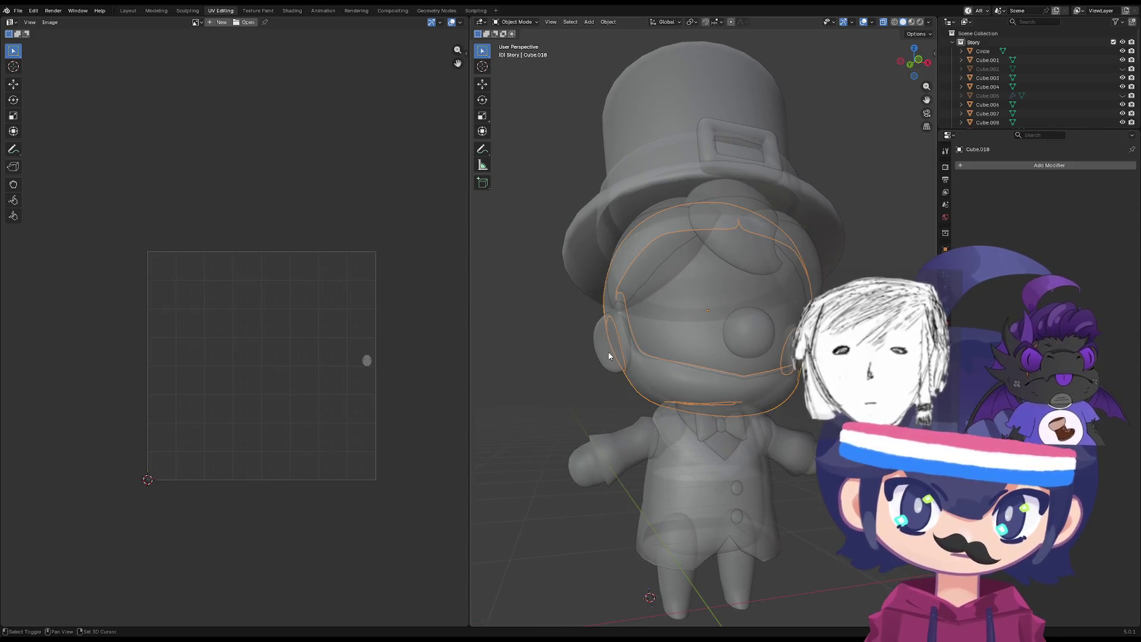
shift+click(610, 355)
shift+click(713, 250)
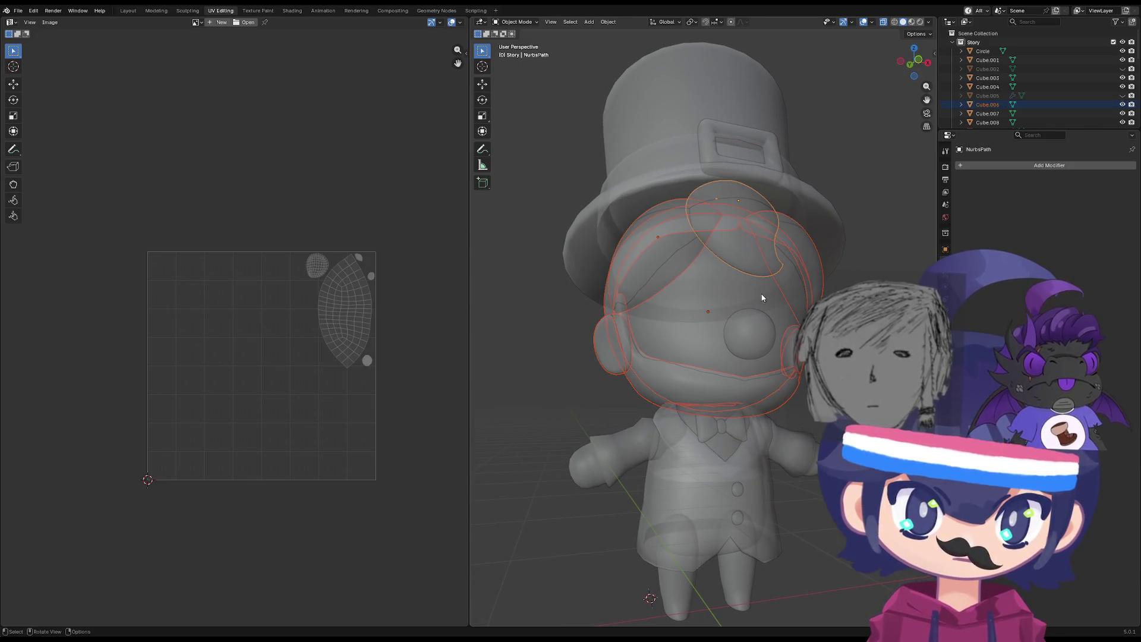
key(Tab)
scroll(398, 343, up, 2)
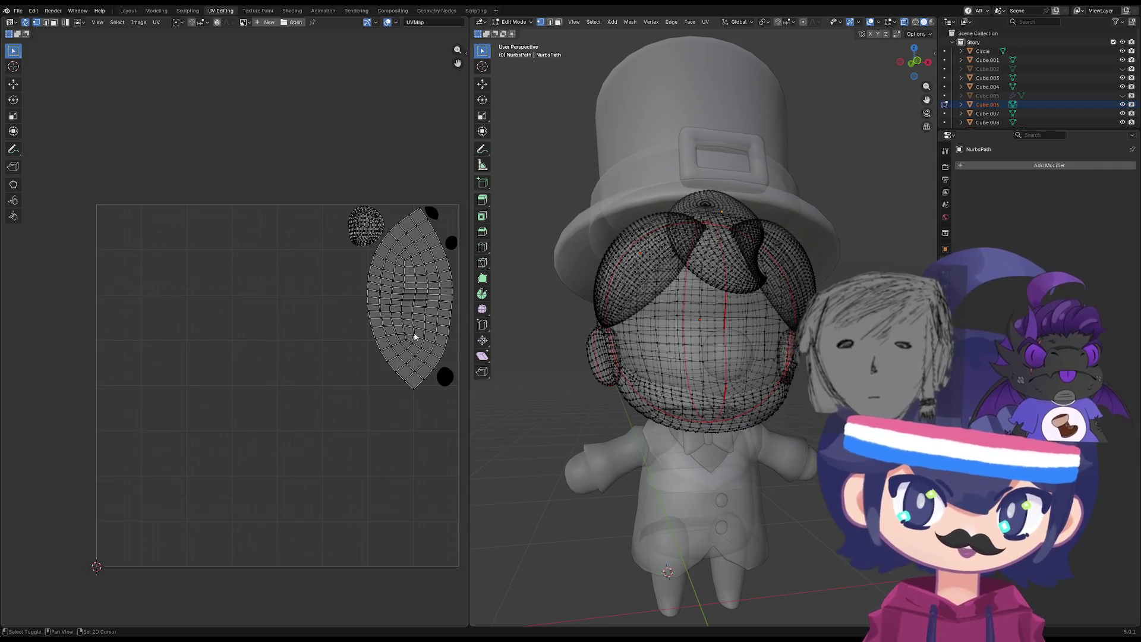
Box-select the small hair UV island, then scale, lower and rotate it below the large island.
scroll(415, 338, up, 4)
middle_drag(235, 374, 237, 318)
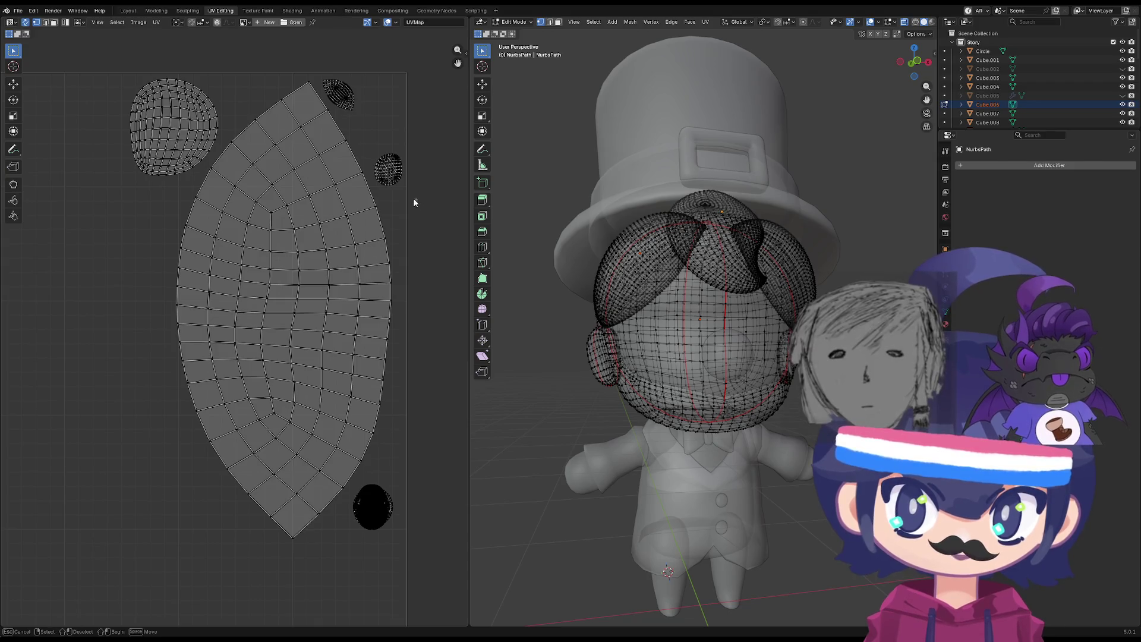
scroll(308, 247, down, 2)
scroll(349, 262, up, 2)
scroll(321, 294, down, 3)
scroll(321, 290, up, 1)
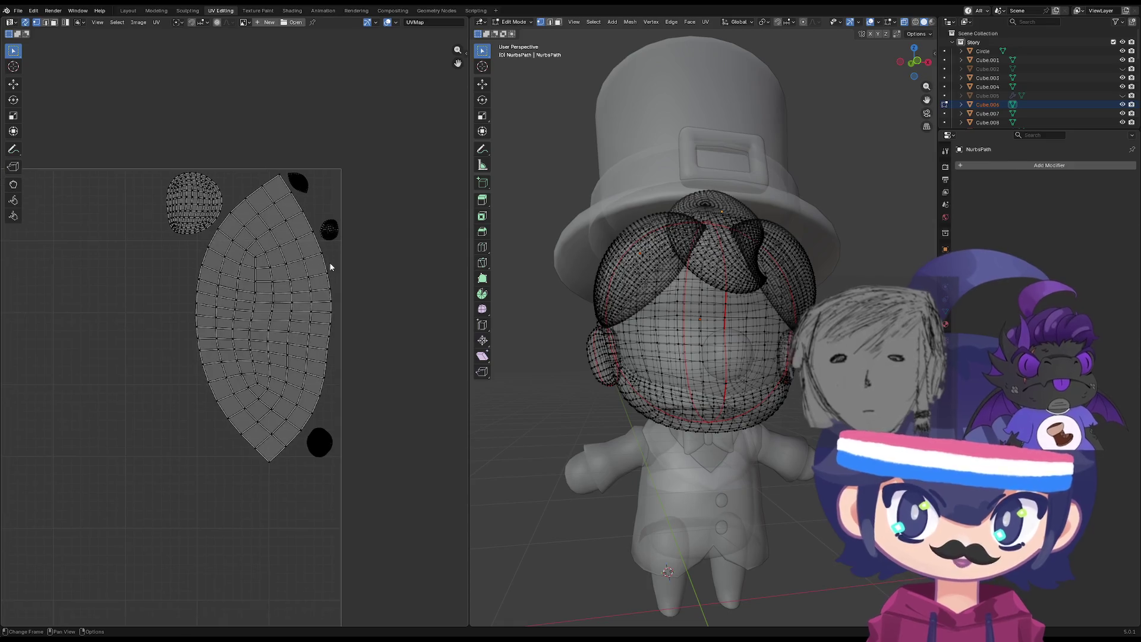
mouse_move(570, 298)
middle_down()
mouse_move(580, 304)
mouse_move(568, 309)
mouse_move(585, 308)
mouse_move(579, 336)
mouse_move(570, 312)
mouse_move(517, 310)
mouse_move(513, 300)
middle_up()
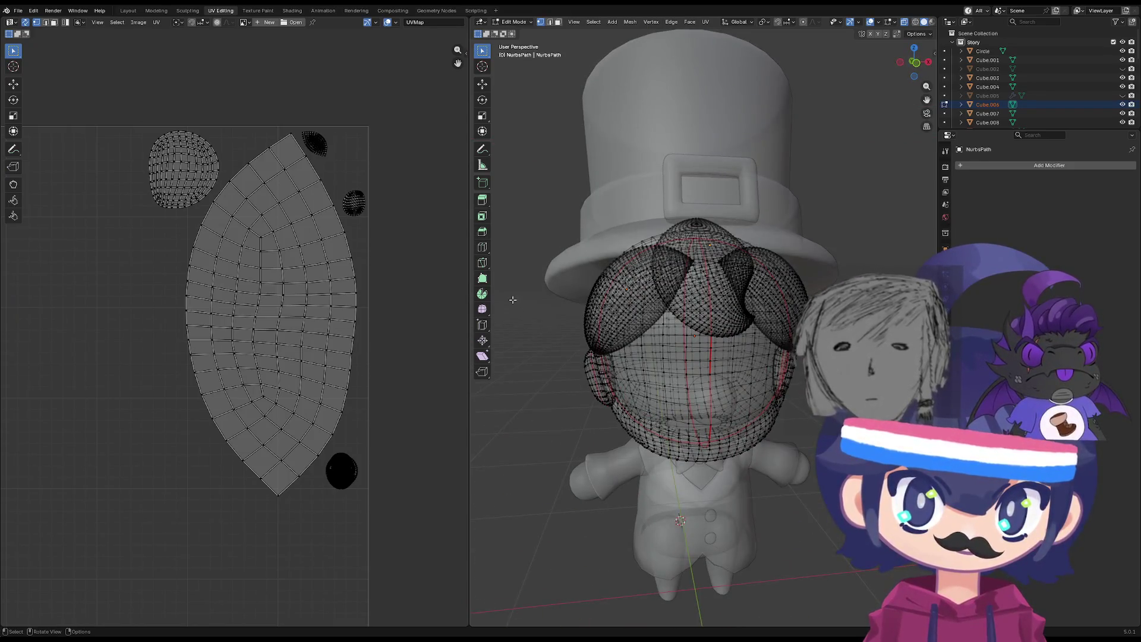
scroll(586, 324, up, 4)
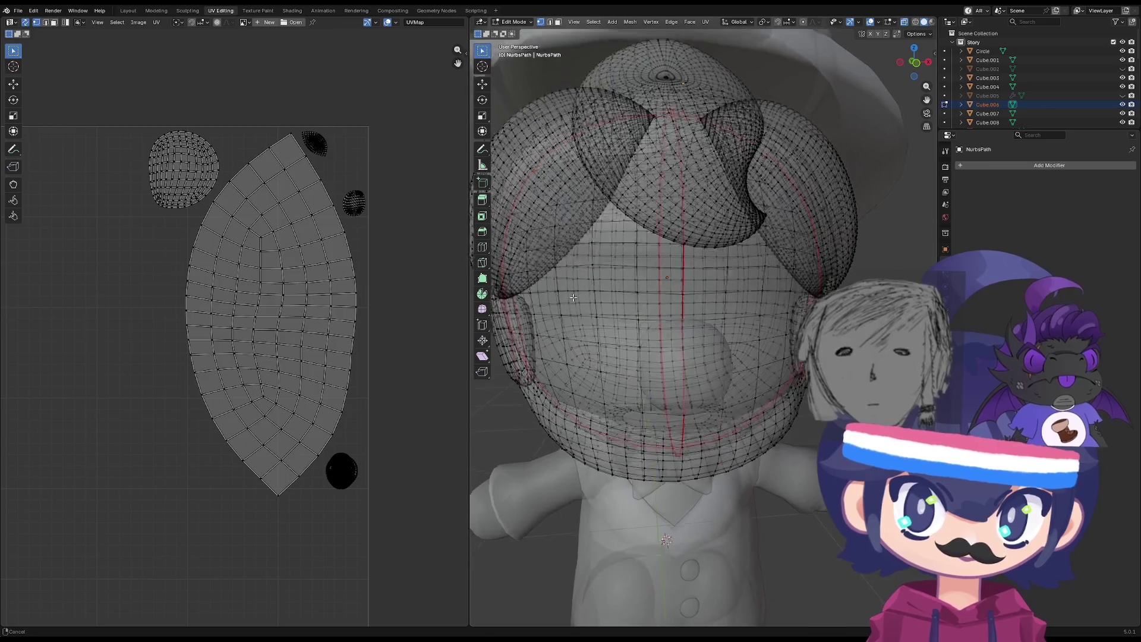
scroll(587, 318, down, 5)
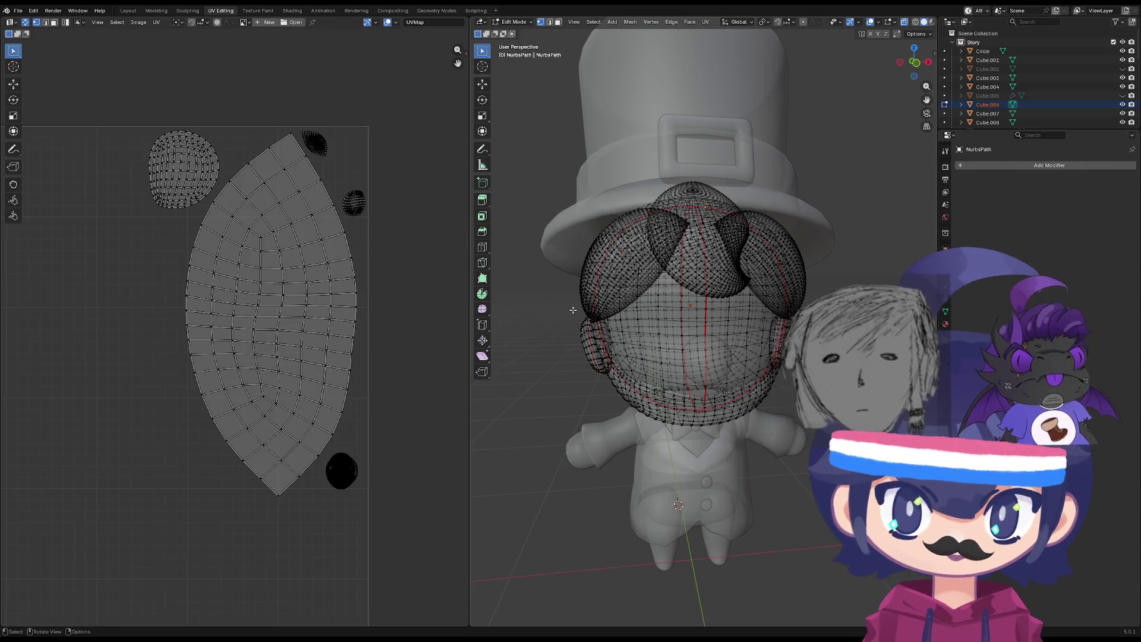
drag(382, 449, 323, 497)
key(s)
click(444, 473)
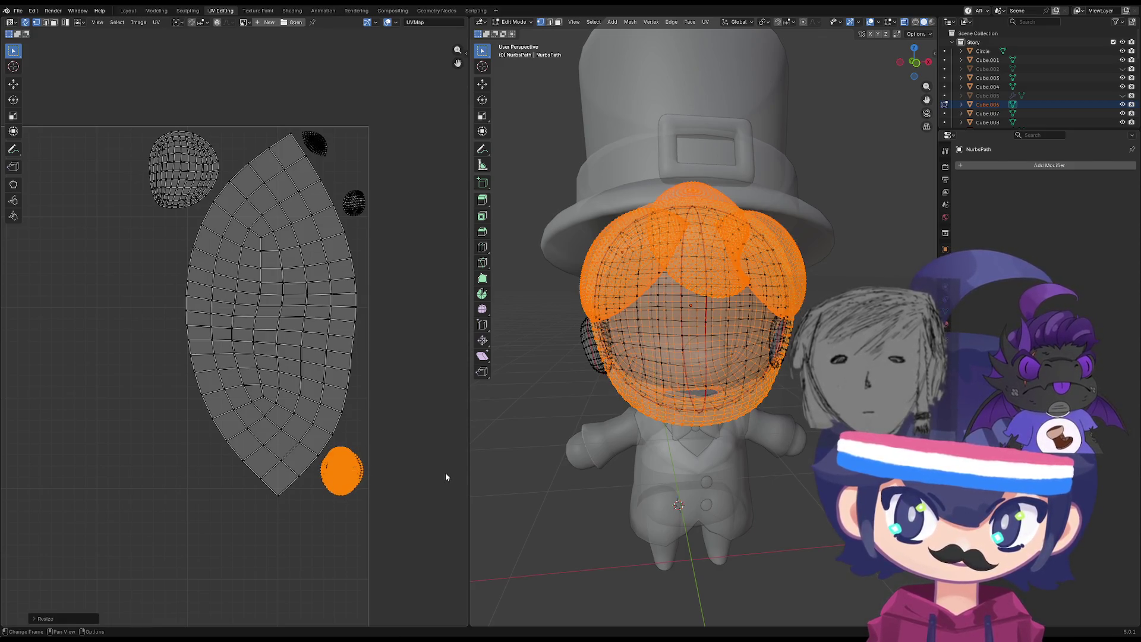
key(g)
click(438, 495)
key(r)
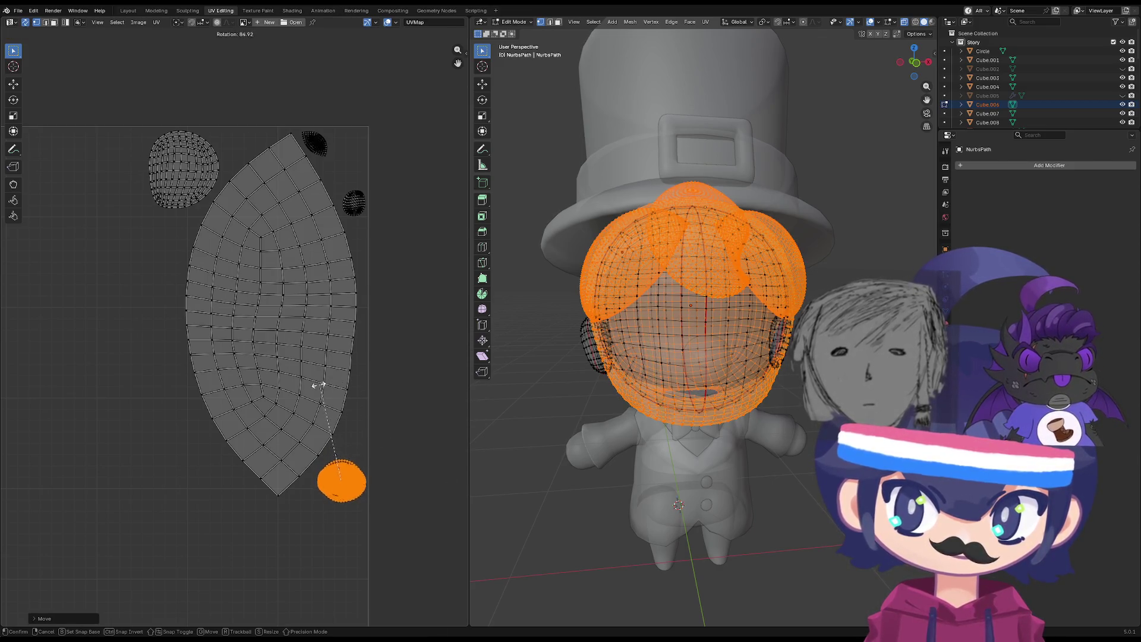
click(302, 394)
Resize the small island, move it further down, enlarge it, then return to object mode.
key(s)
click(397, 407)
key(g)
click(382, 458)
key(s)
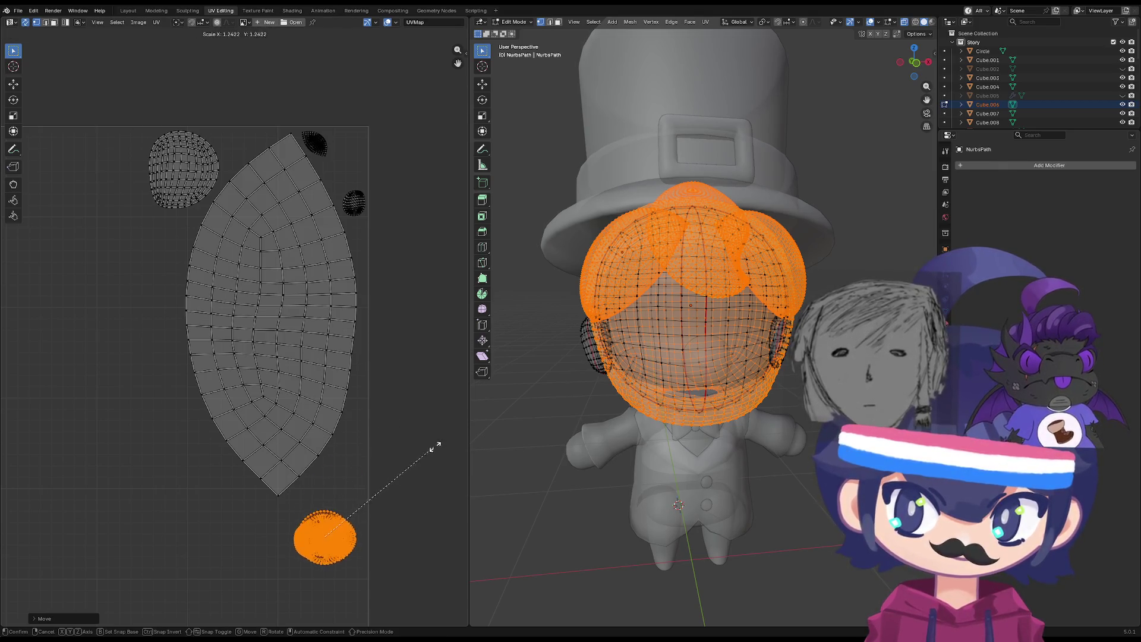
click(468, 452)
key(Tab)
scroll(166, 445, up, 2)
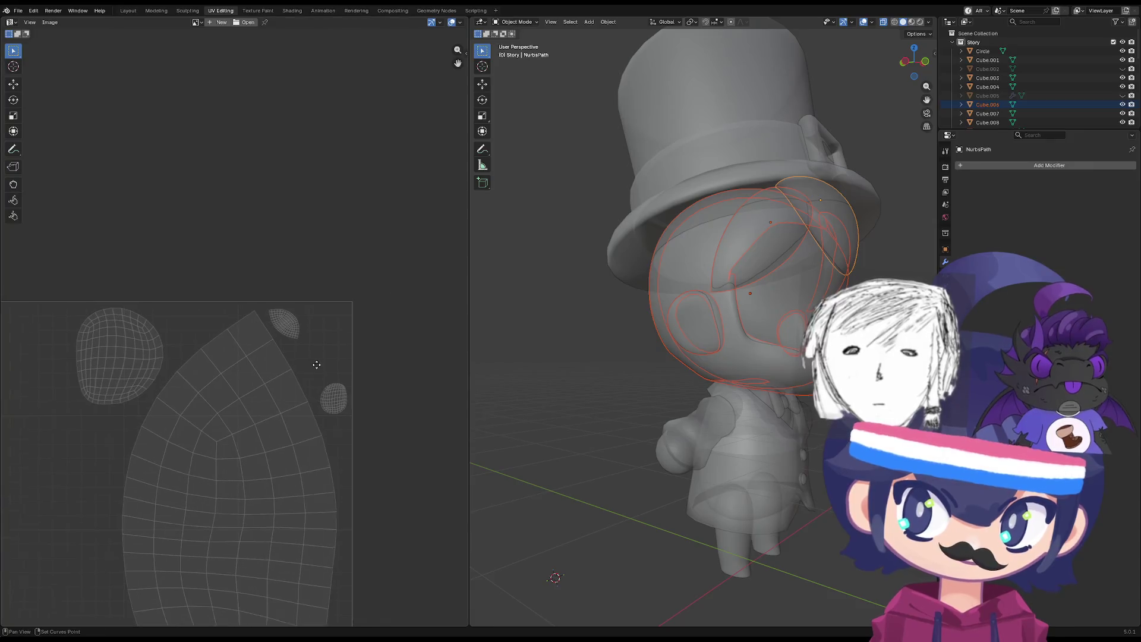
Unwrap the whole nose sphere Cube.008 and scale its new UV islands.
scroll(293, 369, down, 3)
middle_drag(294, 370, 294, 316)
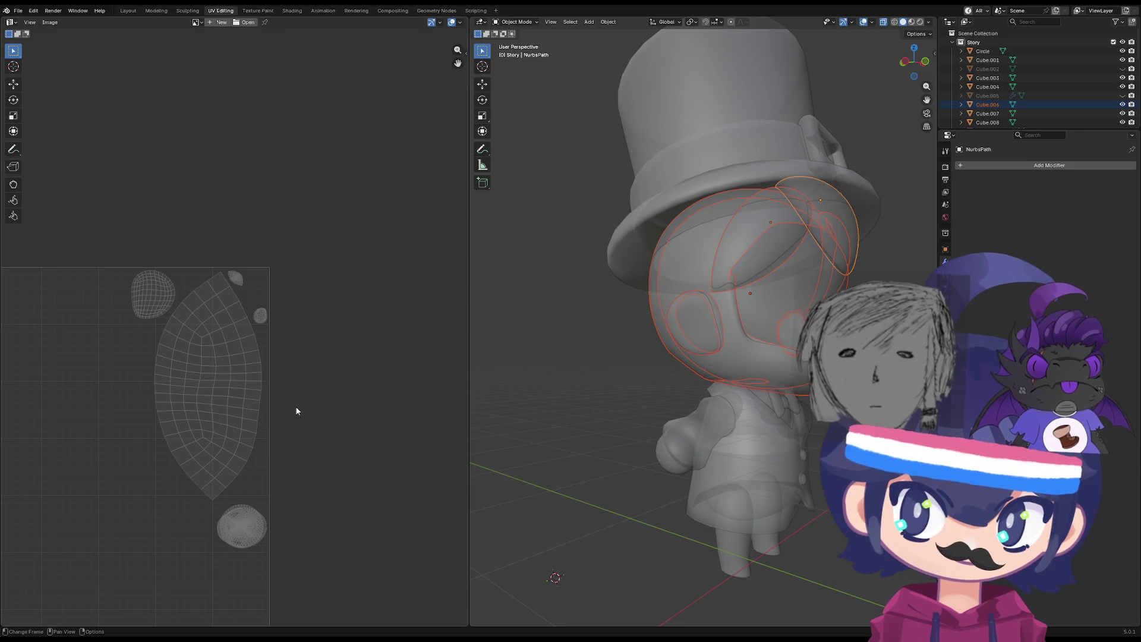
middle_drag(792, 373, 702, 330)
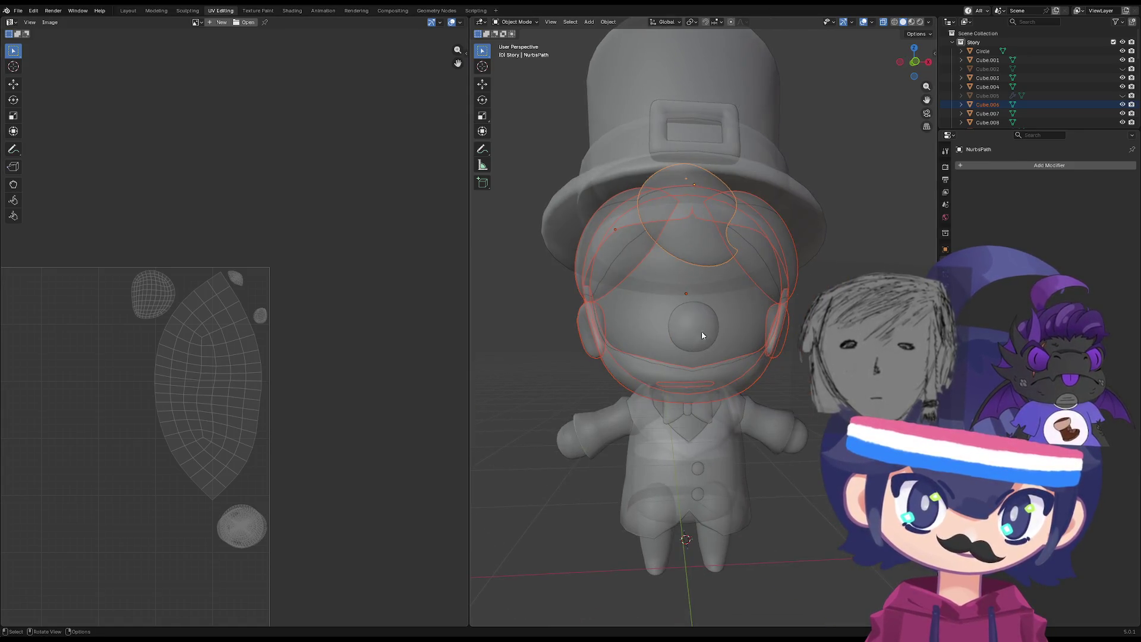
click(692, 322)
key(Tab)
middle_drag(224, 423, 338, 395)
key(a)
scroll(329, 390, down, 3)
right_click(249, 391)
click(260, 338)
key(s)
click(351, 285)
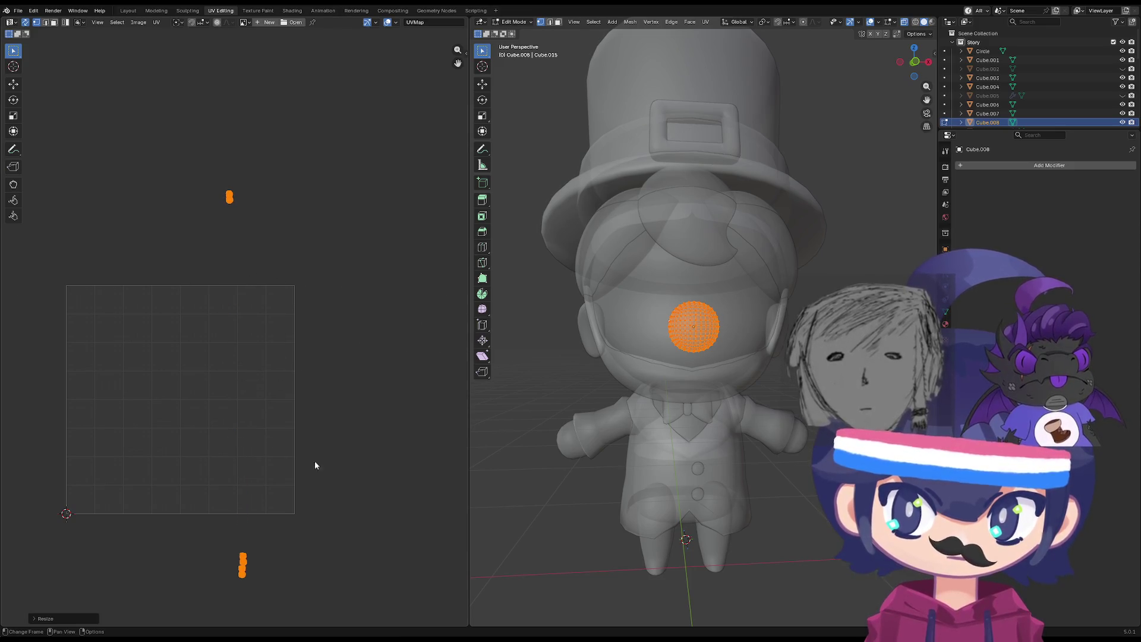
Shift the sphere's lower island left and move all its islands down into the UV square.
drag(329, 473, 238, 618)
key(h)
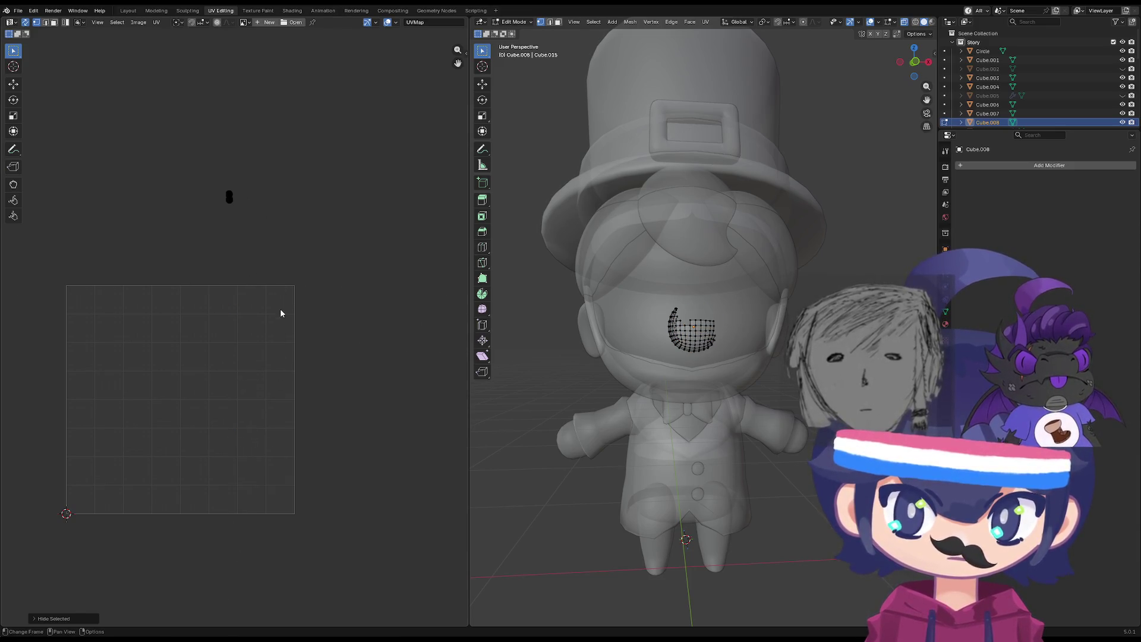
key(alt+h)
key(g)
click(283, 550)
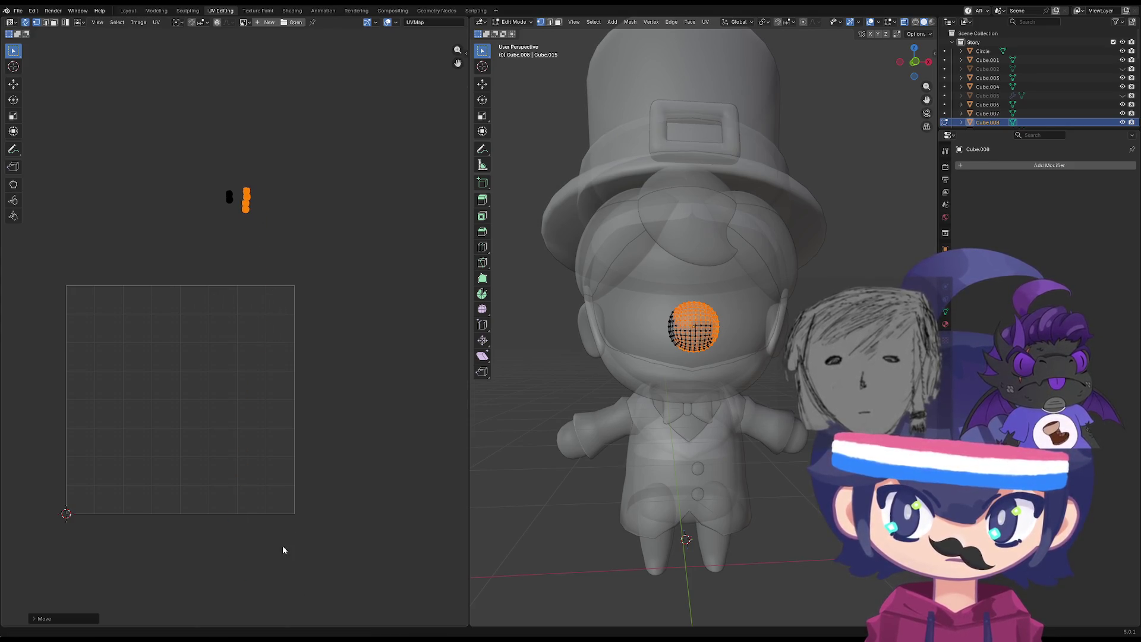
key(a)
key(g)
click(212, 492)
Re-unwrap the sphere with Minimum Stretch to repack its islands.
scroll(221, 604, up, 5)
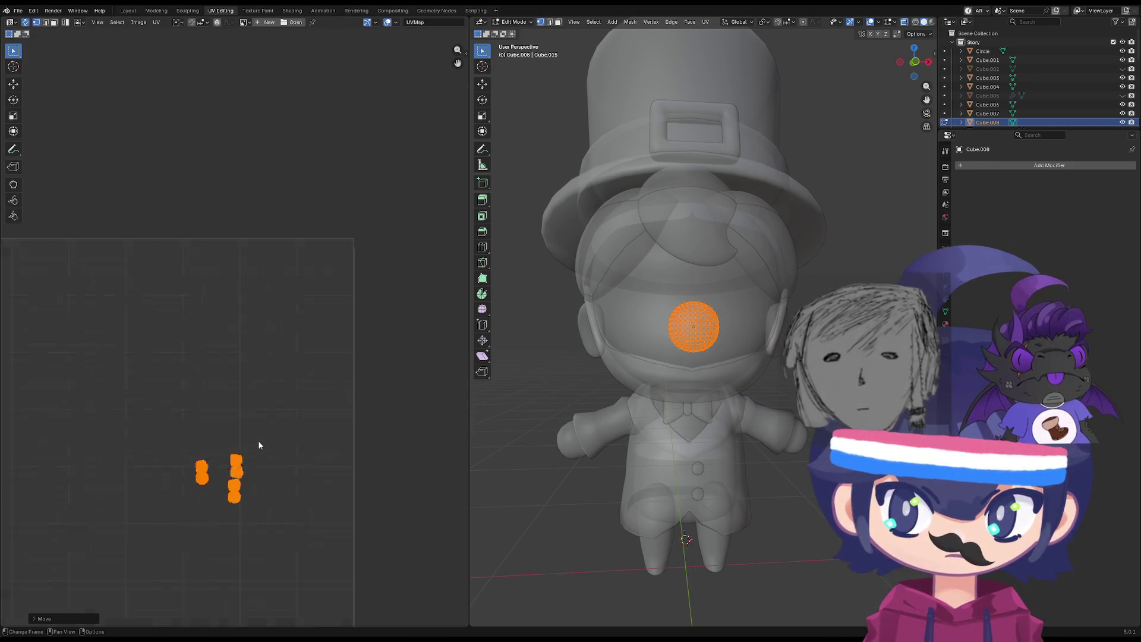
scroll(220, 463, up, 4)
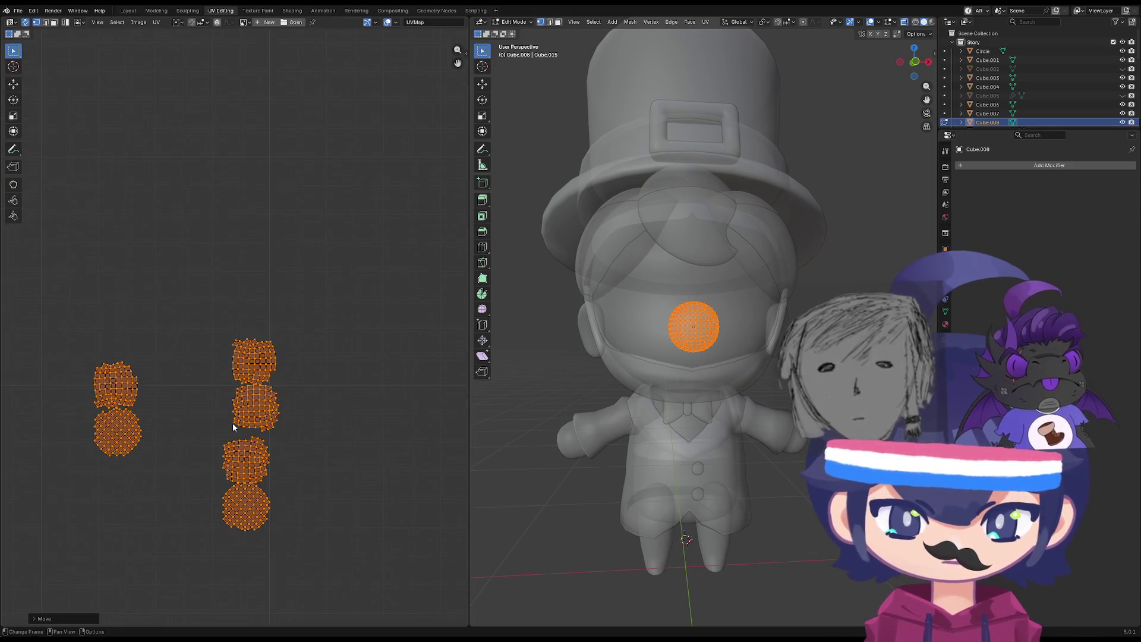
key(u)
click(233, 425)
scroll(238, 440, down, 5)
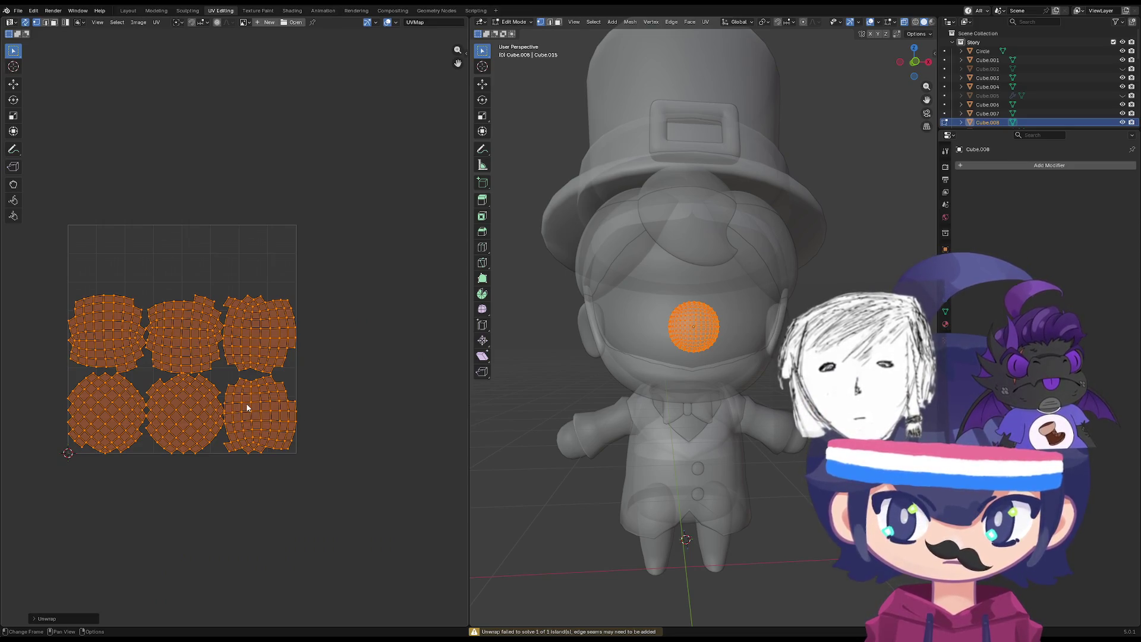
Stack the bottom-right, middle-top and upper-right islands onto the bottom-middle island.
click(247, 407)
key(l)
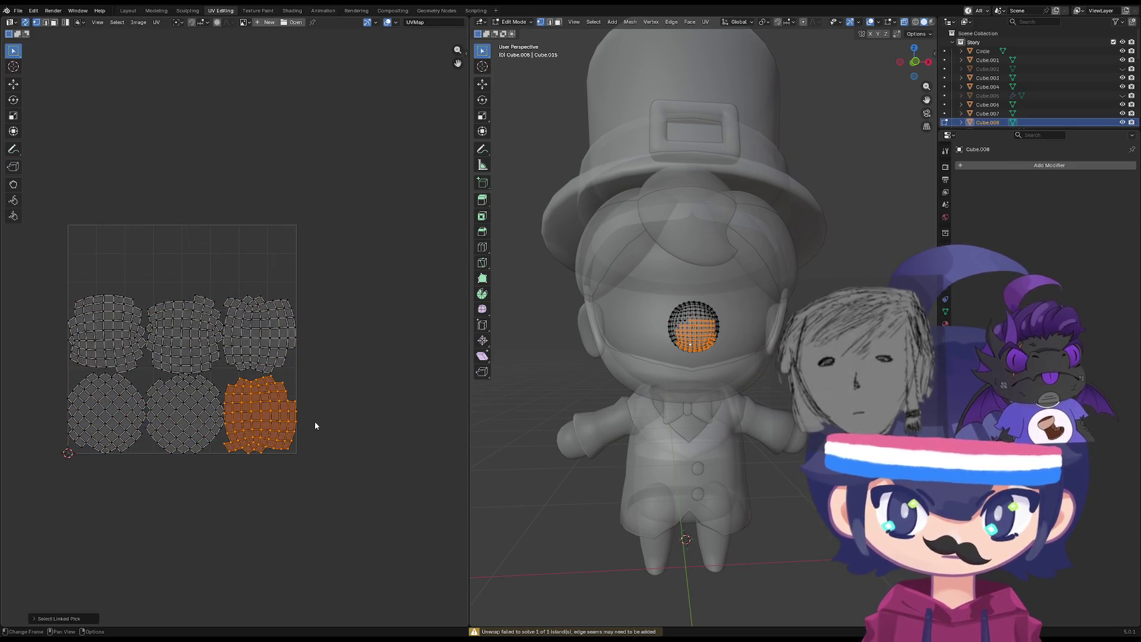
key(g)
click(241, 425)
click(191, 348)
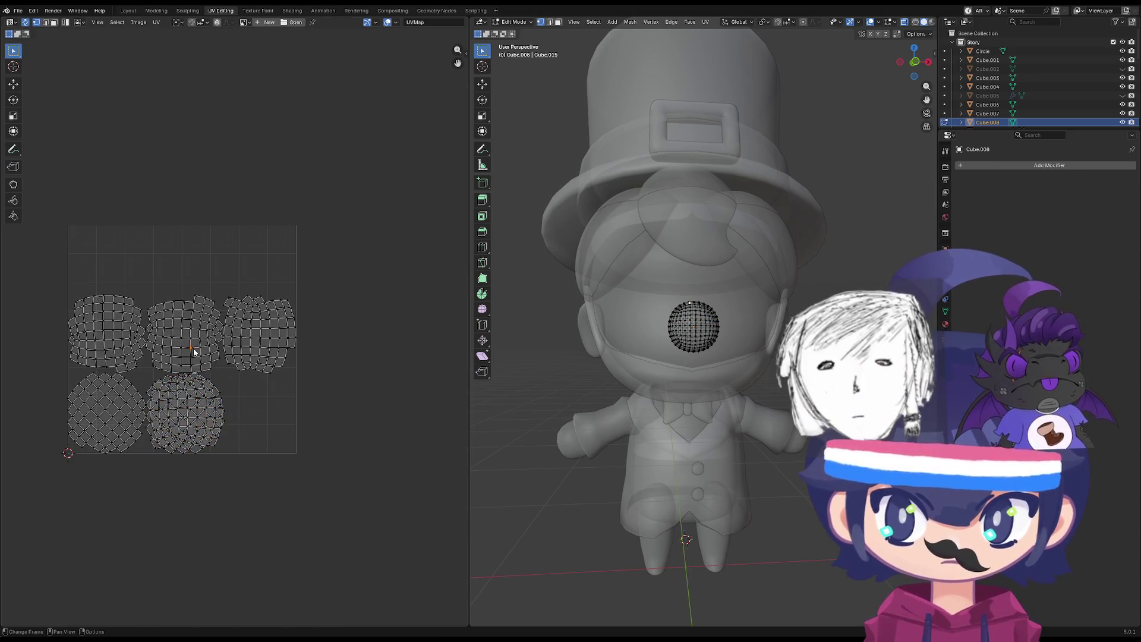
key(l)
key(g)
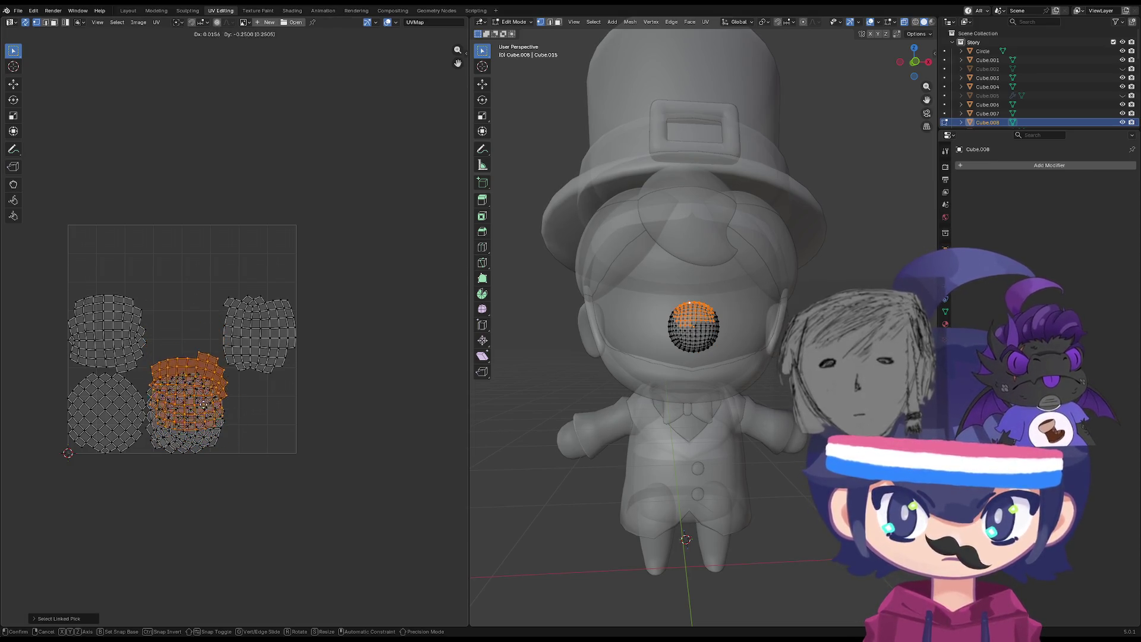
click(222, 400)
click(252, 347)
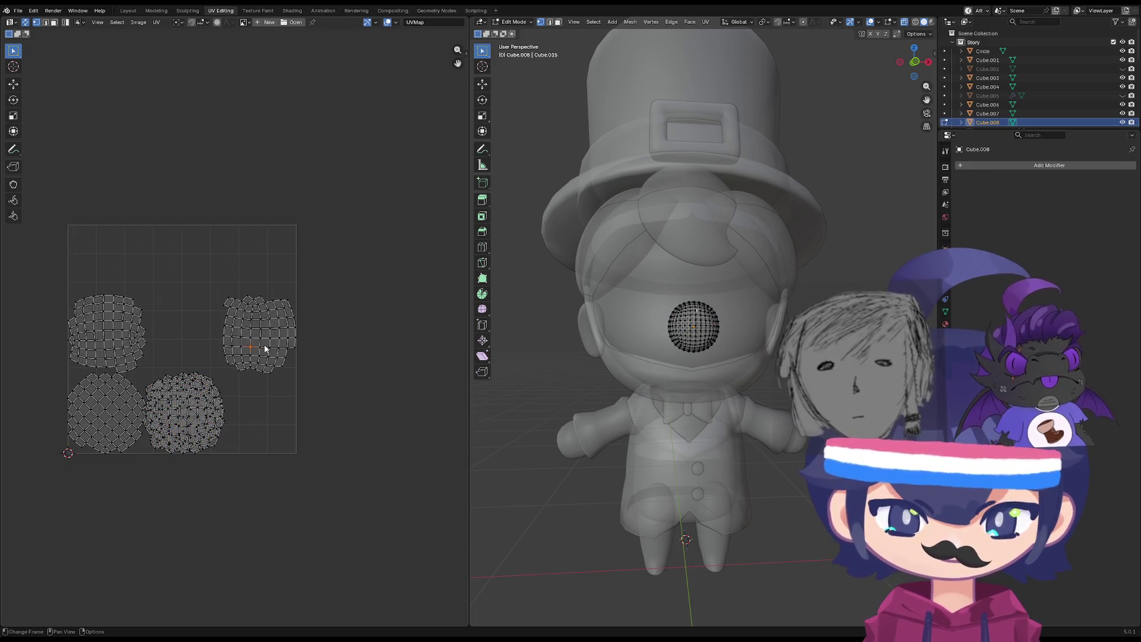
key(l)
key(g)
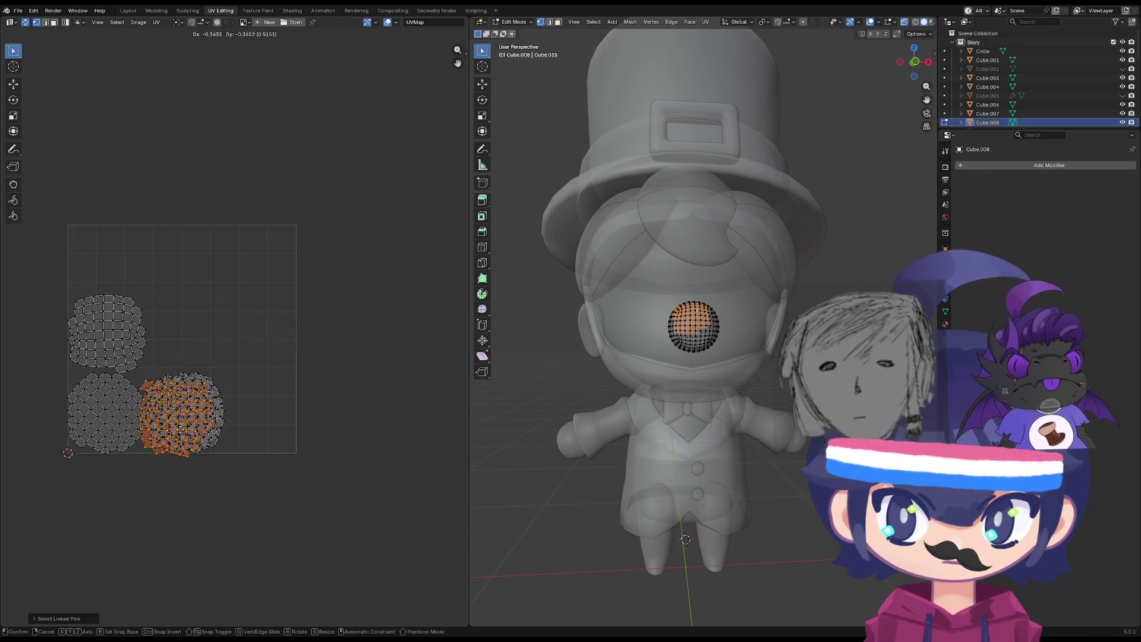
click(193, 422)
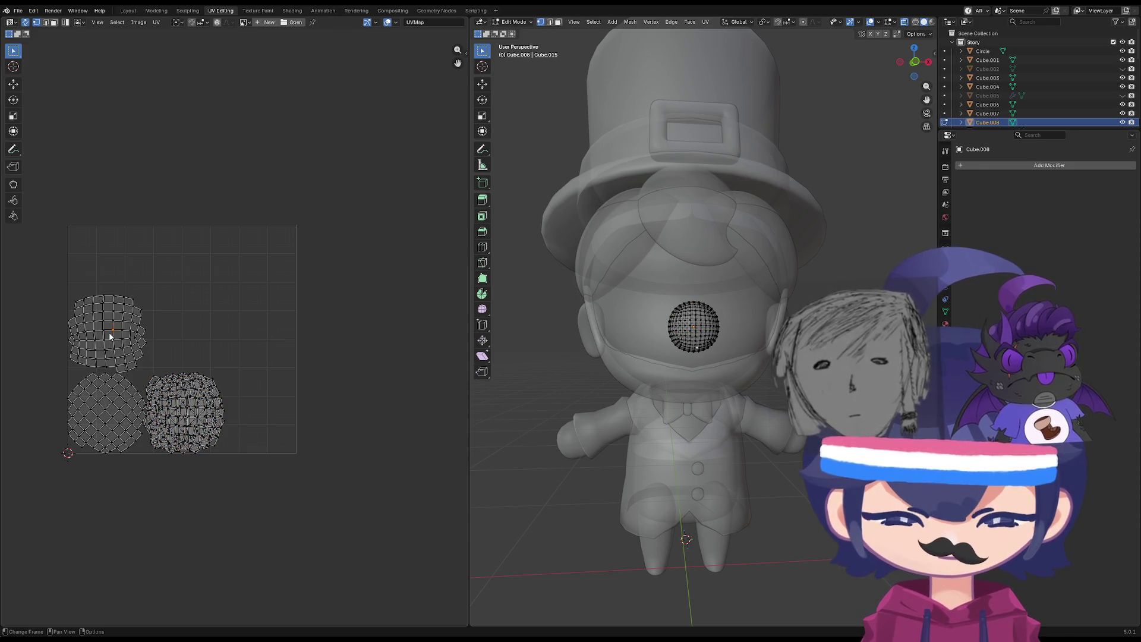
Add the top-left and remaining left islands to the stack, then return to object mode.
key(l)
key(g)
click(185, 418)
click(101, 414)
key(l)
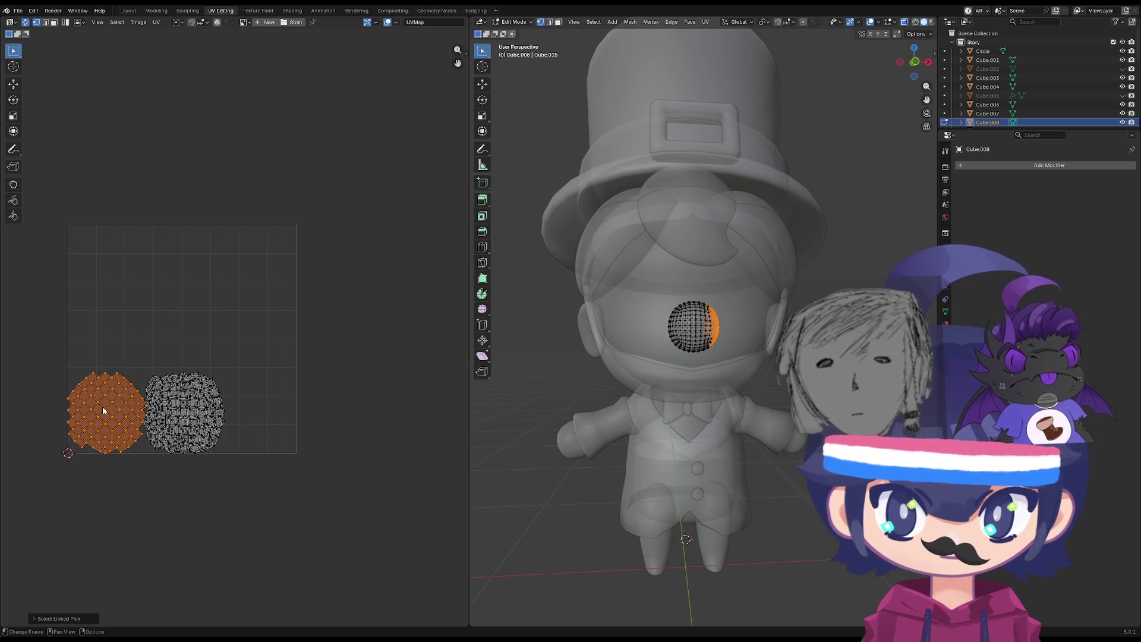
key(g)
click(178, 410)
key(Tab)
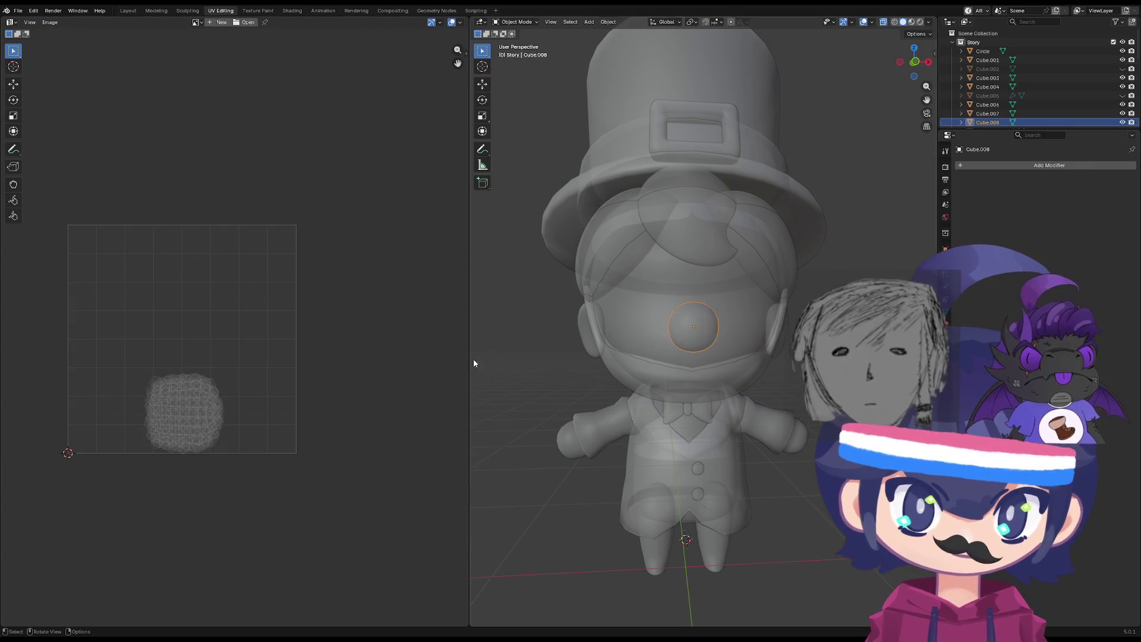
Select the ear, head Cube.026, nose sphere and active head Cube.018 and edit them together.
click(641, 319)
mouse_move(700, 340)
middle_down()
mouse_move(713, 356)
mouse_move(660, 372)
middle_up()
click(714, 357)
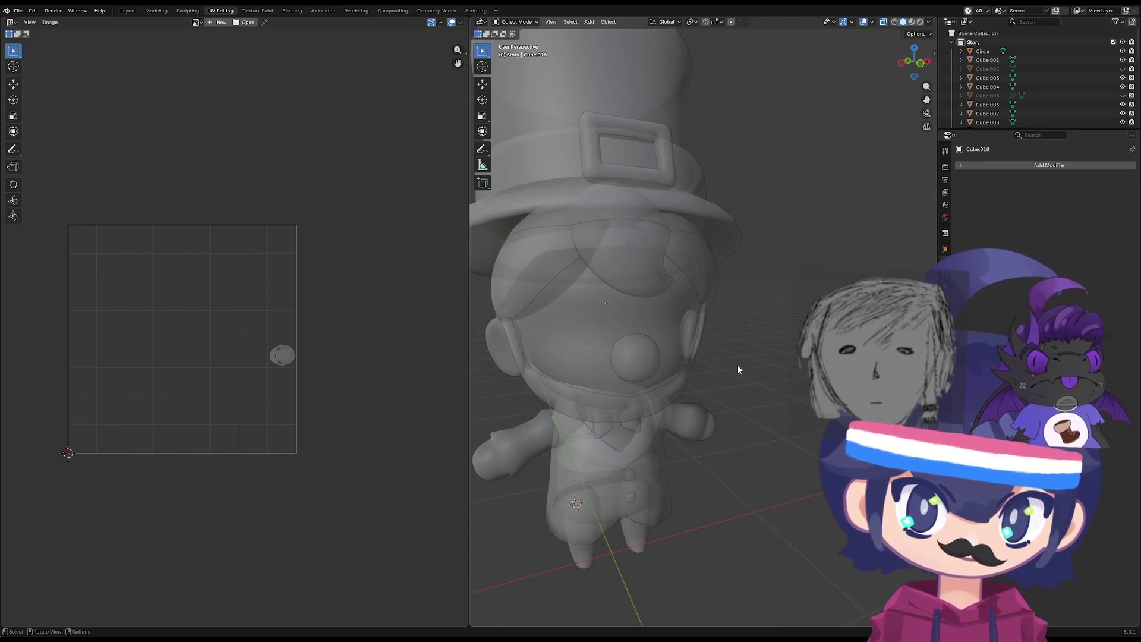
middle_drag(739, 369, 659, 359)
shift+click(656, 333)
shift+click(591, 330)
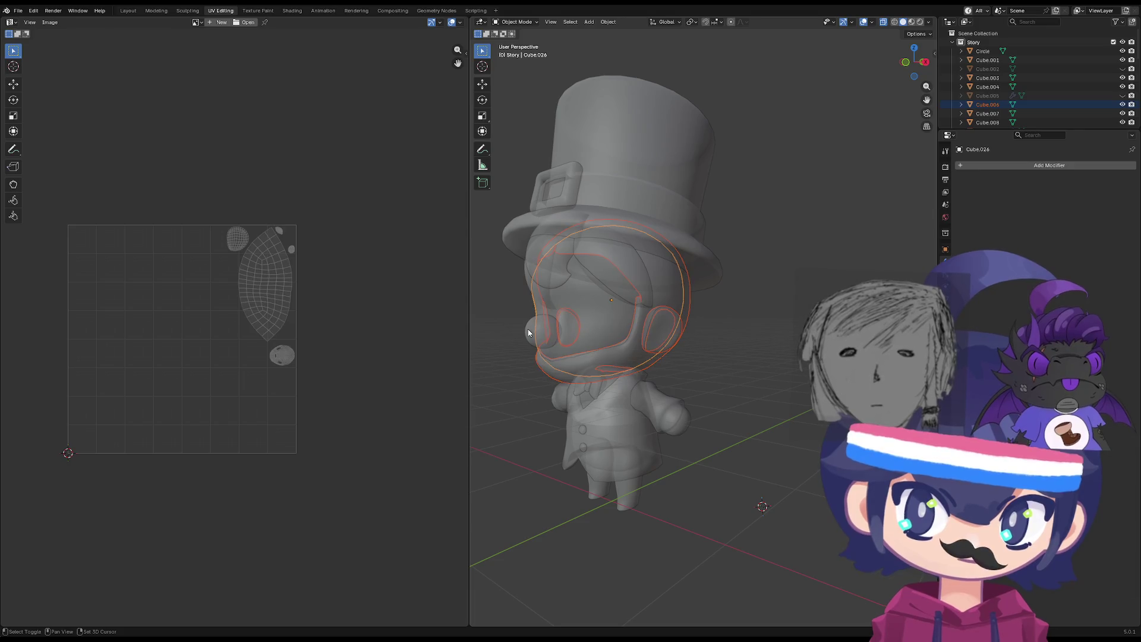
shift+click(627, 270)
shift+click(554, 267)
middle_drag(538, 312, 612, 344)
key(Tab)
Box-select the nose's UV island, shrink it and move it beside the large island.
drag(241, 356, 96, 482)
key(s)
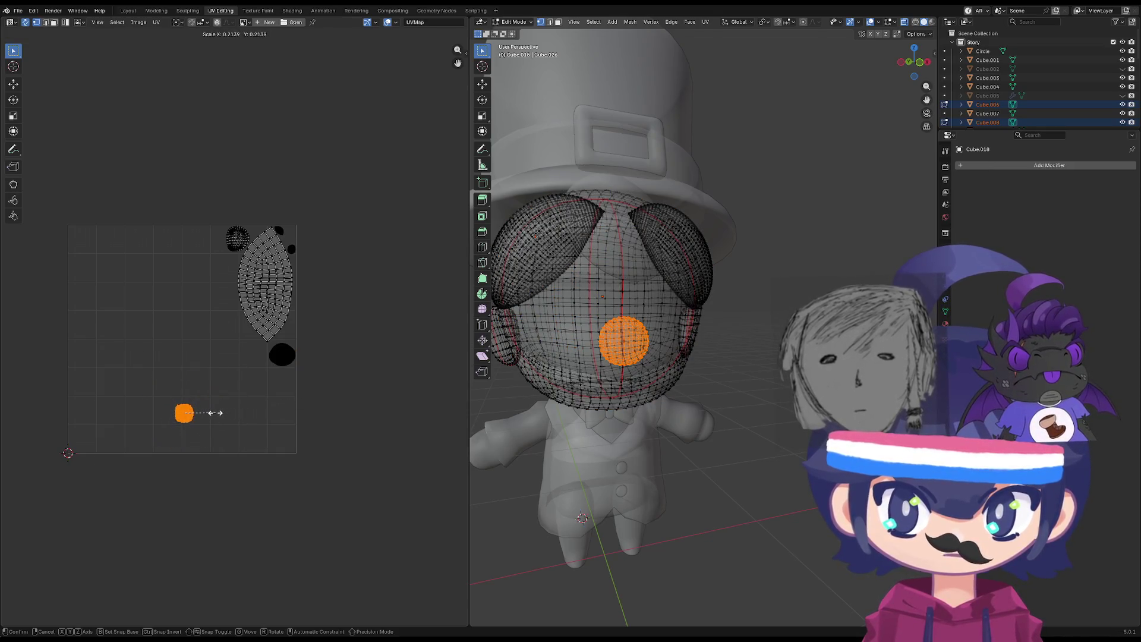
click(215, 413)
key(g)
click(387, 184)
scroll(356, 206, up, 5)
scroll(355, 205, up, 3)
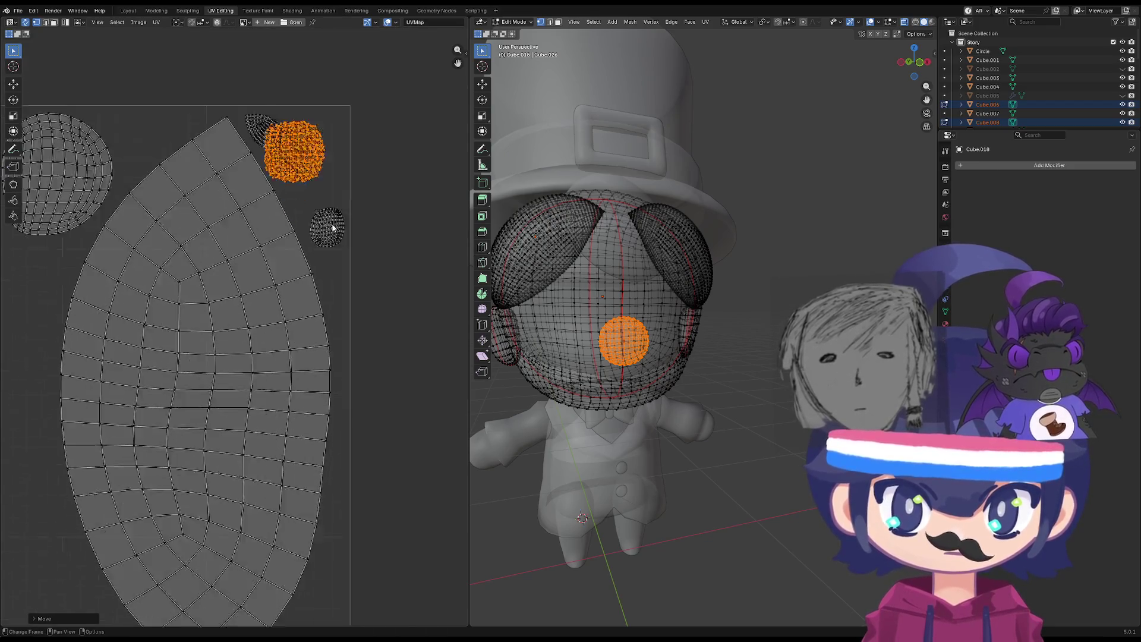
scroll(303, 250, up, 3)
Fine-tune the nose island's size and position up and right, then return to object mode.
key(s)
click(300, 255)
key(g)
key(s)
key(g)
click(369, 252)
key(s)
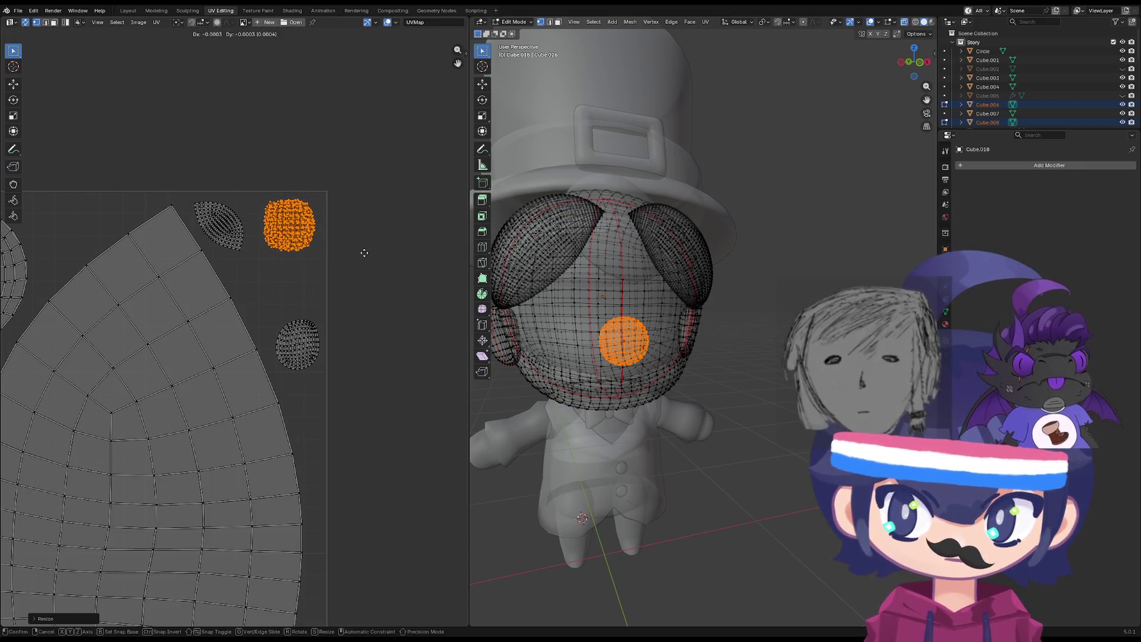
click(363, 252)
key(Tab)
Orbit around the character and add the hat object Circle to the selection.
middle_drag(313, 269, 199, 340)
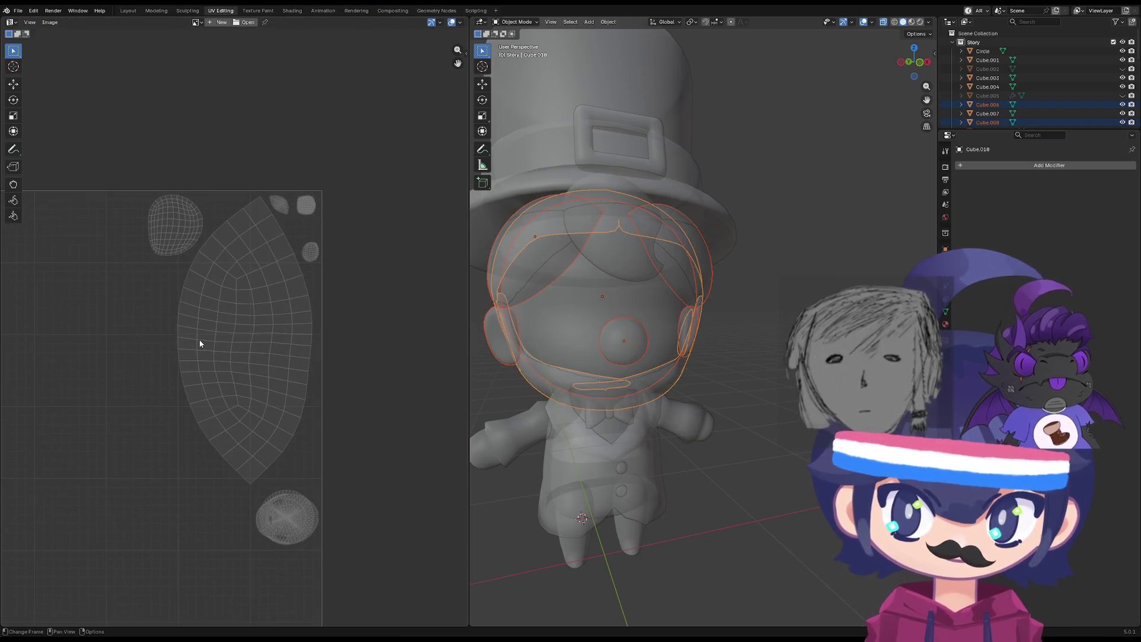
scroll(198, 340, down, 3)
mouse_move(624, 387)
middle_down()
mouse_move(559, 398)
mouse_move(588, 393)
mouse_move(580, 418)
mouse_move(664, 386)
mouse_move(535, 336)
mouse_move(548, 274)
mouse_move(540, 320)
mouse_move(565, 415)
mouse_move(713, 436)
mouse_move(630, 393)
mouse_move(648, 390)
mouse_move(627, 408)
mouse_move(658, 268)
mouse_move(652, 463)
mouse_move(808, 526)
mouse_move(497, 413)
mouse_move(714, 381)
middle_up()
scroll(625, 387, up, 6)
scroll(626, 391, down, 6)
scroll(721, 377, up, 4)
shift+click(689, 234)
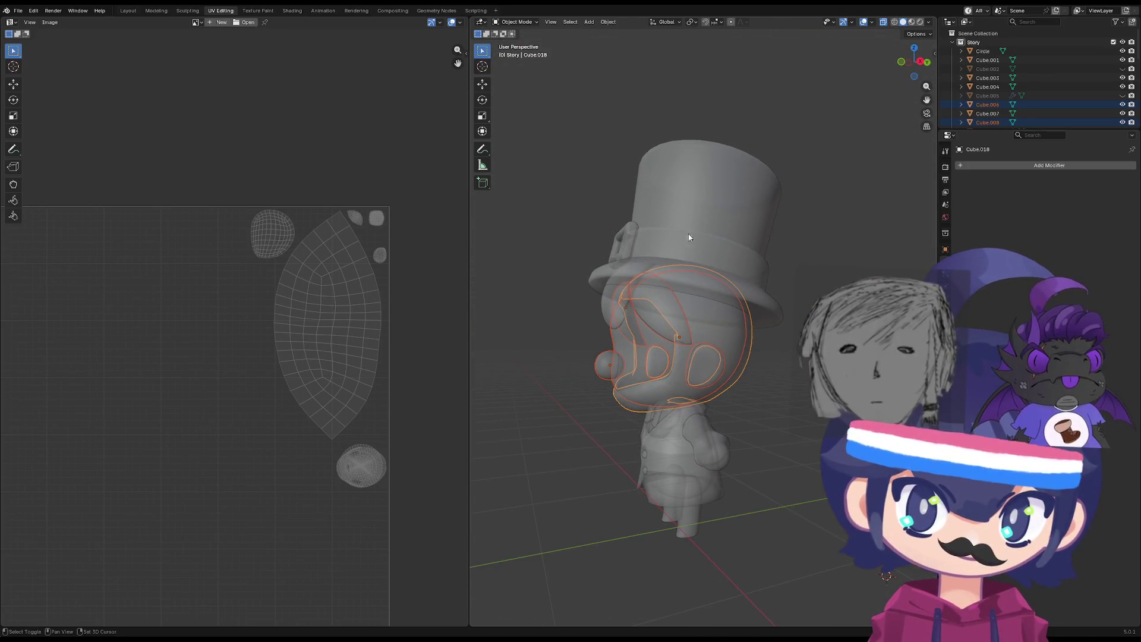
Edit the hat with the head meshes and move both thin brim strip islands left into open space.
key(Tab)
scroll(586, 326, down, 3)
scroll(327, 372, down, 4)
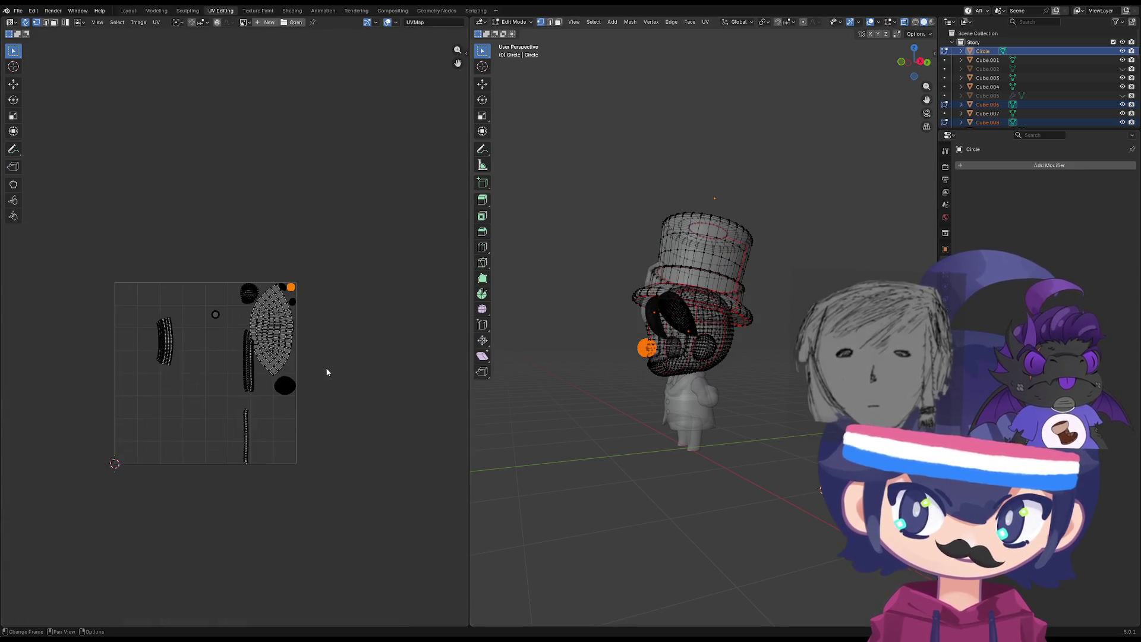
middle_drag(327, 372, 382, 364)
scroll(395, 357, up, 2)
scroll(393, 333, up, 3)
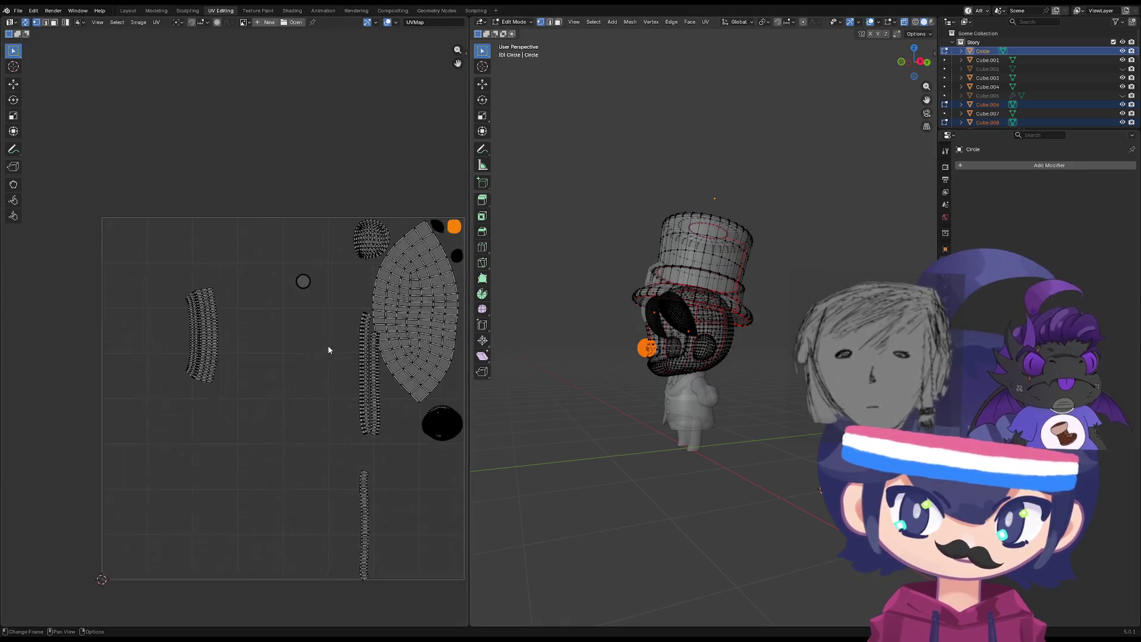
scroll(326, 349, down, 3)
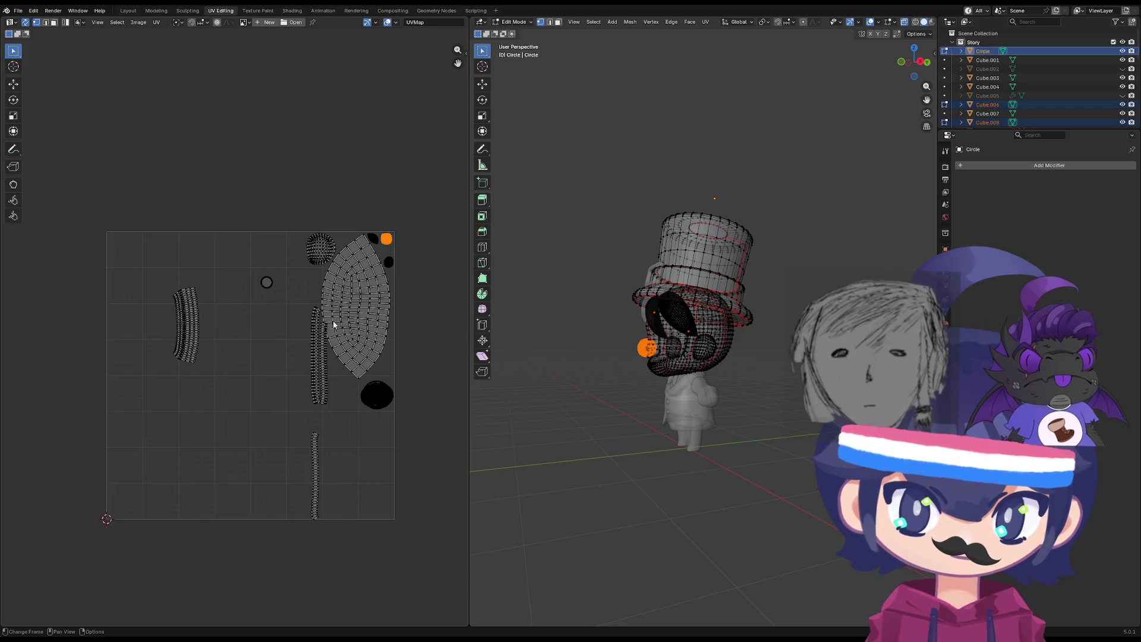
middle_drag(535, 324, 487, 324)
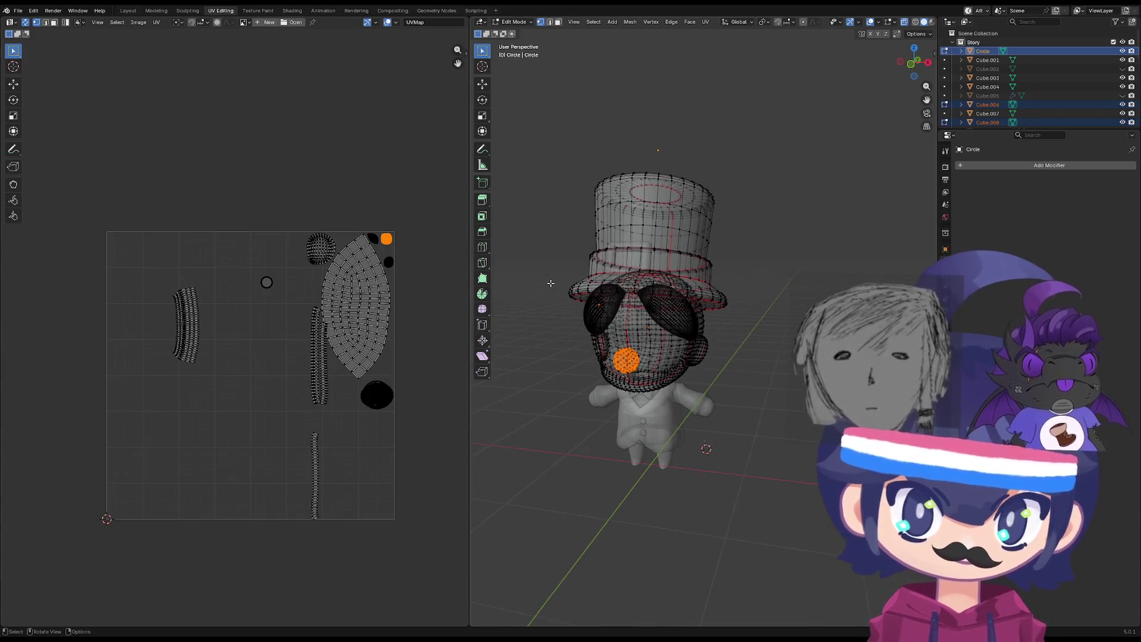
scroll(654, 310, up, 4)
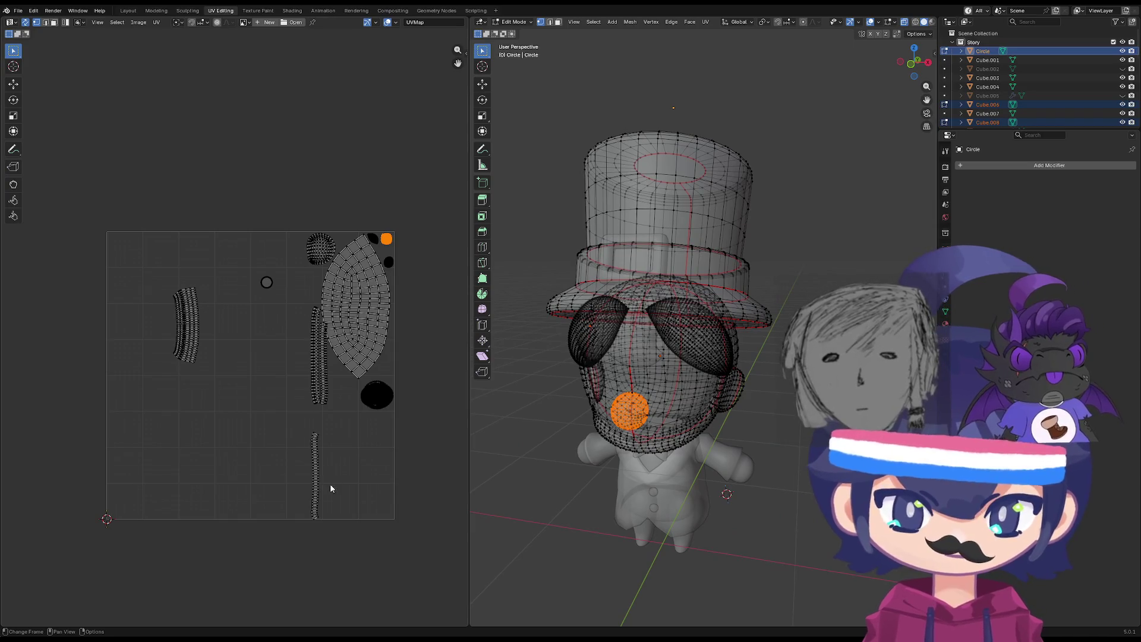
key(l)
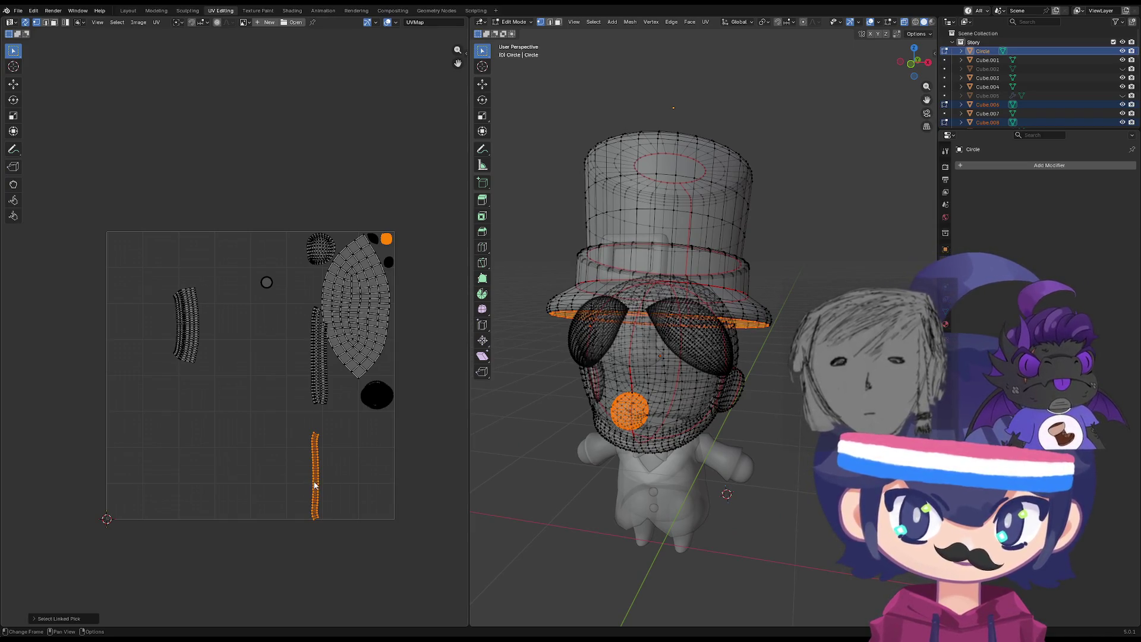
key(l)
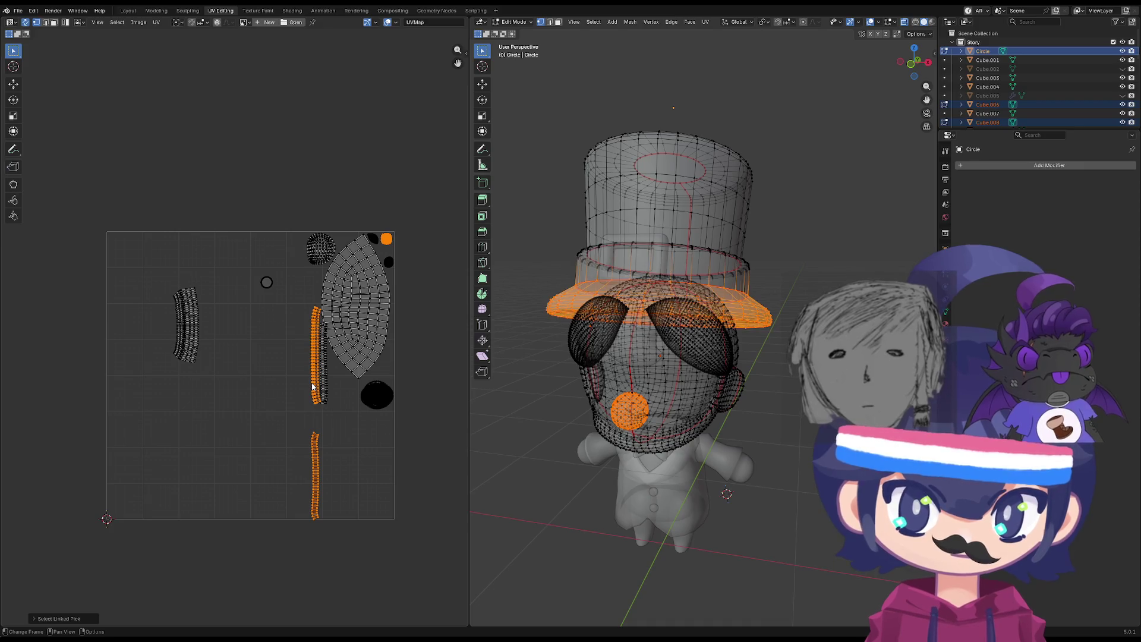
key(g)
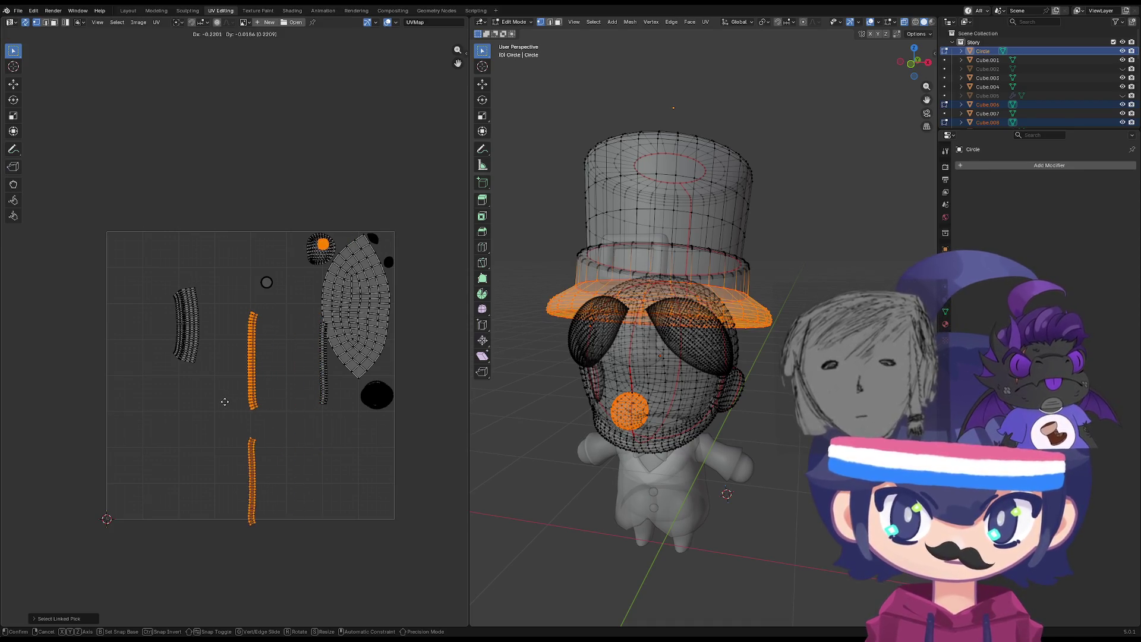
click(225, 378)
Shift one brim strip island up and right, then nudge it slightly into place.
key(alt+a)
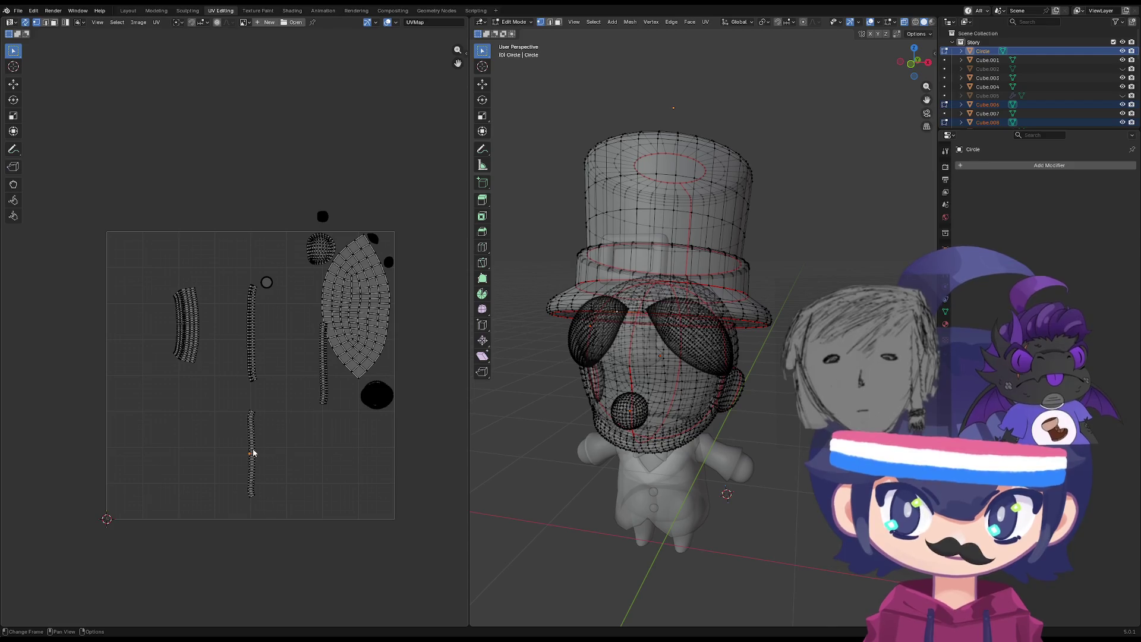
key(l)
key(g)
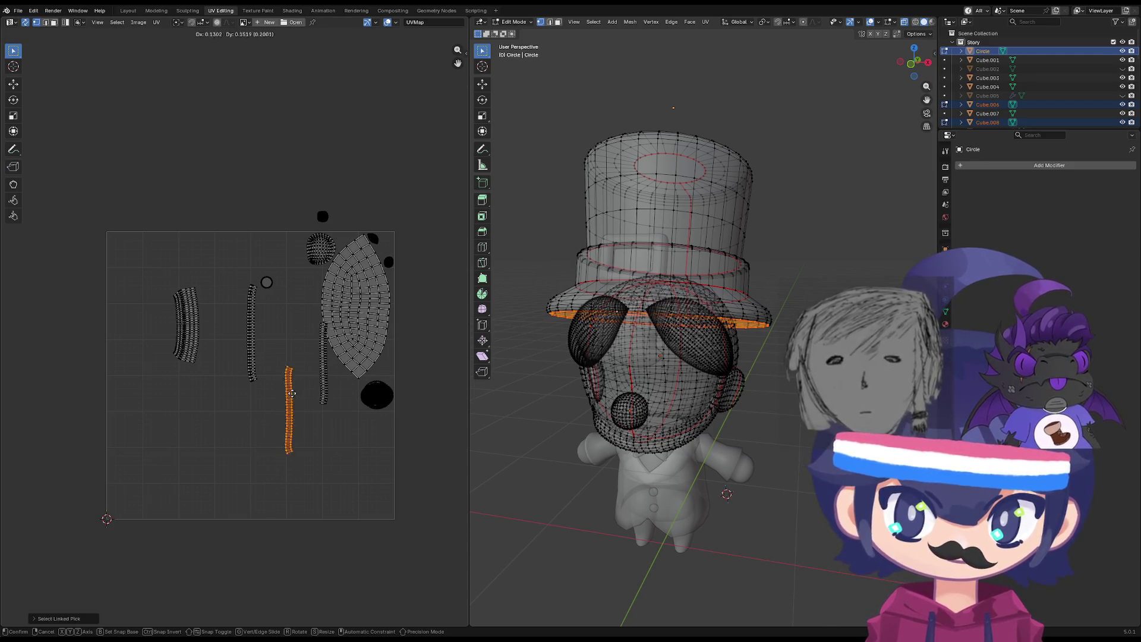
click(297, 335)
scroll(315, 344, up, 2)
middle_drag(315, 351, 275, 408)
key(g)
click(280, 411)
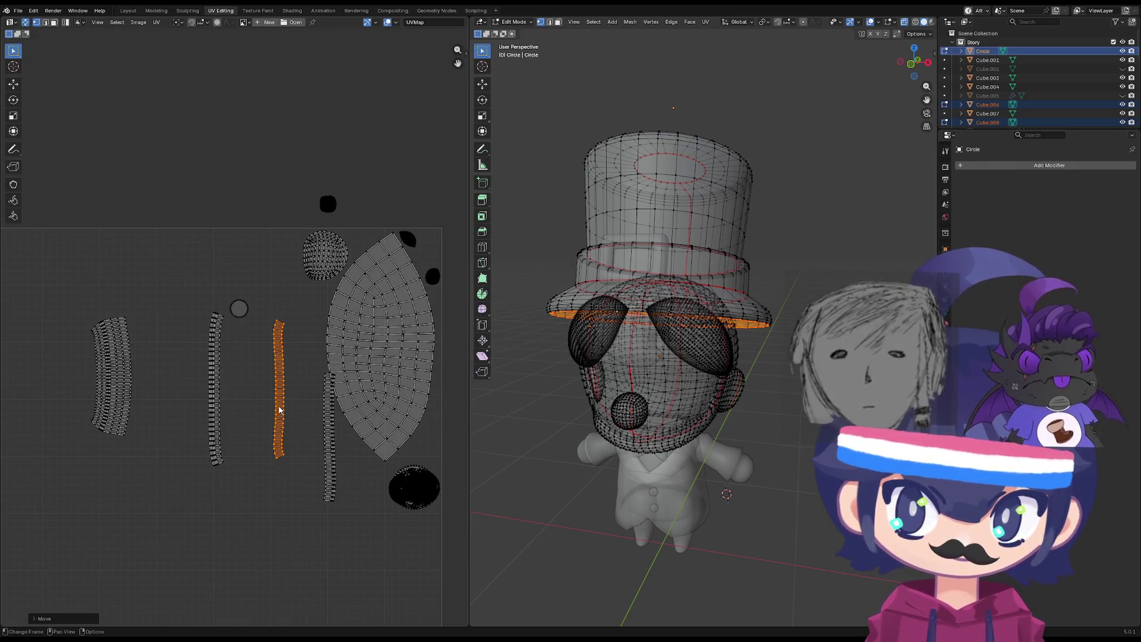
Raise the middle brim strip island upward above the others.
key(alt+a)
key(l)
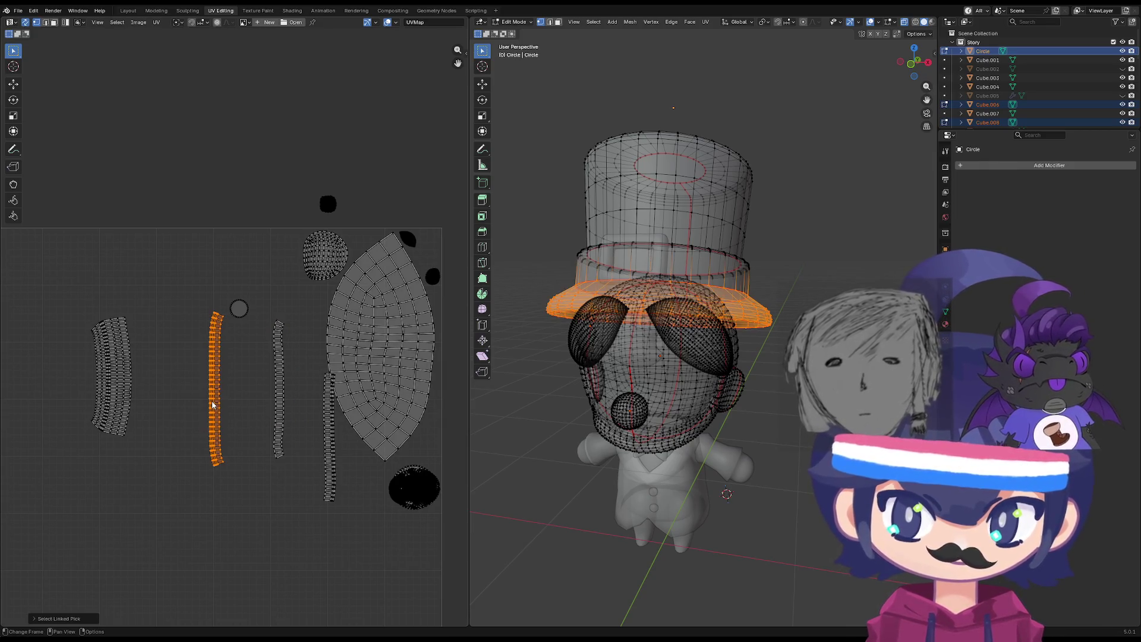
click(276, 399)
key(l)
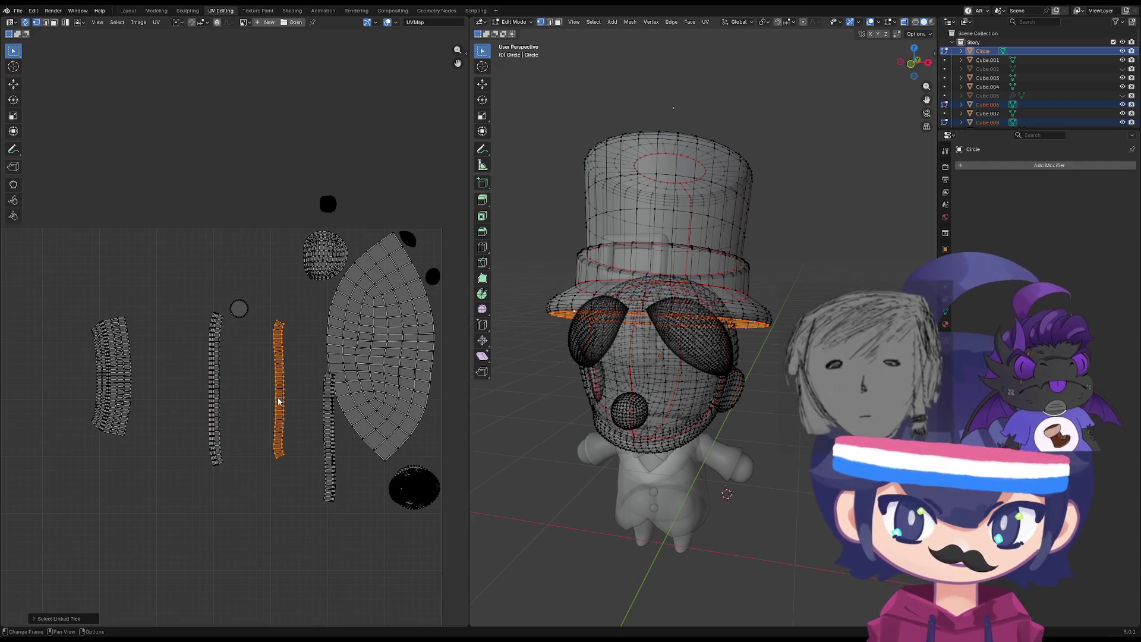
click(279, 387)
key(g)
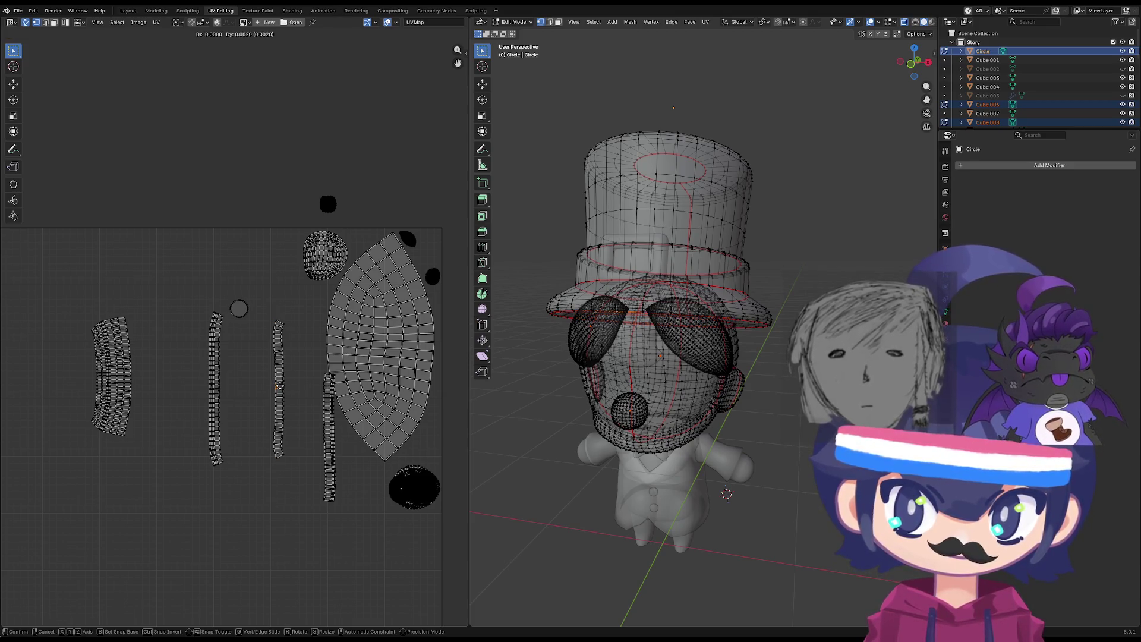
key(Escape)
key(l)
key(g)
click(288, 284)
click(250, 313)
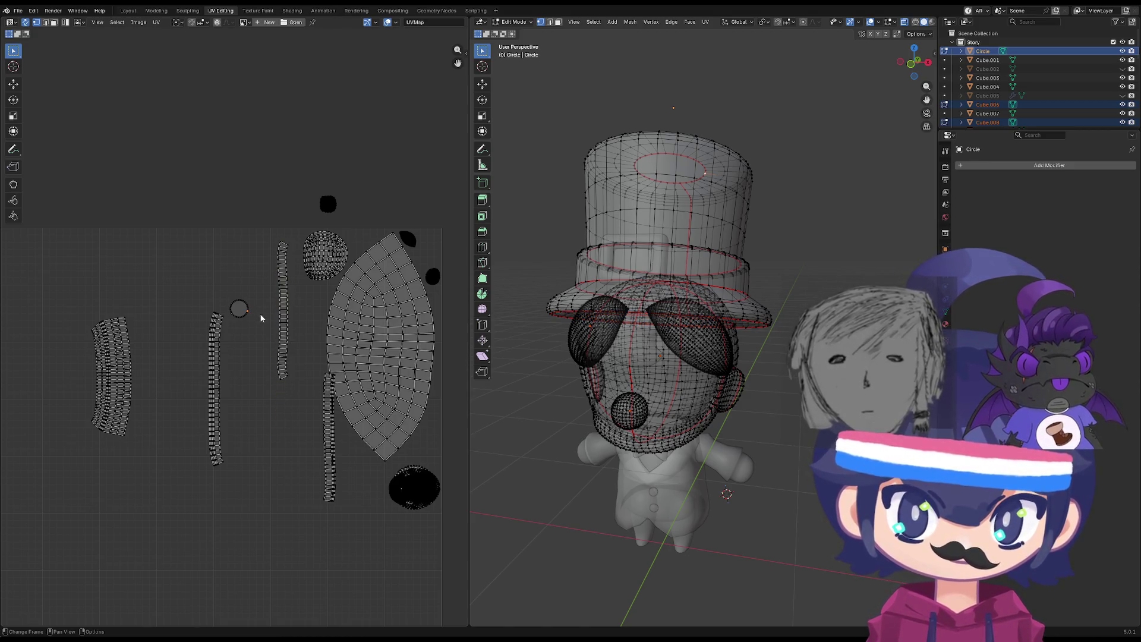
right_click(253, 330)
key(Escape)
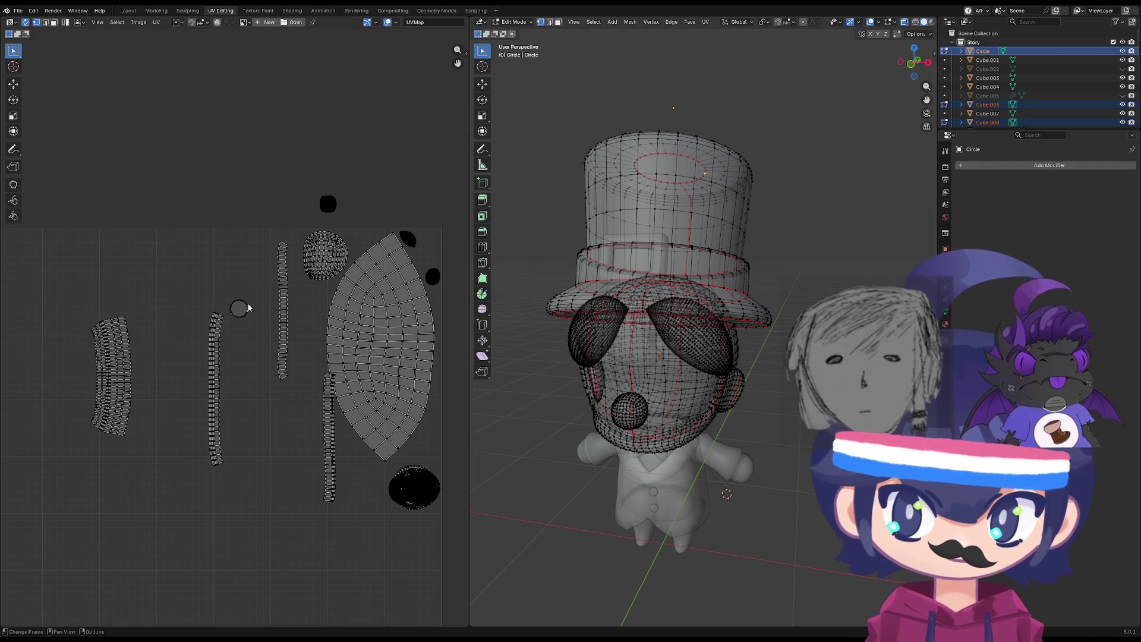
Move the hat-top circle island aside and place another brim strip beside the raised strip.
key(l)
key(g)
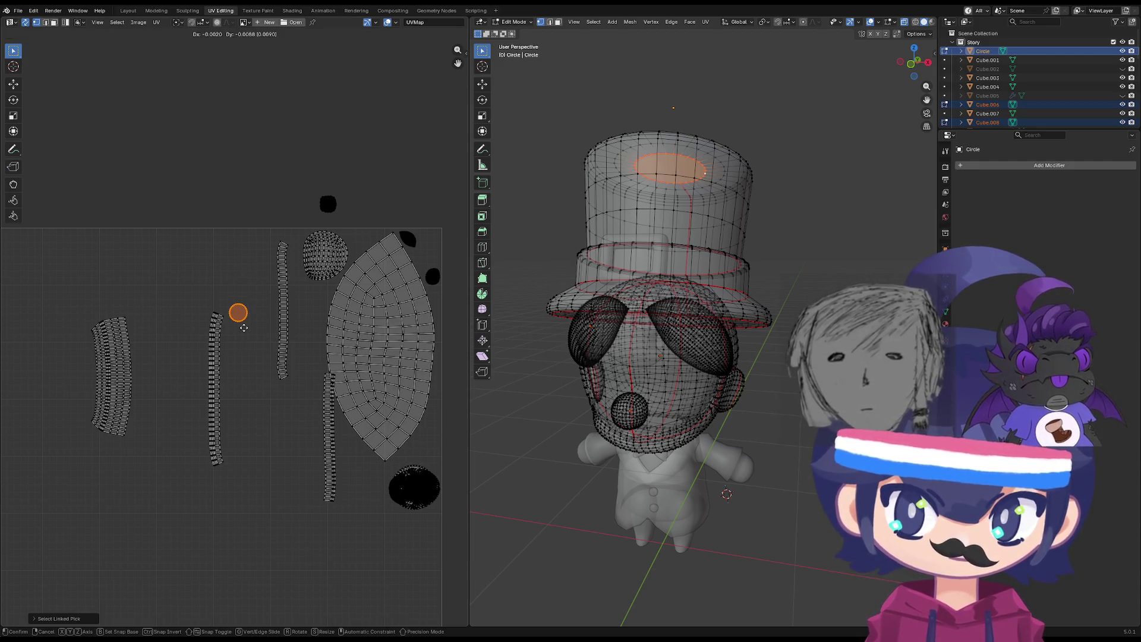
click(102, 283)
key(alt+a)
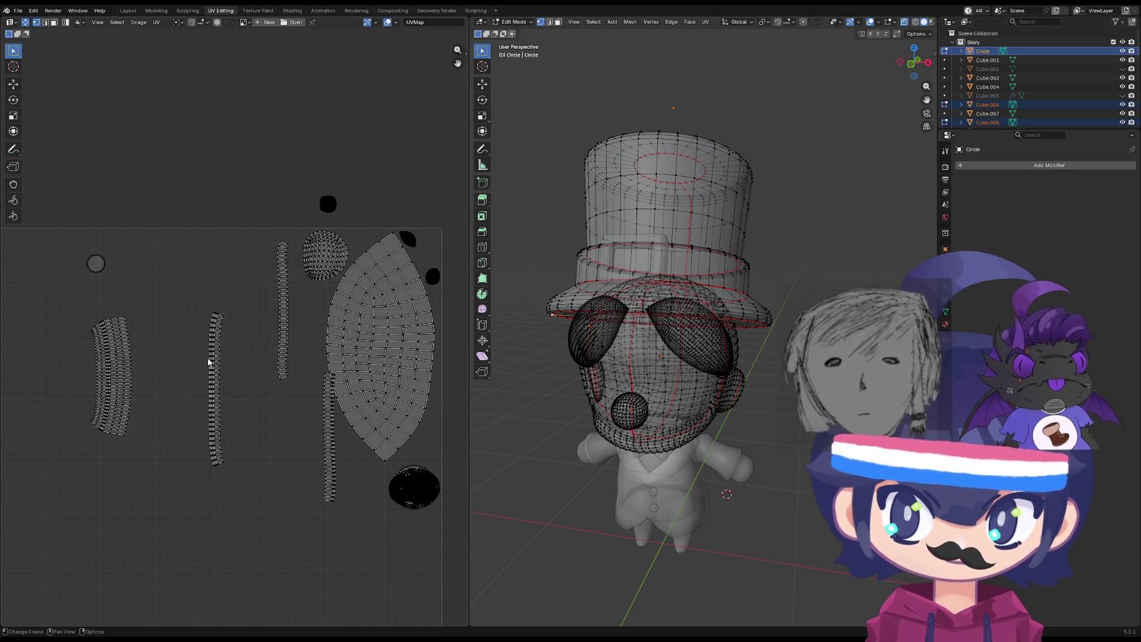
key(l)
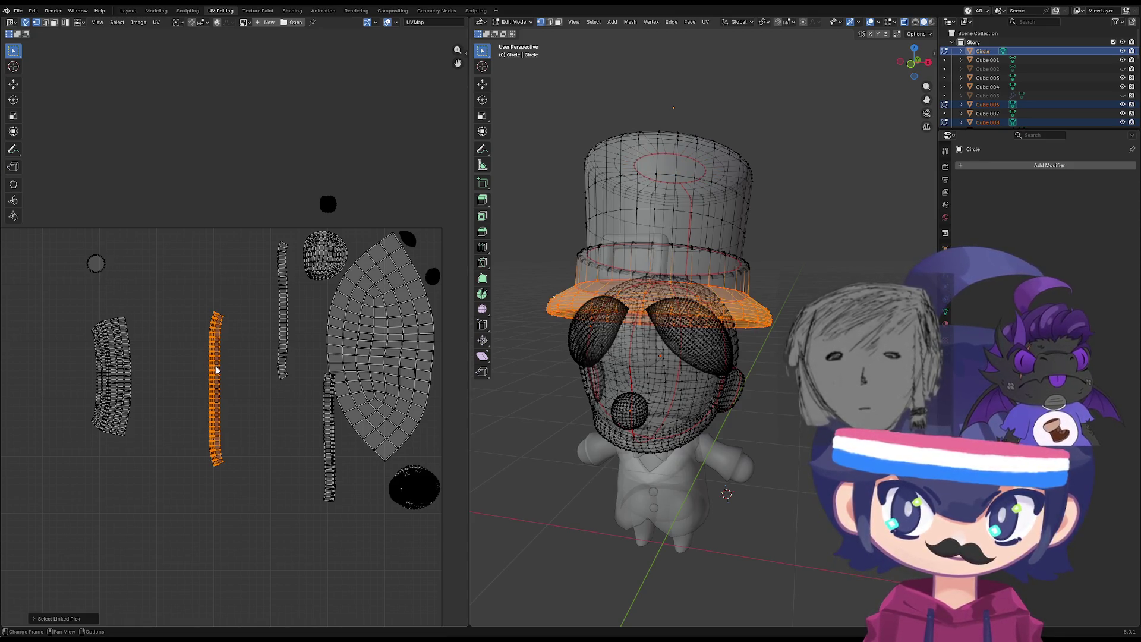
key(g)
click(266, 300)
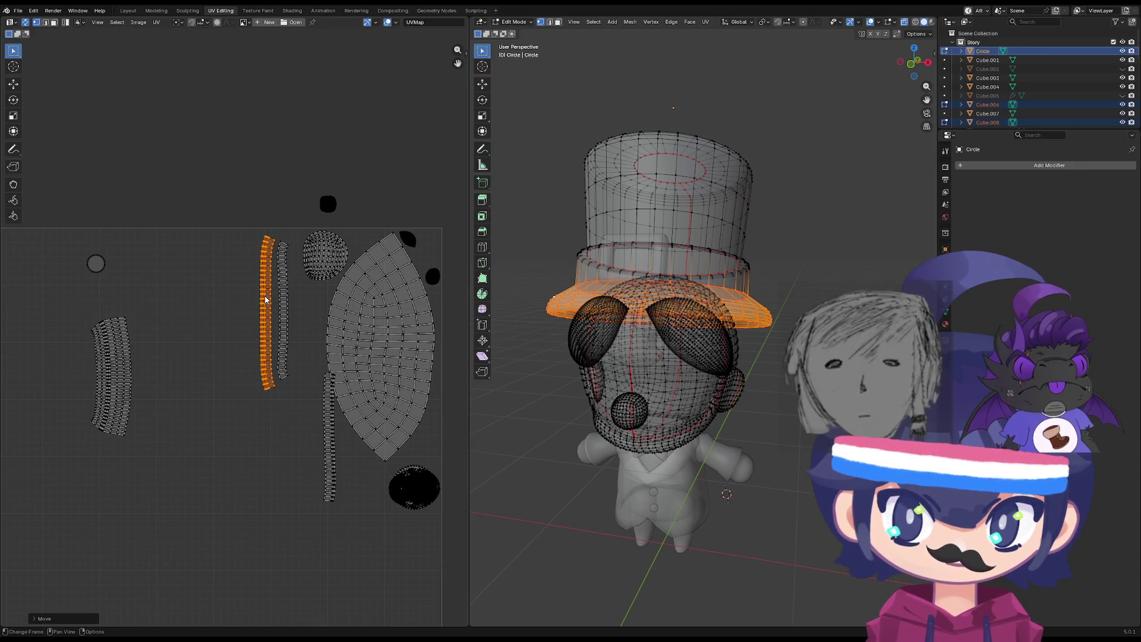
key(alt+a)
Place the curved crown island beside the strips with the band strip next to it.
key(l)
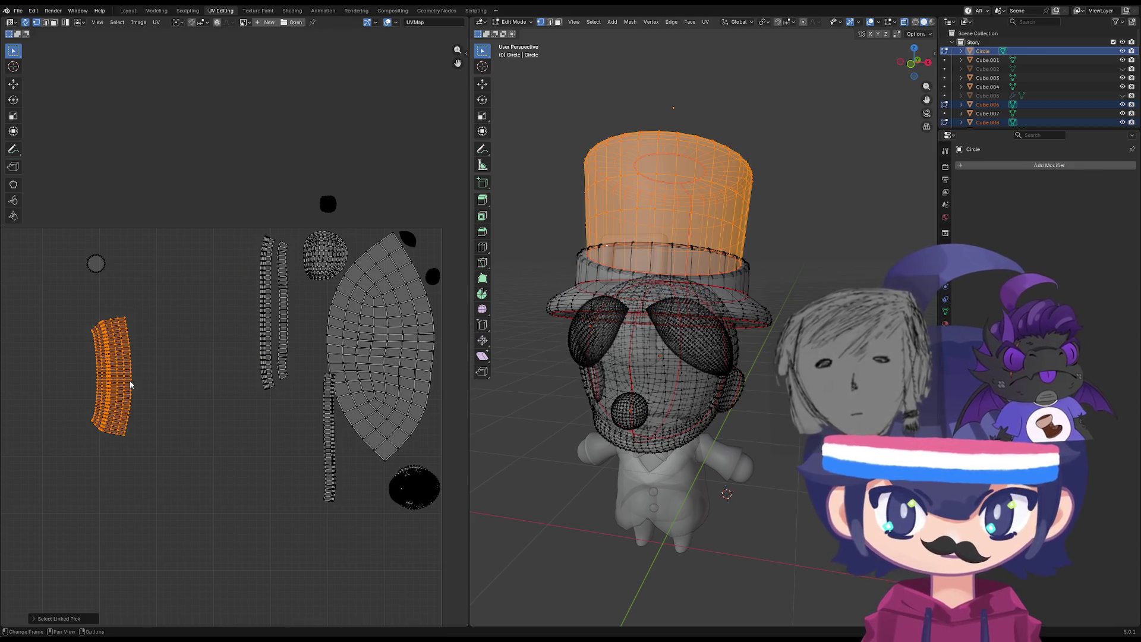
key(g)
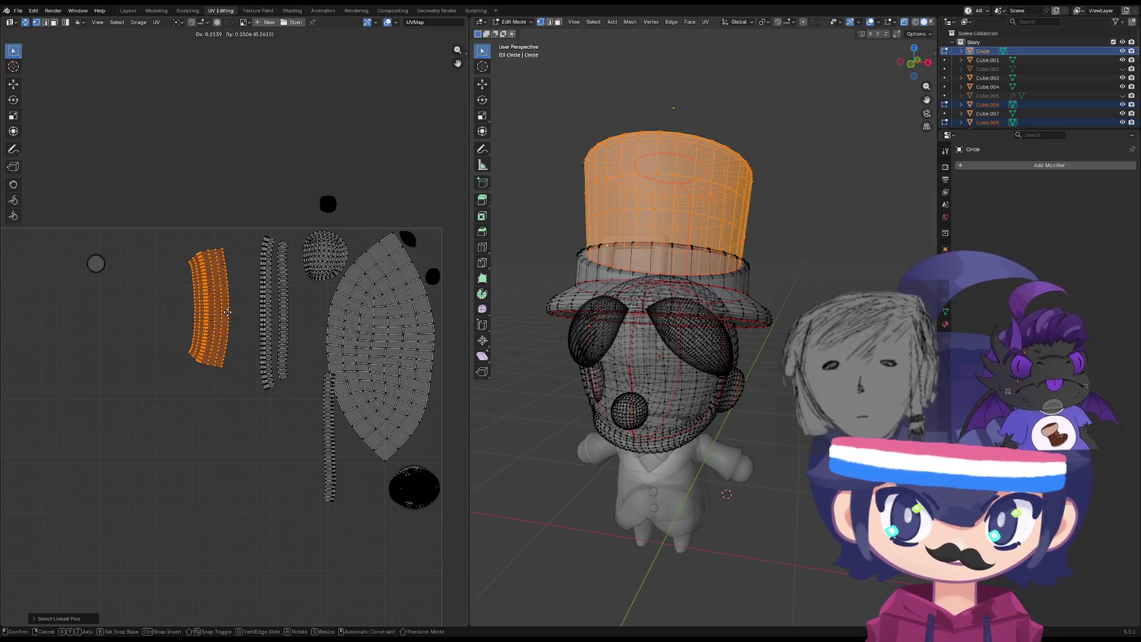
click(230, 321)
click(330, 425)
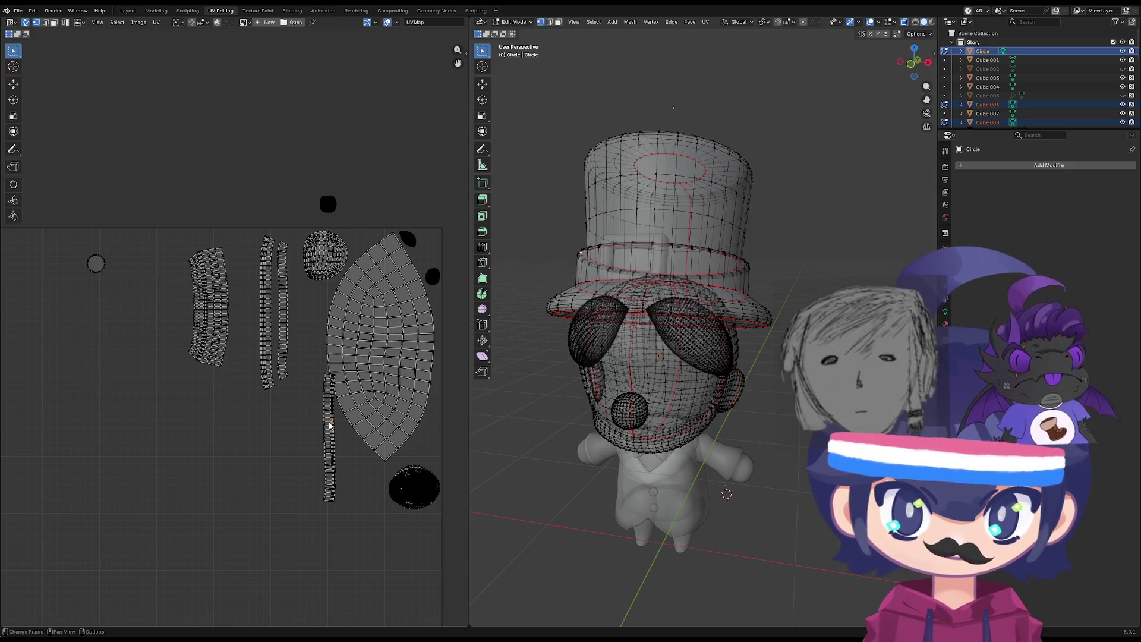
key(l)
key(g)
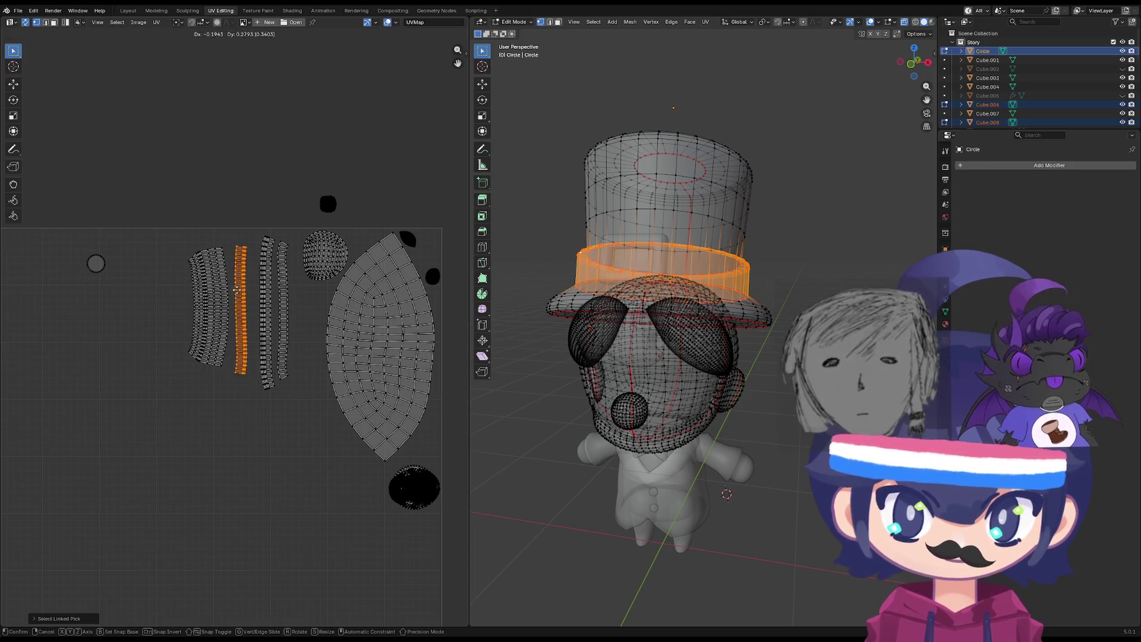
click(250, 294)
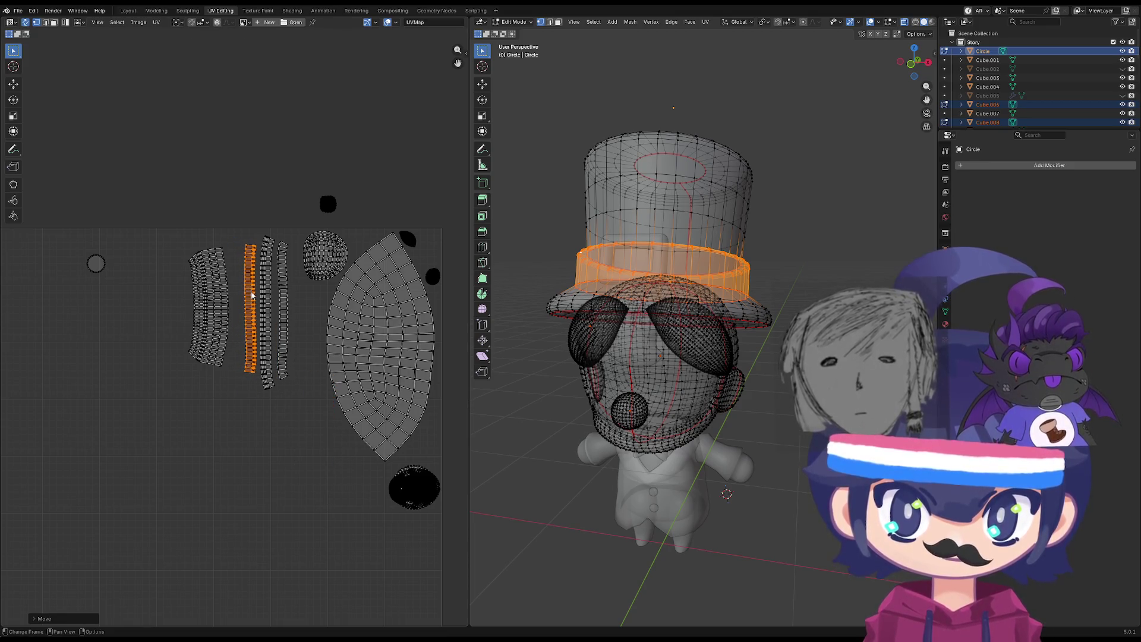
click(208, 305)
key(l)
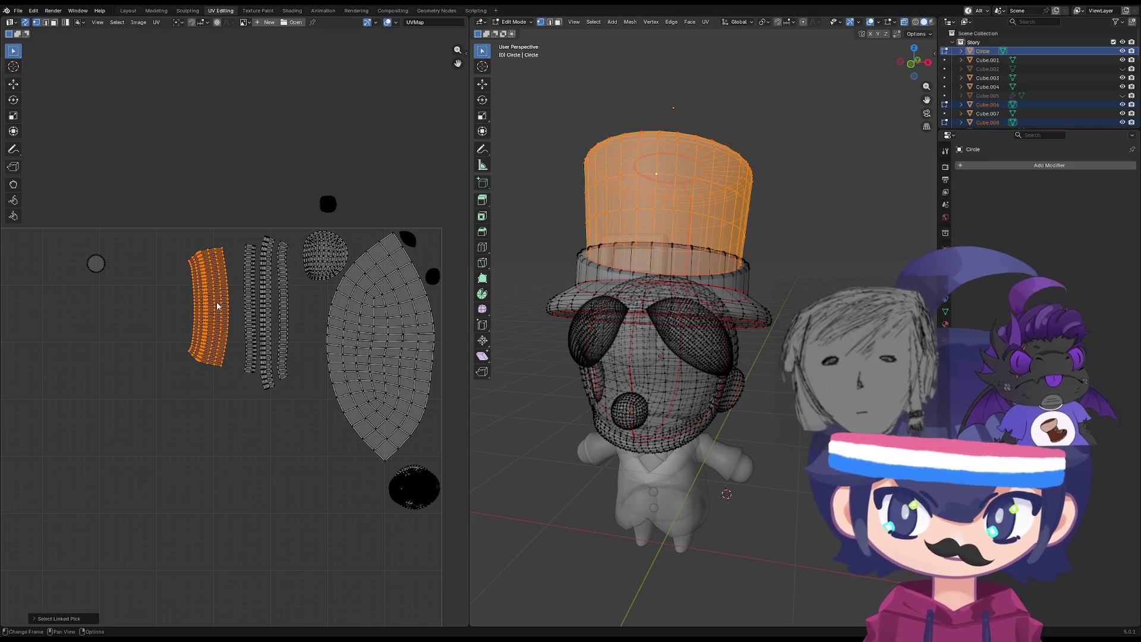
key(g)
click(230, 307)
click(145, 316)
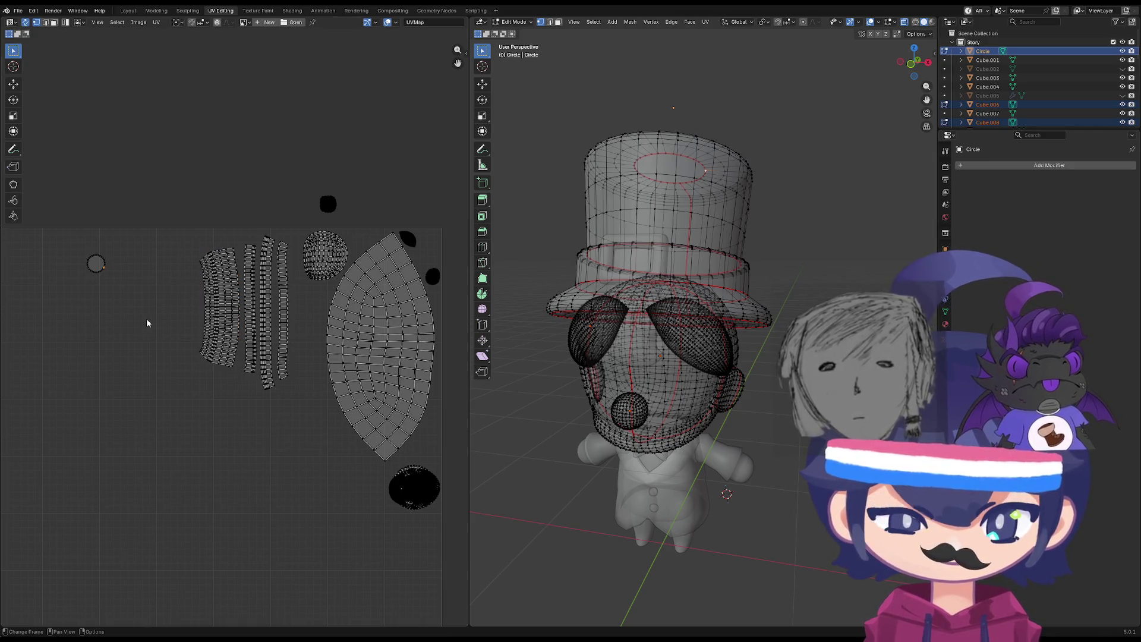
key(l)
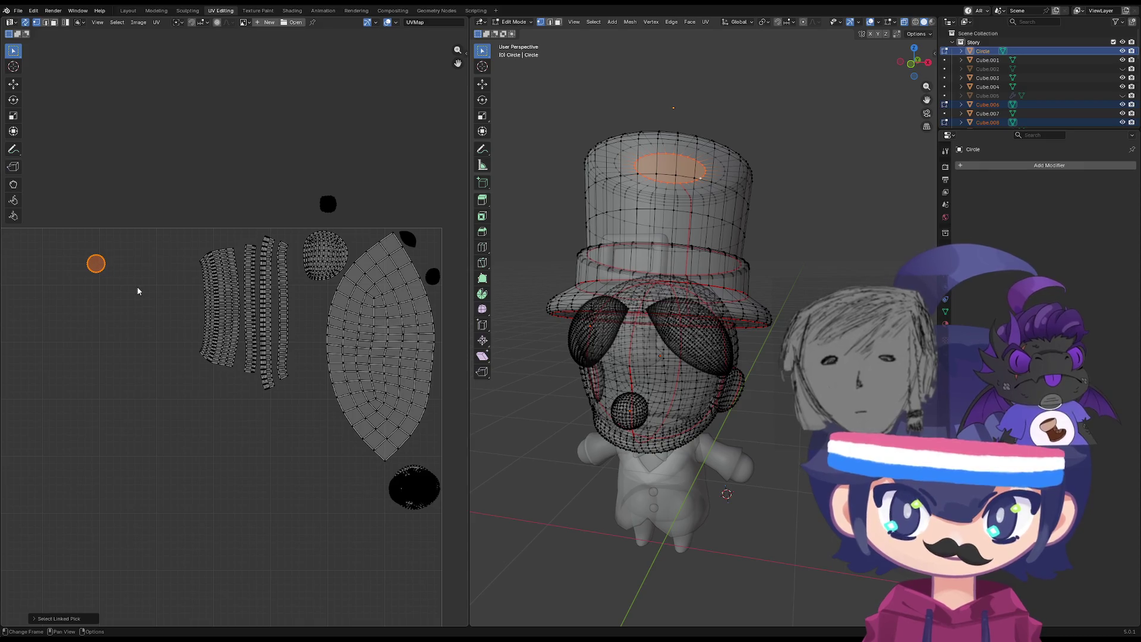
Scale all hat islands down slightly, rotate them about 90 degrees and move them upward.
click(220, 330)
mouse_move(299, 421)
mouse_down()
mouse_move(179, 226)
mouse_move(158, 226)
mouse_move(168, 228)
mouse_up()
key(s)
click(342, 327)
key(g)
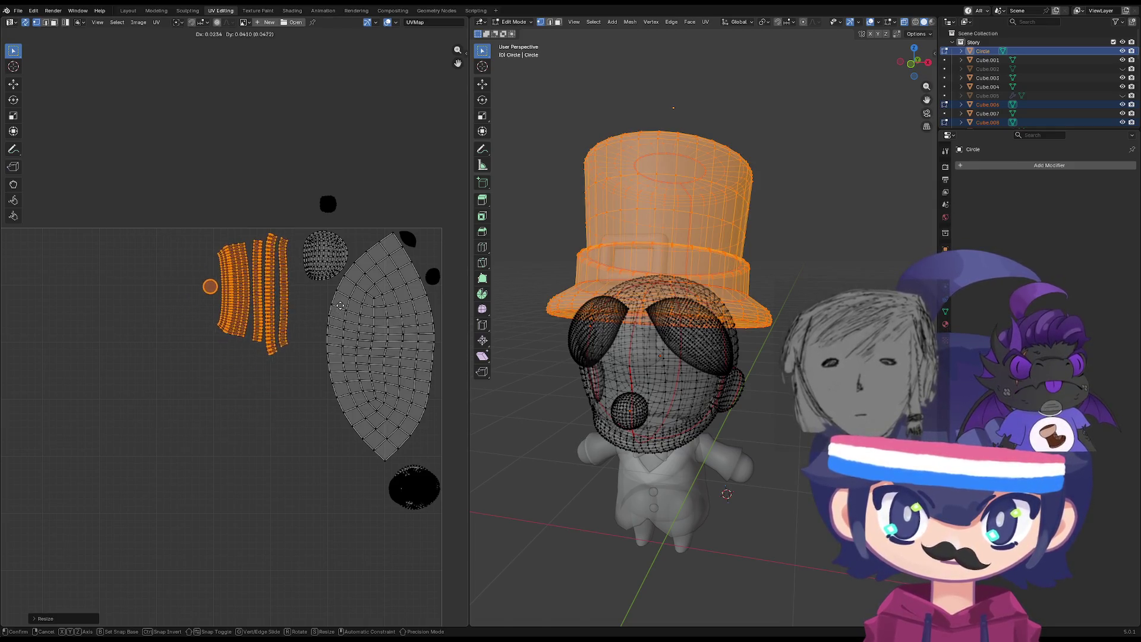
click(333, 314)
key(r)
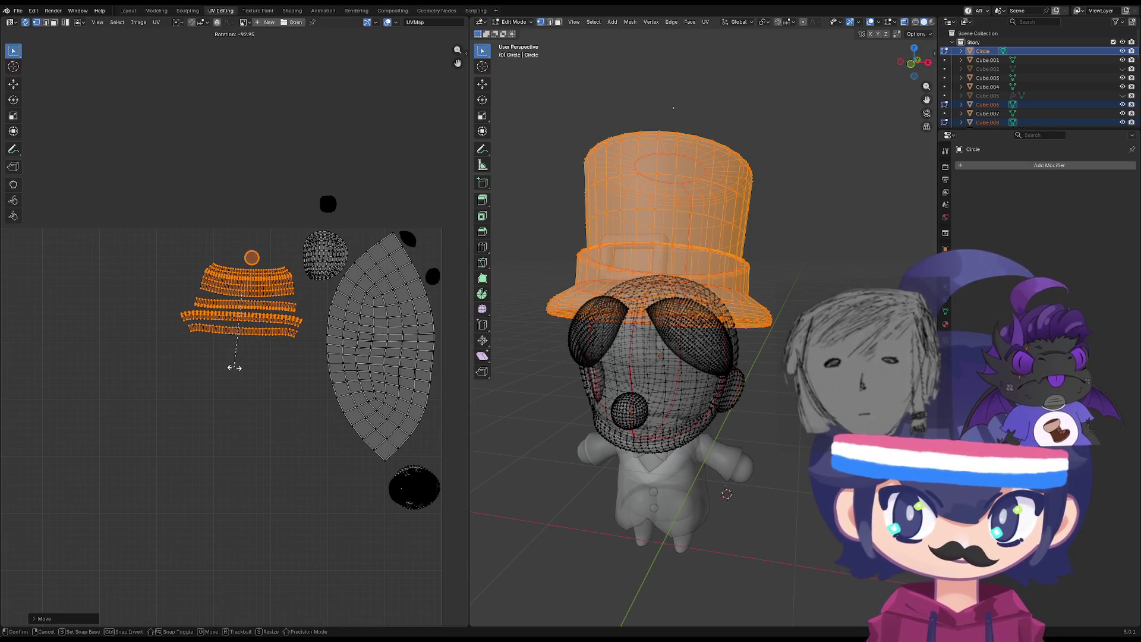
key(g)
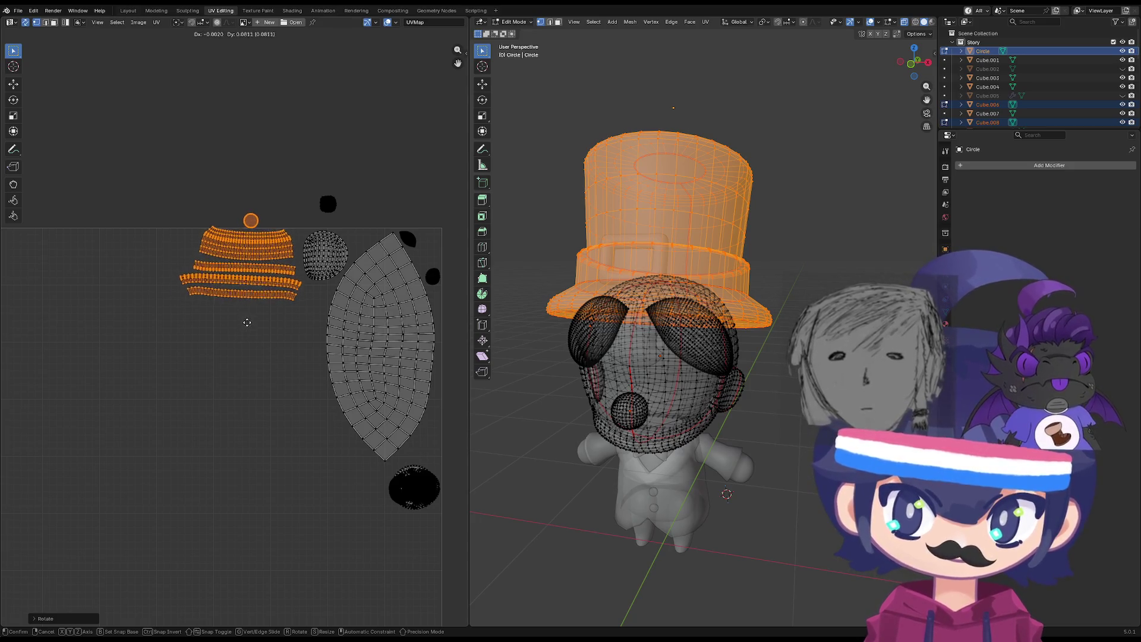
click(249, 330)
key(alt+a)
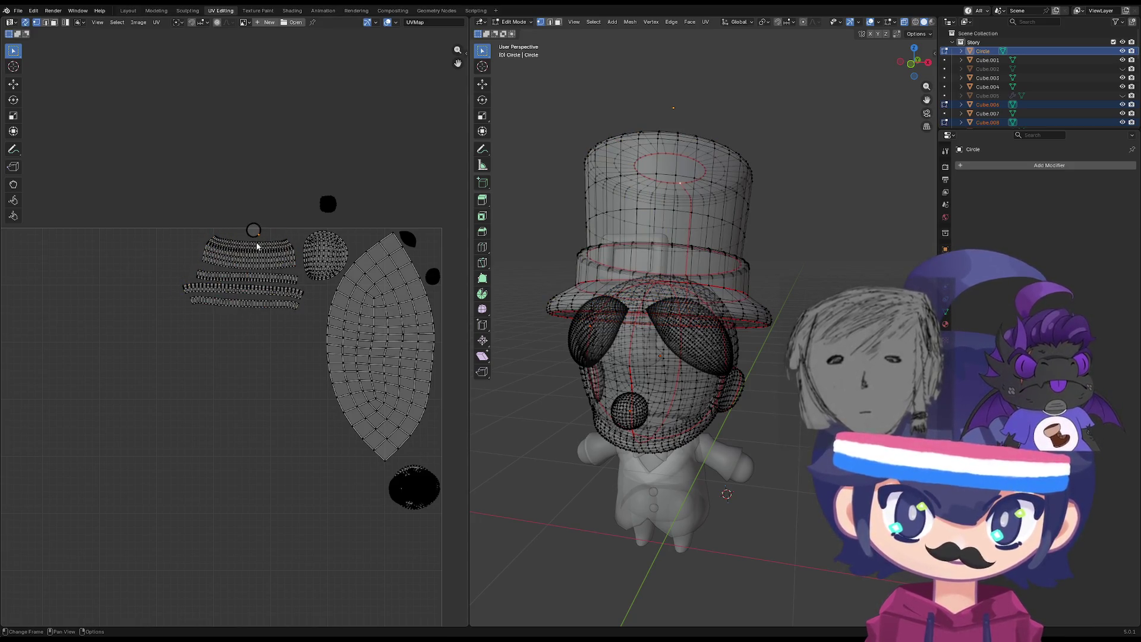
Move the hat-top circle island down in among the hat strips.
scroll(256, 246, up, 6)
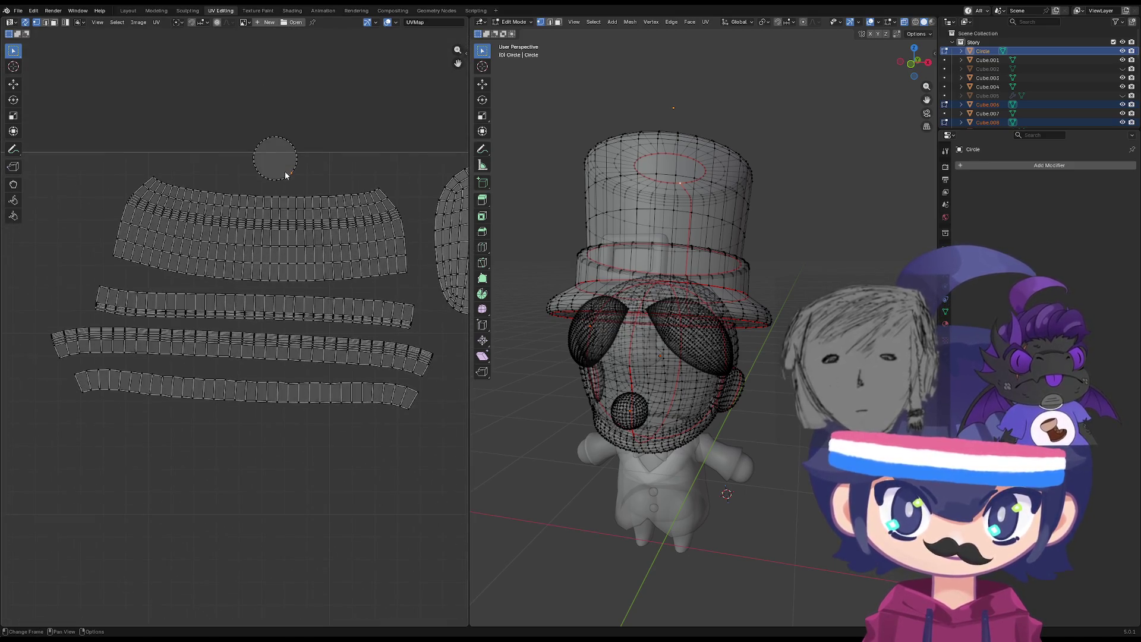
click(287, 172)
key(g)
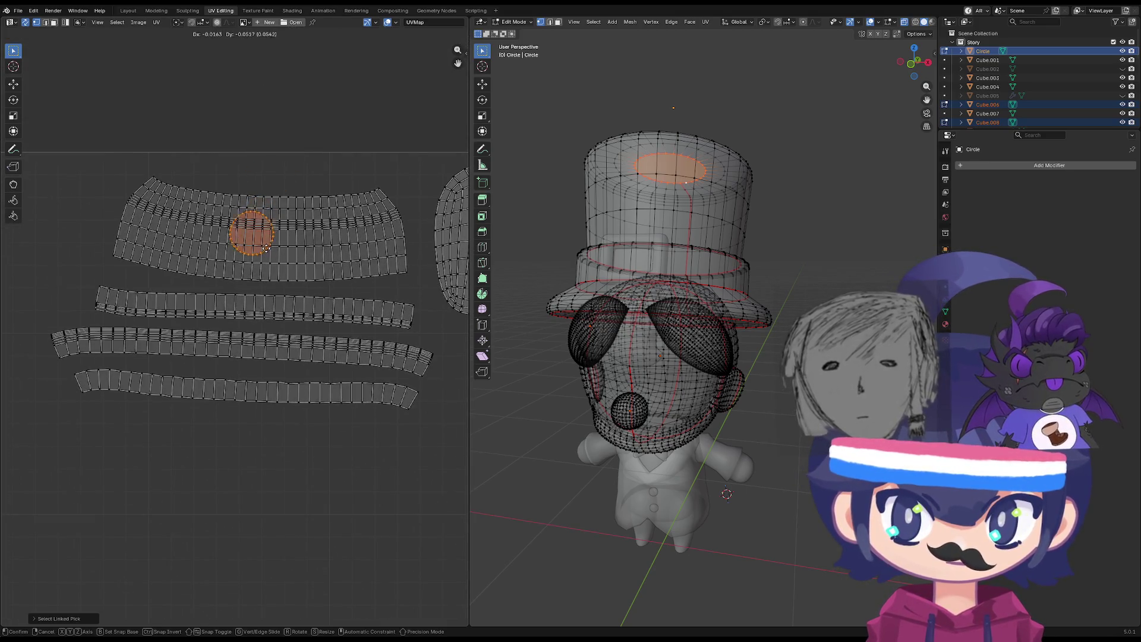
click(249, 236)
scroll(244, 268, down, 6)
middle_drag(249, 369, 257, 356)
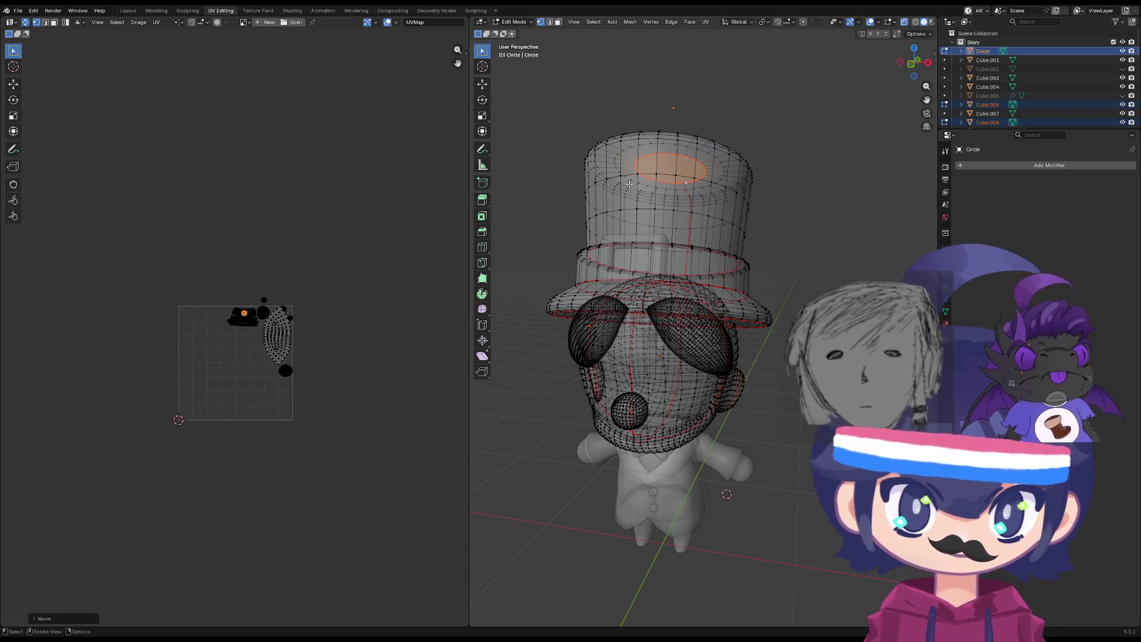
key(ctrl+l)
Place the small nose island in the top-right corner and return to object mode.
scroll(334, 288, up, 10)
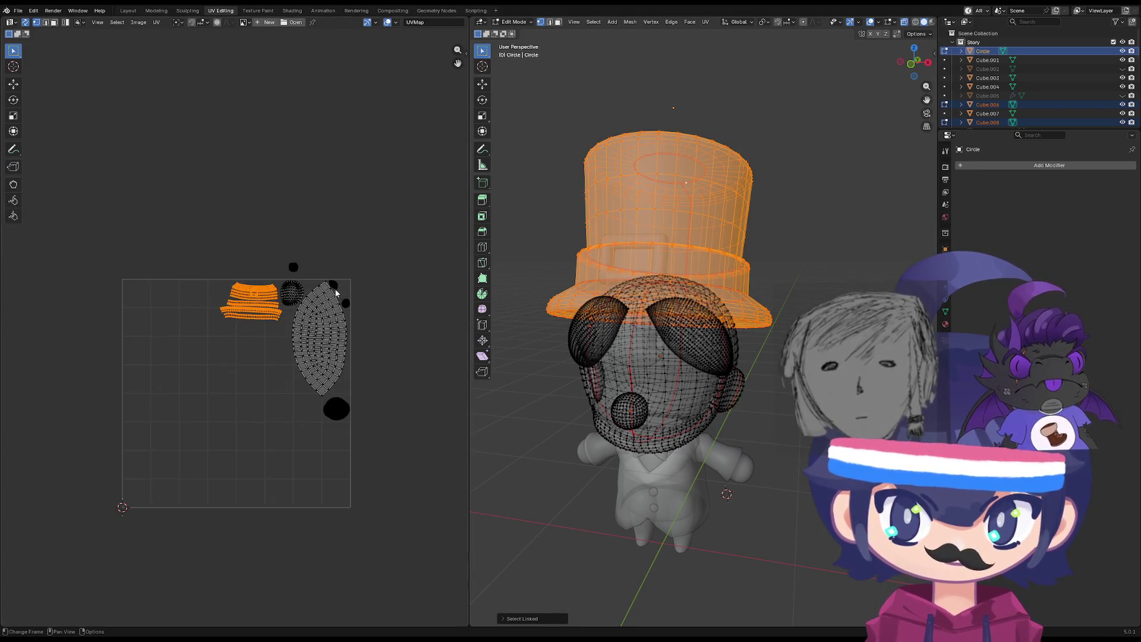
middle_drag(391, 165, 327, 202)
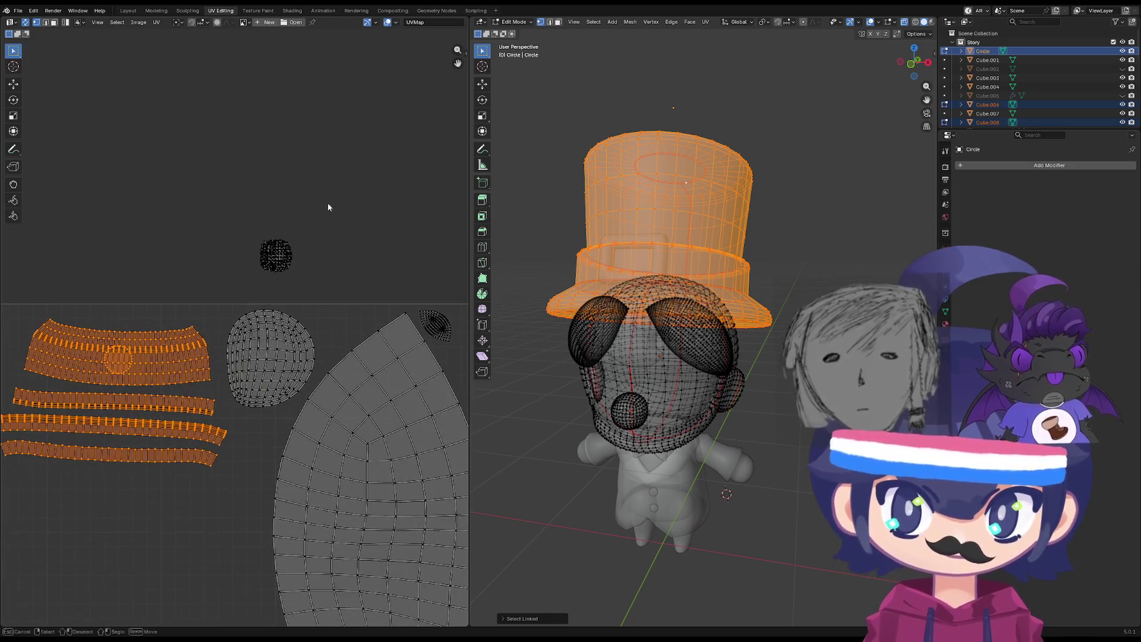
click(275, 256)
scroll(263, 283, down, 3)
key(g)
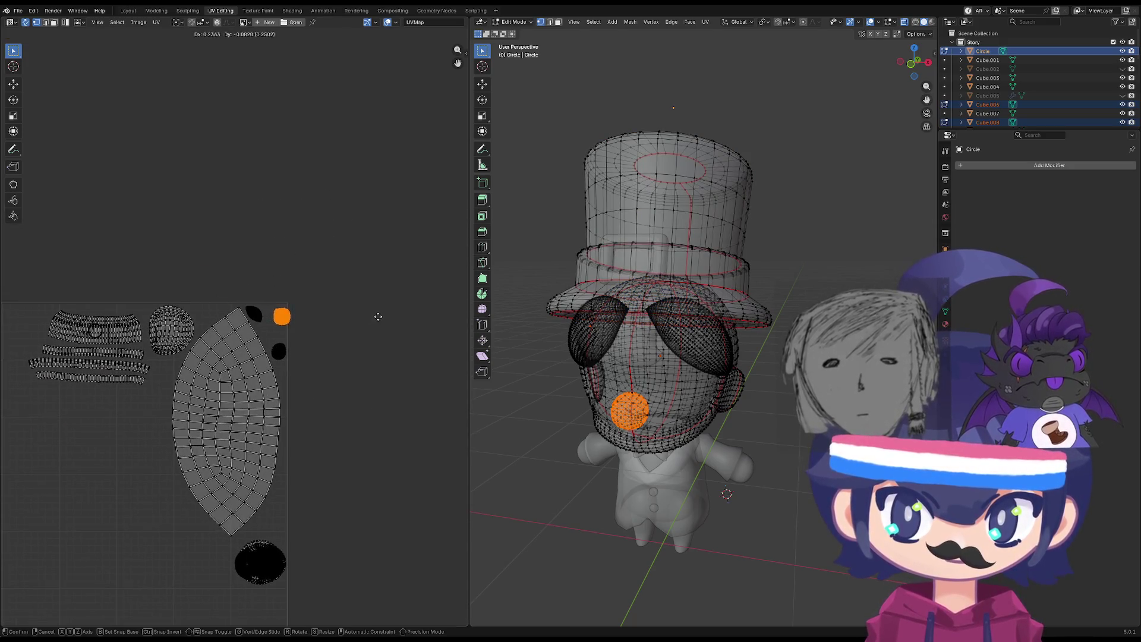
click(373, 317)
scroll(376, 338, down, 3)
middle_drag(297, 375, 341, 324)
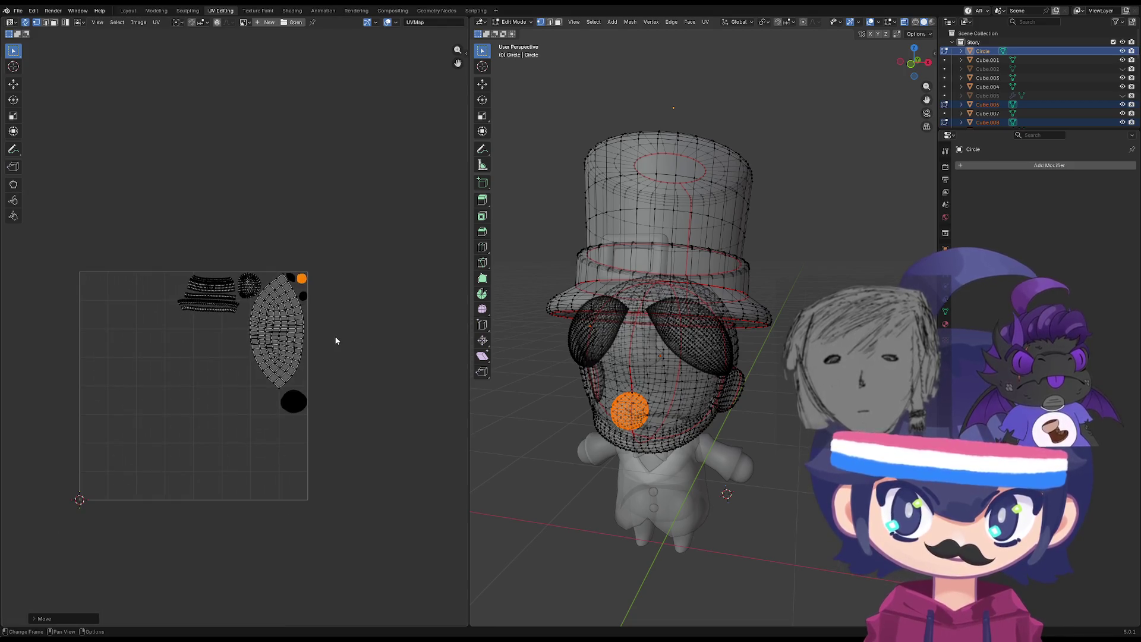
click(212, 355)
scroll(212, 352, up, 6)
scroll(233, 359, down, 7)
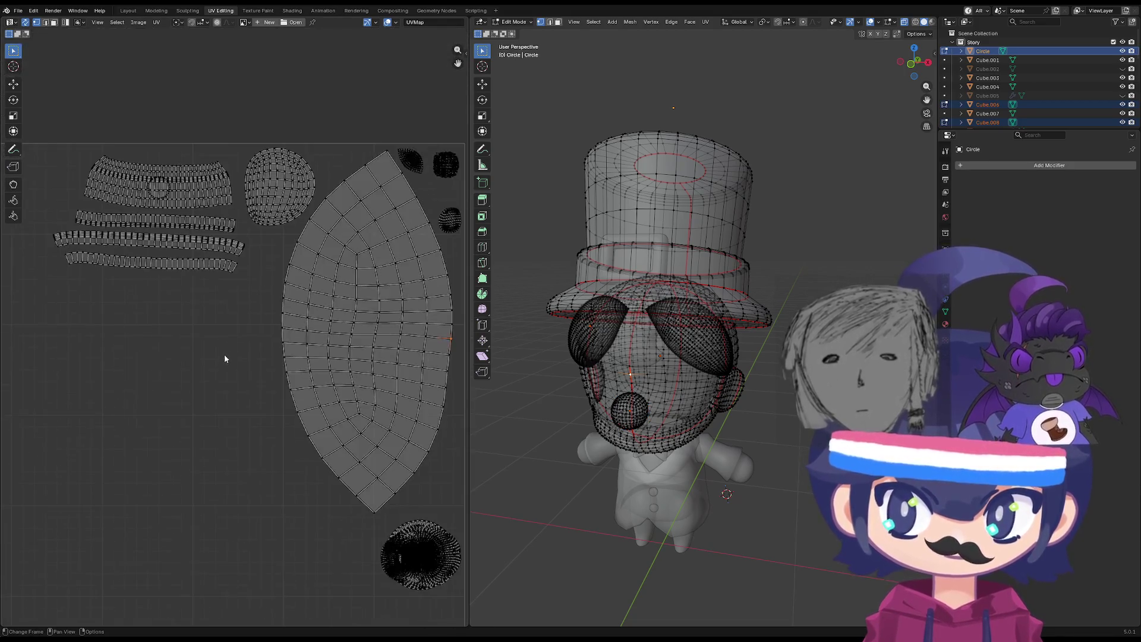
mouse_move(262, 390)
middle_down()
mouse_move(253, 321)
mouse_move(293, 323)
middle_up()
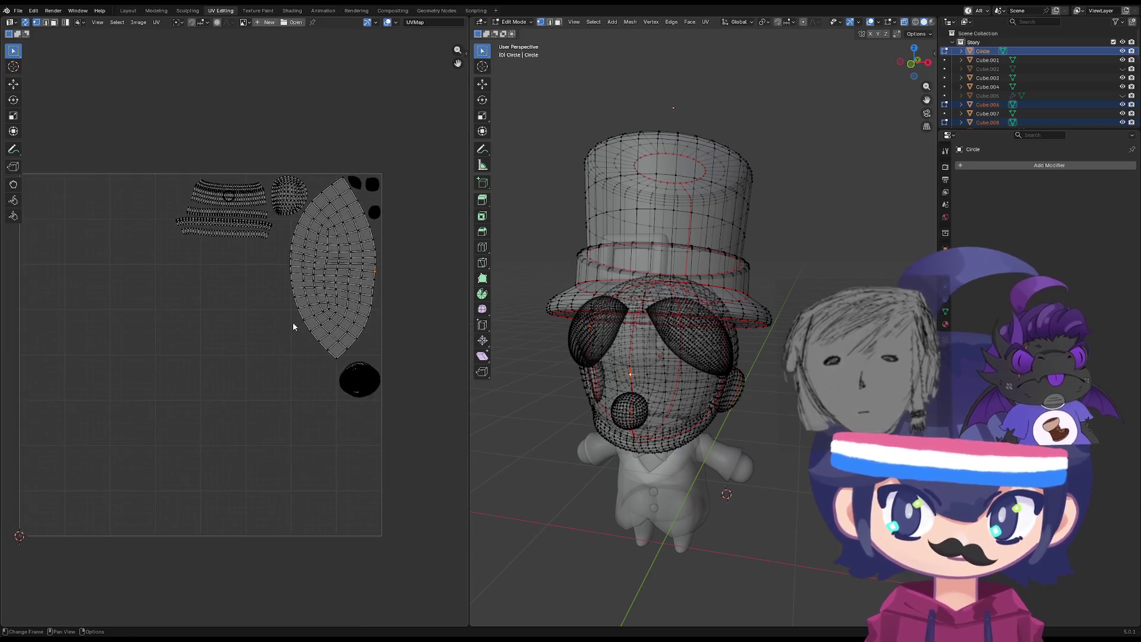
middle_drag(627, 373, 663, 257)
key(Tab)
Edit the hat and buckle together and shrink both round buckle islands to about 0.22 size.
shift+click(663, 257)
key(Tab)
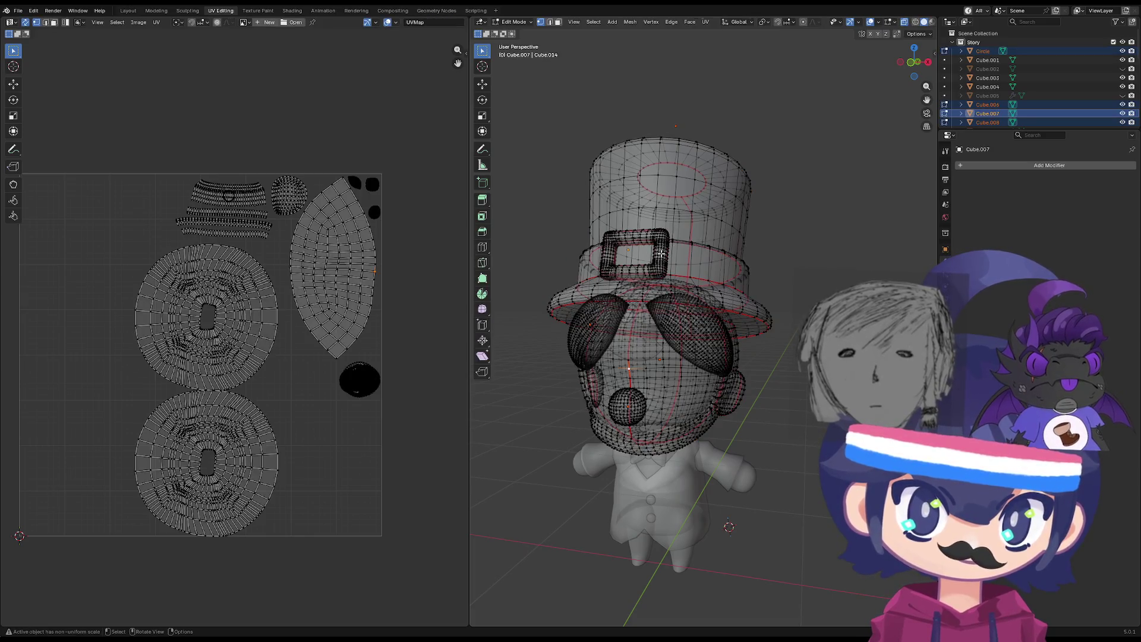
key(l)
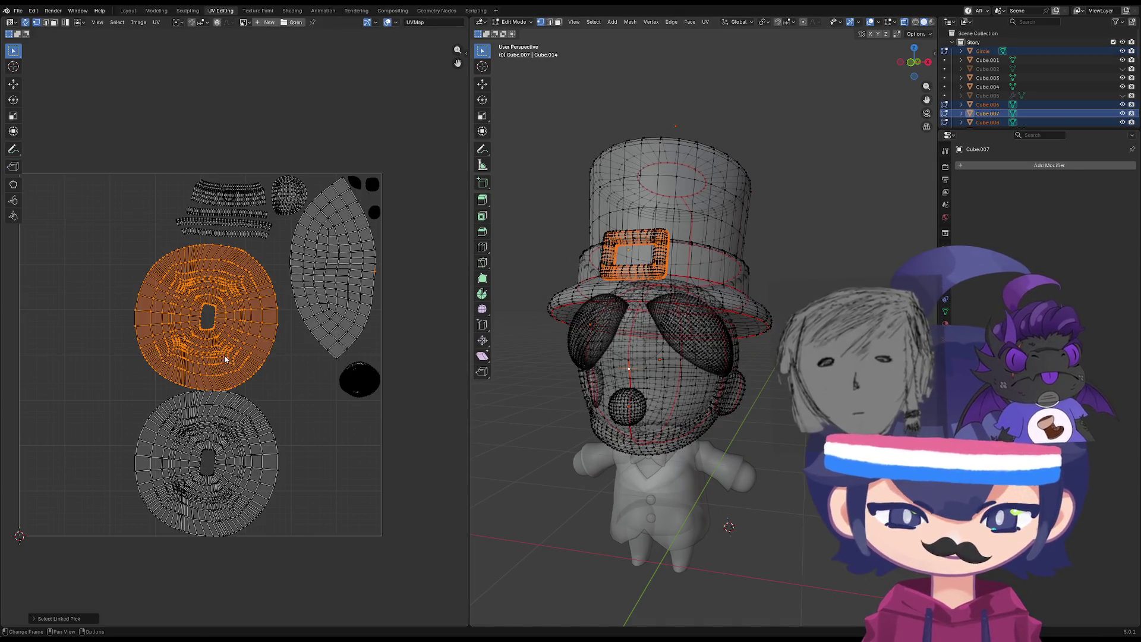
key(l)
key(s)
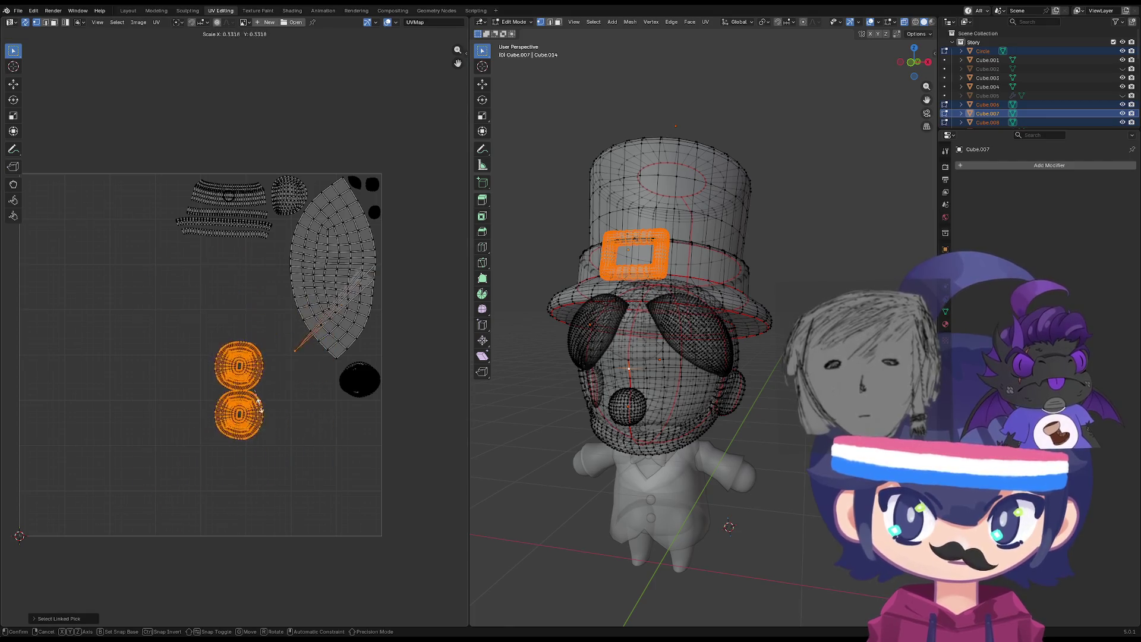
key(Escape)
click(262, 410)
key(l)
key(l)
key(s)
click(232, 386)
Mirror the buckle islands horizontally, then mirror the lower buckle island again.
scroll(236, 402, up, 4)
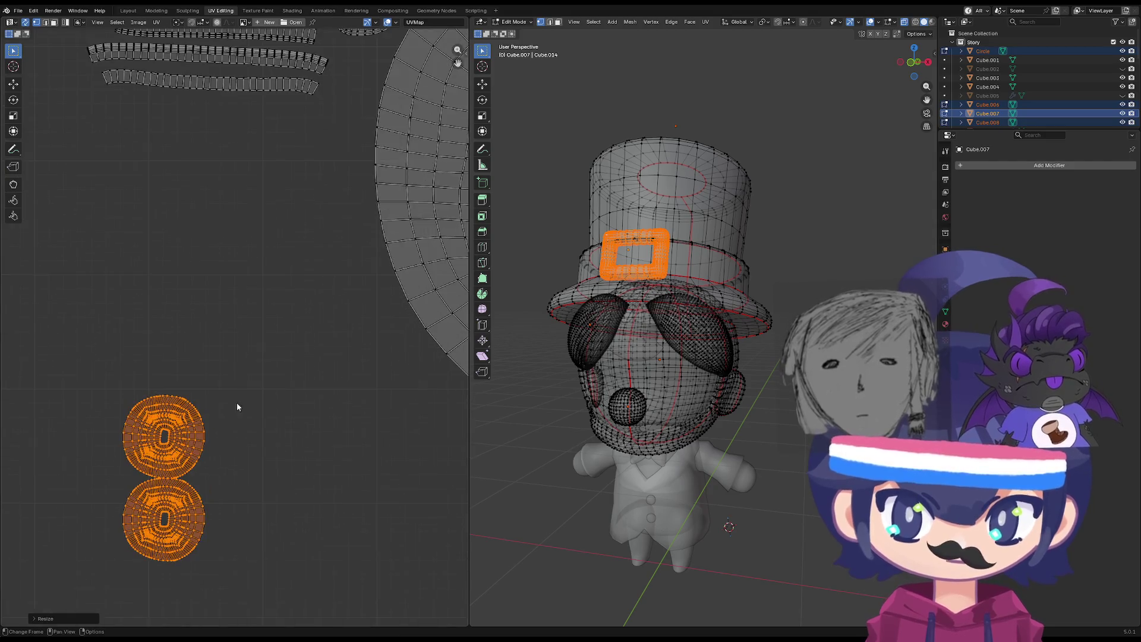
middle_drag(215, 498, 268, 297)
scroll(194, 346, up, 1)
right_click(194, 346)
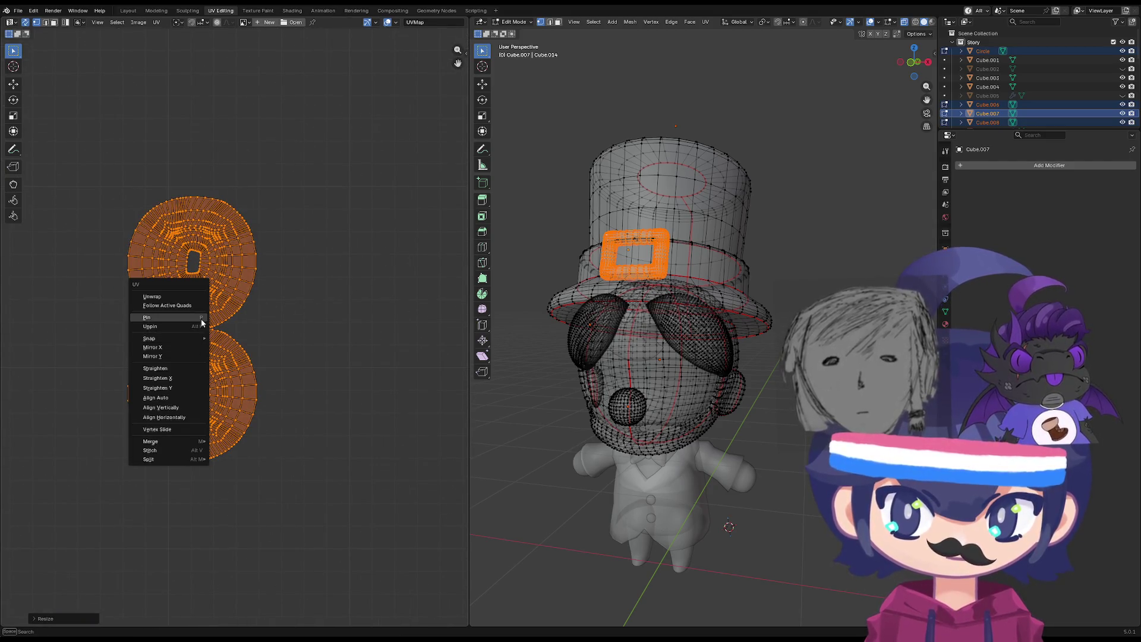
click(184, 347)
click(244, 351)
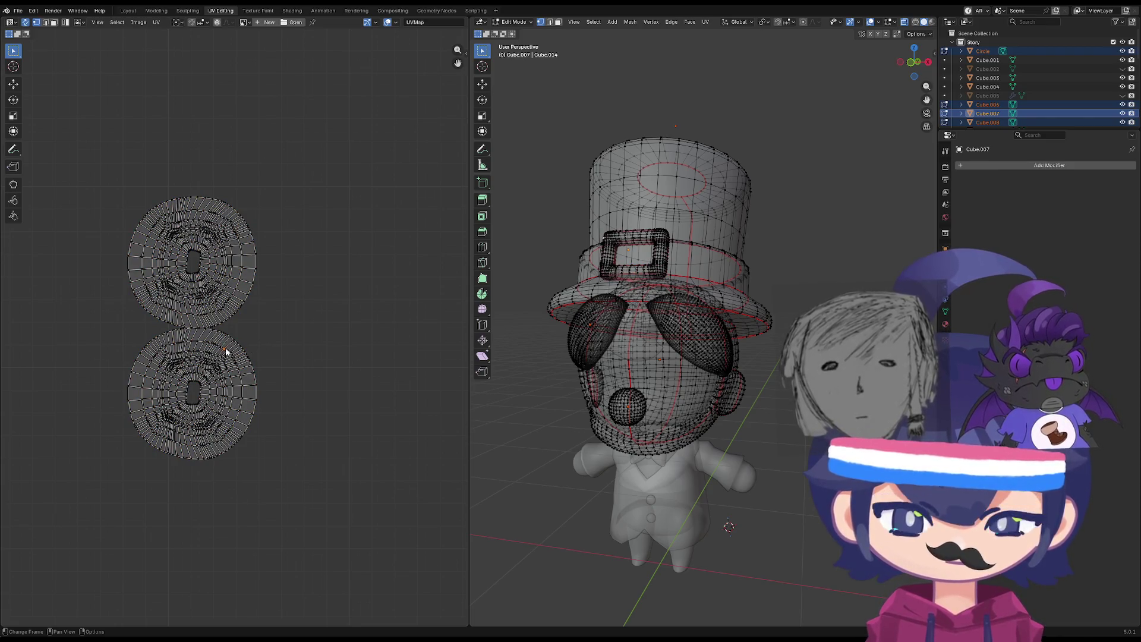
key(ctrl+l)
right_click(226, 348)
click(221, 357)
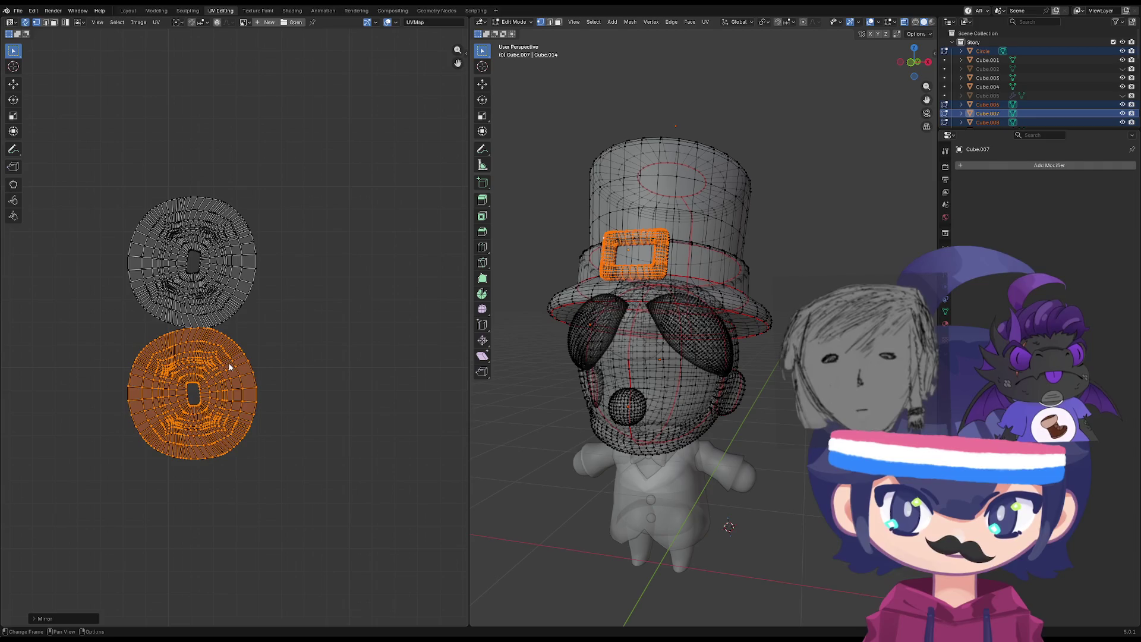
key(shift+r)
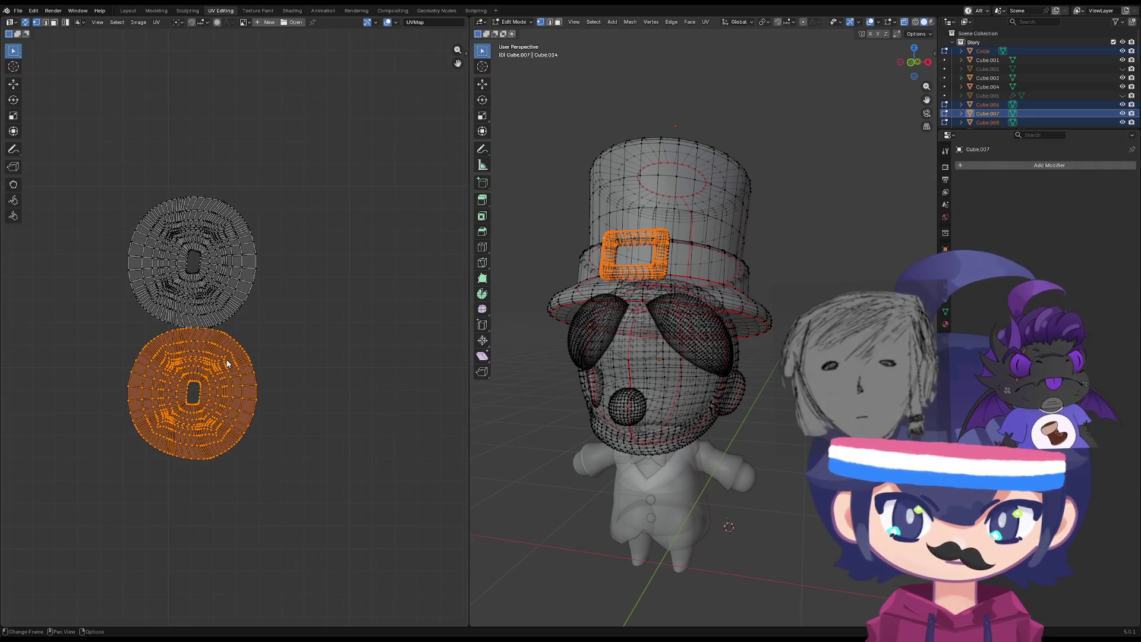
click(273, 369)
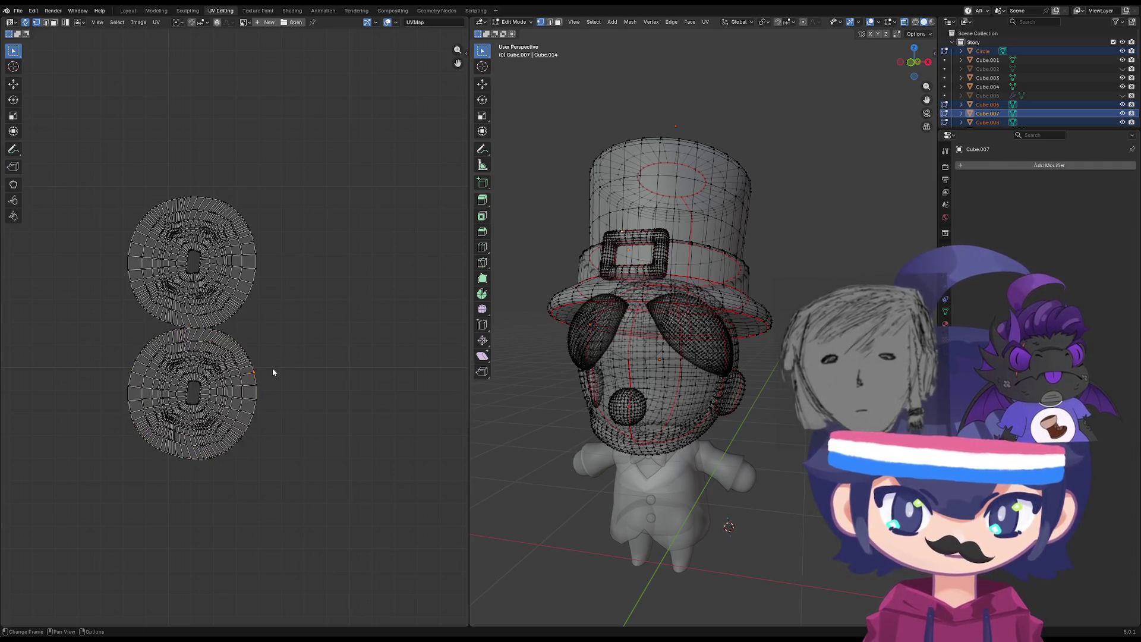
Move the lower buckle island onto the upper one and nudge it into alignment.
click(256, 367)
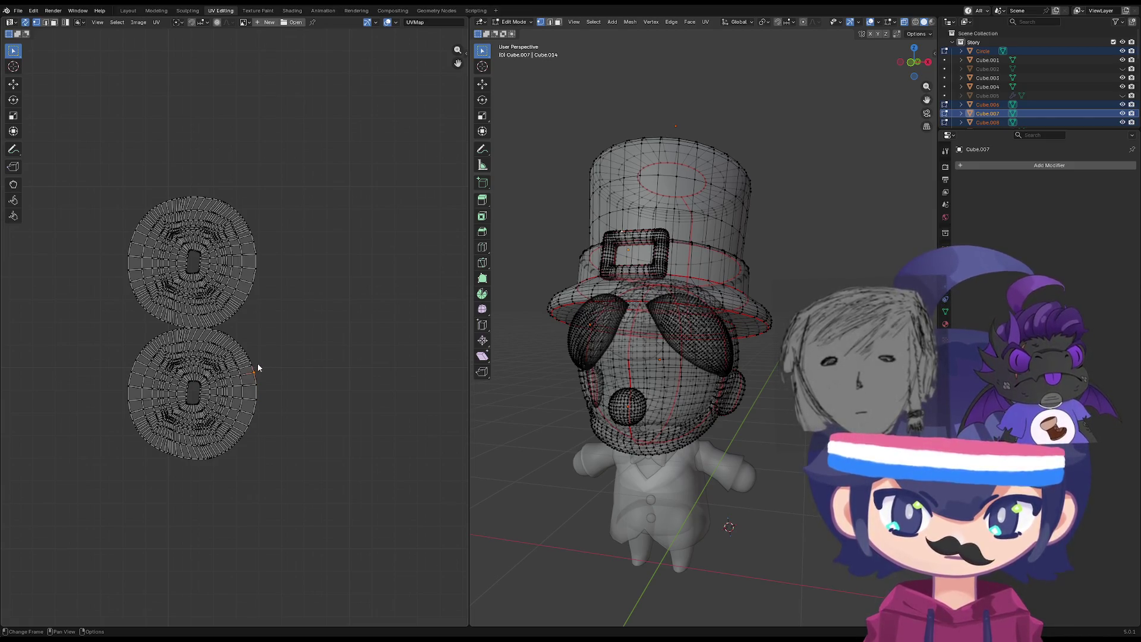
key(l)
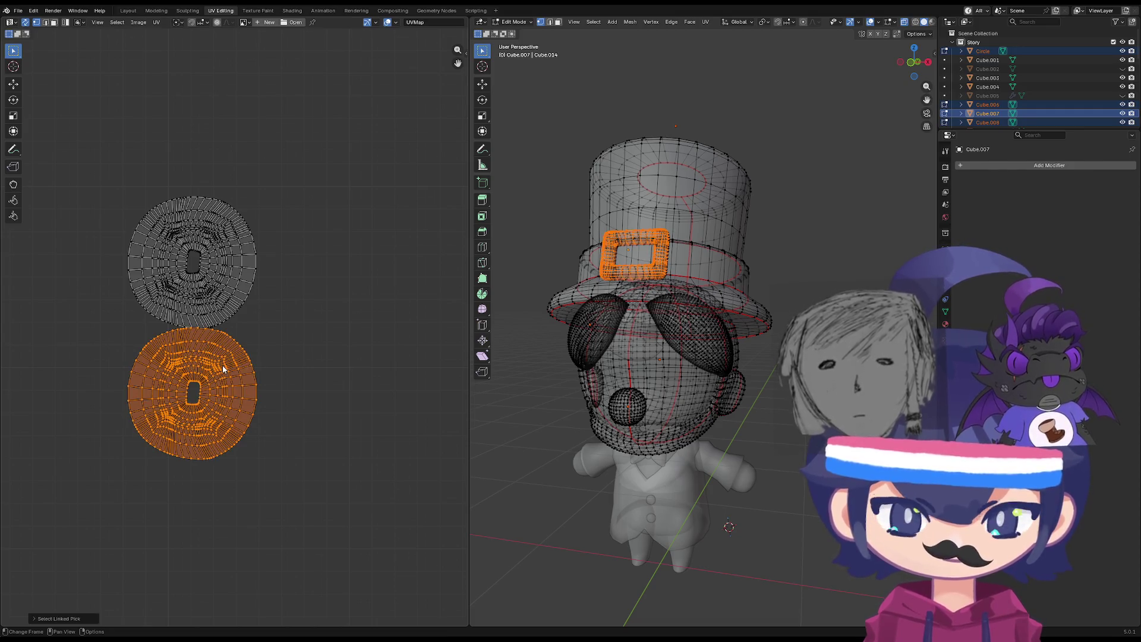
right_click(227, 306)
key(Escape)
key(g)
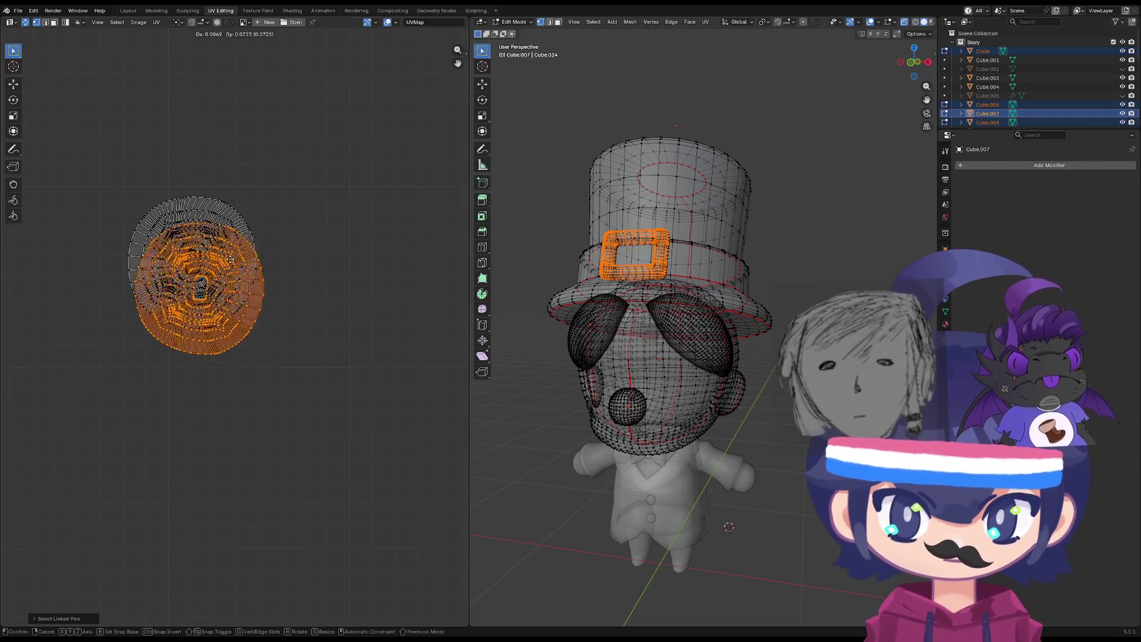
click(190, 280)
scroll(181, 284, up, 5)
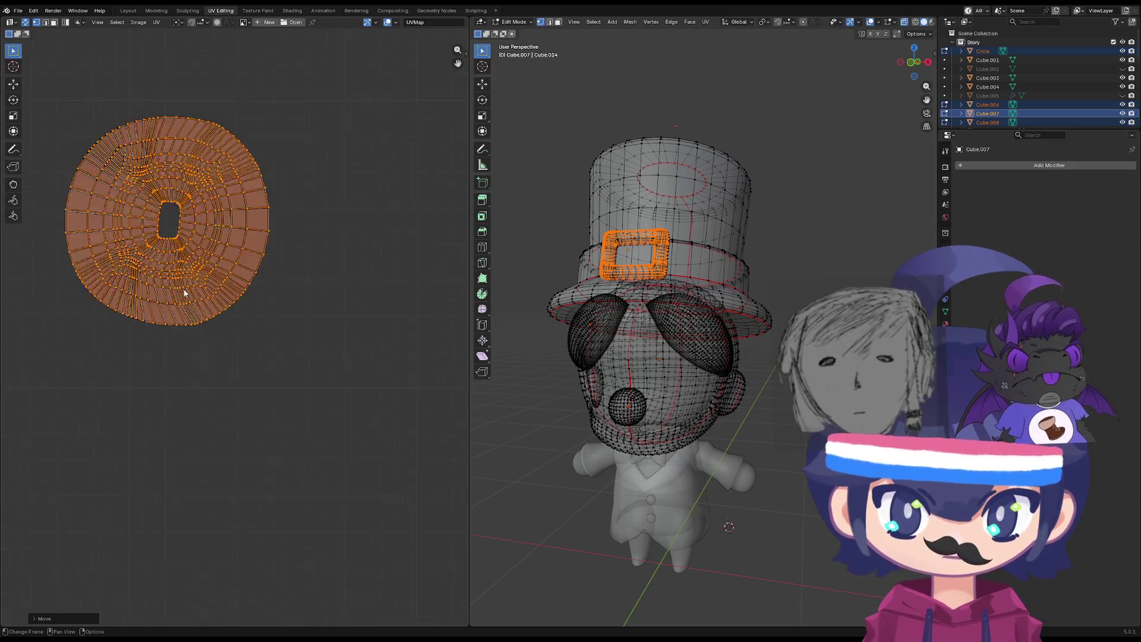
scroll(211, 362, up, 3)
key(g)
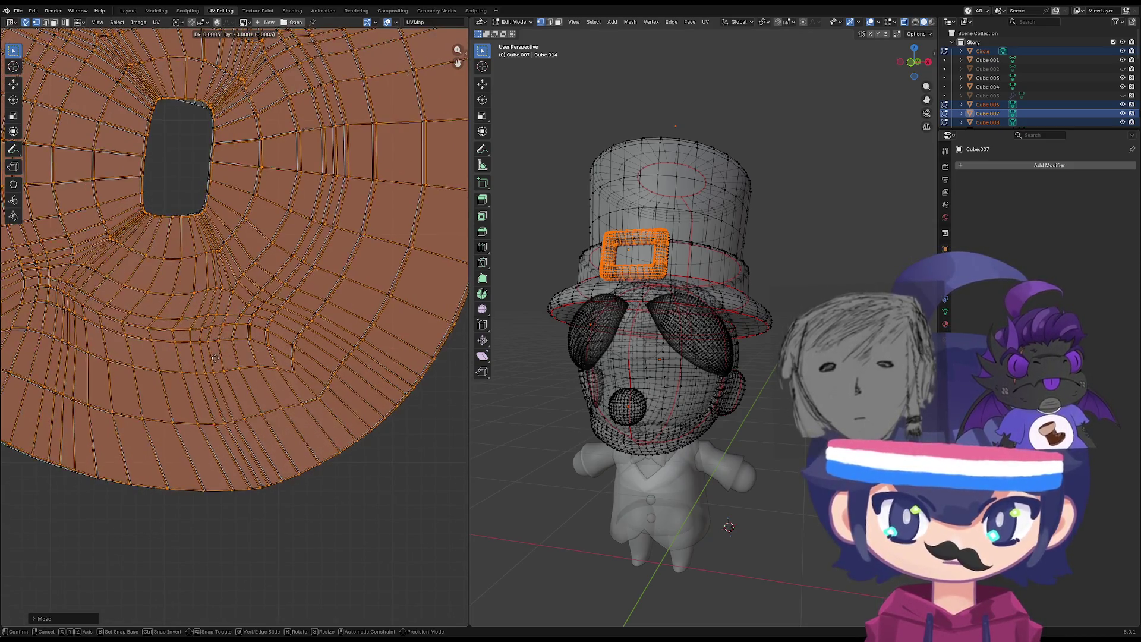
click(219, 362)
Mirror the whole stacked buckle island.
double_click(711, 198)
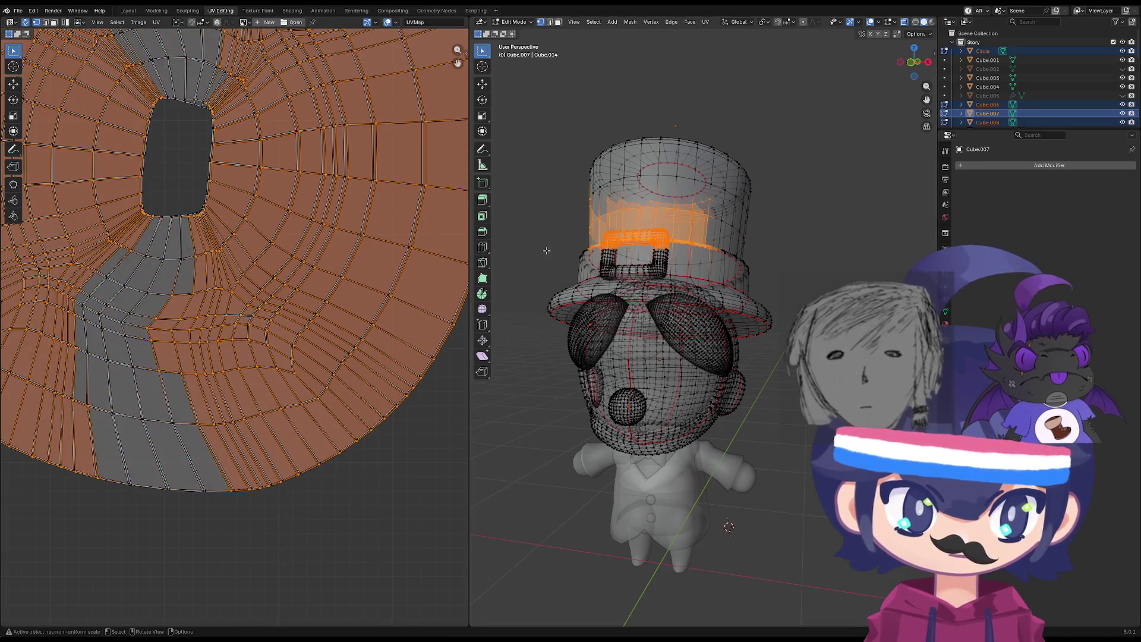
scroll(330, 297, down, 4)
right_click(335, 291)
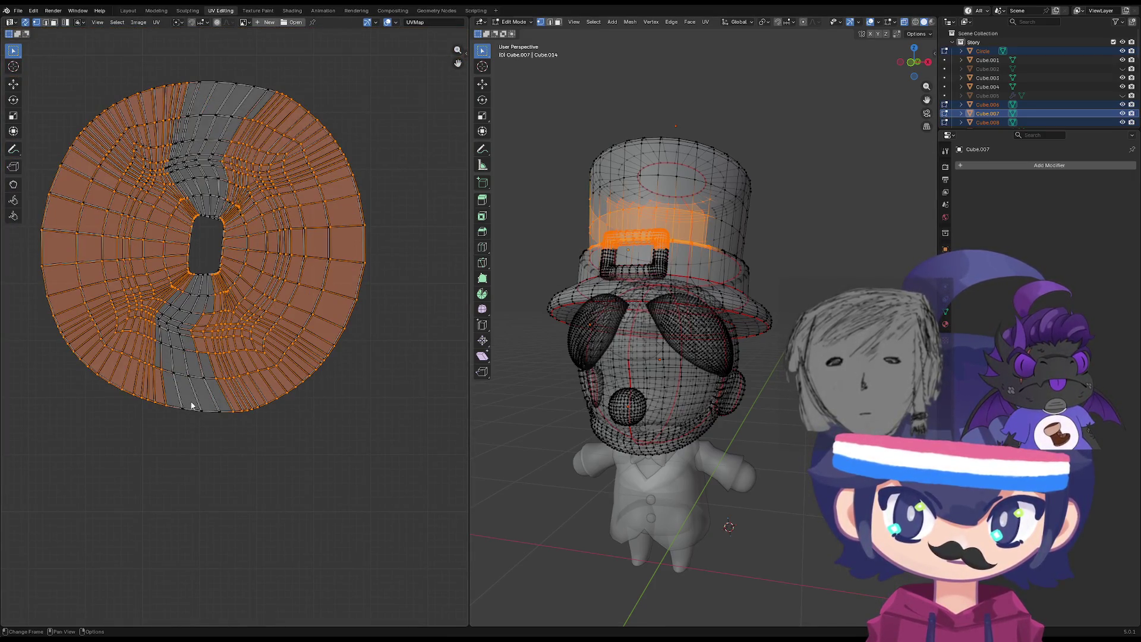
click(203, 342)
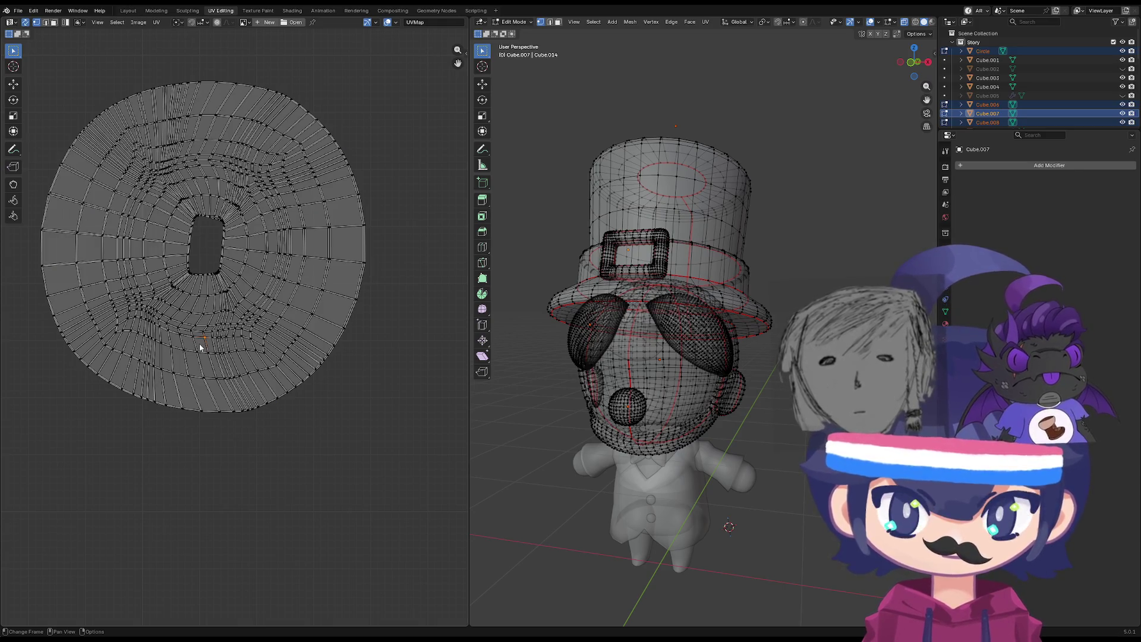
key(l)
right_click(202, 339)
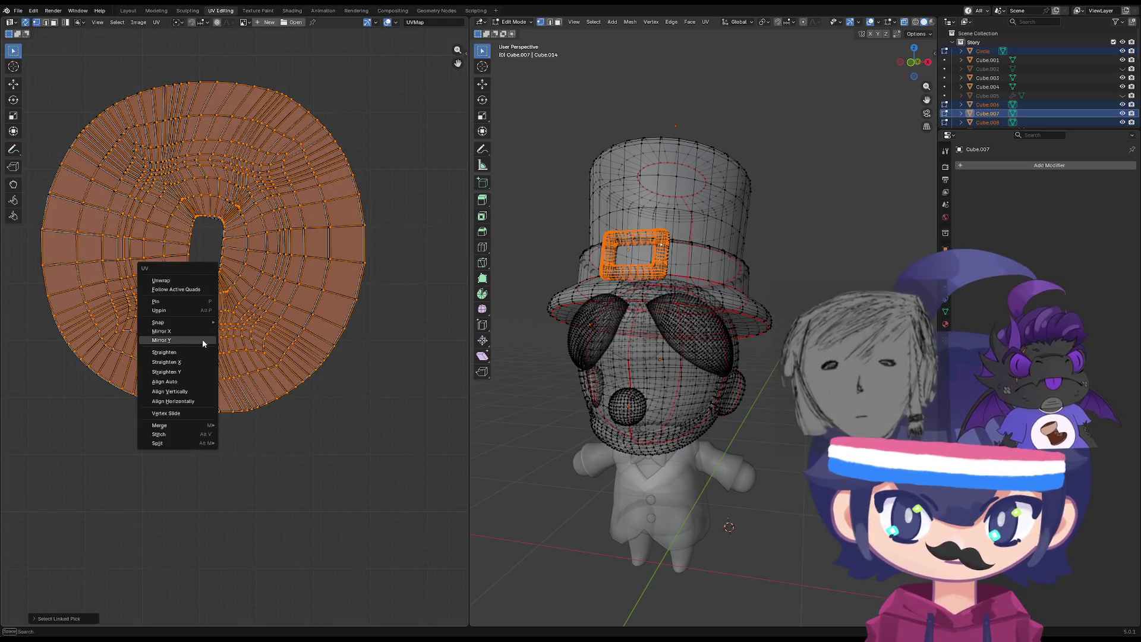
click(206, 333)
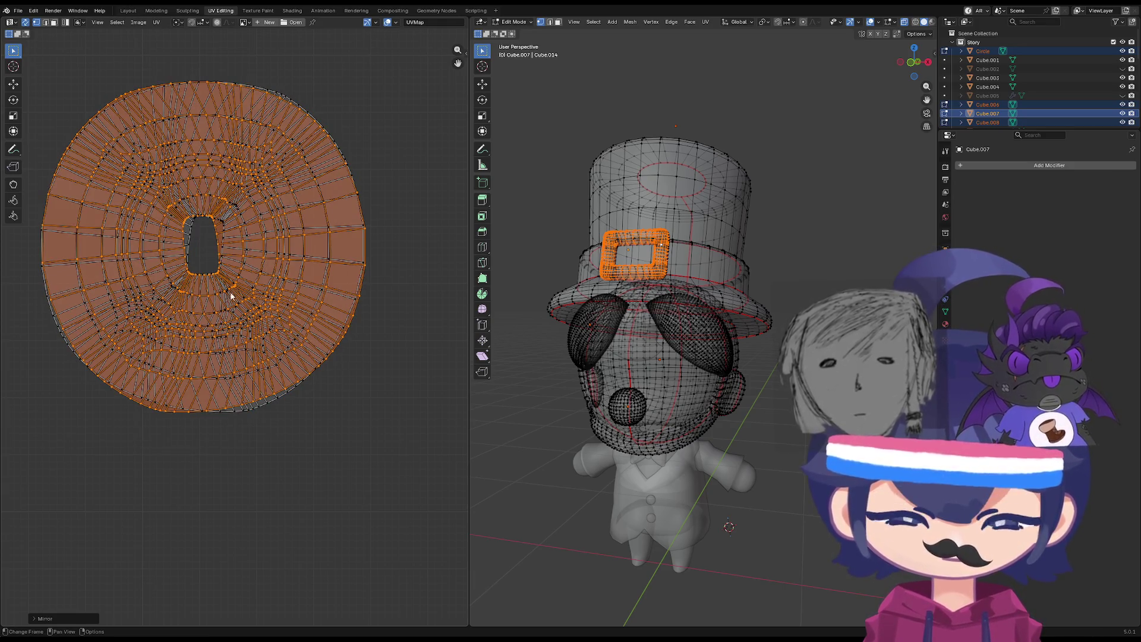
Restore the second buckle island copy below the original and deselect all UVs.
key(period)
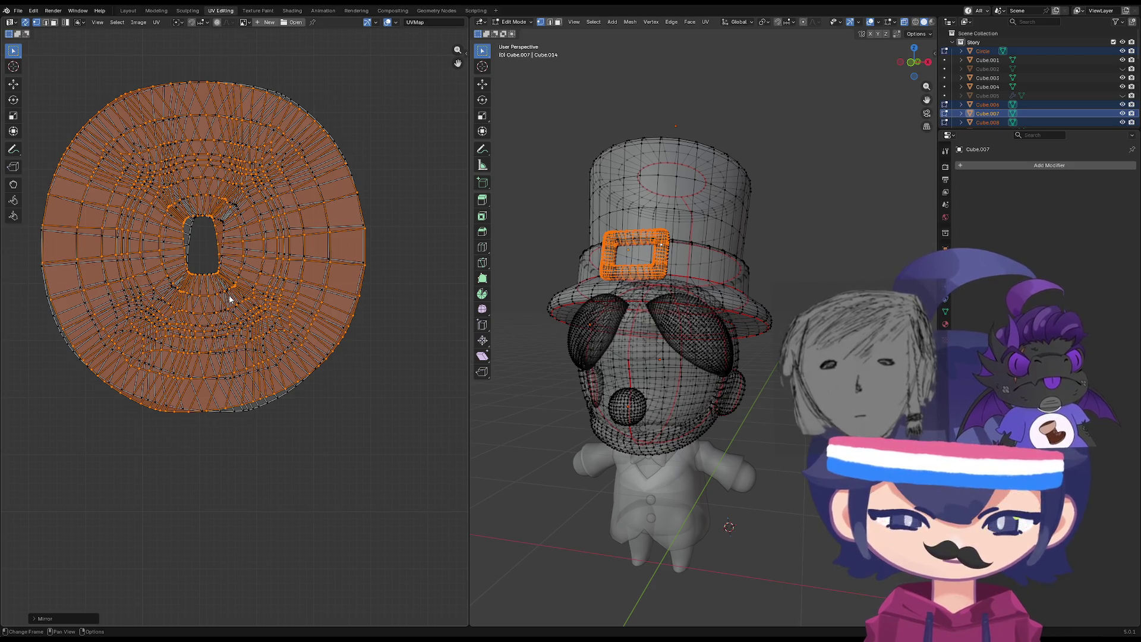
key(l)
key(ctrl+z)
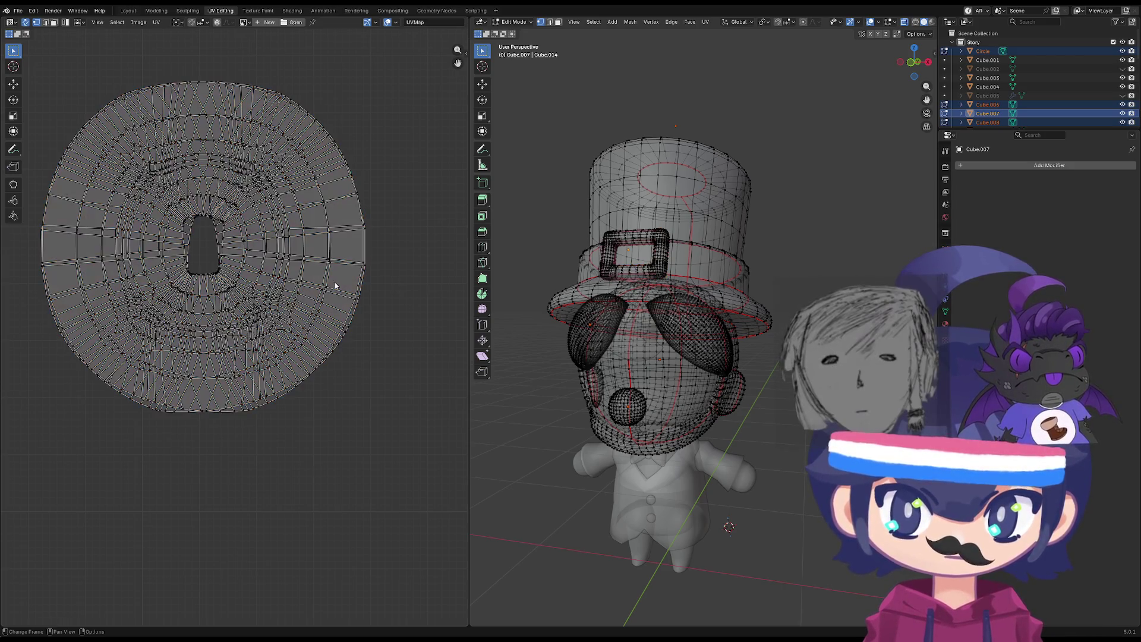
key(l)
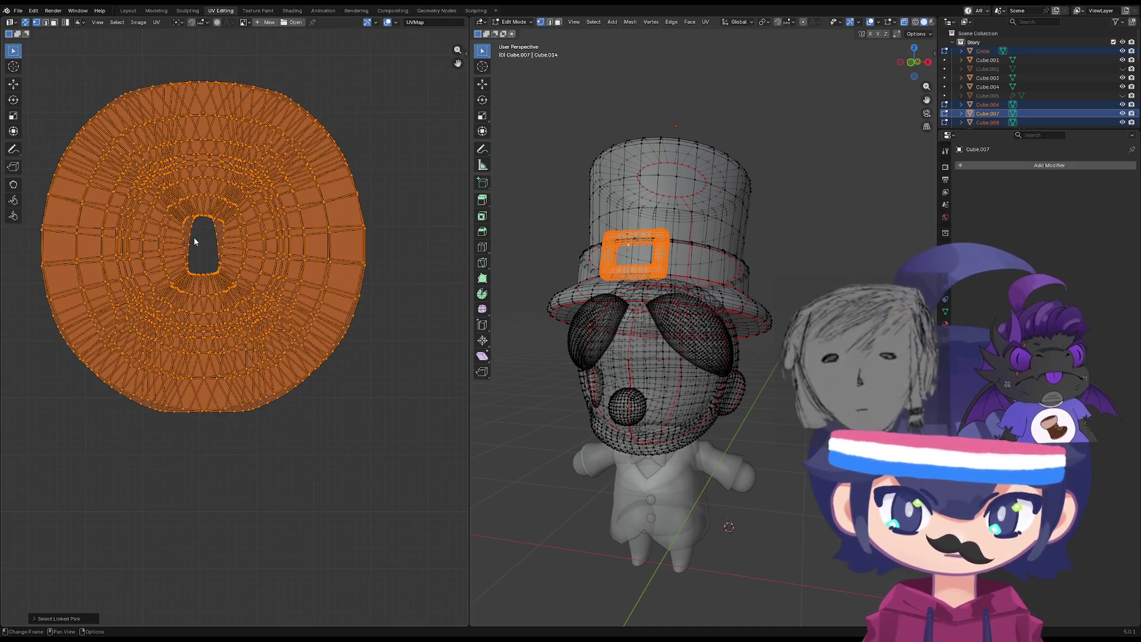
key(ctrl+z)
scroll(250, 333, down, 3)
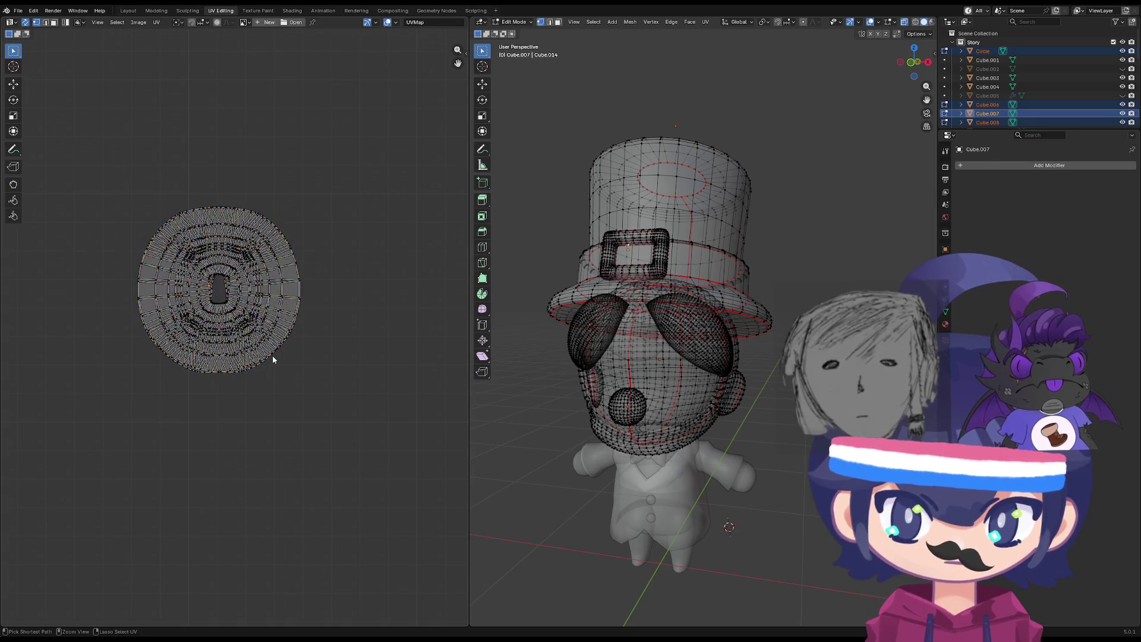
key(l)
key(ctrl+z)
key(ctrl+z)
key(ctrl+z)
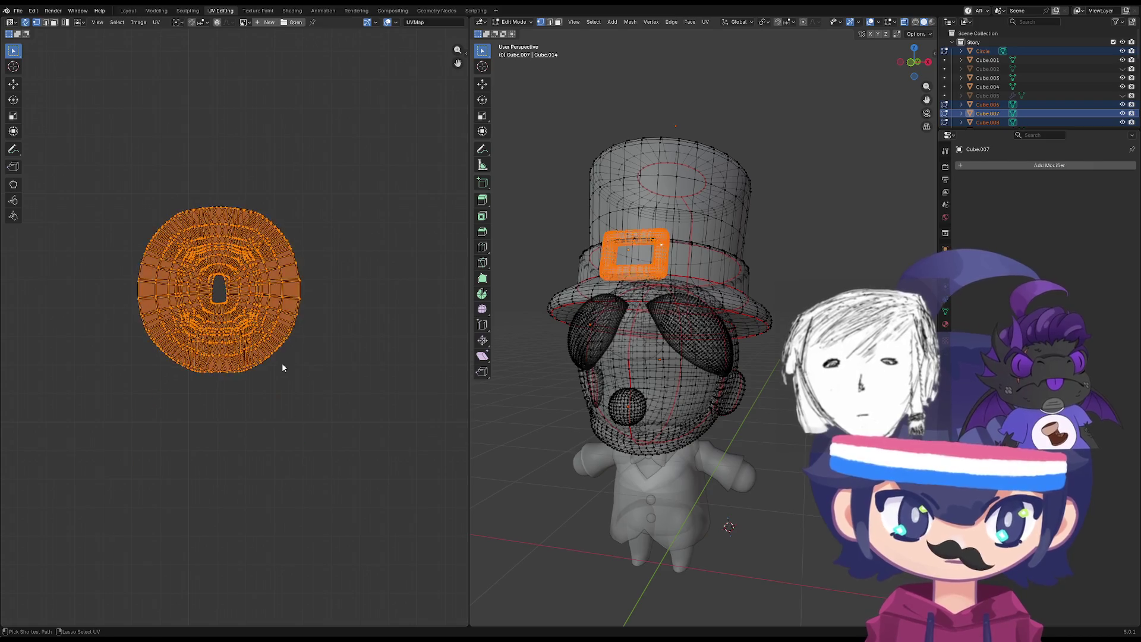
key(ctrl+shift+z)
key(ctrl+shift+z)
key(ctrl+shift+z)
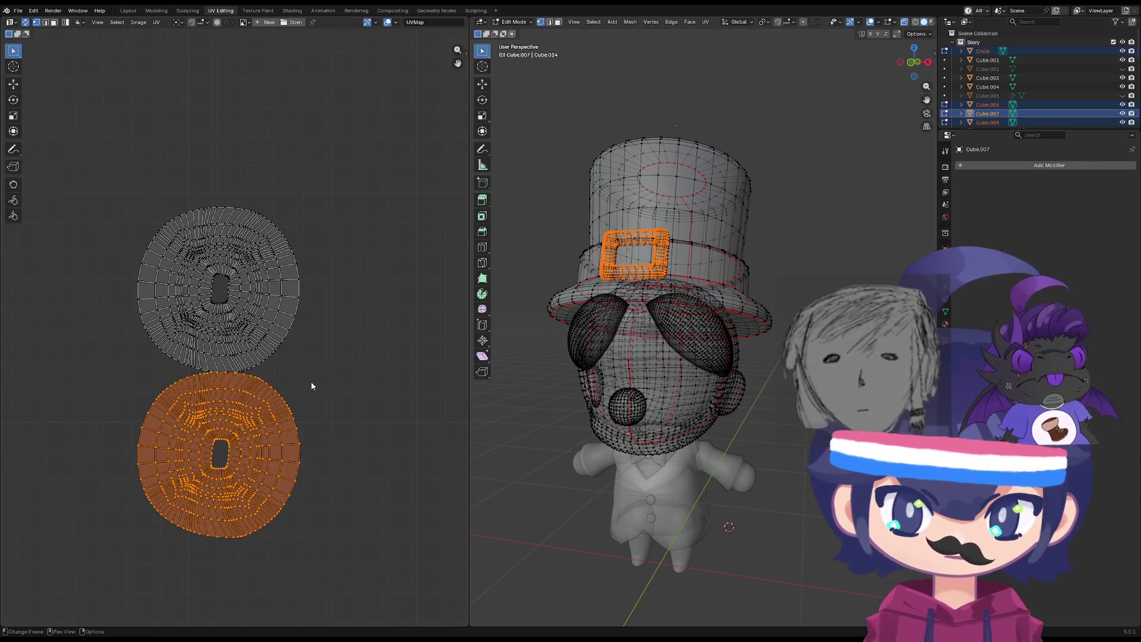
key(ctrl+shift+z)
Mirror the lower buckle UV island and move it over the upper island.
click(257, 417)
right_click(253, 415)
click(254, 419)
right_click(253, 424)
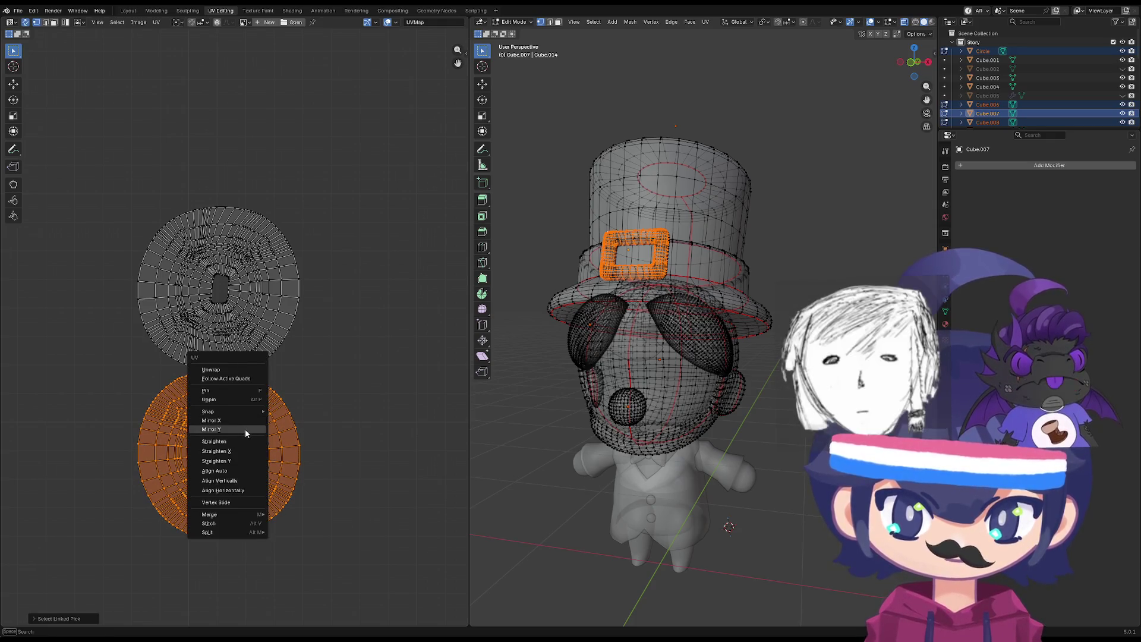
click(245, 429)
key(g)
click(287, 268)
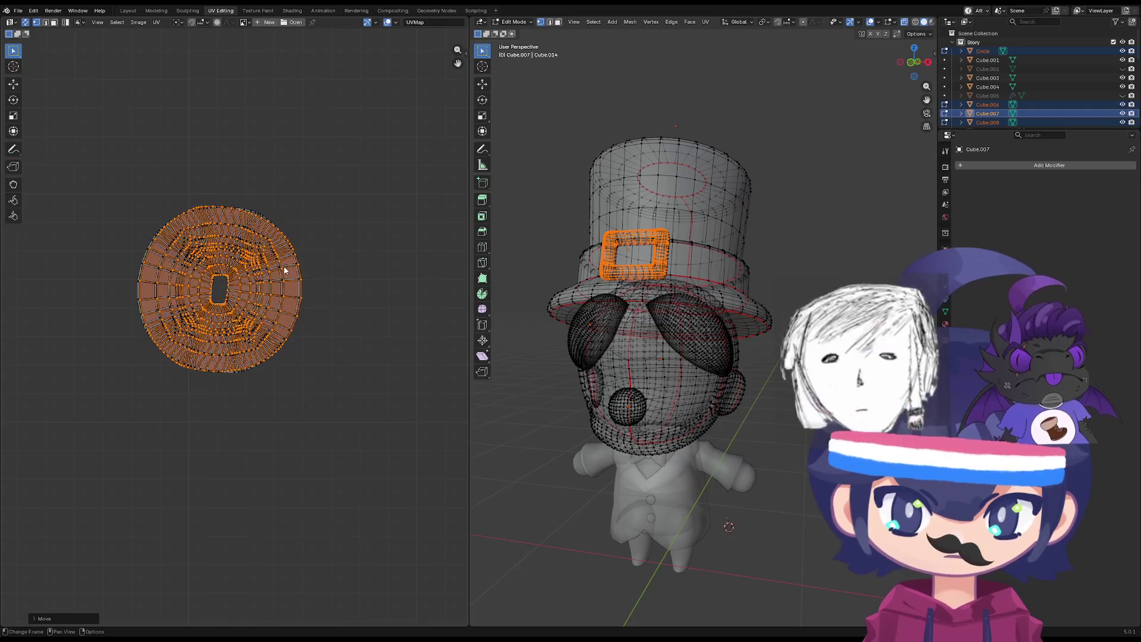
scroll(262, 407, up, 6)
scroll(262, 407, up, 3)
Reselect the lower island, mirror it along X, try moving it over, then undo the move.
key(g)
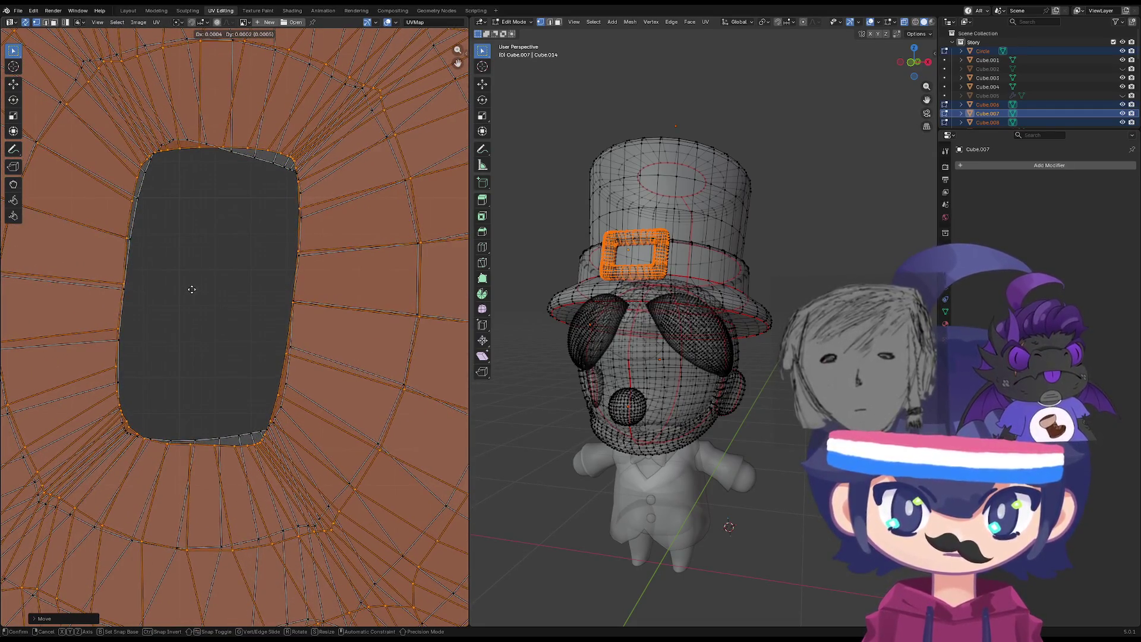
click(191, 289)
scroll(241, 373, down, 2)
click(241, 373)
scroll(241, 373, down, 4)
key(l)
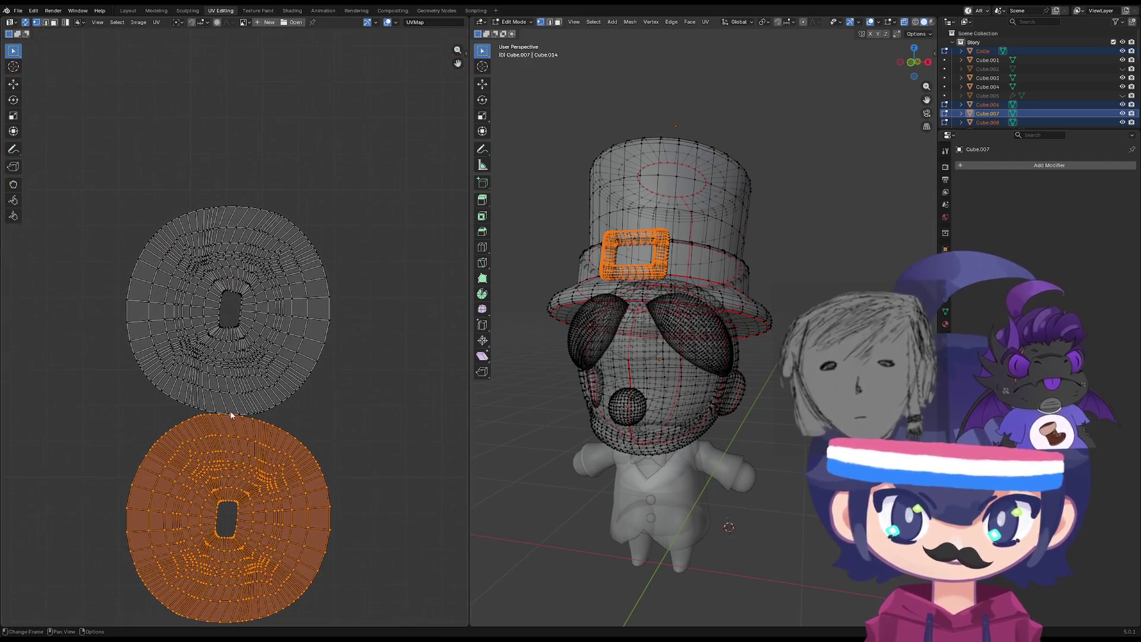
key(u)
click(248, 474)
key(g)
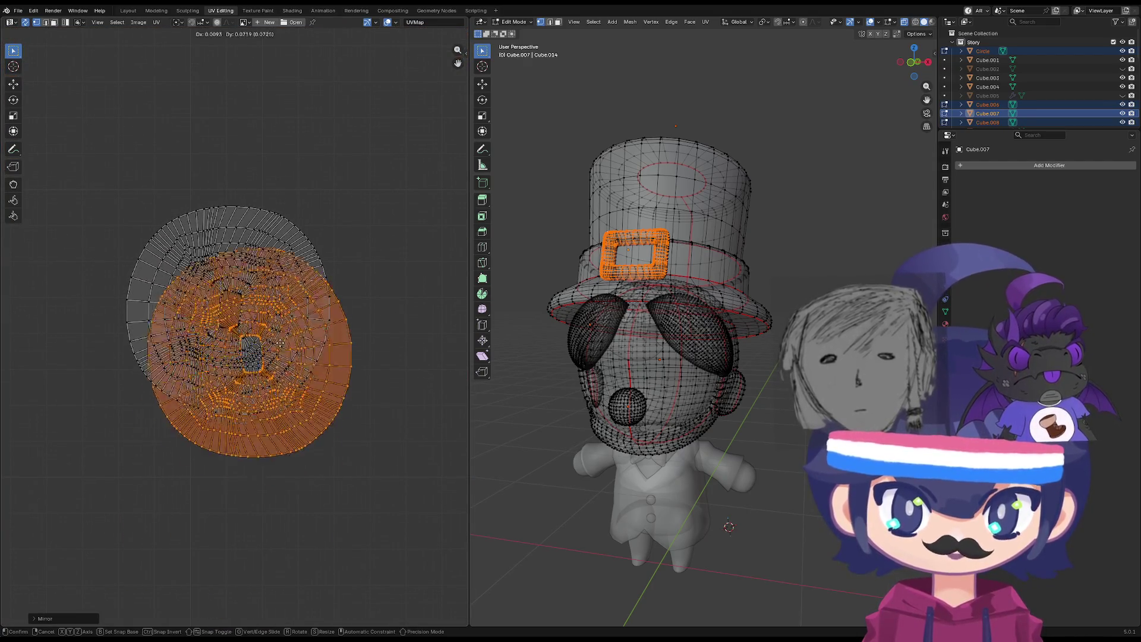
click(258, 310)
scroll(252, 305, up, 7)
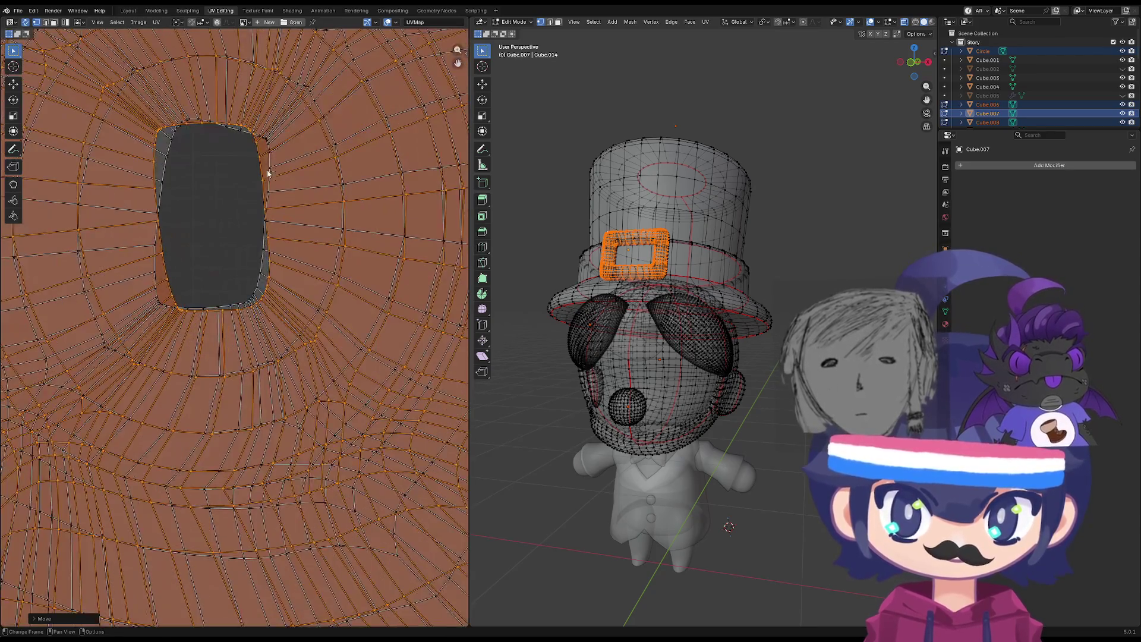
scroll(341, 294, down, 8)
key(ctrl+z)
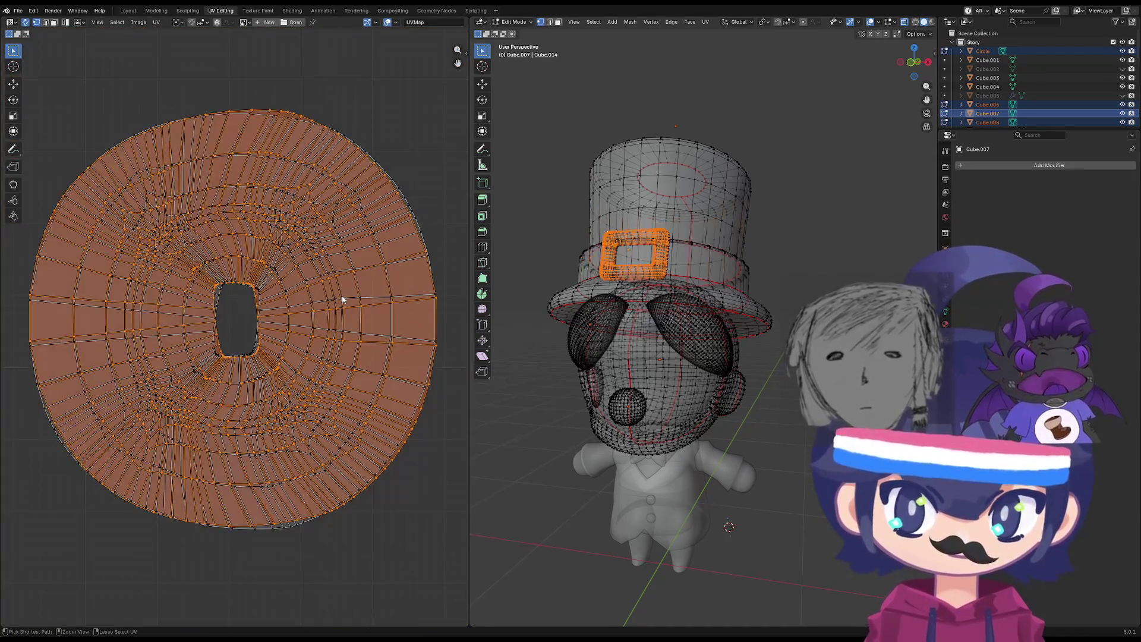
Rotate and shift the lower island until its holes match the upper one, then return to Object Mode.
key(r)
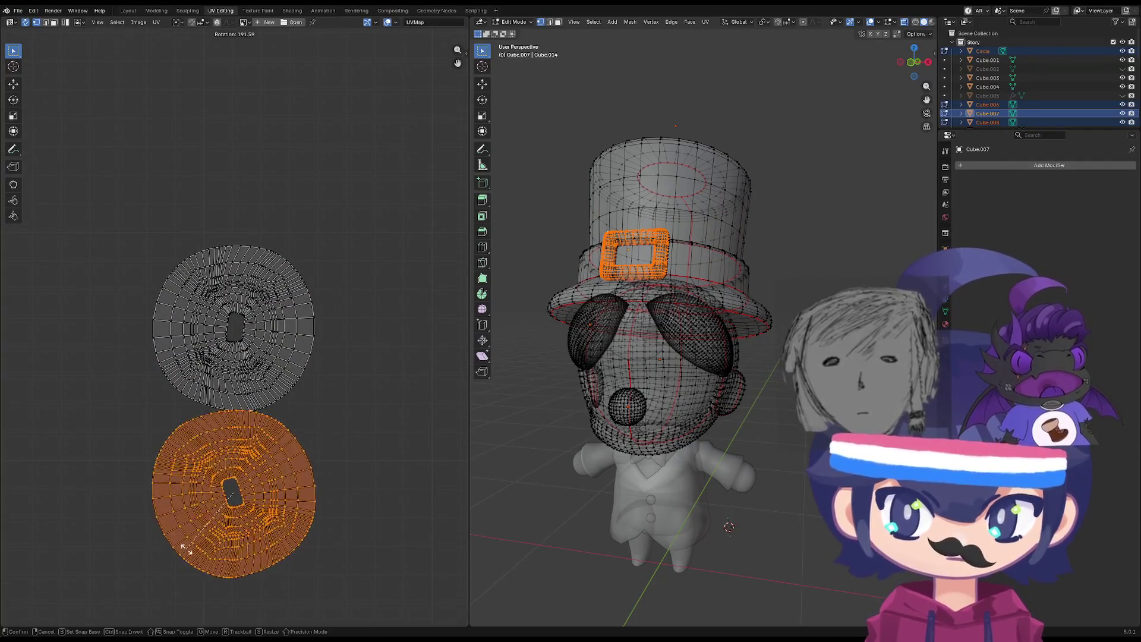
click(168, 535)
key(g)
click(354, 298)
key(r)
right_click(382, 285)
scroll(241, 277, up, 8)
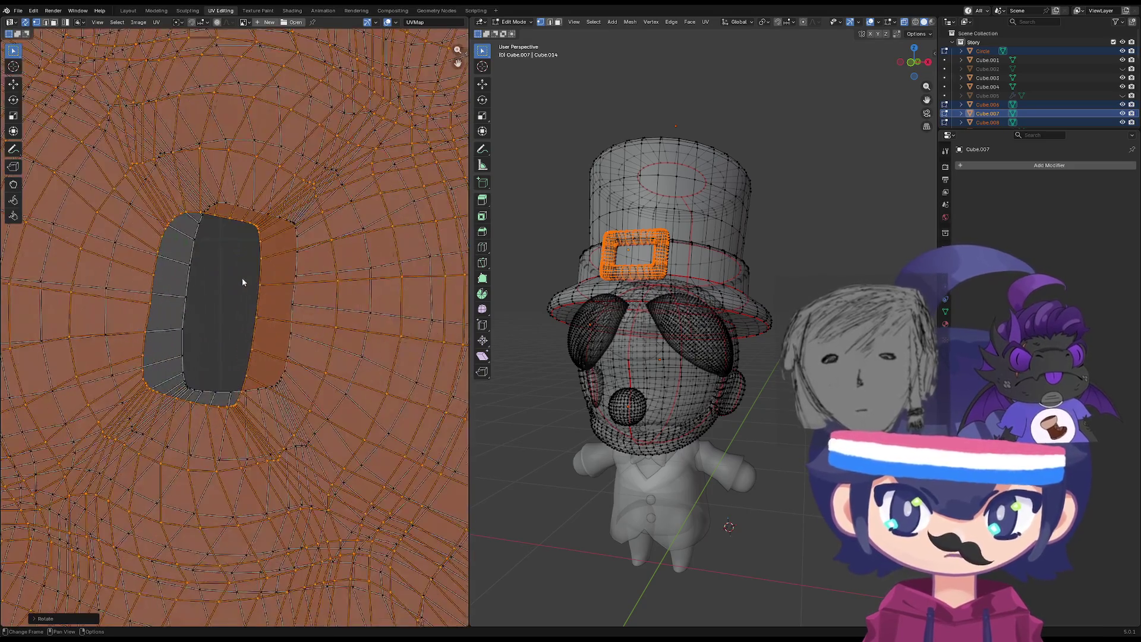
key(r)
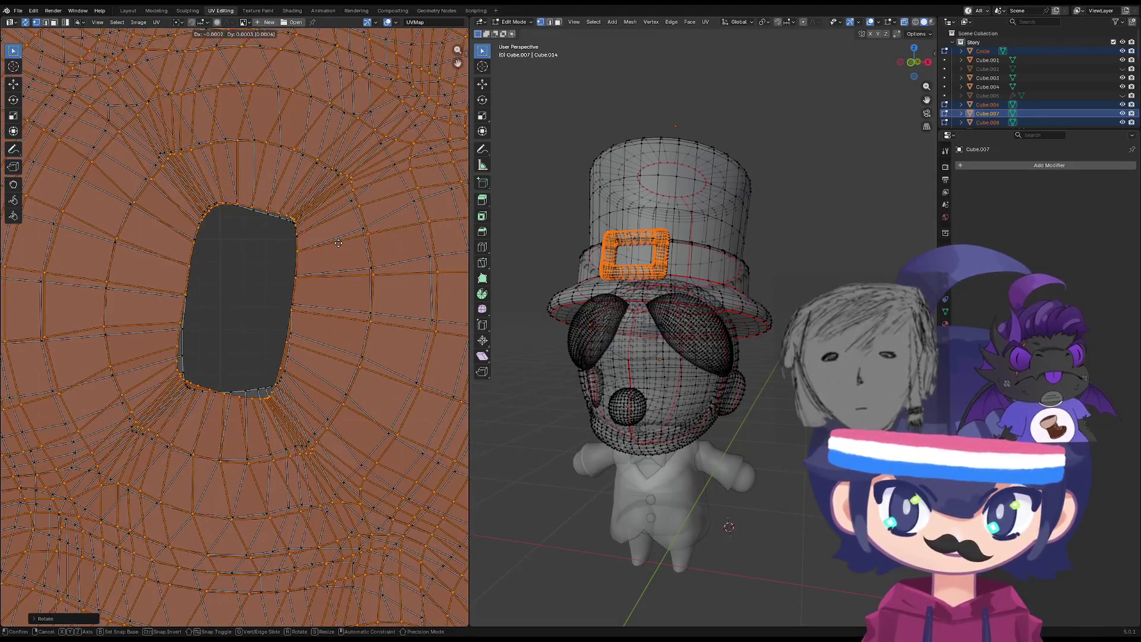
click(339, 218)
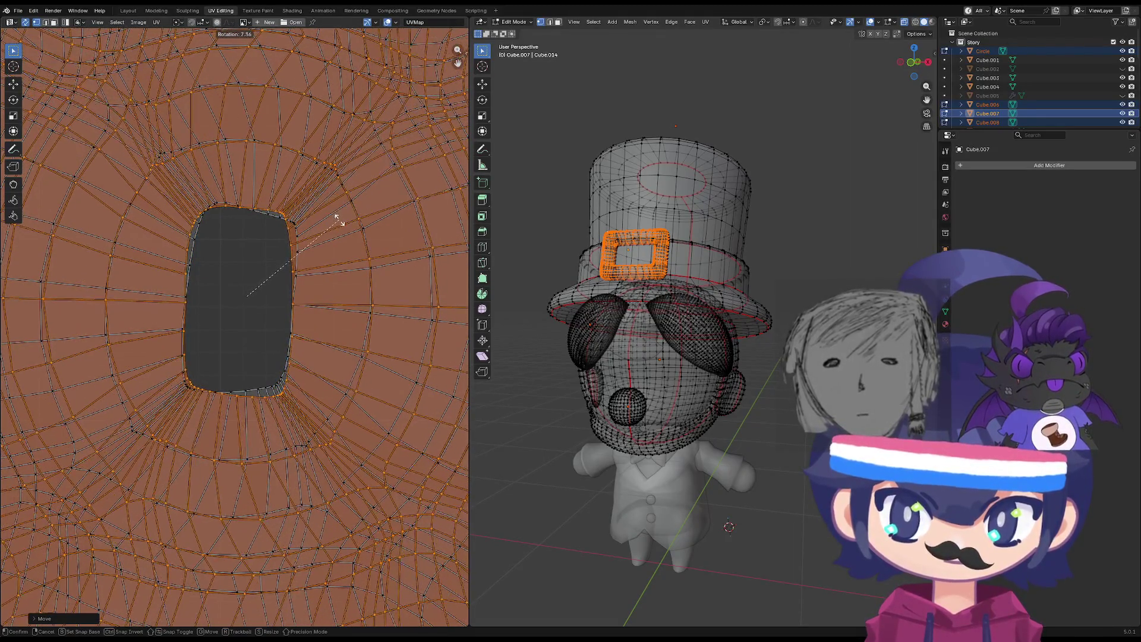
scroll(351, 285, down, 8)
drag(730, 209, 573, 244)
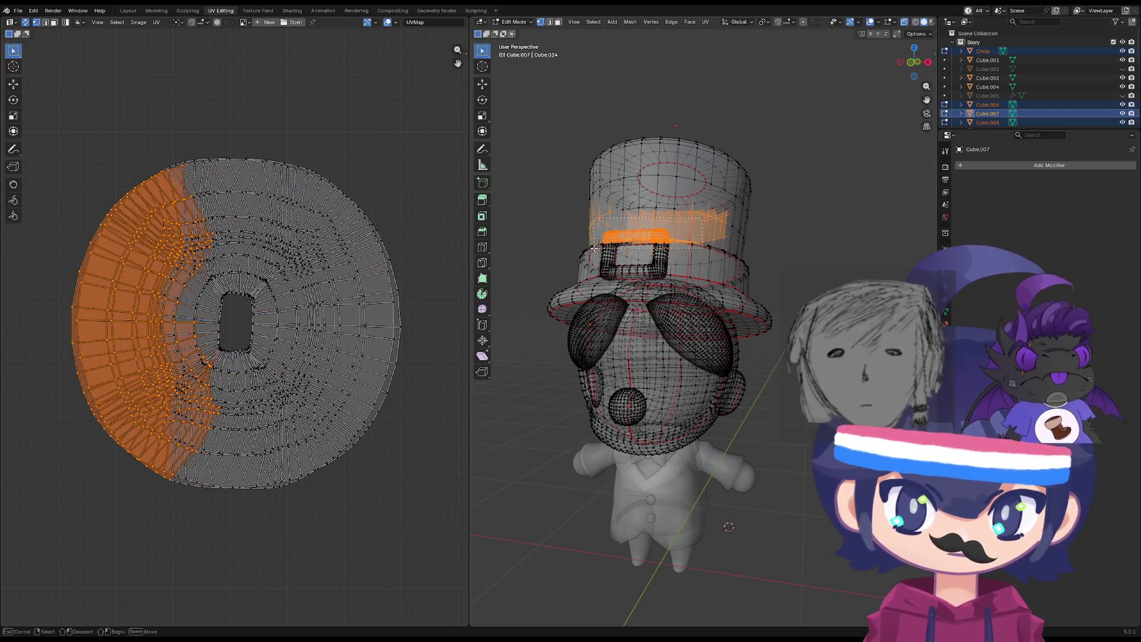
scroll(331, 288, down, 6)
key(Tab)
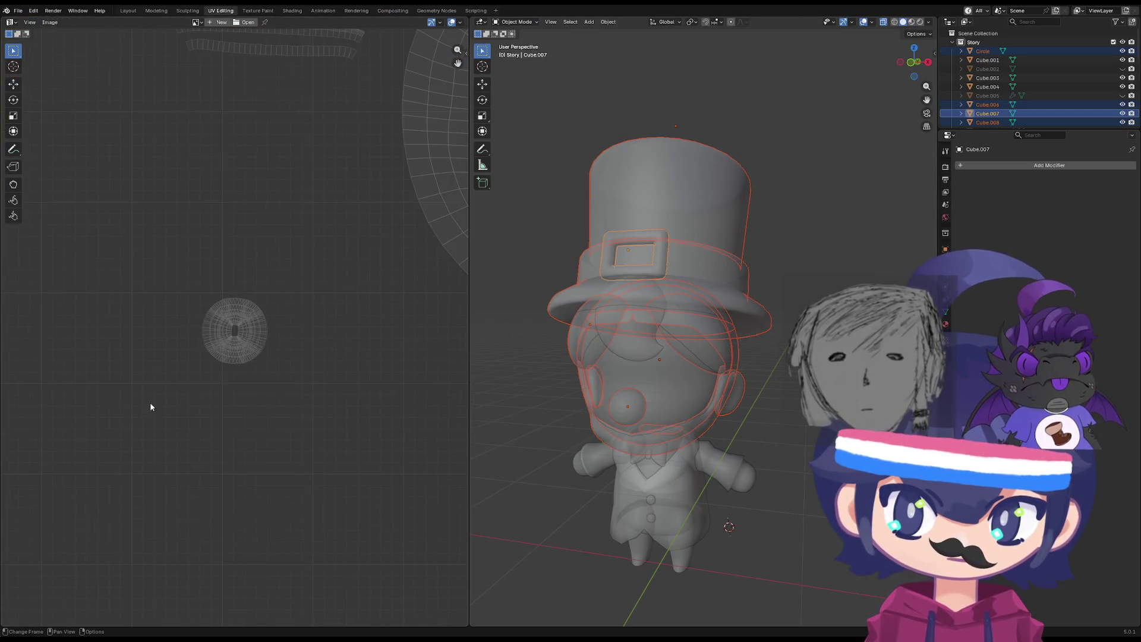
Select the buckle island, scale it down and place it top-left beside the other islands.
key(Tab)
click(659, 275)
key(l)
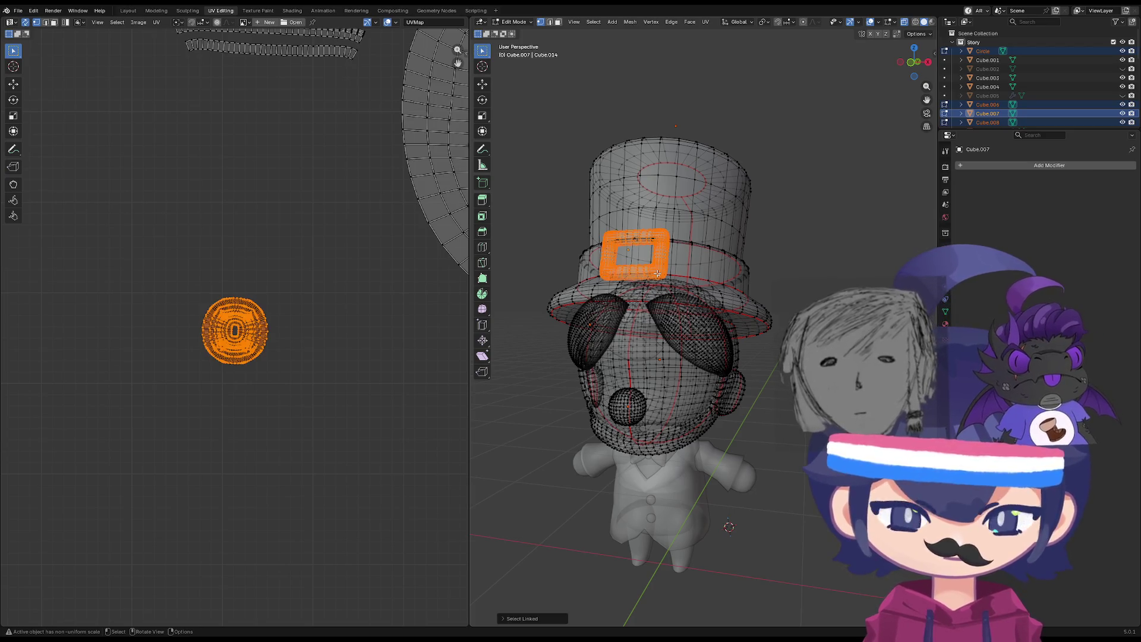
scroll(271, 375, down, 5)
key(g)
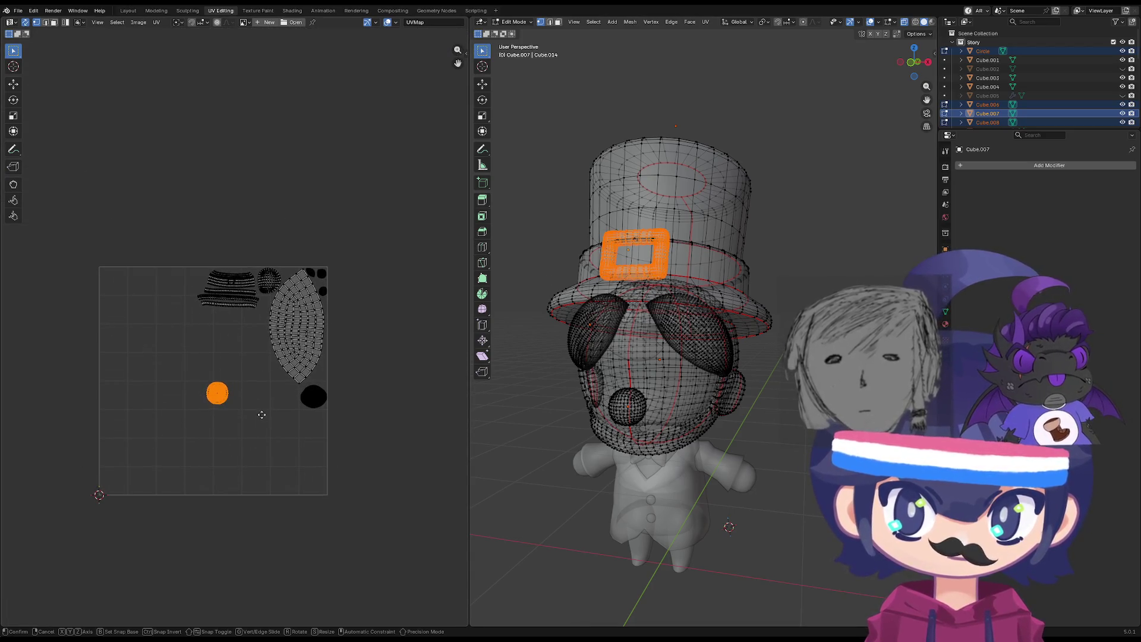
key(s)
click(275, 348)
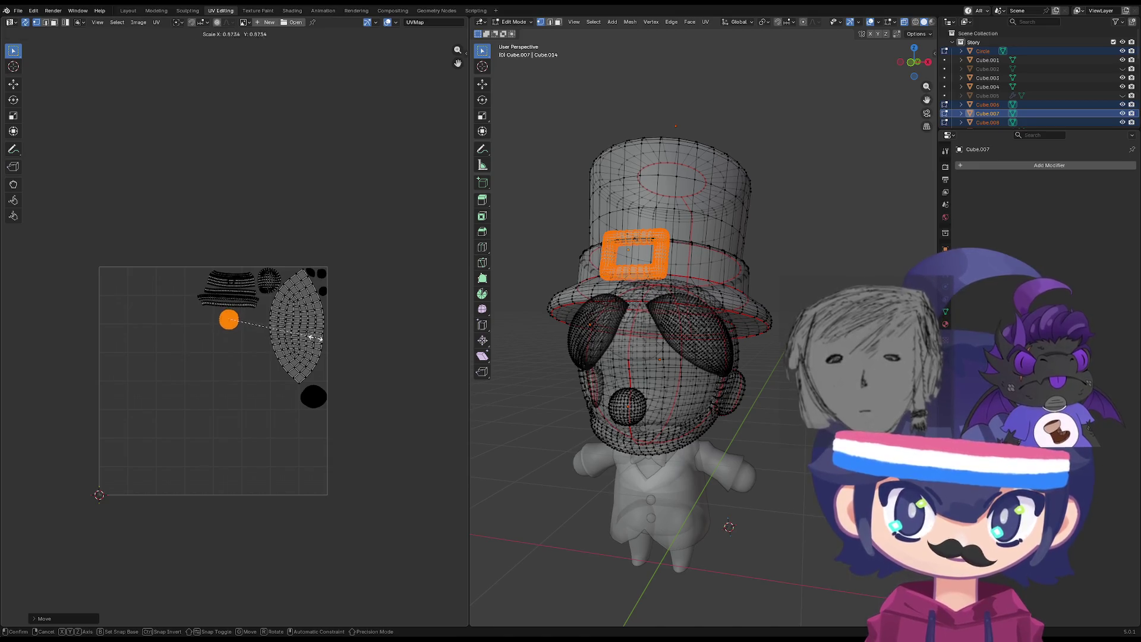
key(g)
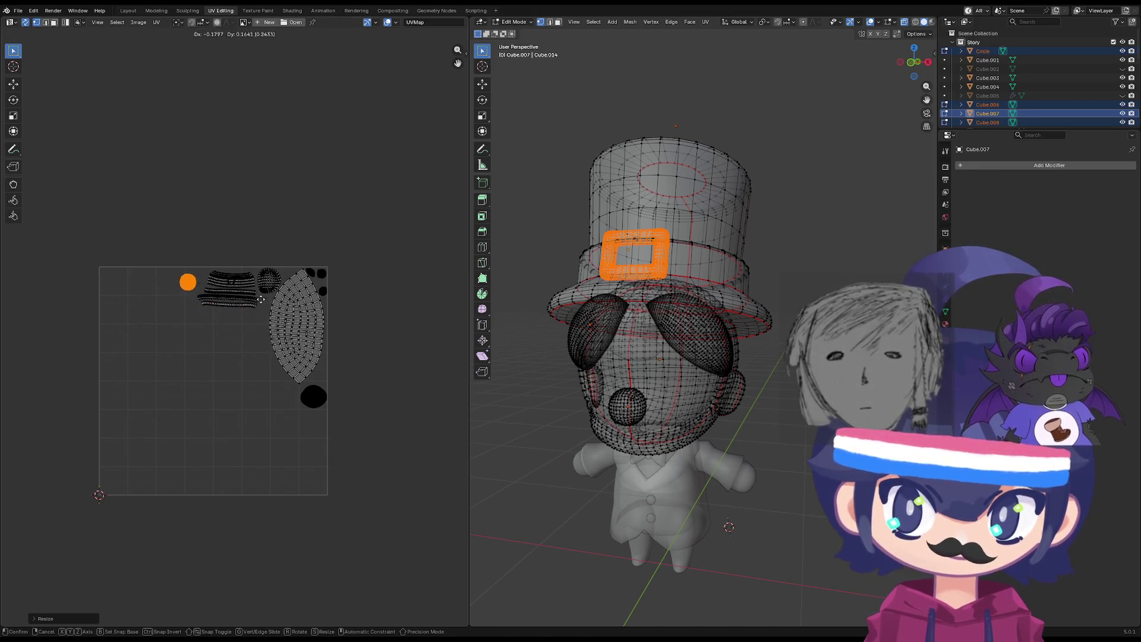
click(268, 299)
Orbit to a front view of the character and return to Object Mode.
scroll(196, 288, up, 4)
scroll(246, 351, down, 3)
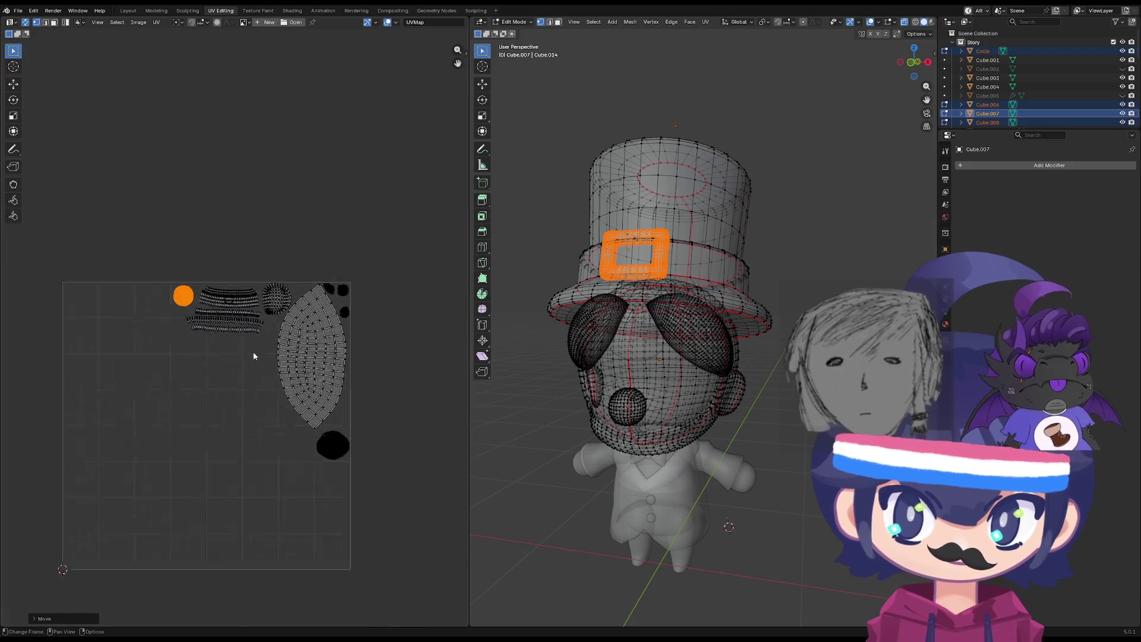
scroll(252, 356, up, 3)
scroll(270, 357, down, 2)
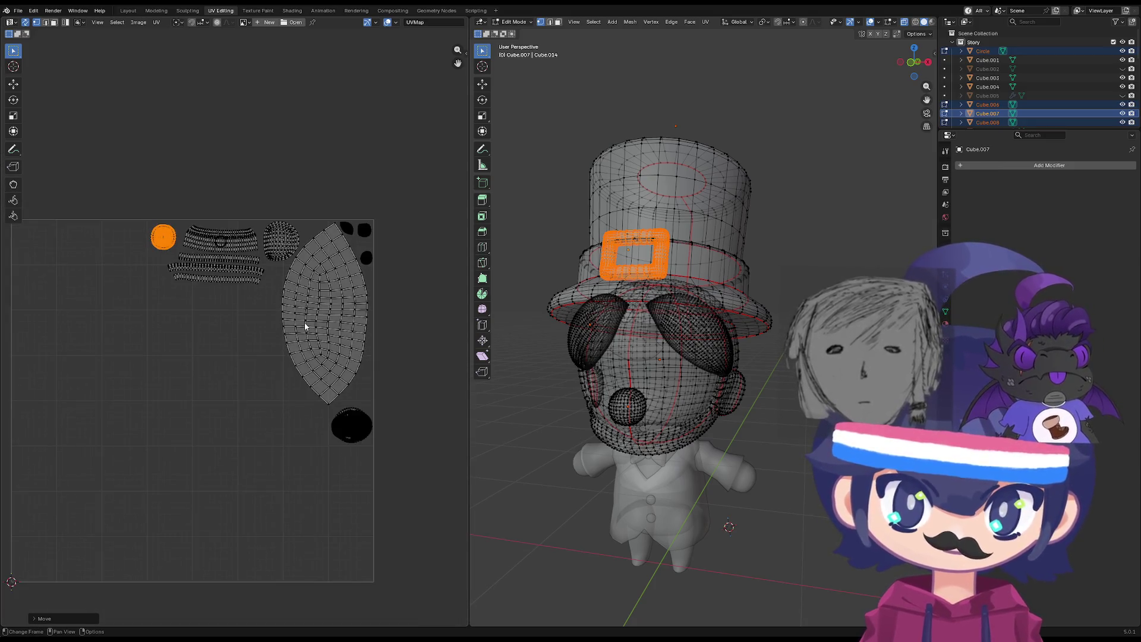
middle_drag(488, 383, 637, 423)
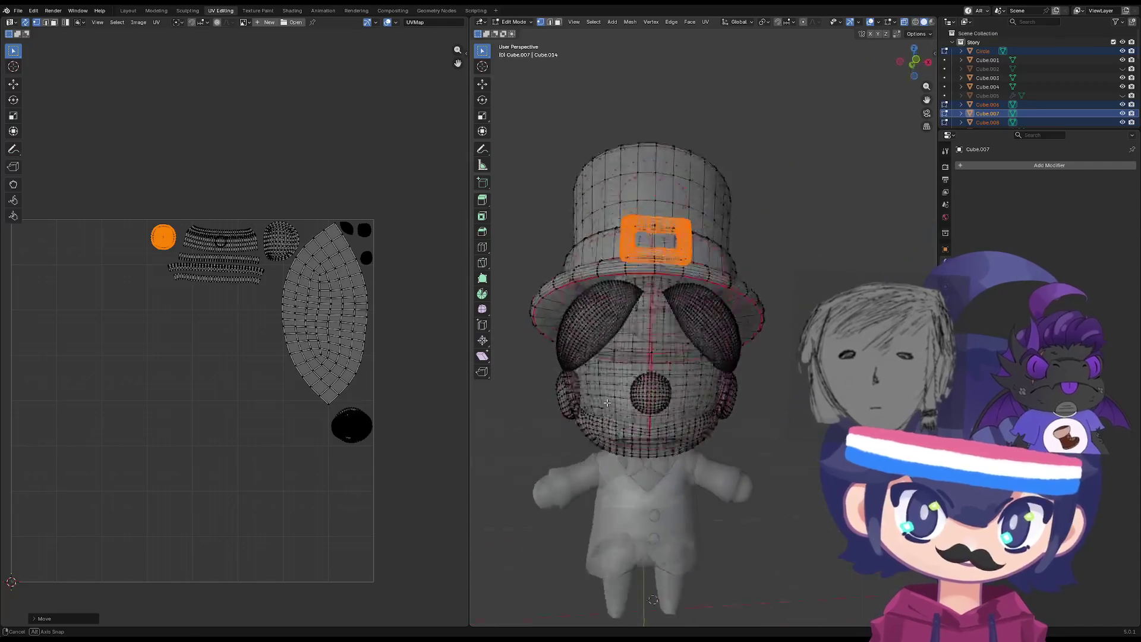
scroll(637, 424, down, 2)
scroll(637, 423, up, 1)
scroll(637, 423, up, 2)
key(Tab)
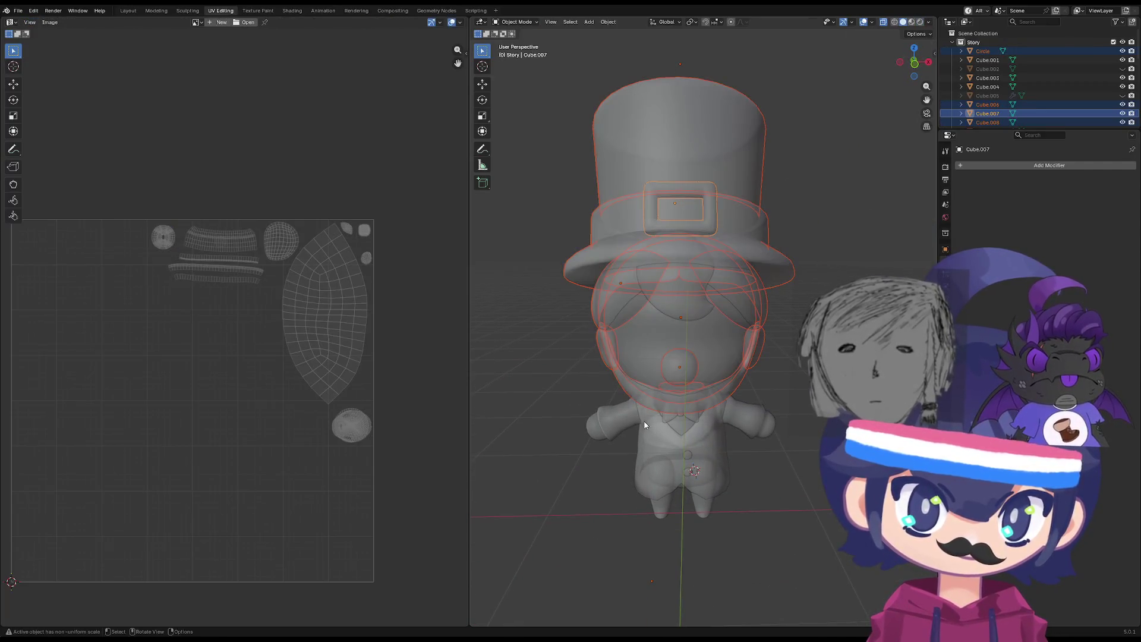
Add the arms to the edit session, select both arm islands and move them lower left.
shift+click(616, 415)
key(Tab)
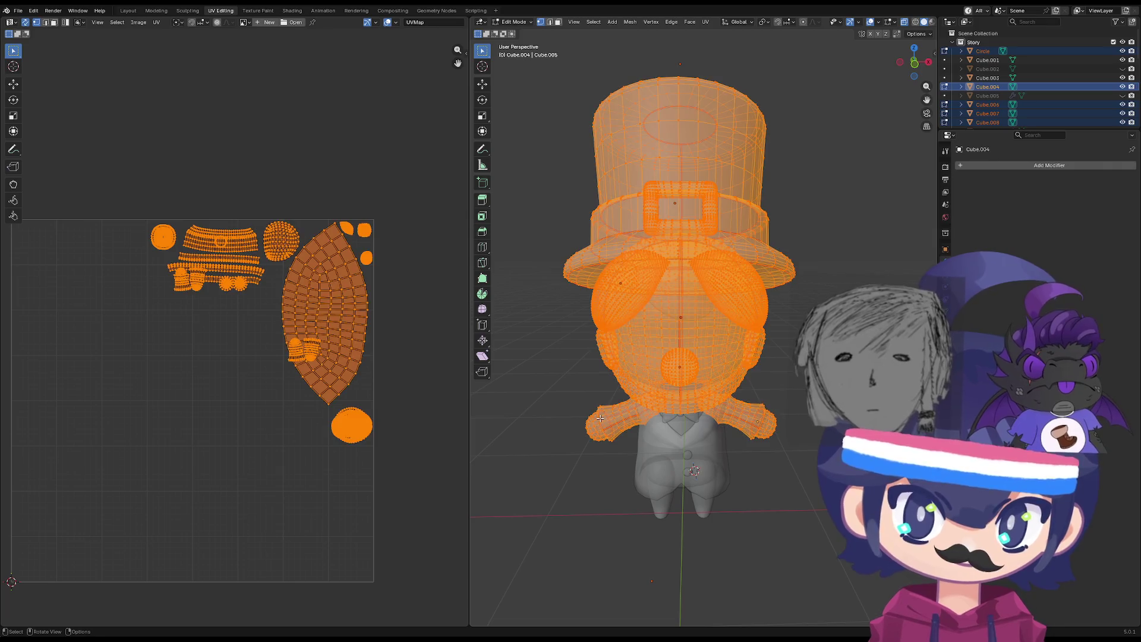
scroll(451, 401, down, 1)
scroll(305, 395, up, 5)
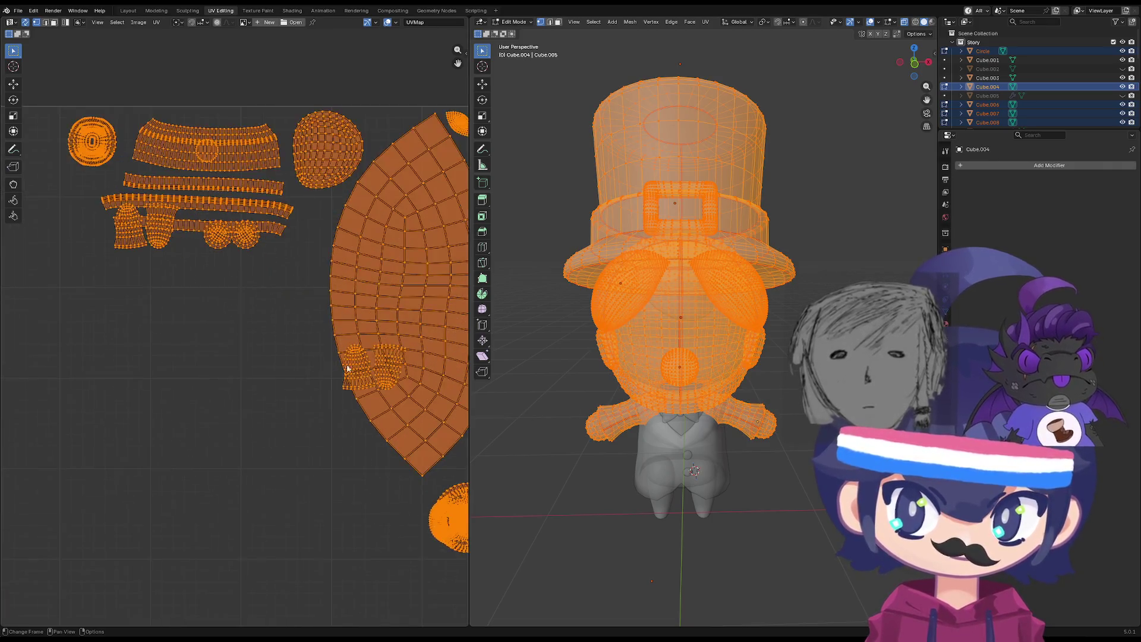
scroll(227, 407, up, 1)
scroll(201, 413, down, 8)
scroll(205, 408, up, 4)
click(614, 443)
key(ctrl+l)
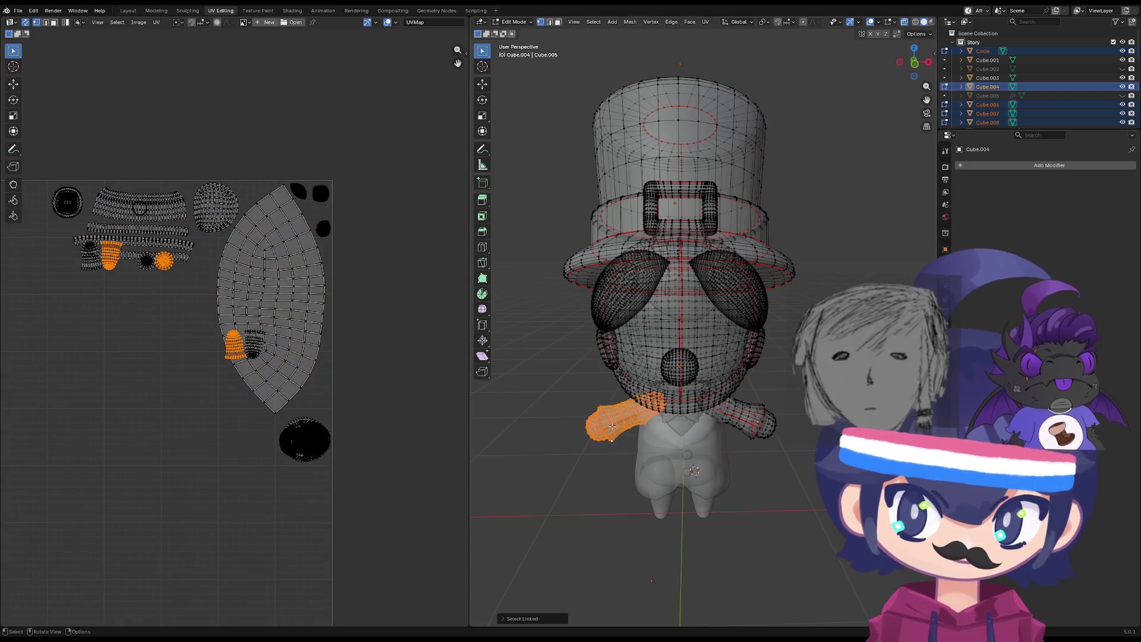
key(l)
key(g)
click(372, 444)
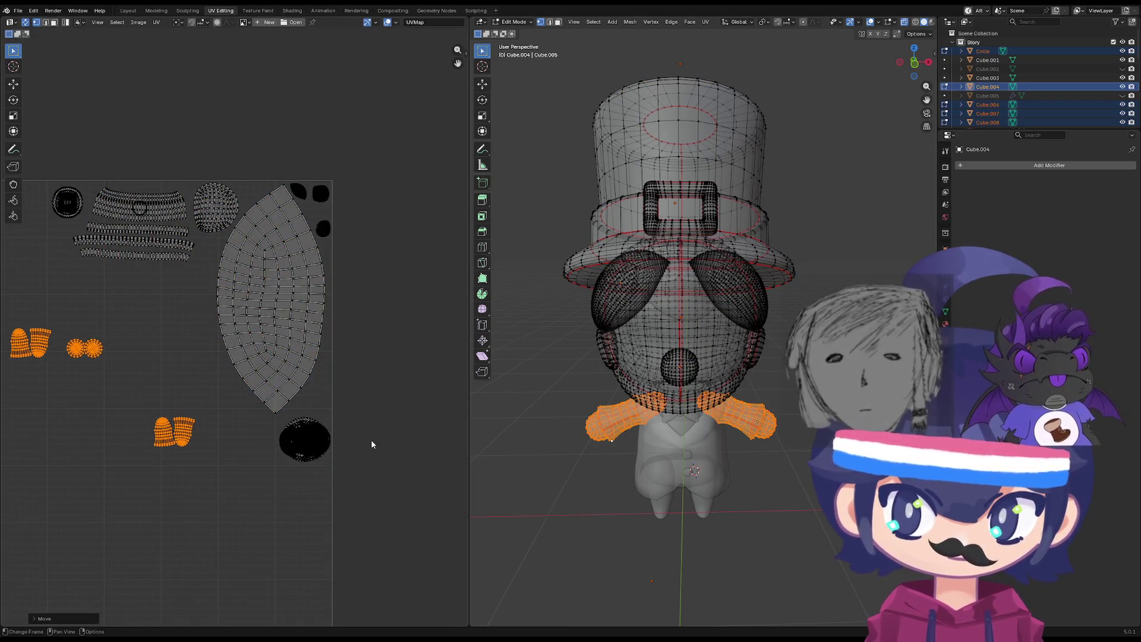
Isolate one arm island and move it up beside the other arm islands.
middle_drag(189, 412, 257, 416)
click(247, 434)
key(ctrl+l)
key(g)
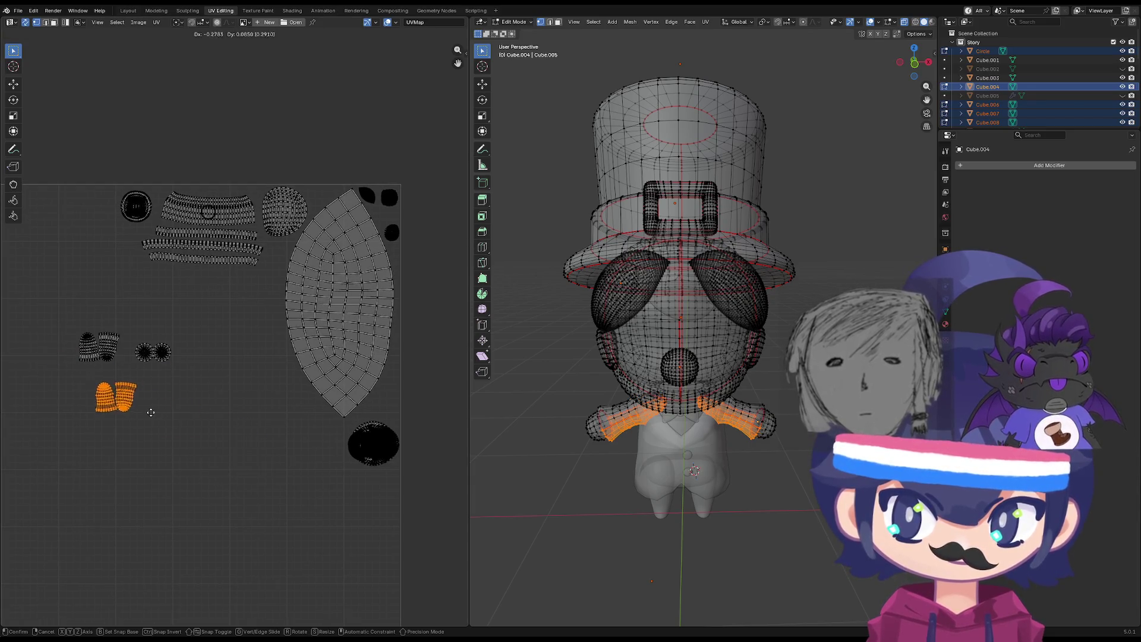
click(134, 404)
key(g)
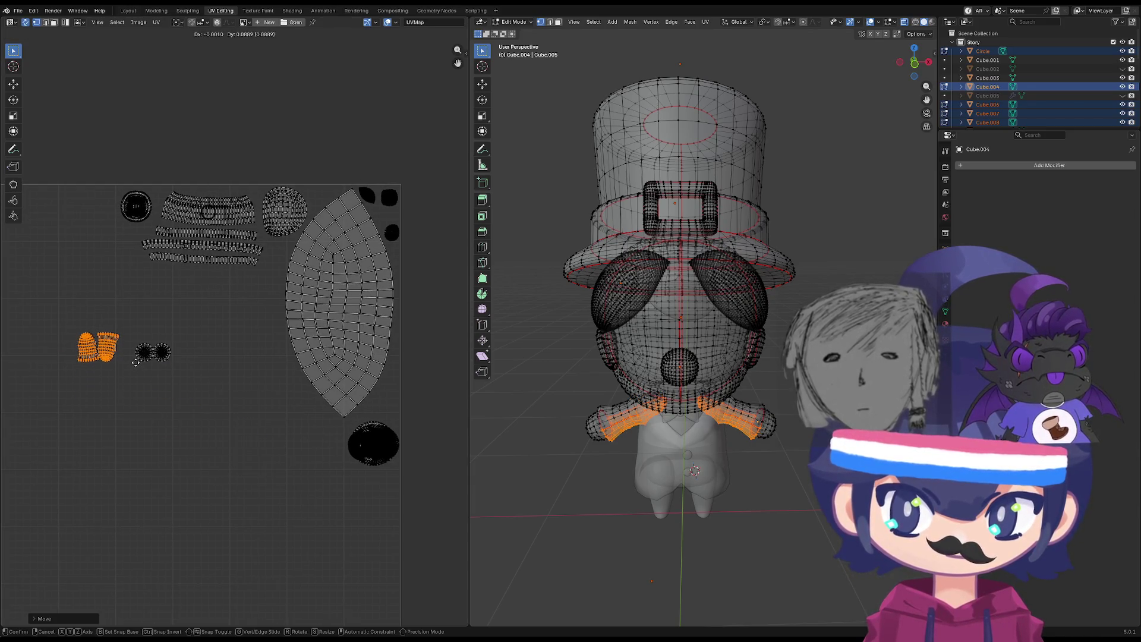
click(136, 362)
Box-select the shoulder islands and move them to a new position.
scroll(52, 345, up, 5)
scroll(52, 345, down, 4)
middle_drag(89, 387, 286, 393)
scroll(285, 436, up, 3)
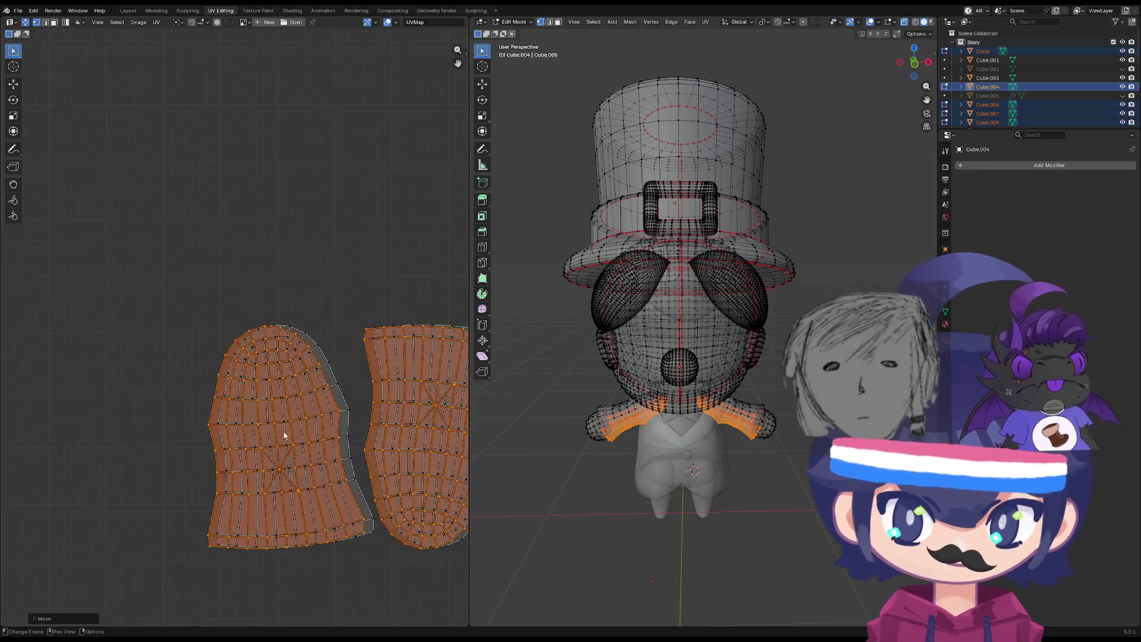
key(g)
scroll(262, 387, up, 3)
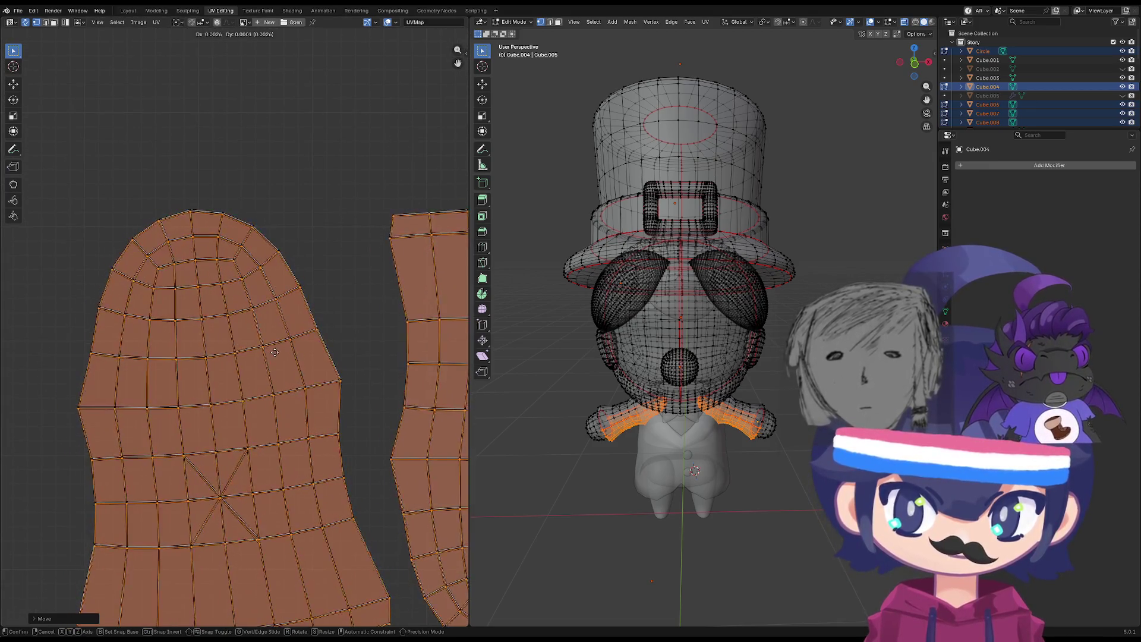
click(276, 354)
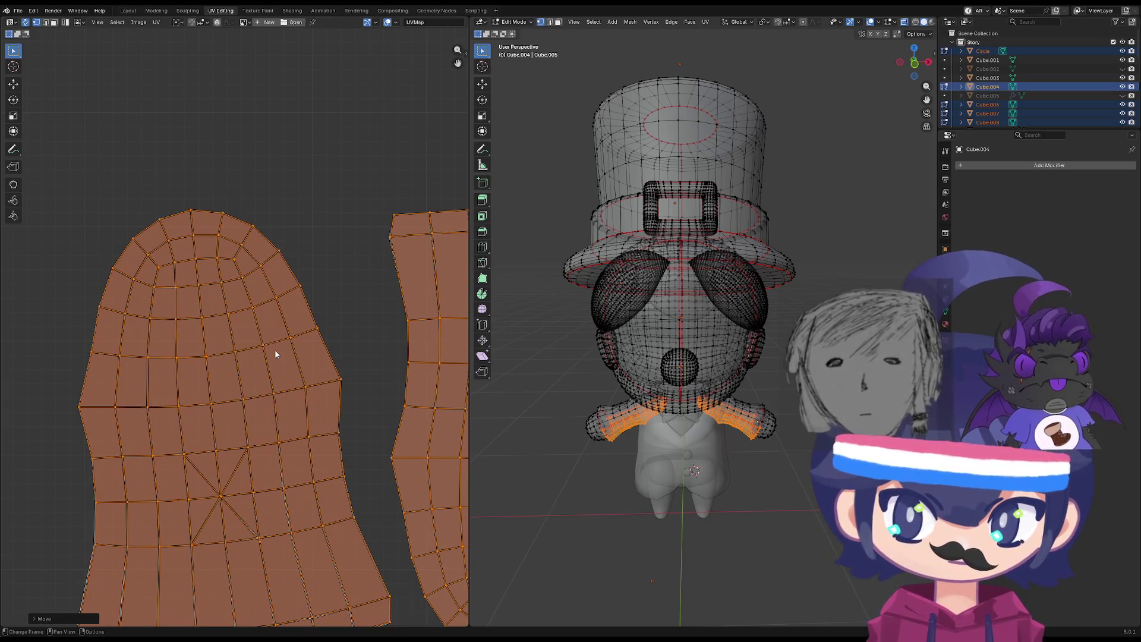
Select the left and right shoulder pieces as whole linked islands.
click(619, 392)
key(l)
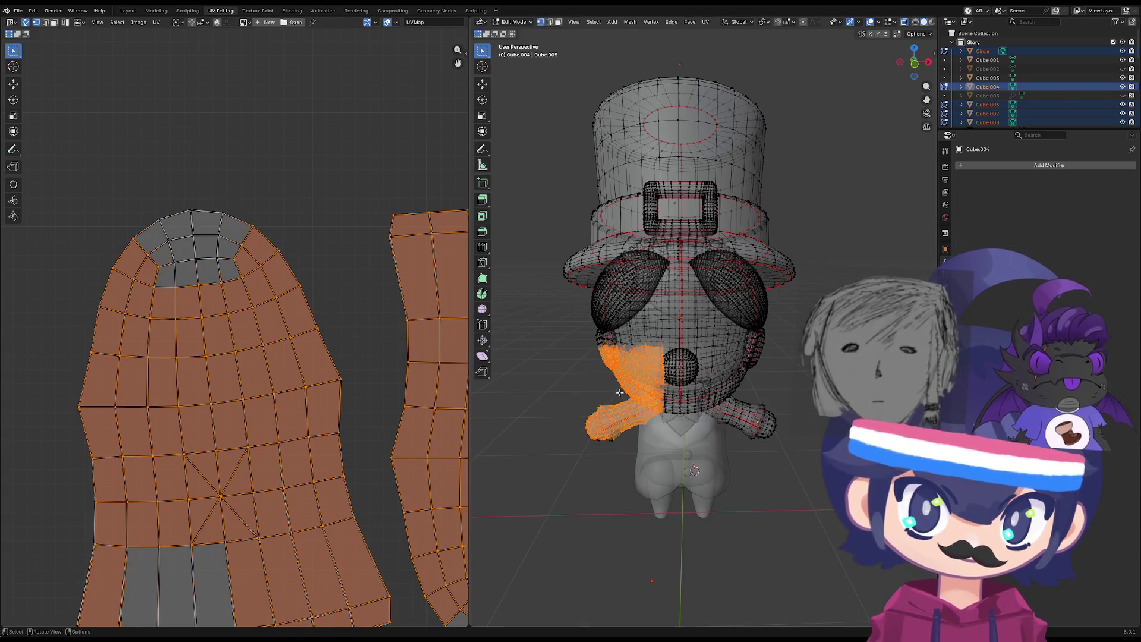
drag(724, 420, 725, 420)
click(714, 422)
key(l)
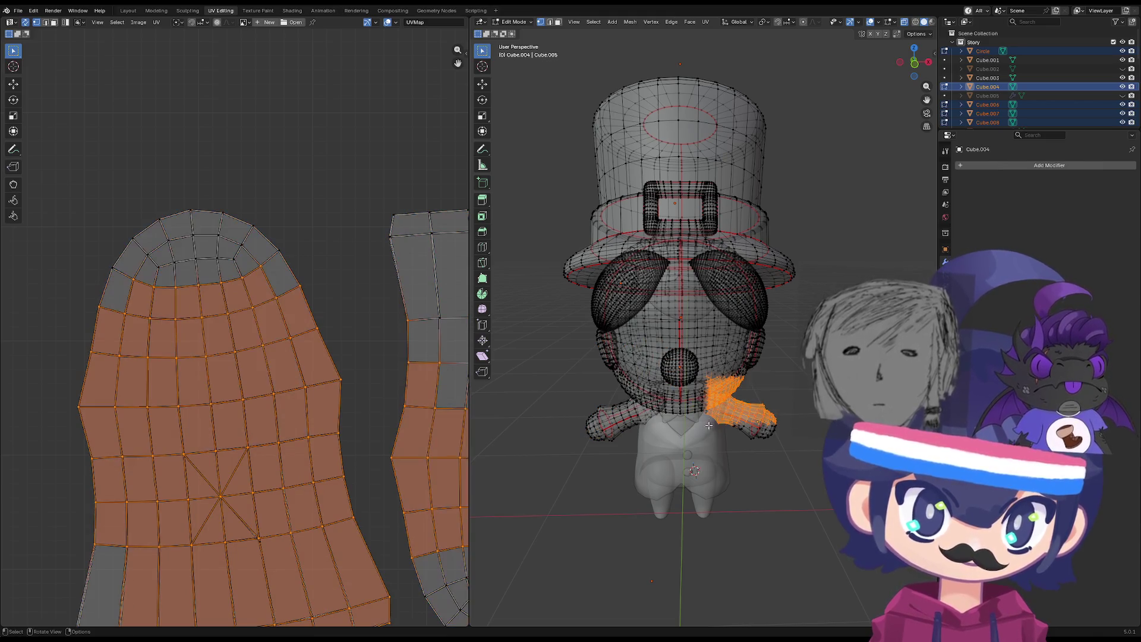
scroll(186, 353, down, 3)
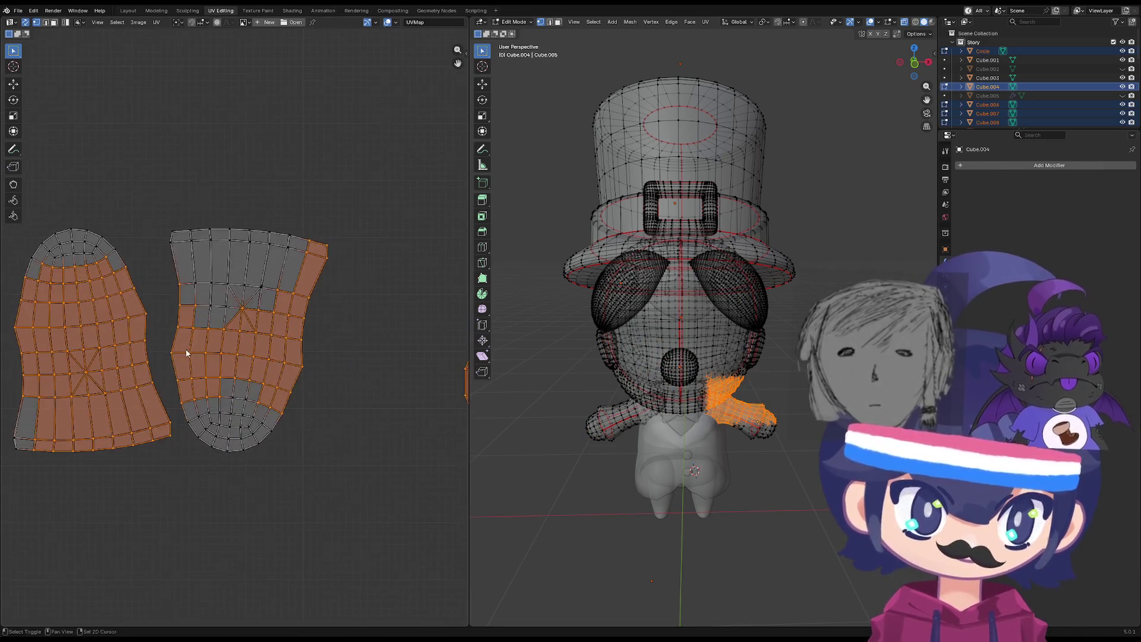
click(706, 445)
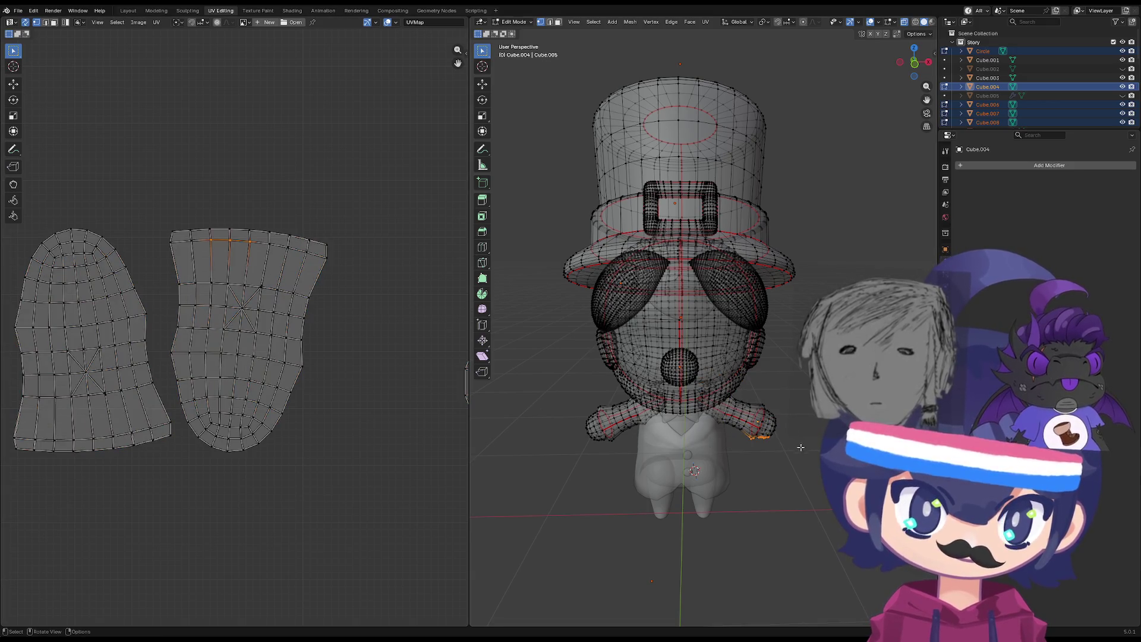
key(l)
drag(788, 446, 698, 423)
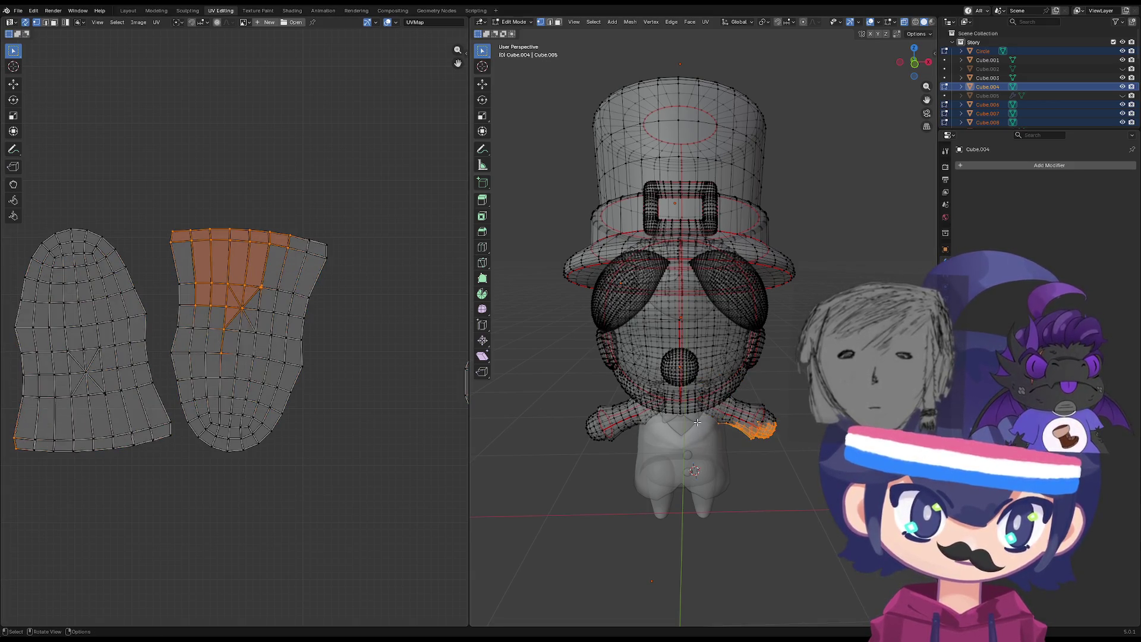
scroll(204, 395, down, 4)
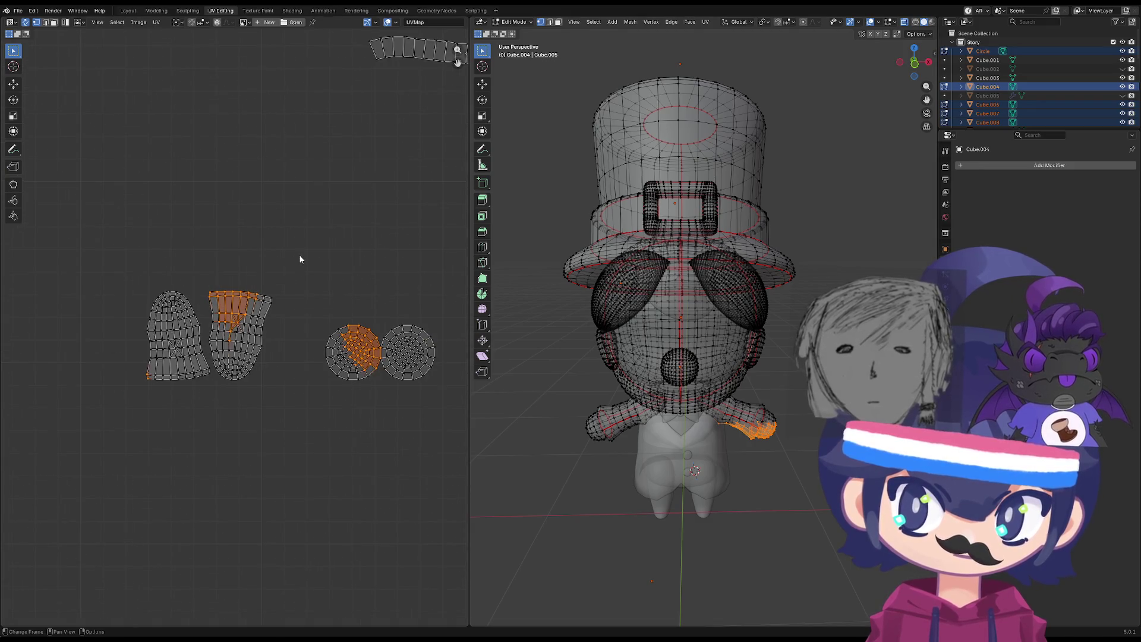
key(ctrl+l)
scroll(283, 405, down, 3)
scroll(283, 405, down, 3)
Move and resize the shoulder islands beside the others, then box-select the two small hand circles.
key(g)
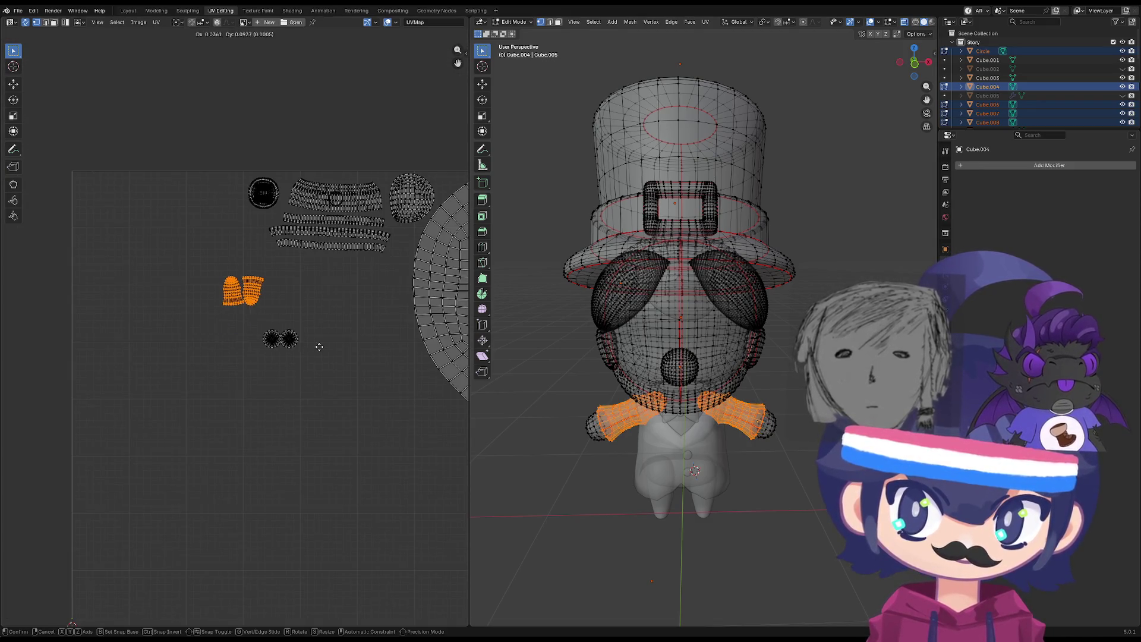
click(315, 344)
scroll(238, 324, up, 5)
scroll(283, 280, down, 5)
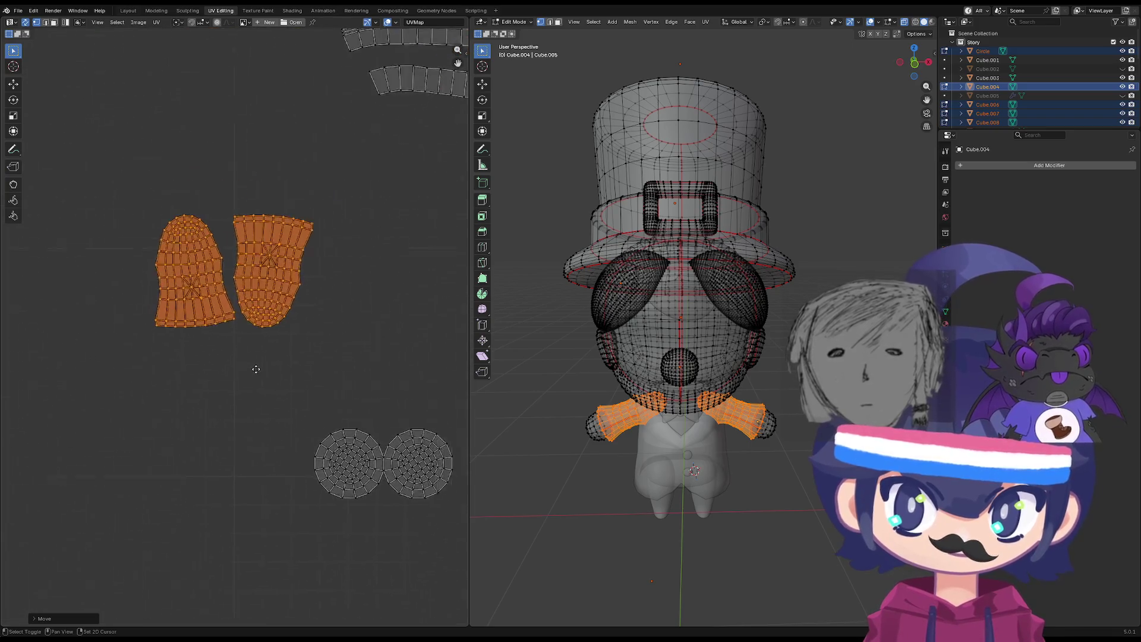
key(g)
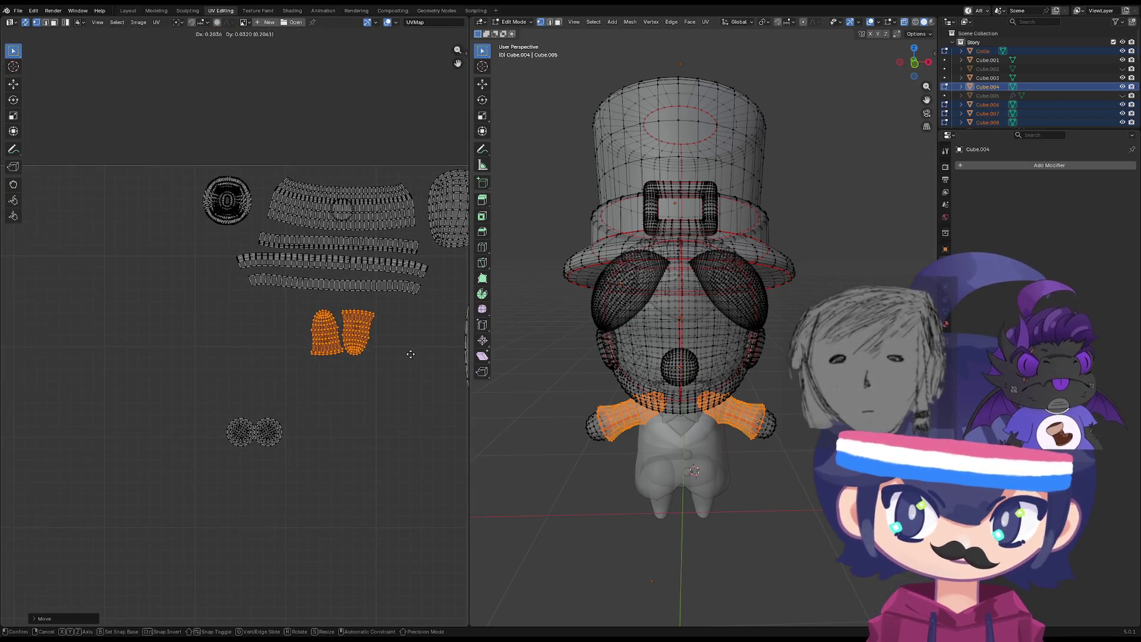
click(465, 356)
scroll(392, 364, up, 2)
key(s)
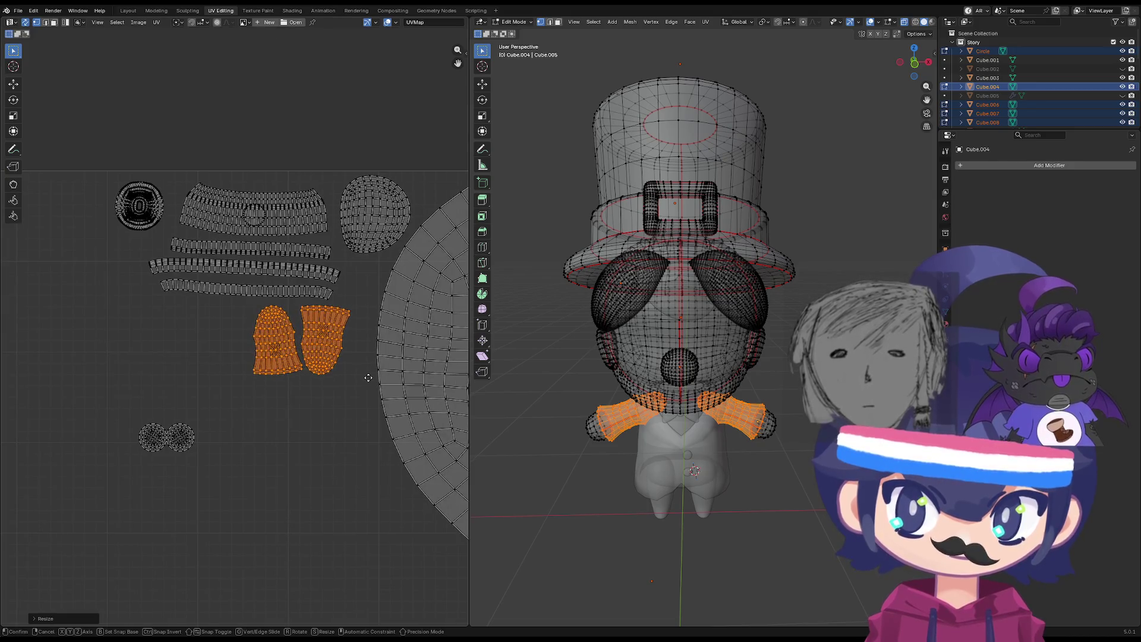
click(372, 390)
key(g)
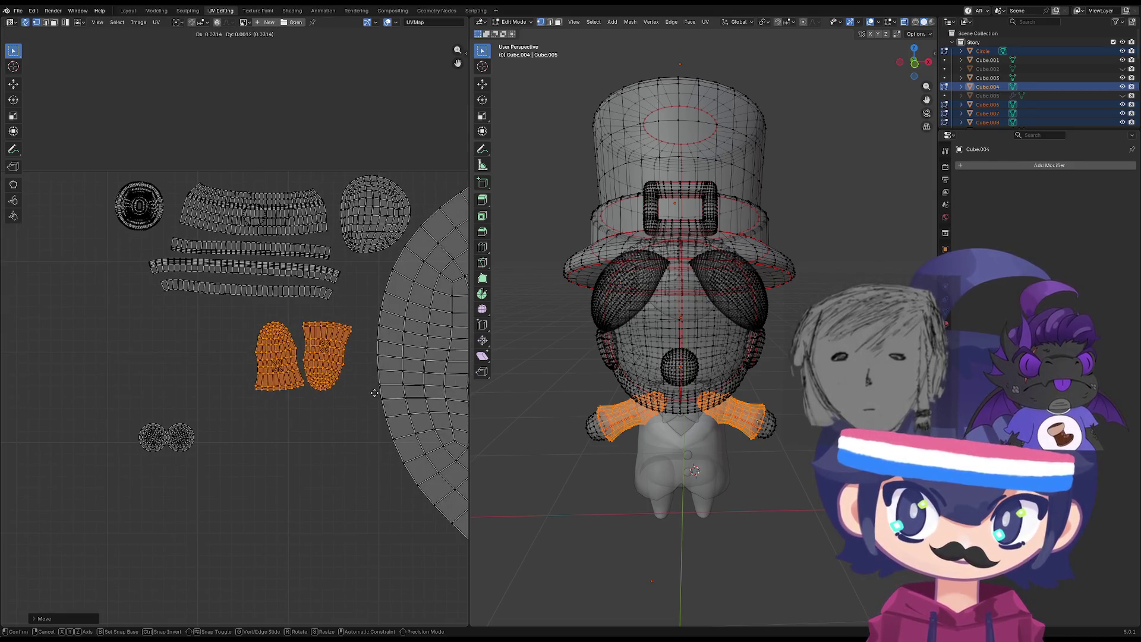
click(369, 394)
drag(226, 398, 104, 455)
Enlarge the two small hand circle islands and move them to the lower left.
key(s)
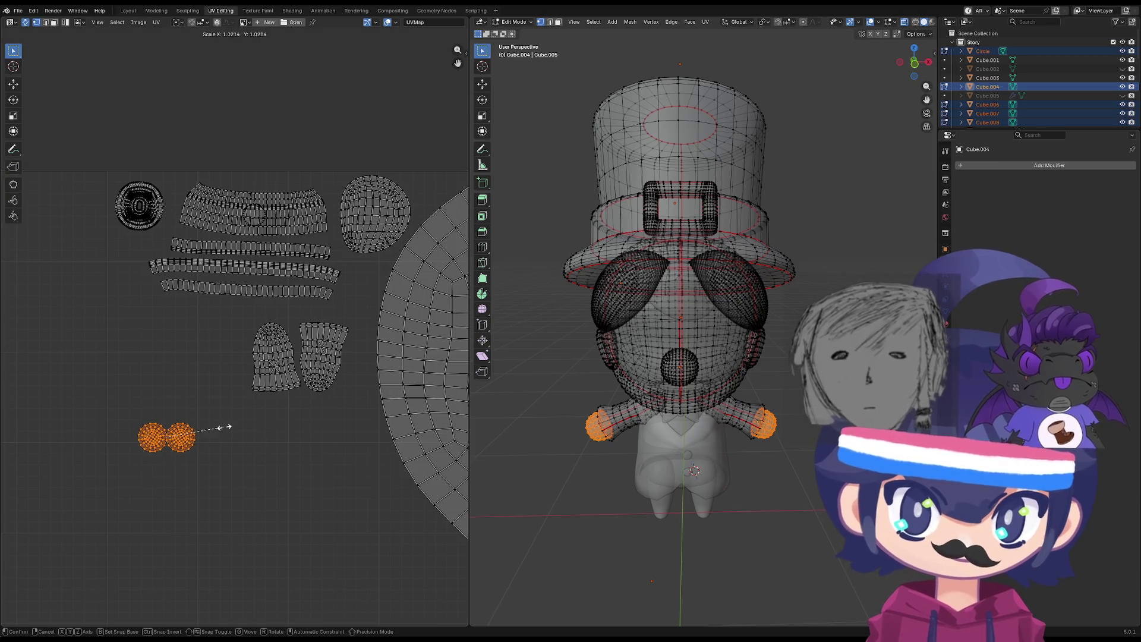
click(281, 441)
middle_drag(282, 443, 217, 416)
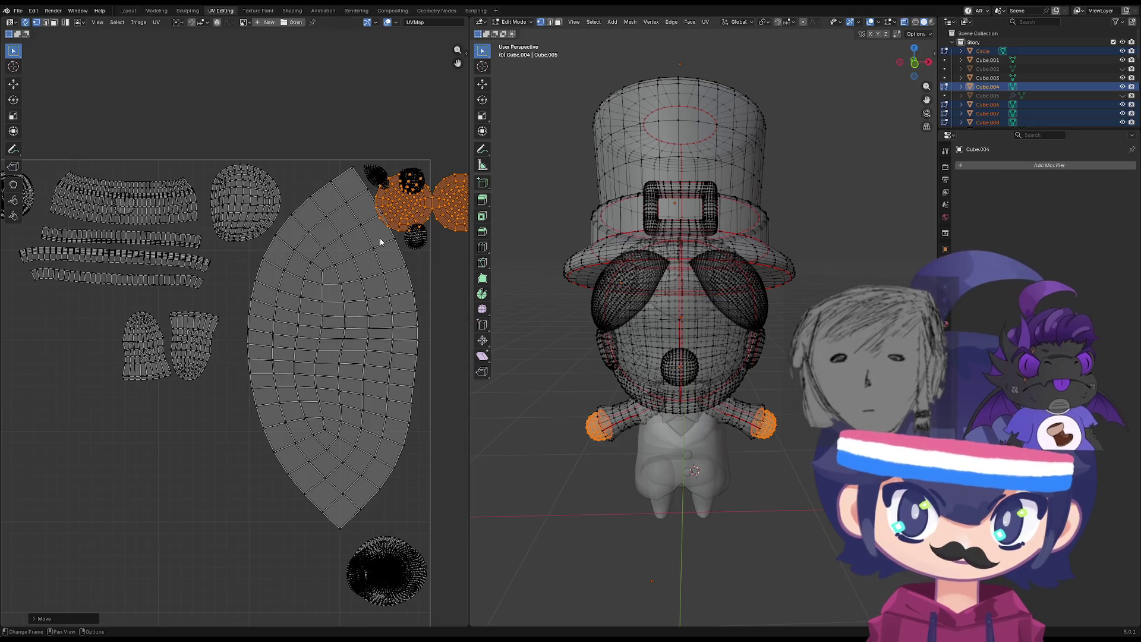
key(g)
click(131, 509)
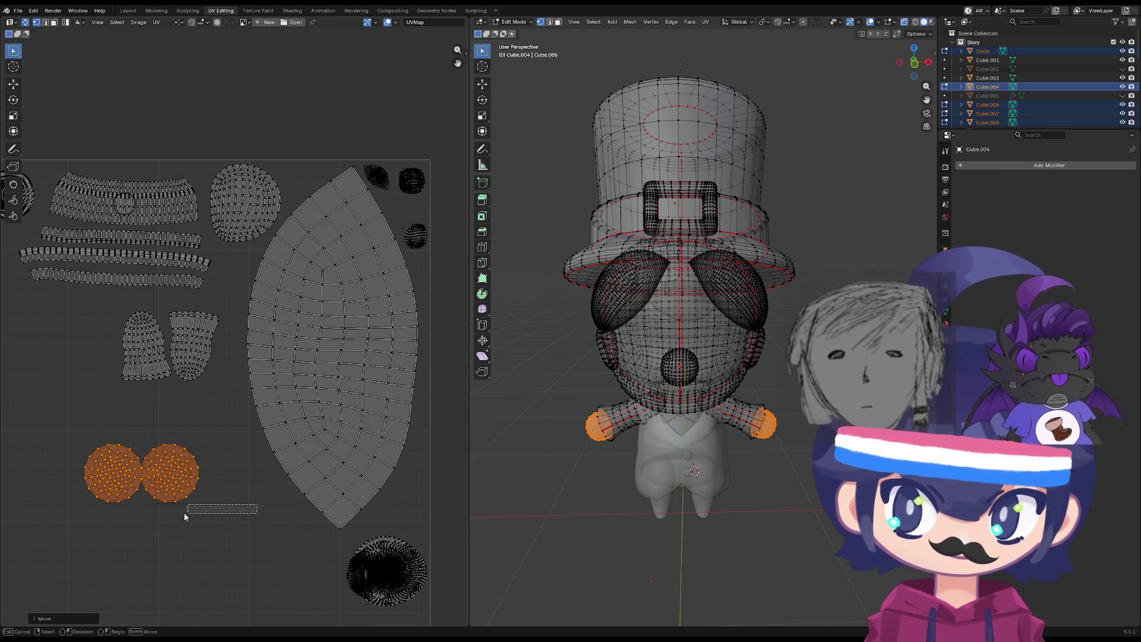
Select the left circle island and mirror it along X.
click(86, 478)
drag(227, 493, 70, 528)
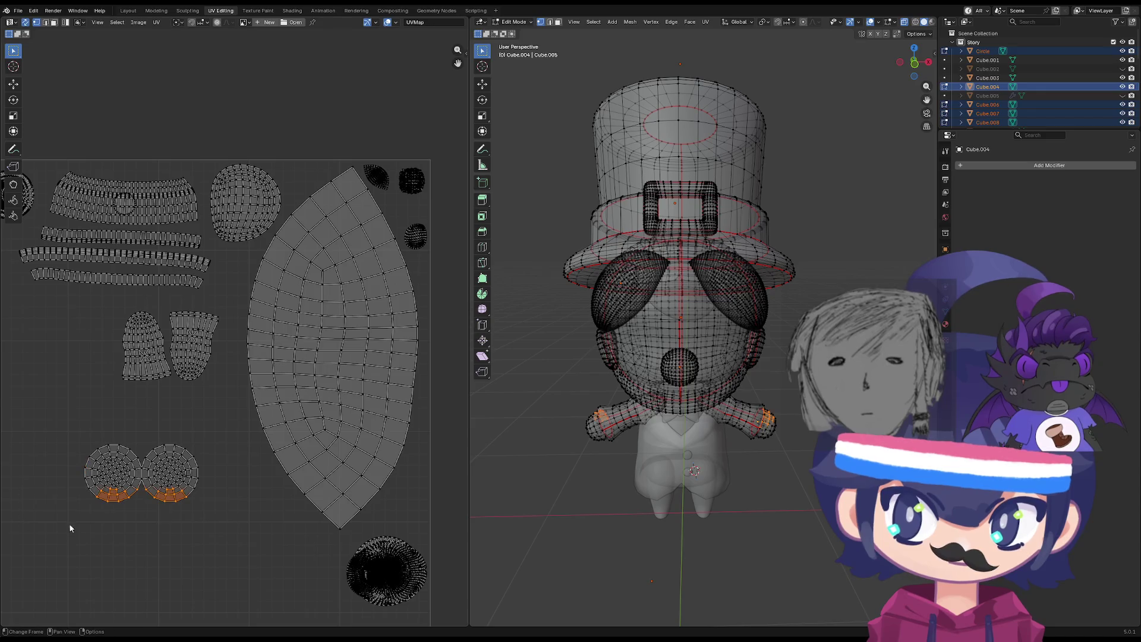
mouse_move(245, 444)
mouse_down()
mouse_move(89, 479)
mouse_move(54, 474)
mouse_up()
drag(197, 436, 41, 472)
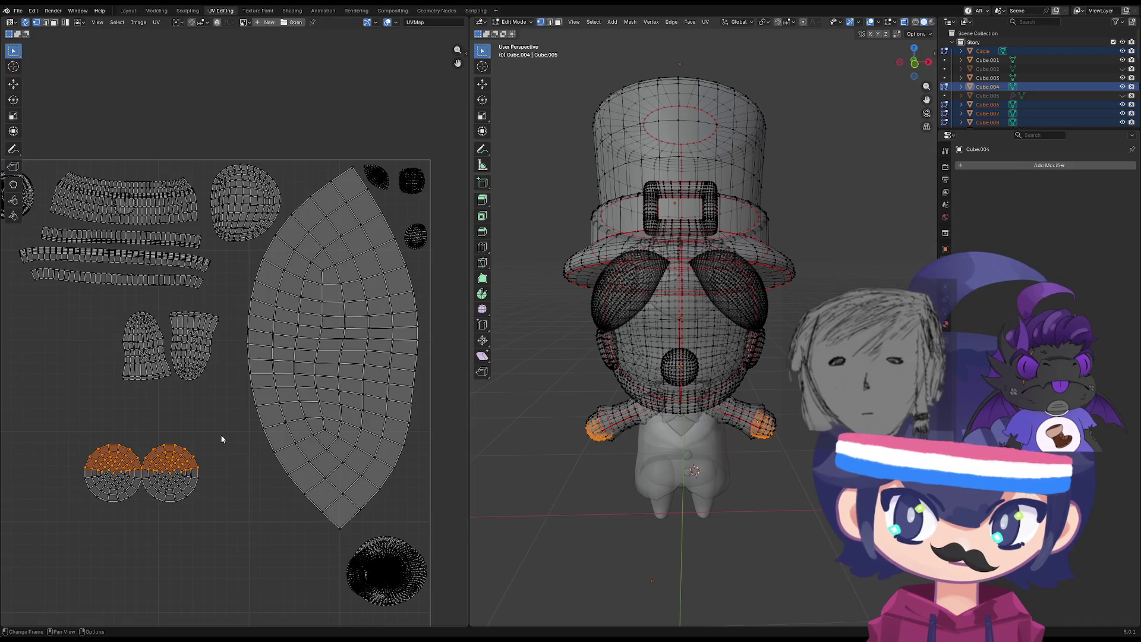
drag(221, 438, 61, 525)
click(85, 512)
scroll(90, 502, up, 6)
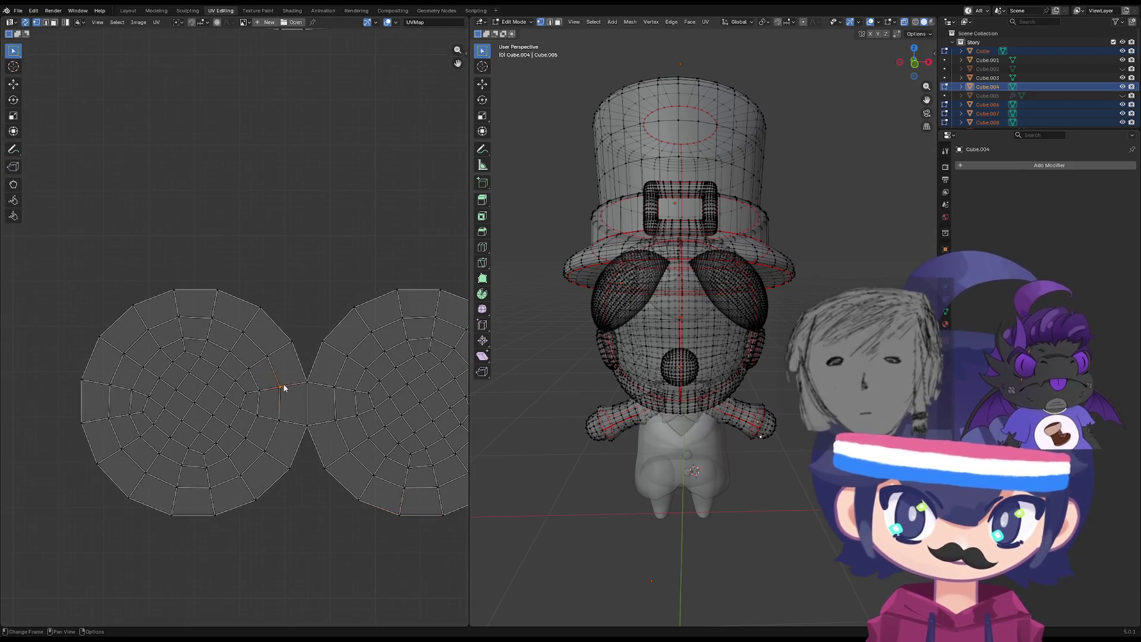
key(l)
right_click(281, 388)
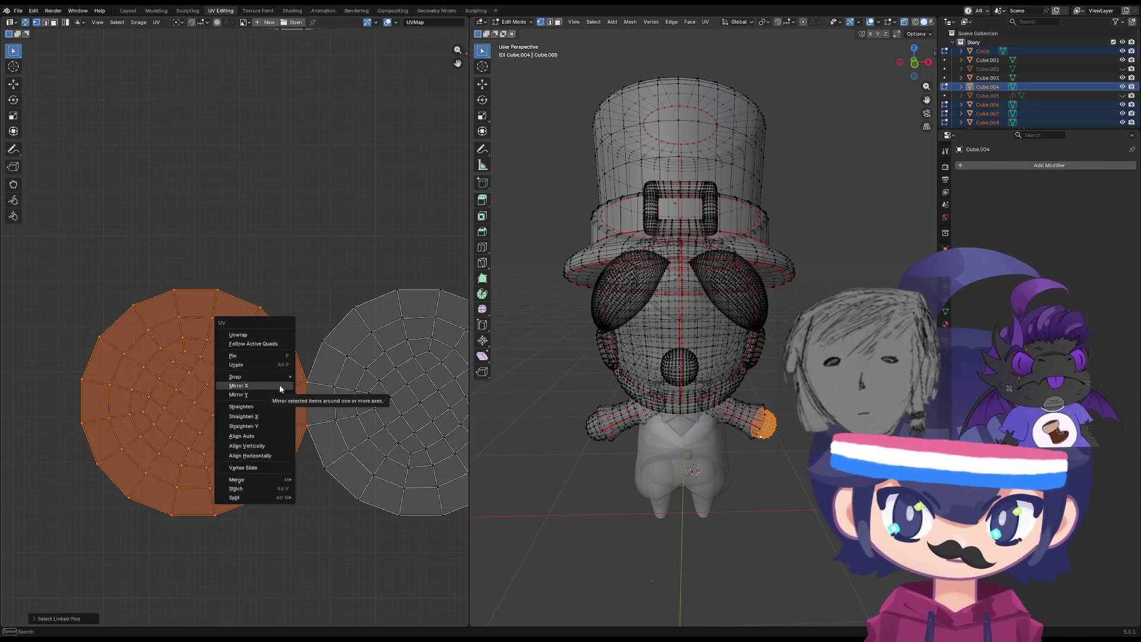
click(279, 384)
Stack the left circle island onto the right one, rotating it to match.
ctrl+scroll(248, 393, right, 2)
ctrl+scroll(249, 393, right, 1)
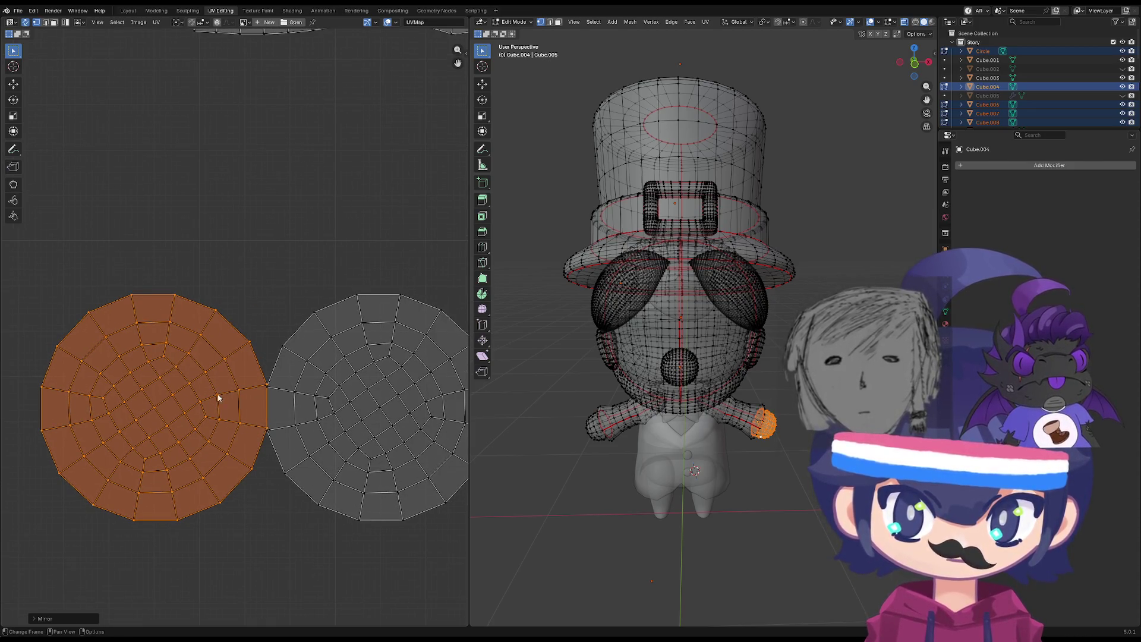
key(r)
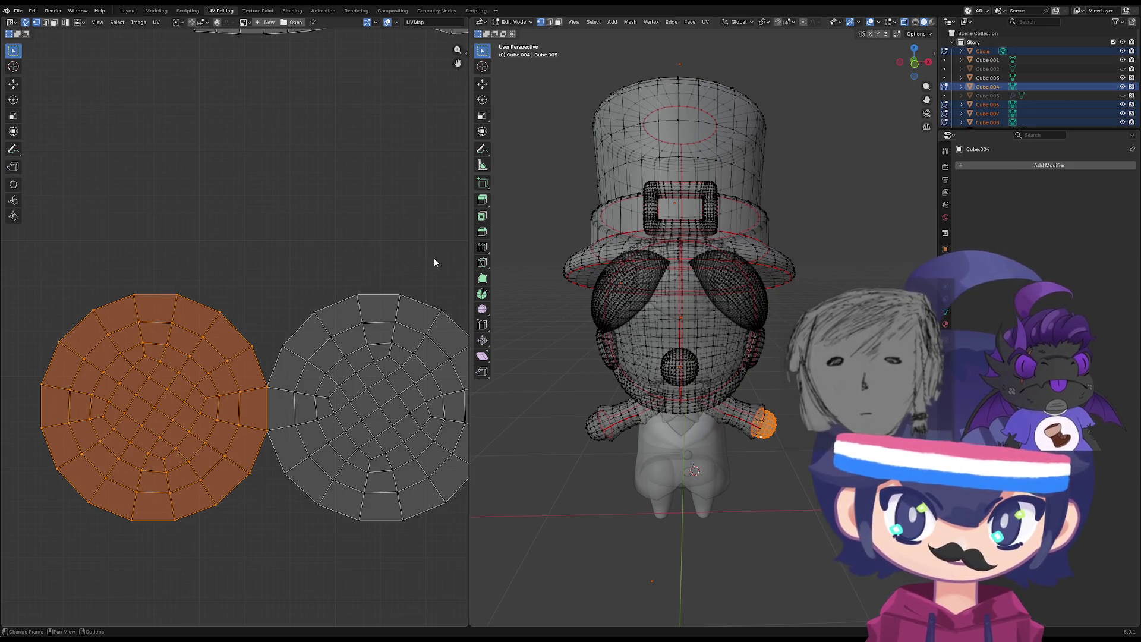
key(ctrl+z)
scroll(267, 395, down, 2)
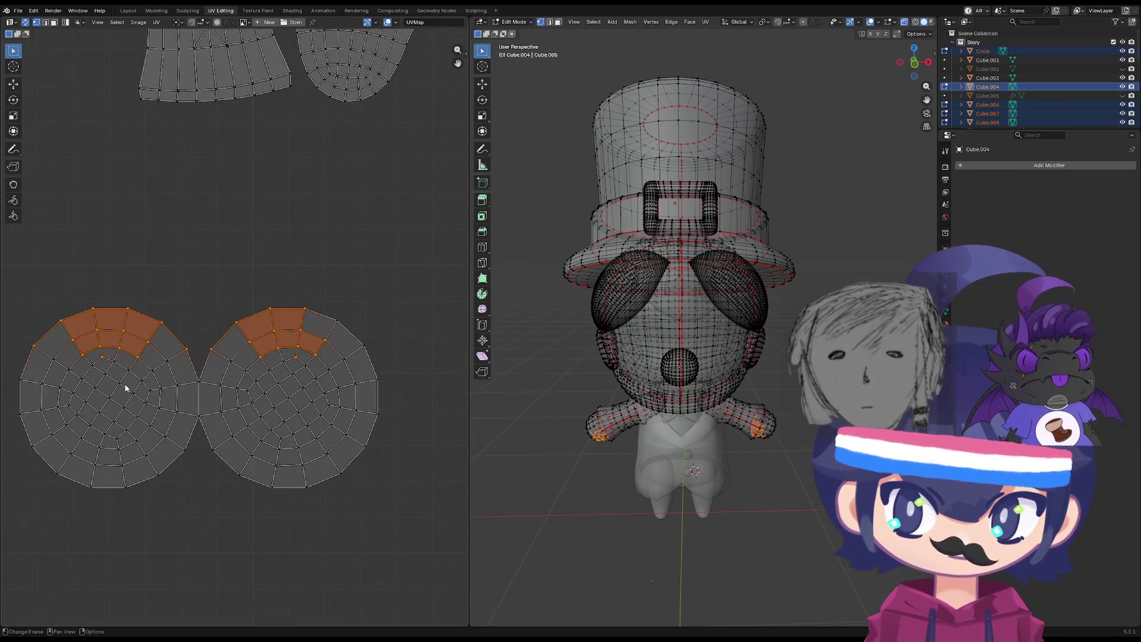
click(125, 387)
drag(87, 257, 24, 434)
drag(242, 258, 212, 459)
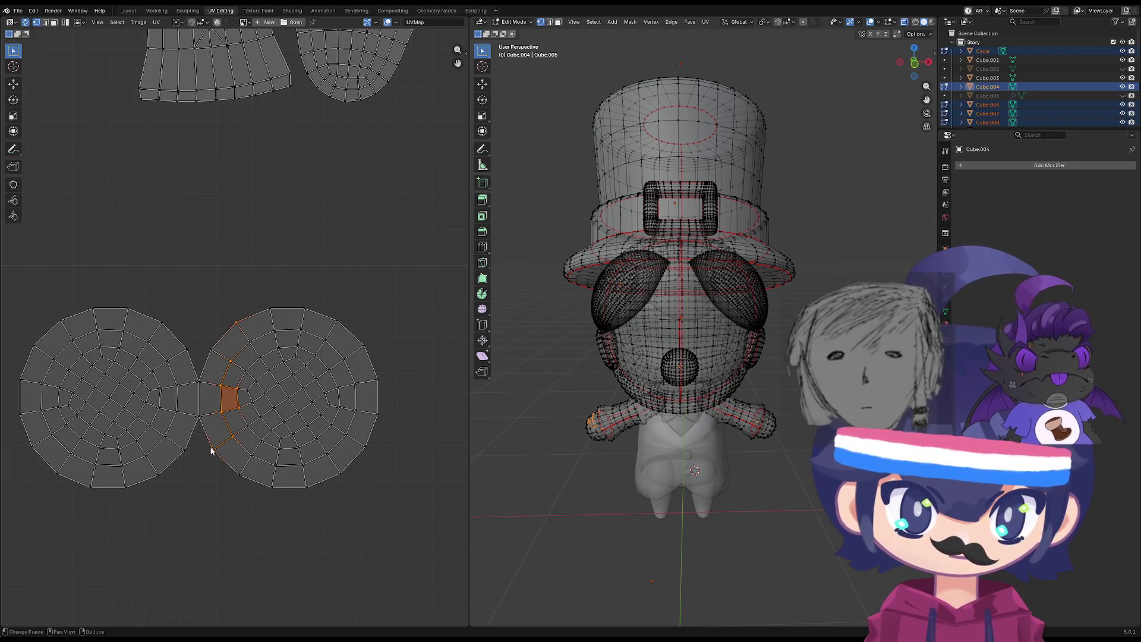
double_click(119, 355)
key(g)
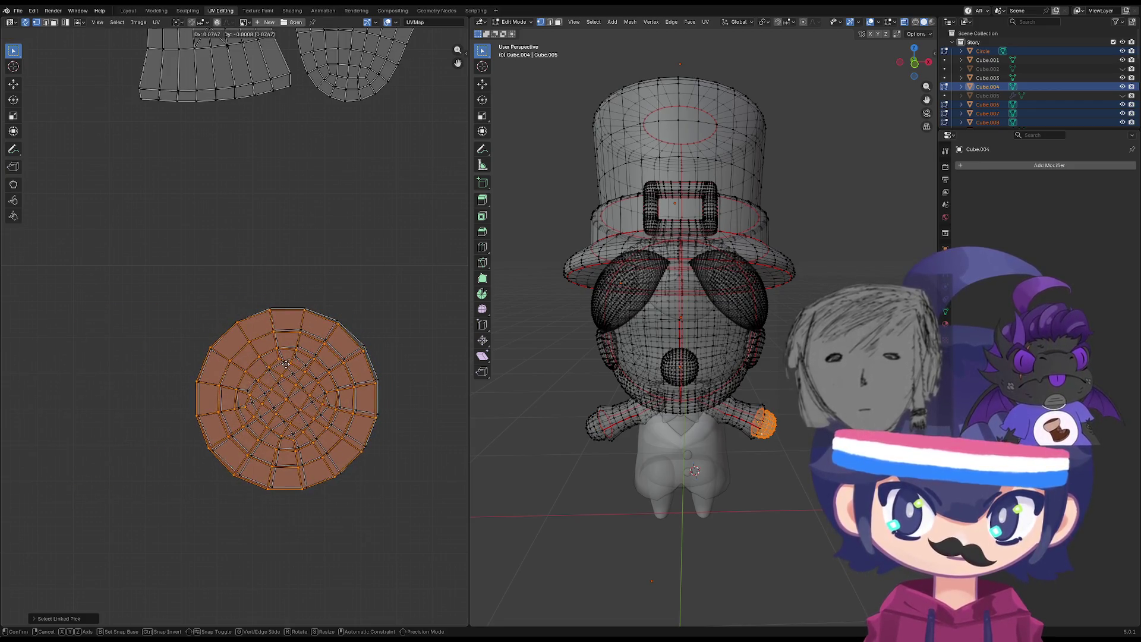
key(r)
click(390, 293)
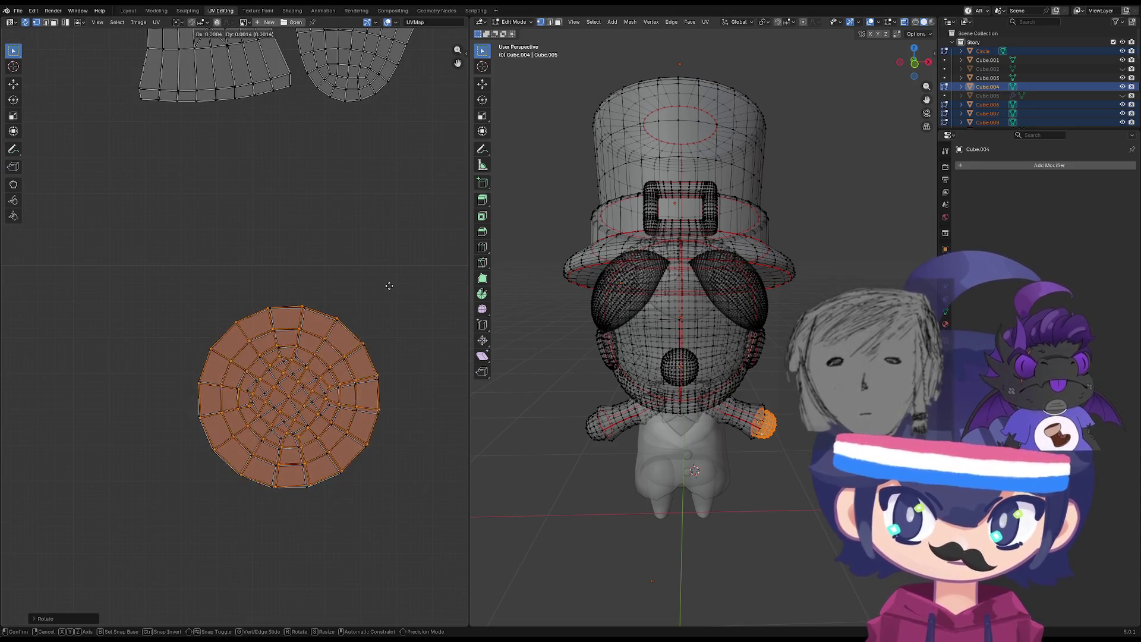
Select the shared hand circle island and reposition it.
drag(389, 285, 189, 376)
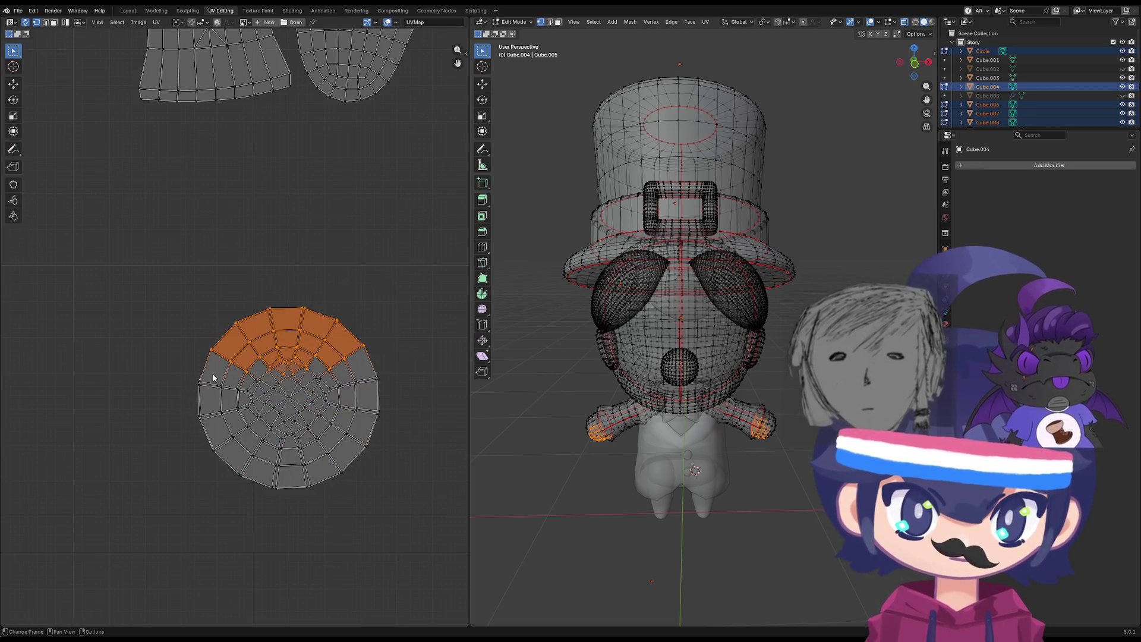
click(387, 430)
scroll(388, 432, down, 5)
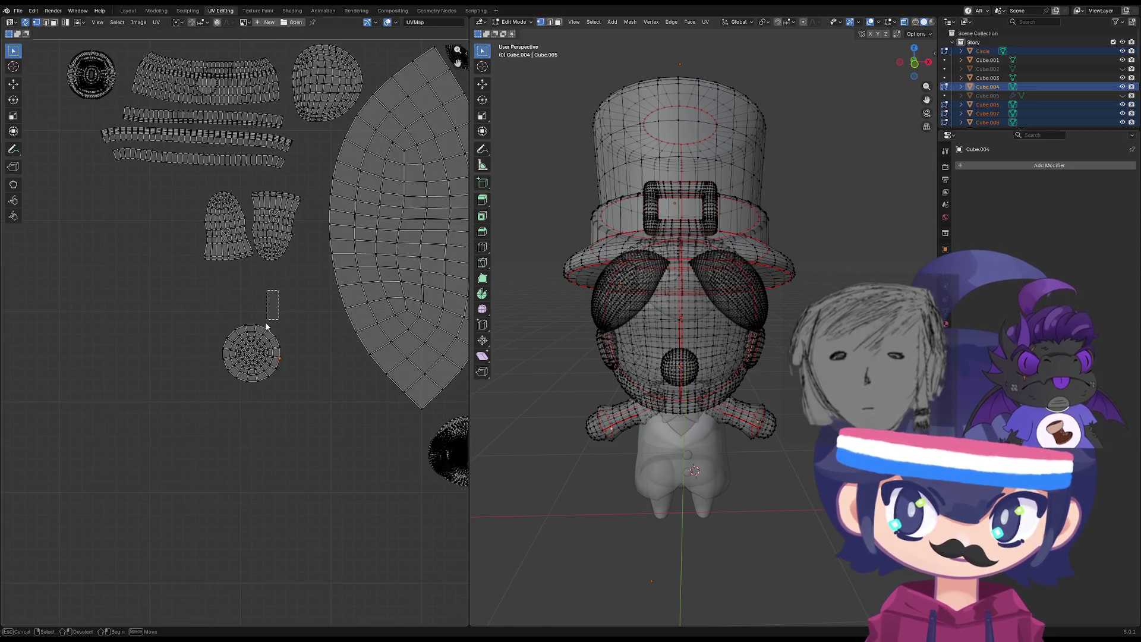
key(l)
scroll(262, 420, down, 2)
key(g)
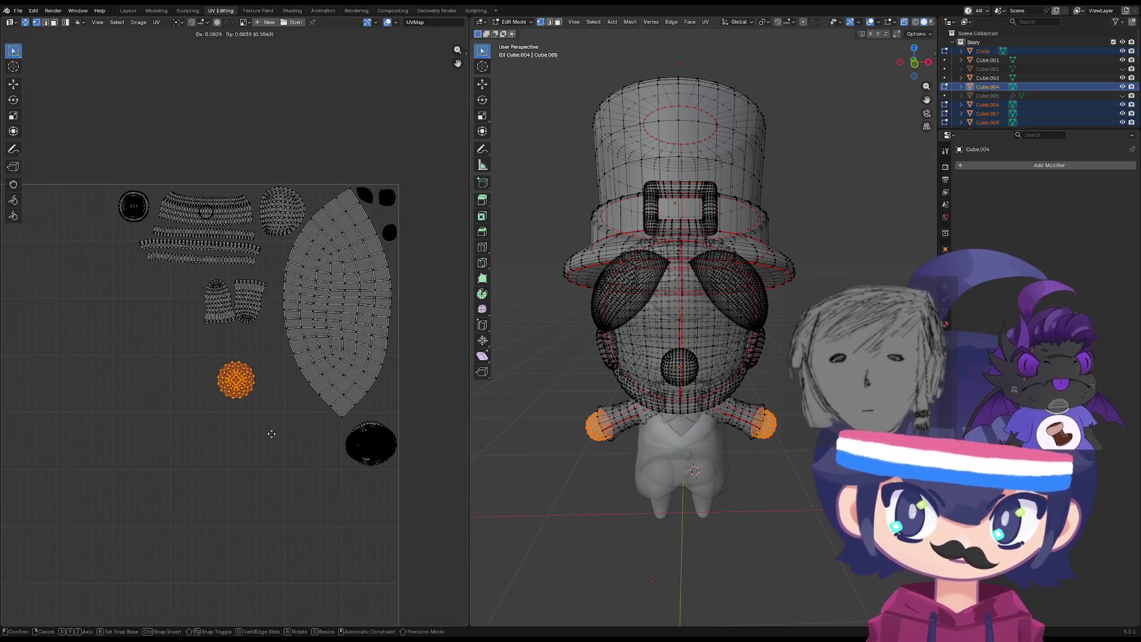
click(303, 467)
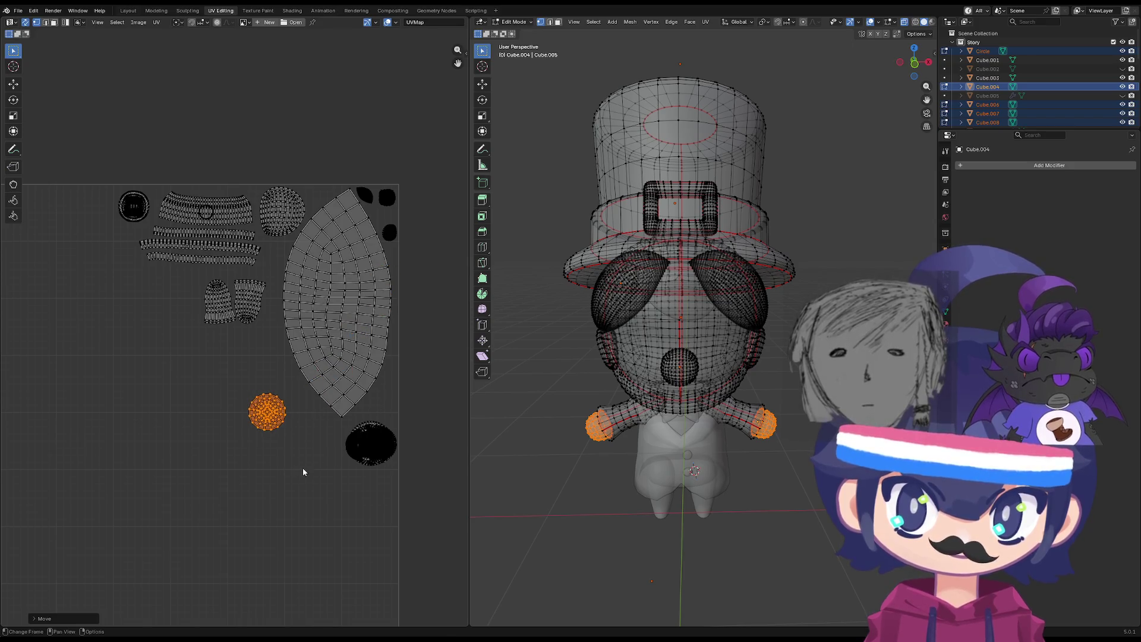
Drop the hand island beside the arm islands and return to Object Mode.
key(g)
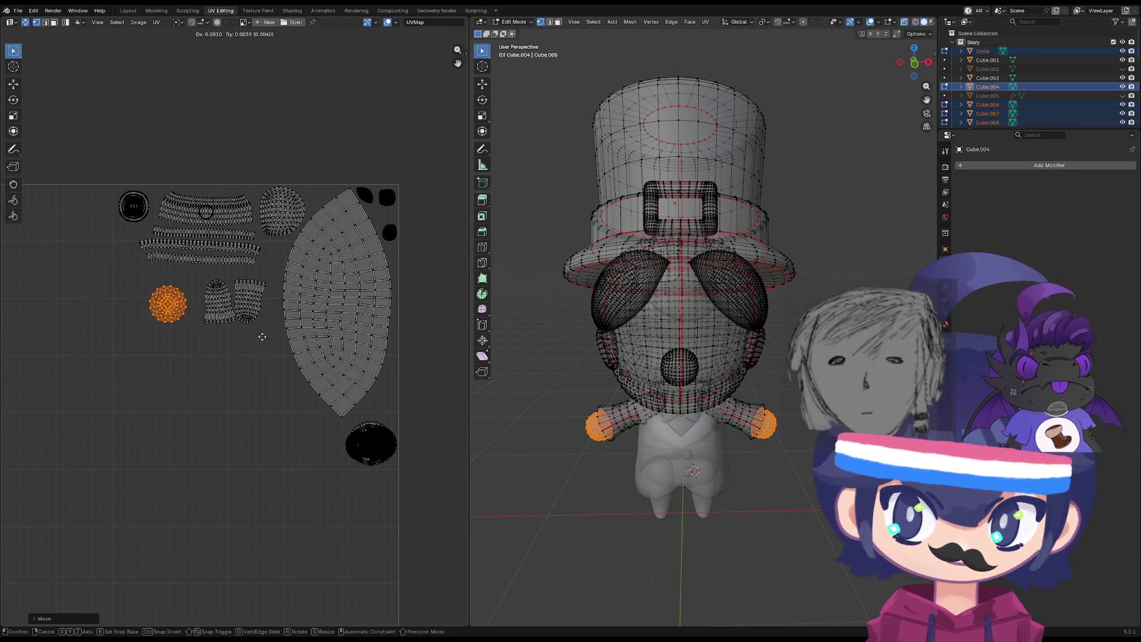
click(267, 334)
key(Tab)
scroll(277, 398, down, 2)
scroll(330, 351, up, 5)
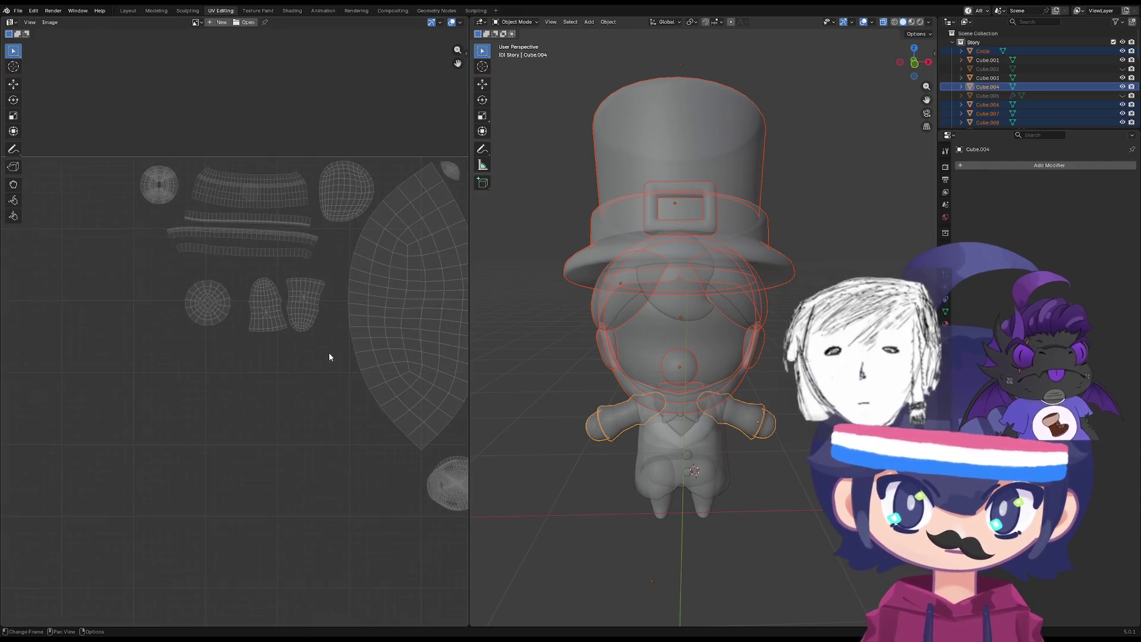
Make the bow tie active in Edit Mode and select both its halves.
scroll(247, 394, down, 5)
scroll(277, 351, up, 2)
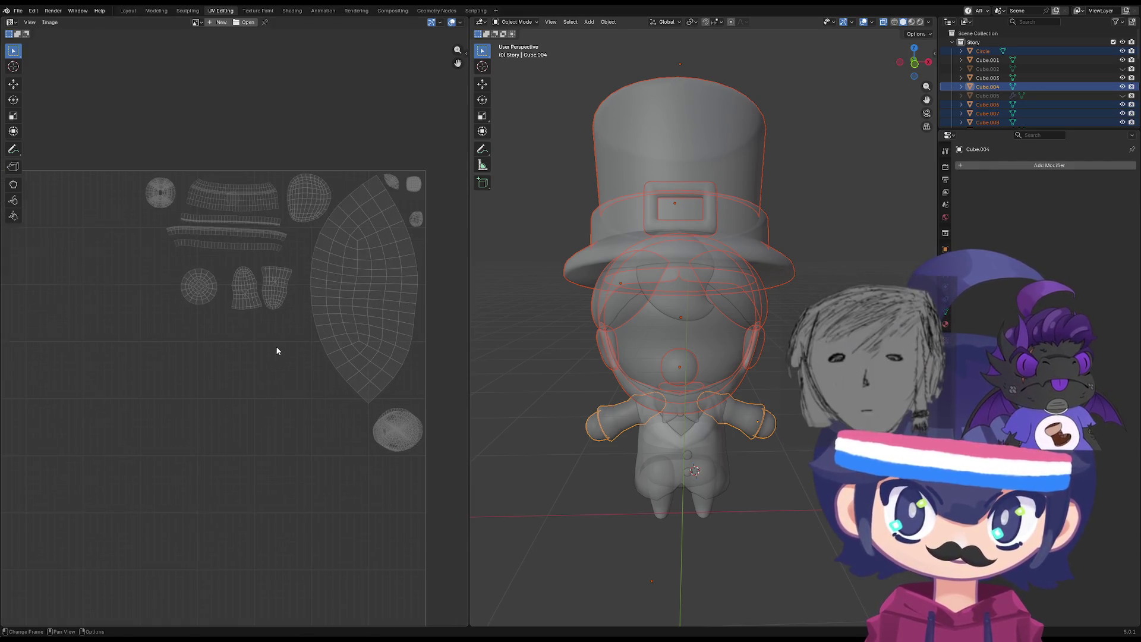
scroll(674, 423, up, 5)
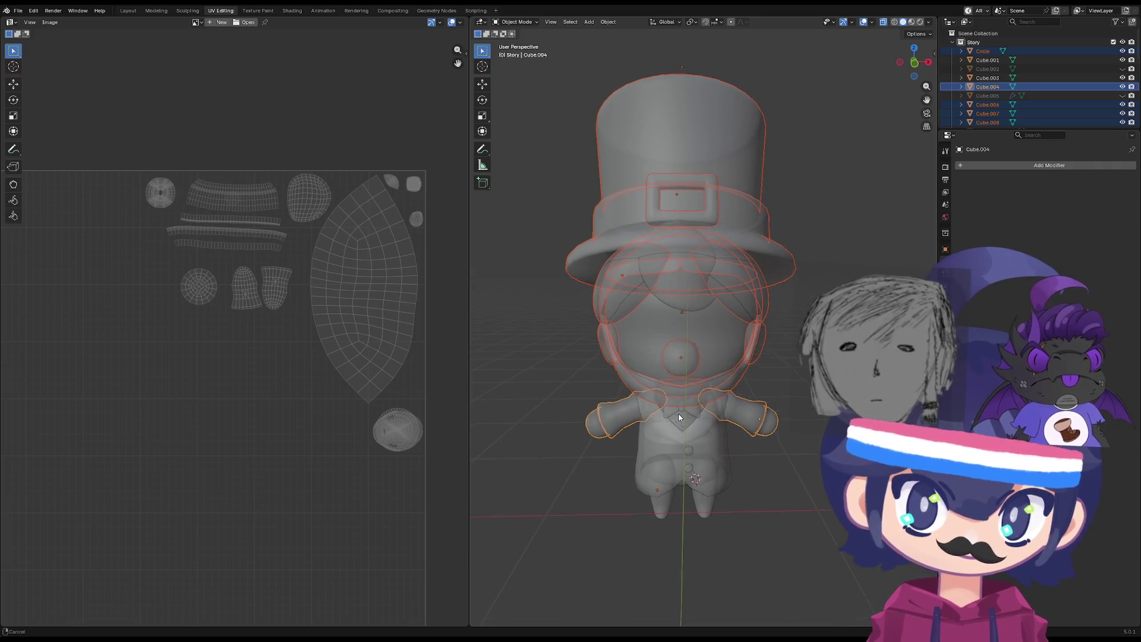
shift+click(653, 376)
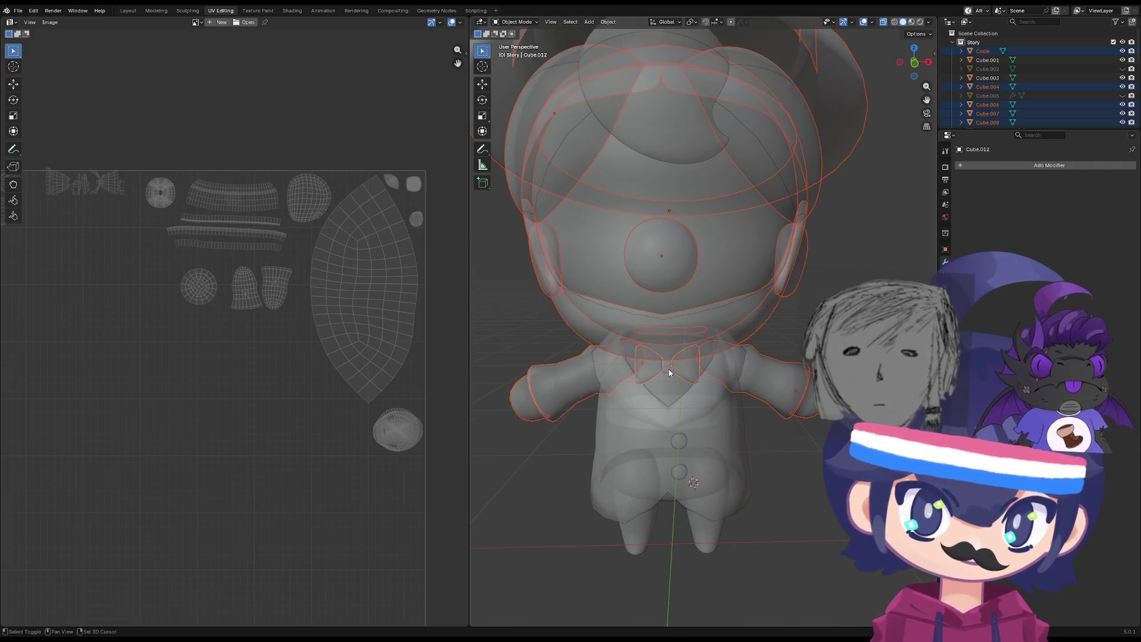
key(Tab)
scroll(313, 376, down, 3)
scroll(653, 376, up, 2)
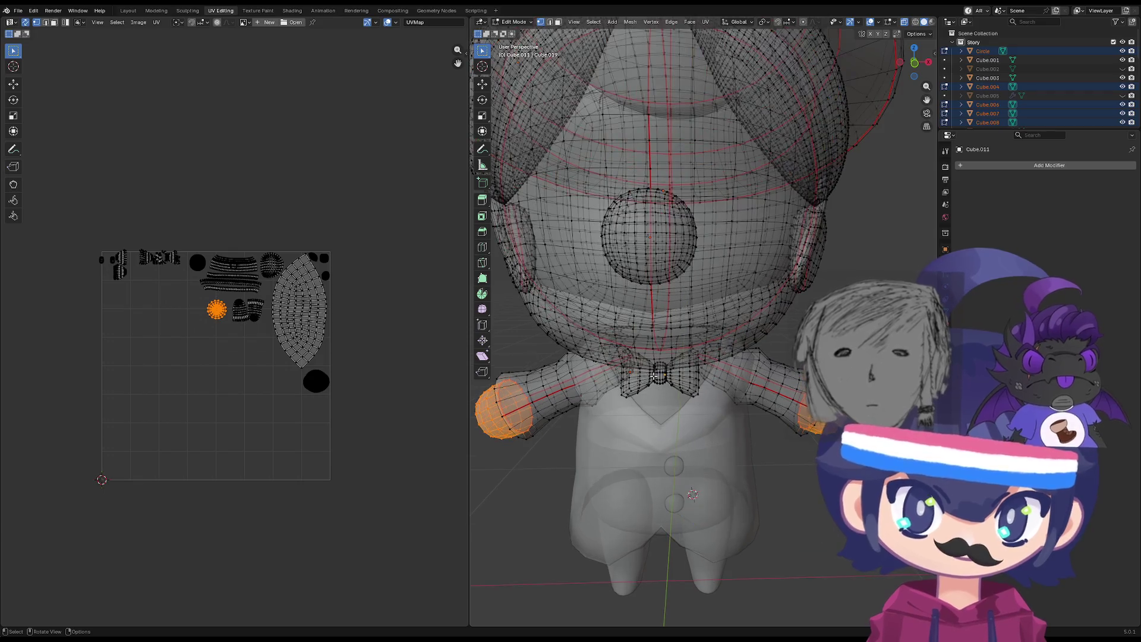
key(l)
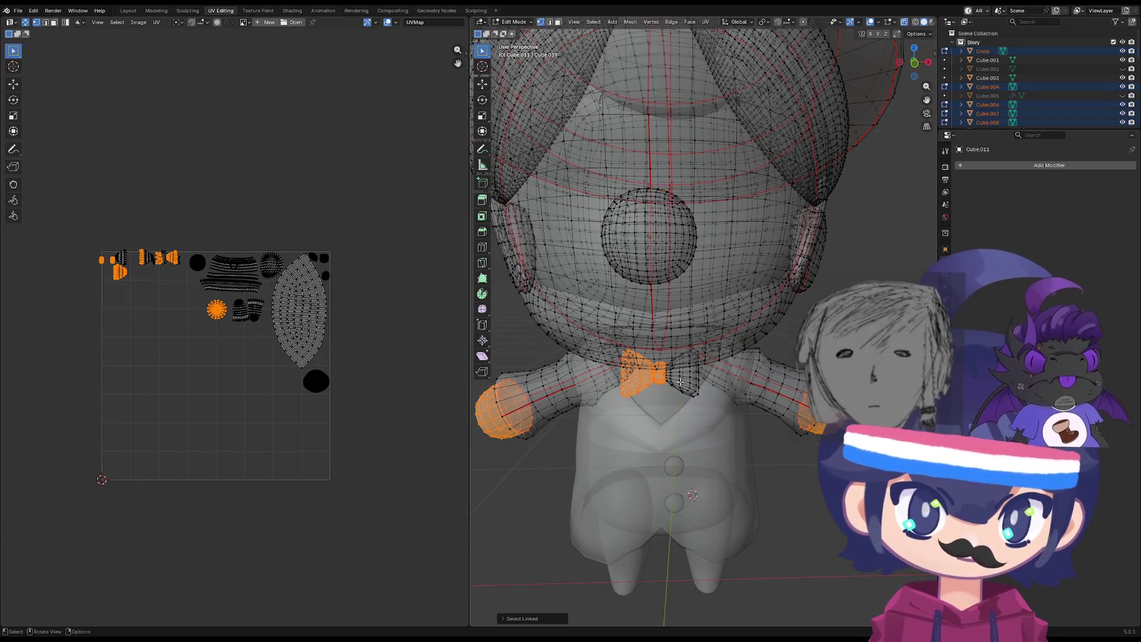
key(l)
Gather the small bow-tie islands onto the main bow-tie island.
scroll(160, 261, up, 5)
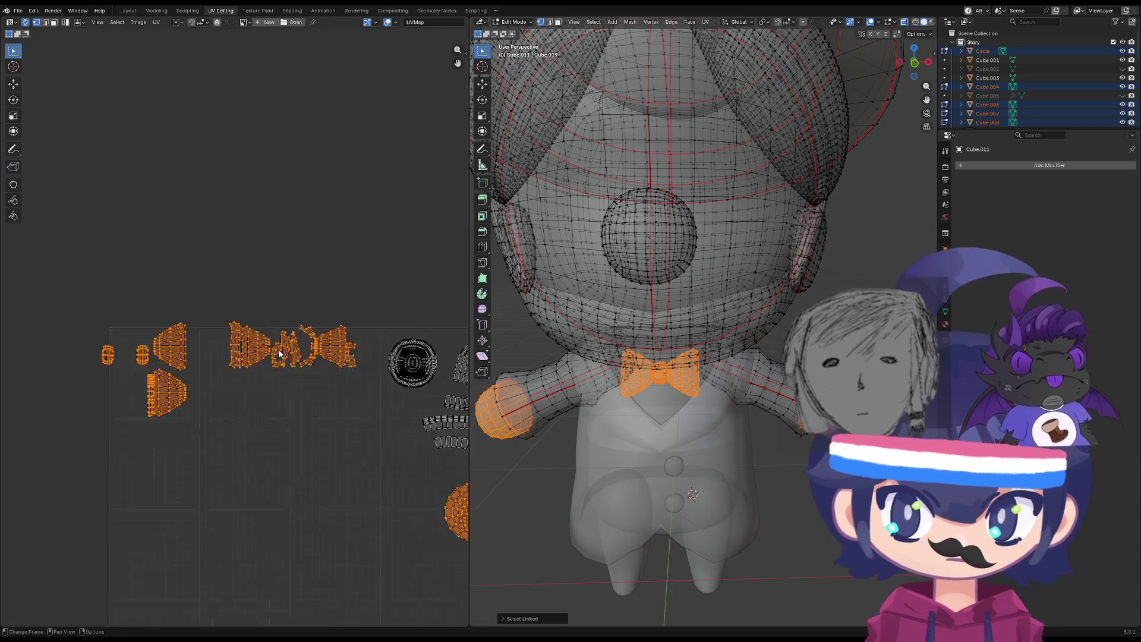
drag(405, 302, 227, 414)
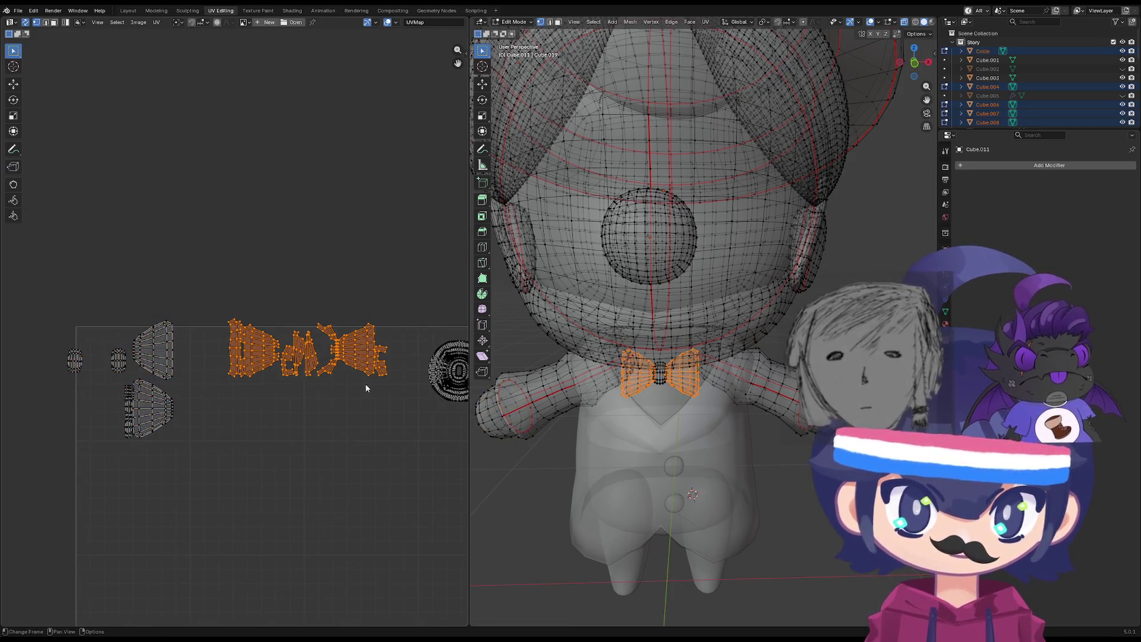
drag(403, 310, 214, 389)
mouse_move(410, 371)
mouse_down()
mouse_move(377, 359)
mouse_move(410, 299)
mouse_up()
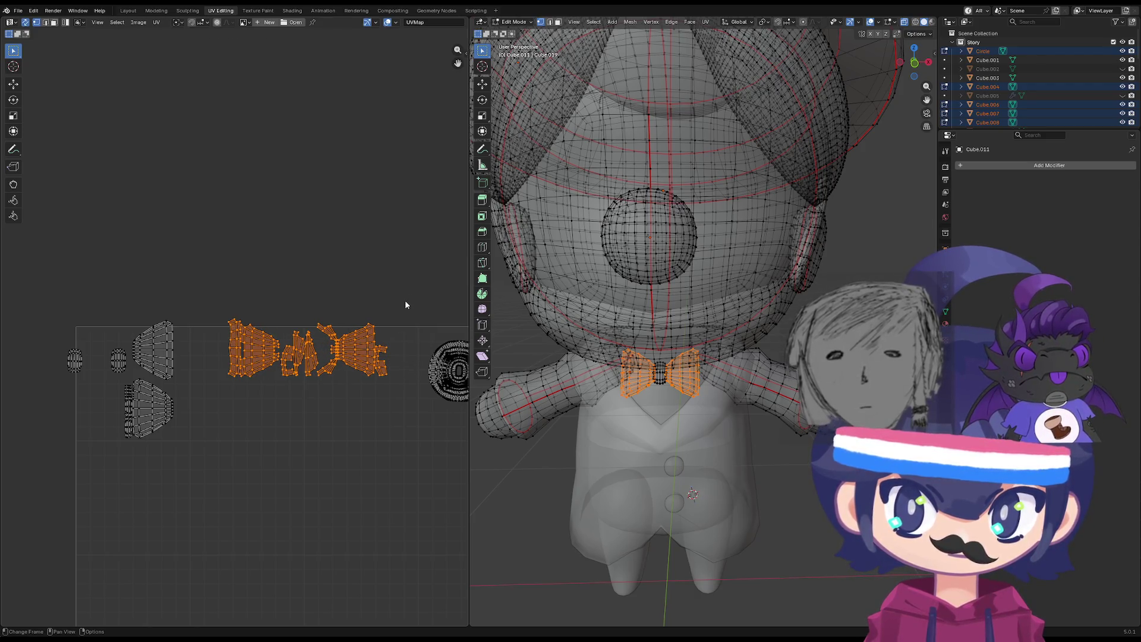
drag(215, 289, 49, 463)
key(g)
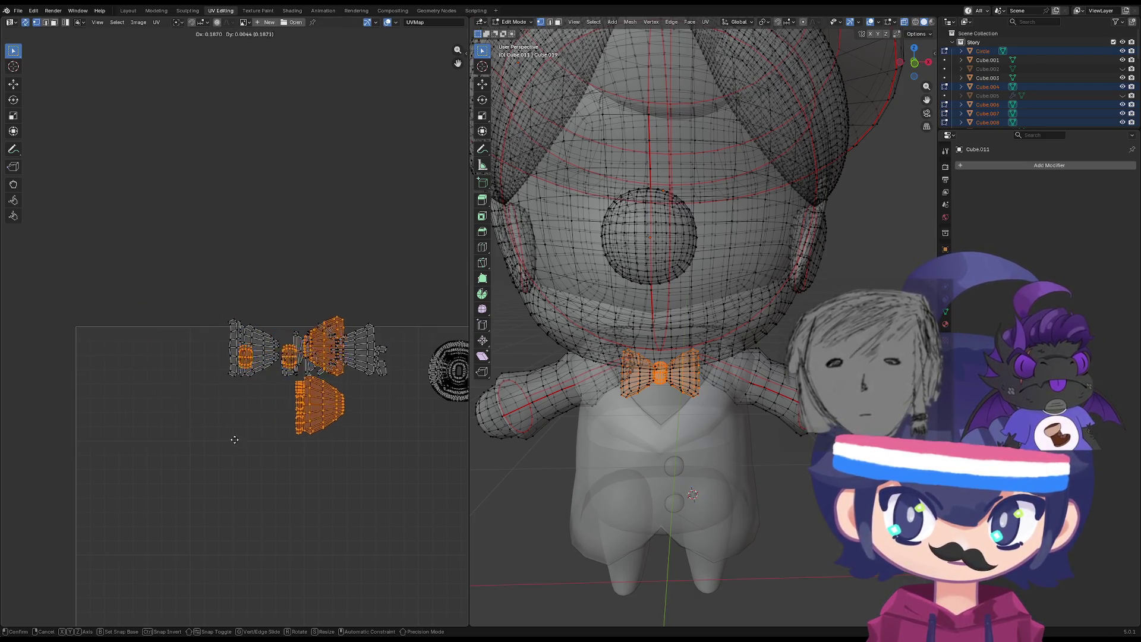
click(226, 436)
Shrink all bow-tie islands and place them at the layout's top-left.
drag(428, 284, 184, 444)
key(s)
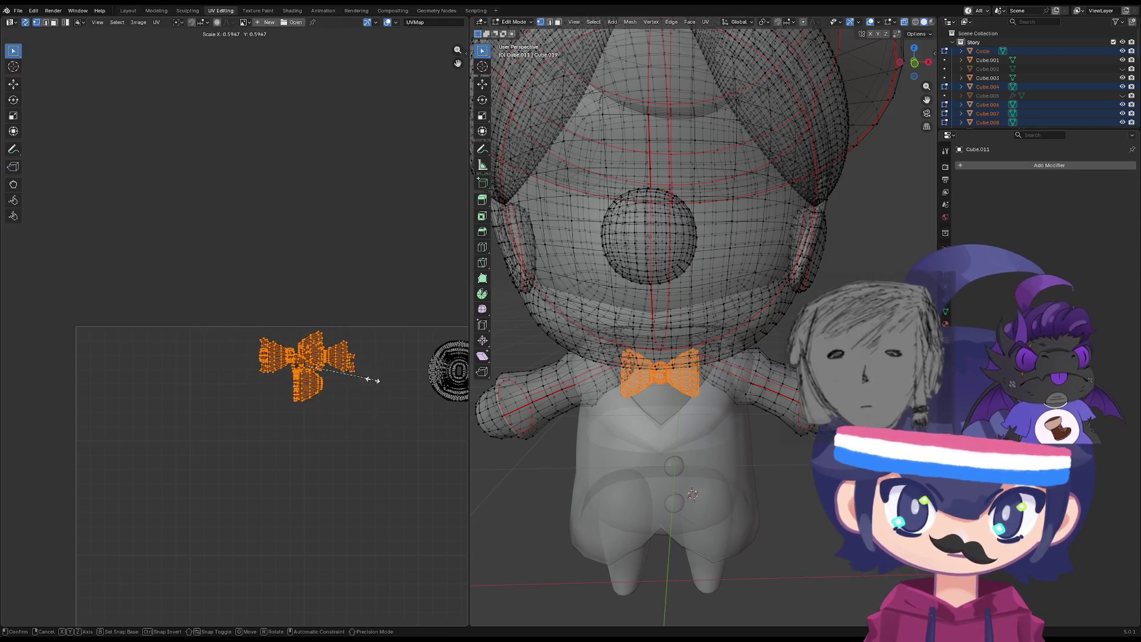
click(369, 377)
key(g)
click(419, 382)
scroll(419, 382, down, 1)
mouse_move(452, 417)
middle_down()
mouse_move(252, 388)
mouse_move(297, 354)
middle_up()
scroll(253, 387, down, 1)
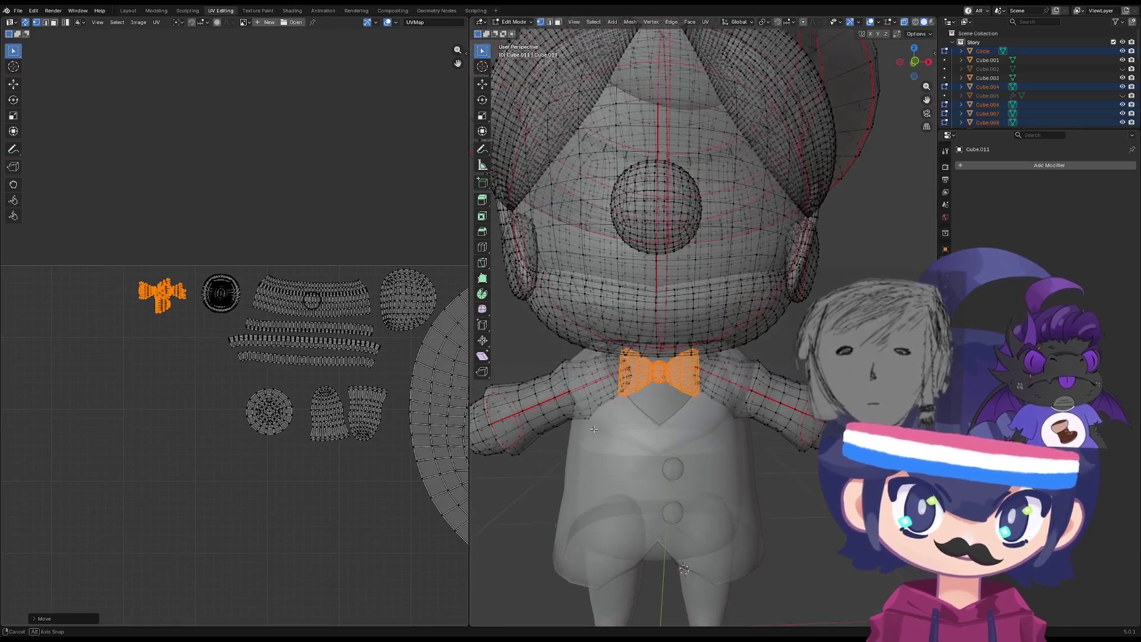
Clear the bow-tie selection, return to Object Mode and select the vest.
click(597, 434)
key(Tab)
click(623, 434)
click(641, 411)
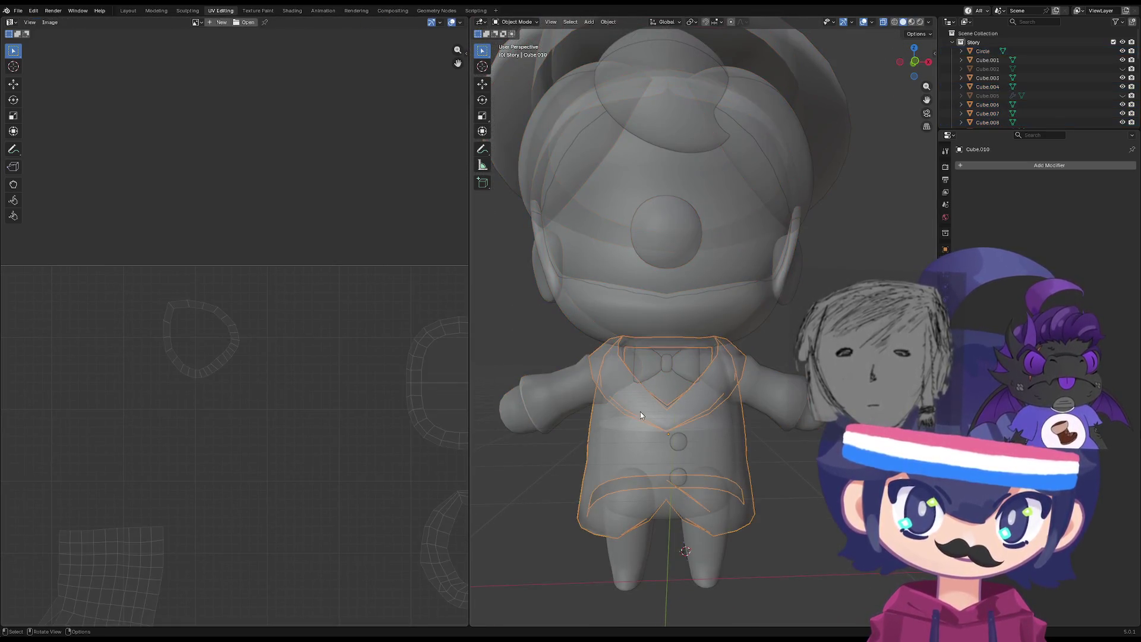
Add the vest to the jacket and head selection for multi-object editing.
key(Tab)
scroll(338, 402, down, 5)
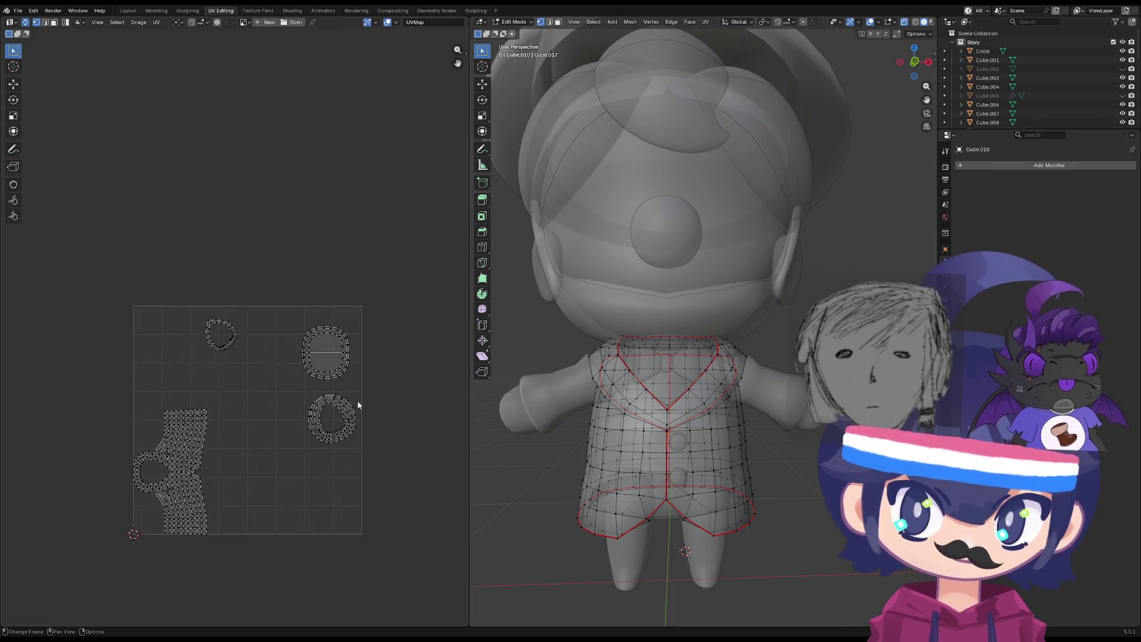
key(Tab)
click(553, 411)
key(Tab)
key(Tab)
click(614, 436)
key(Tab)
key(Tab)
key(Tab)
key(Tab)
click(562, 420)
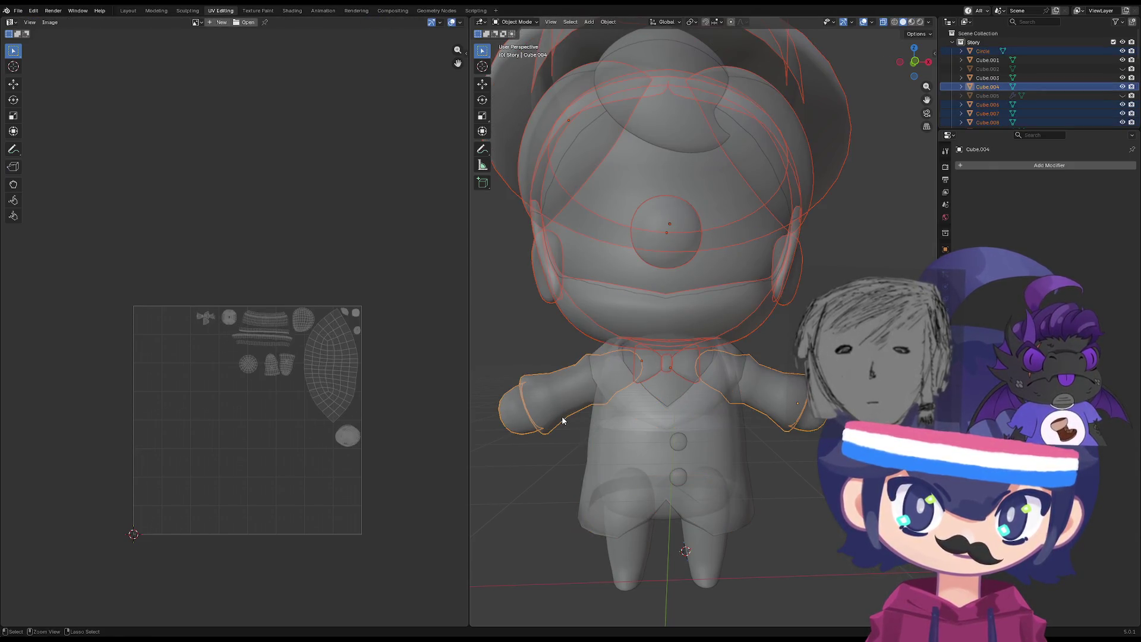
shift+click(604, 442)
key(Tab)
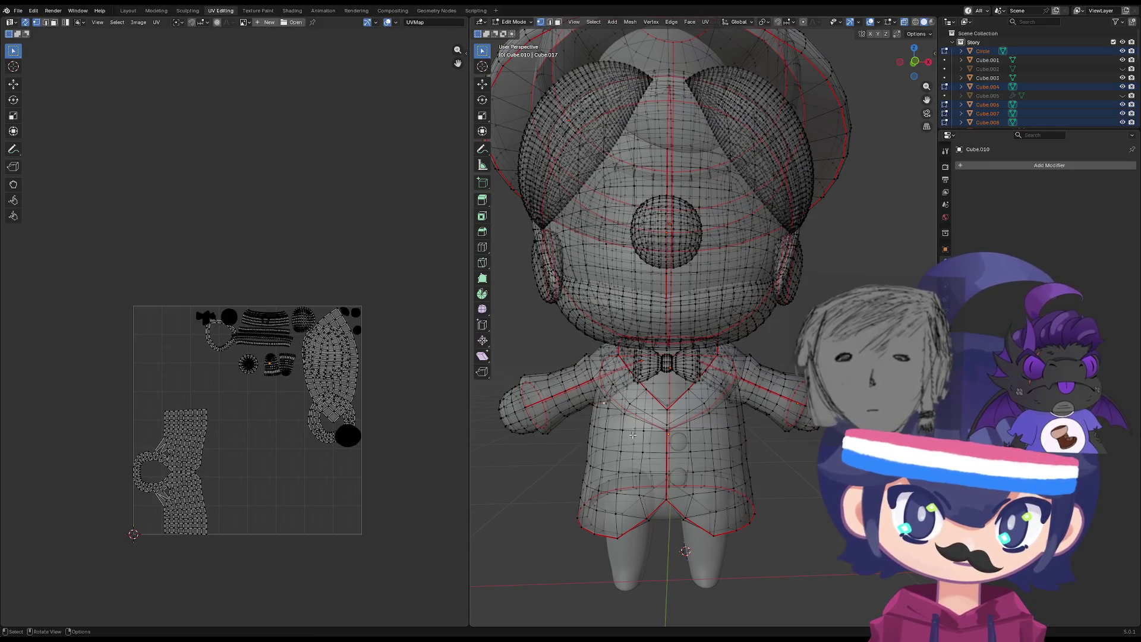
Select the whole vest and scale its UV islands down.
key(l)
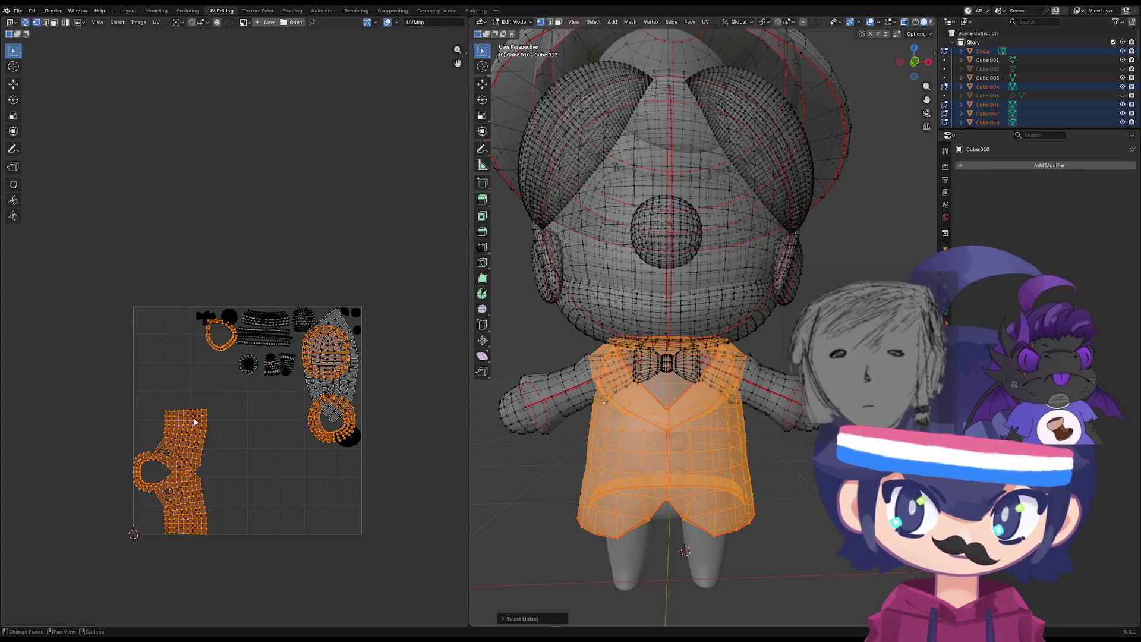
key(s)
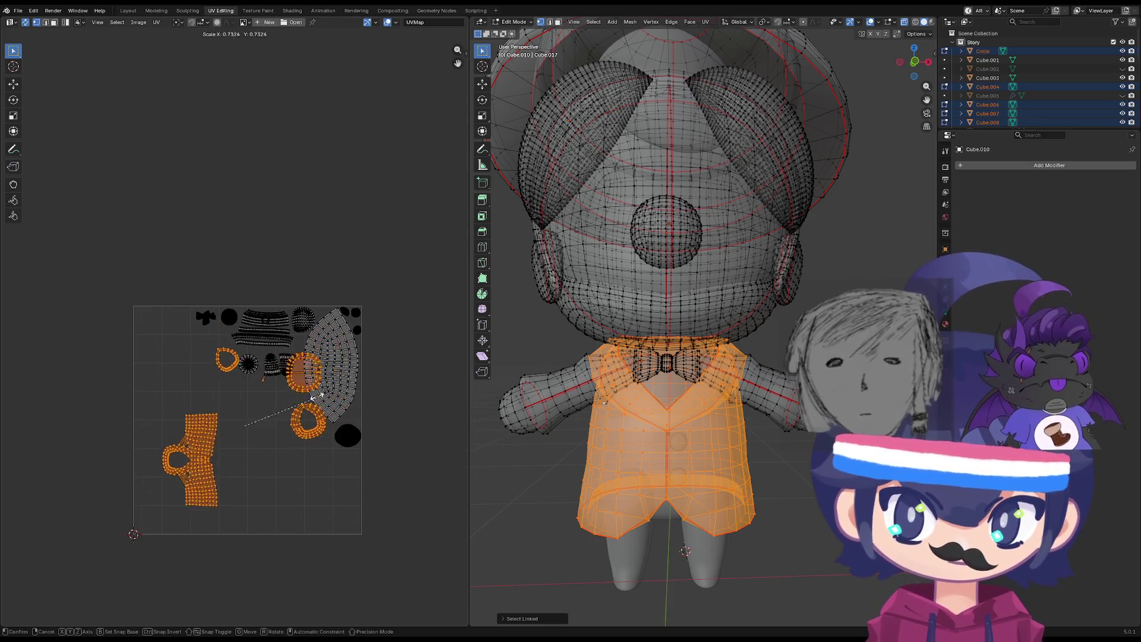
right_click(298, 397)
click(250, 416)
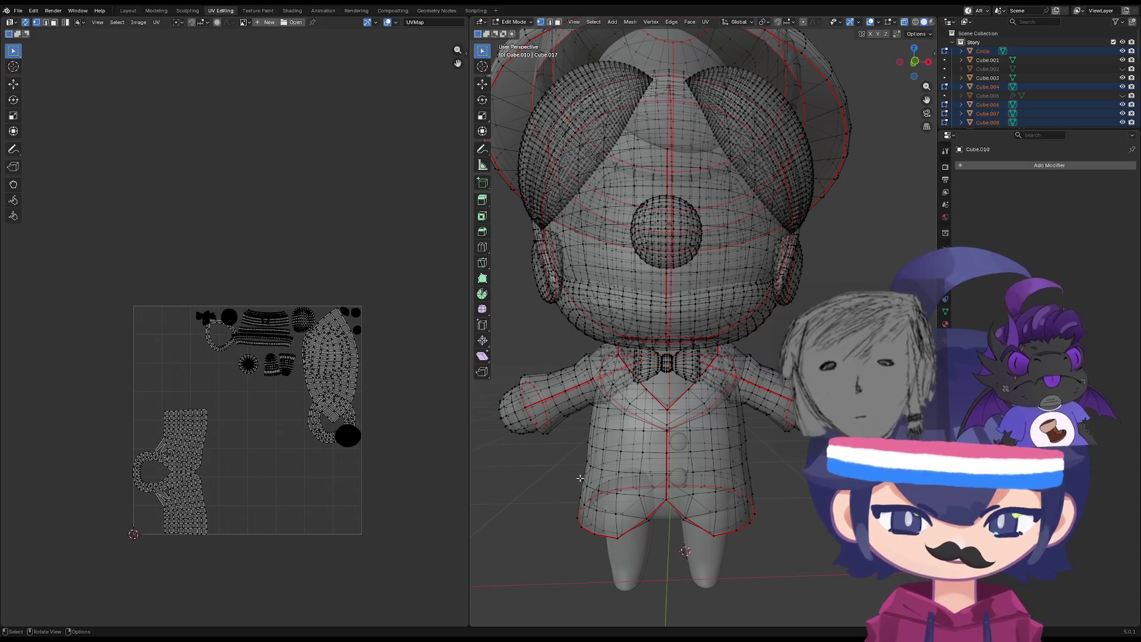
key(l)
key(s)
click(315, 422)
Rotate the collar UV island.
scroll(271, 392, up, 2)
scroll(268, 373, down, 3)
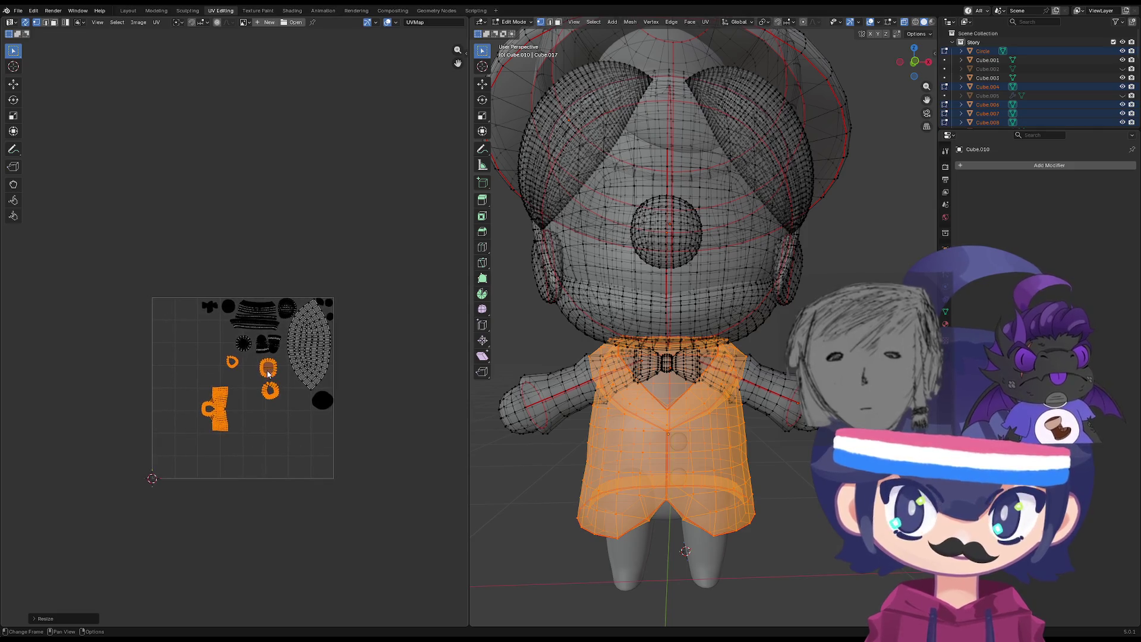
scroll(268, 374, up, 3)
drag(256, 372, 202, 416)
key(s)
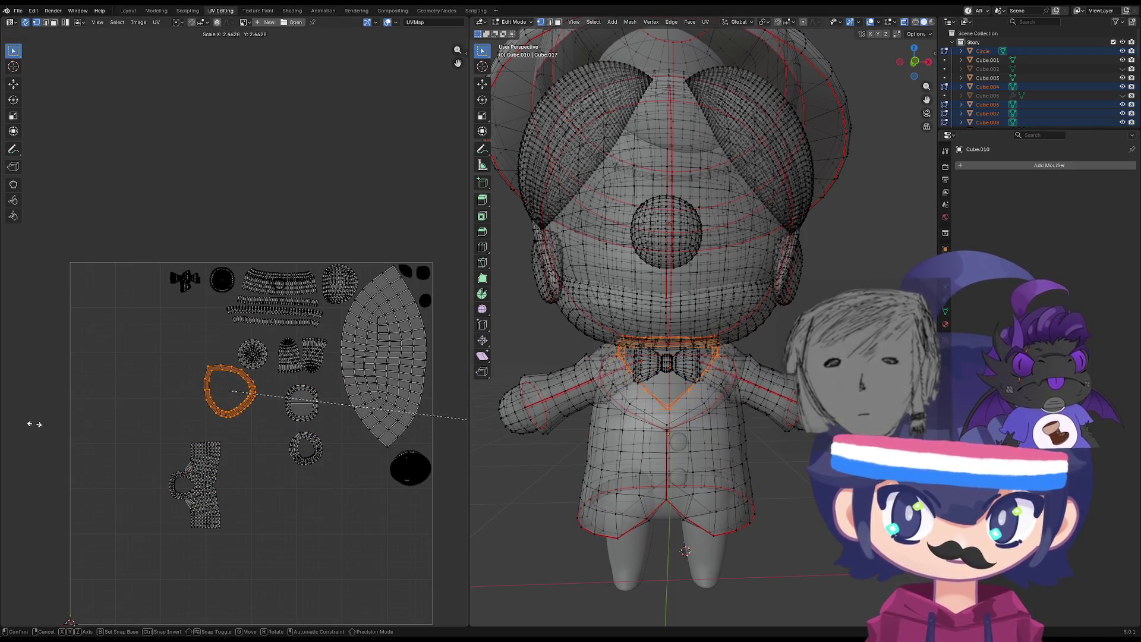
right_click(34, 413)
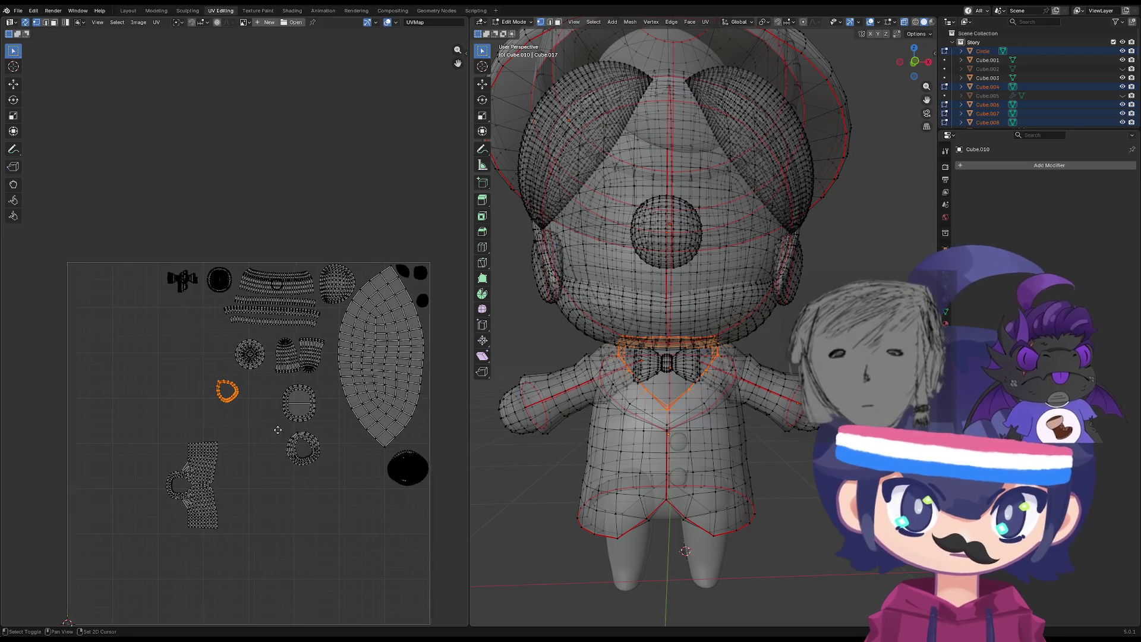
middle_drag(262, 434, 172, 415)
key(r)
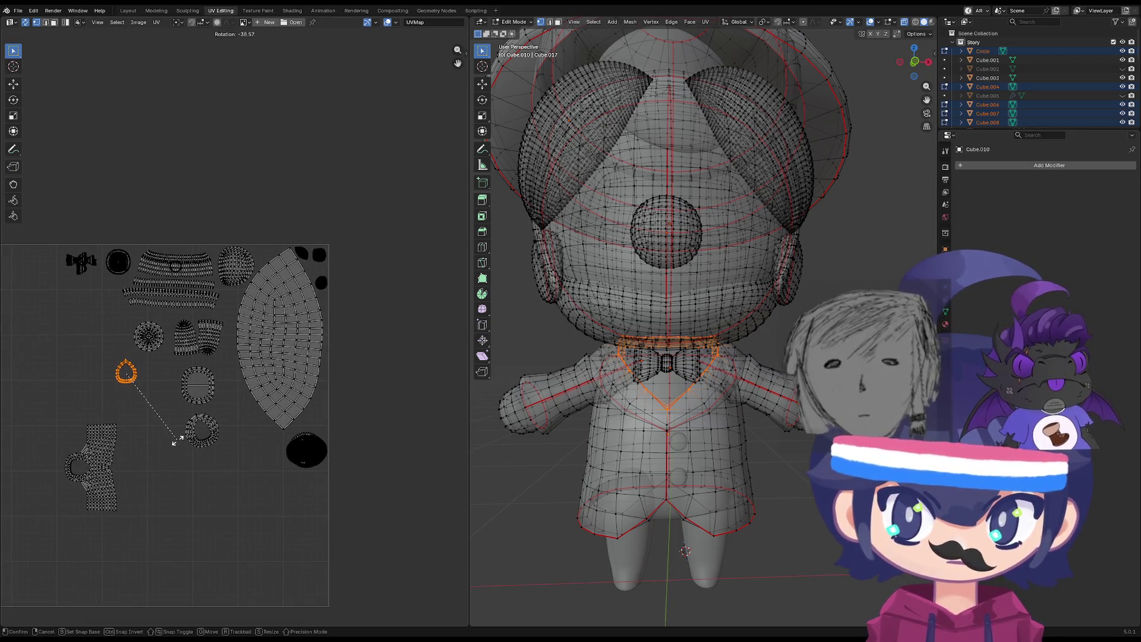
click(174, 444)
scroll(220, 409, up, 2)
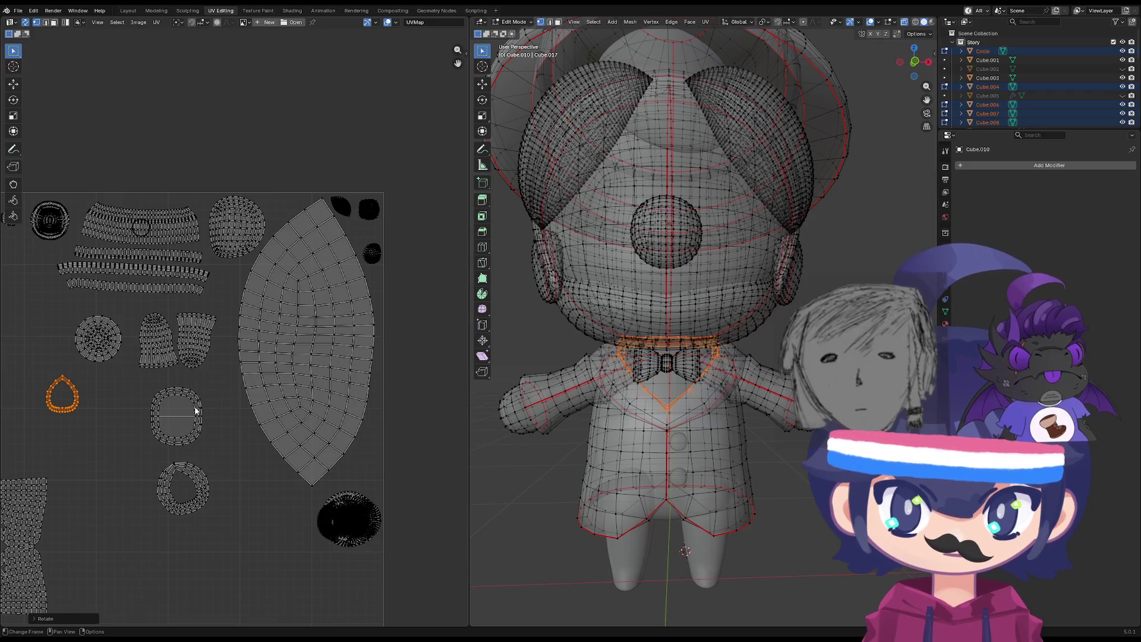
click(196, 410)
Move the vest hem island to the left.
key(l)
middle_drag(251, 413, 268, 420)
key(g)
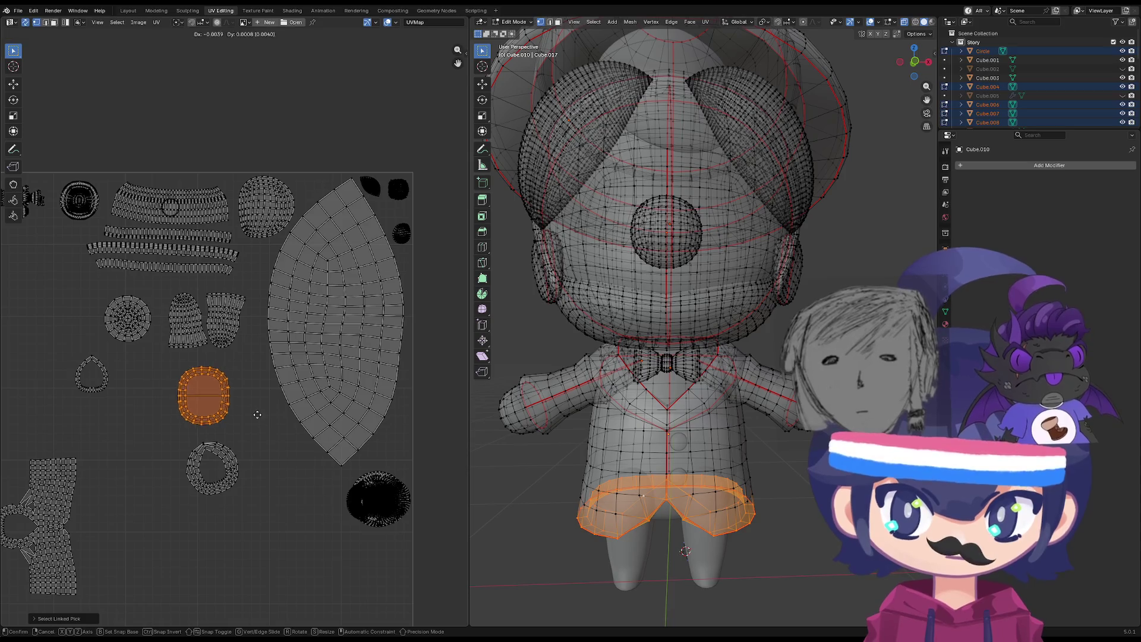
click(205, 424)
Select and rotate the ring island.
drag(273, 414, 152, 491)
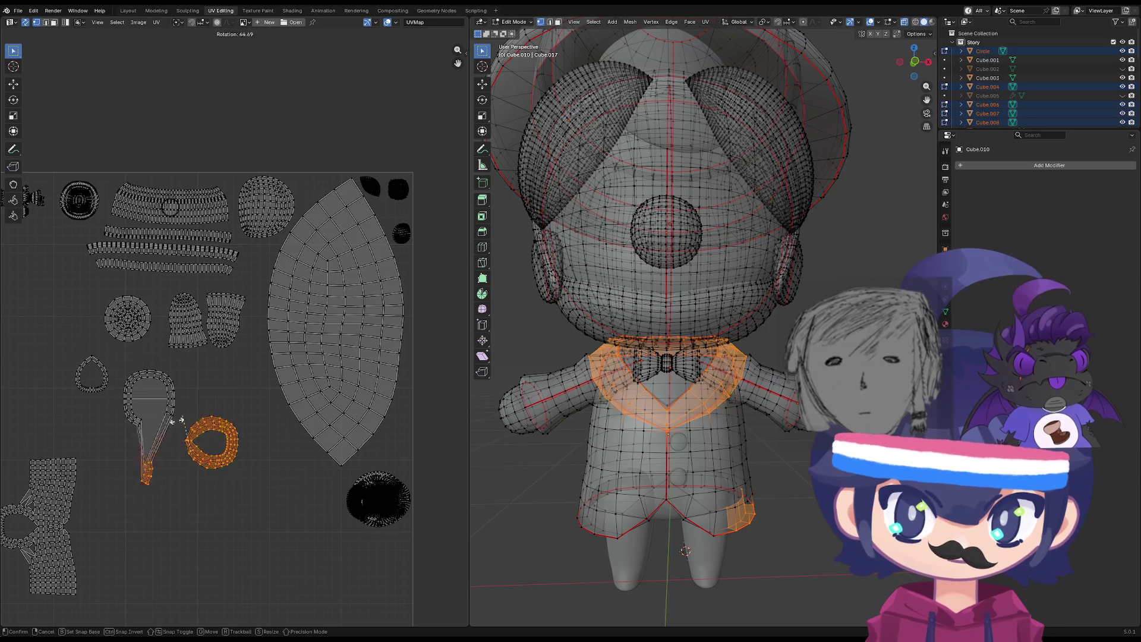
click(228, 447)
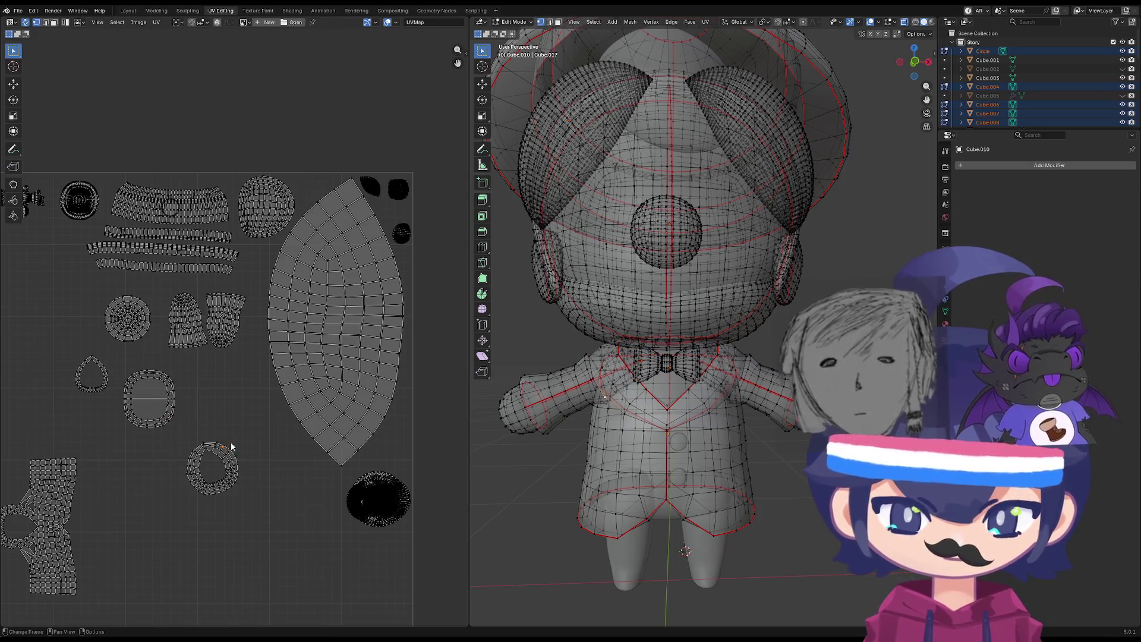
key(l)
key(r)
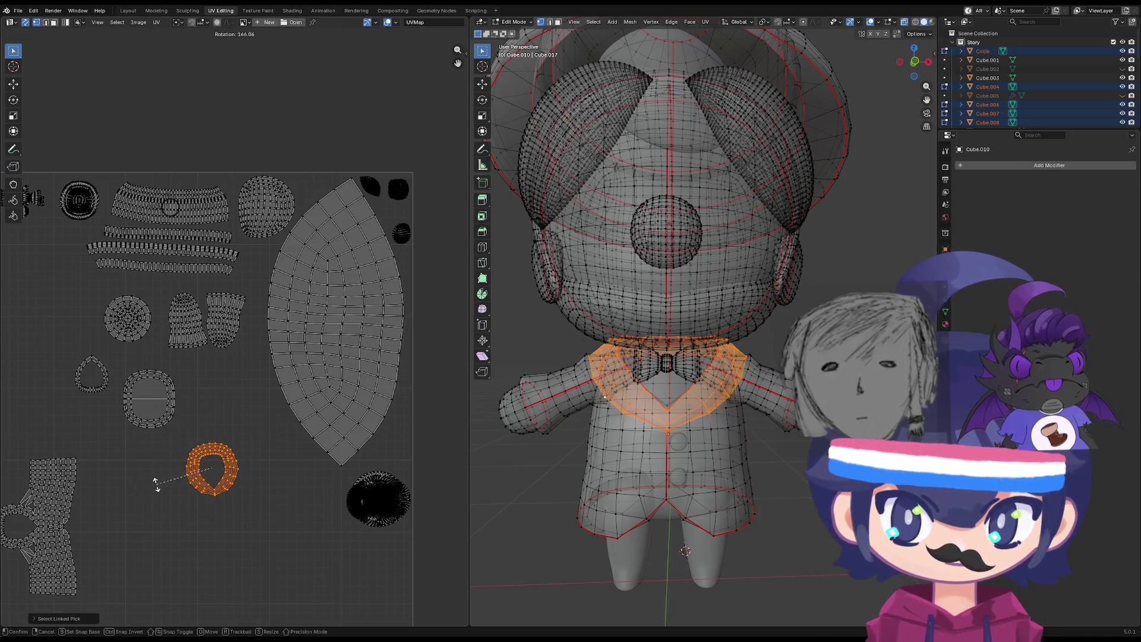
click(143, 478)
click(169, 409)
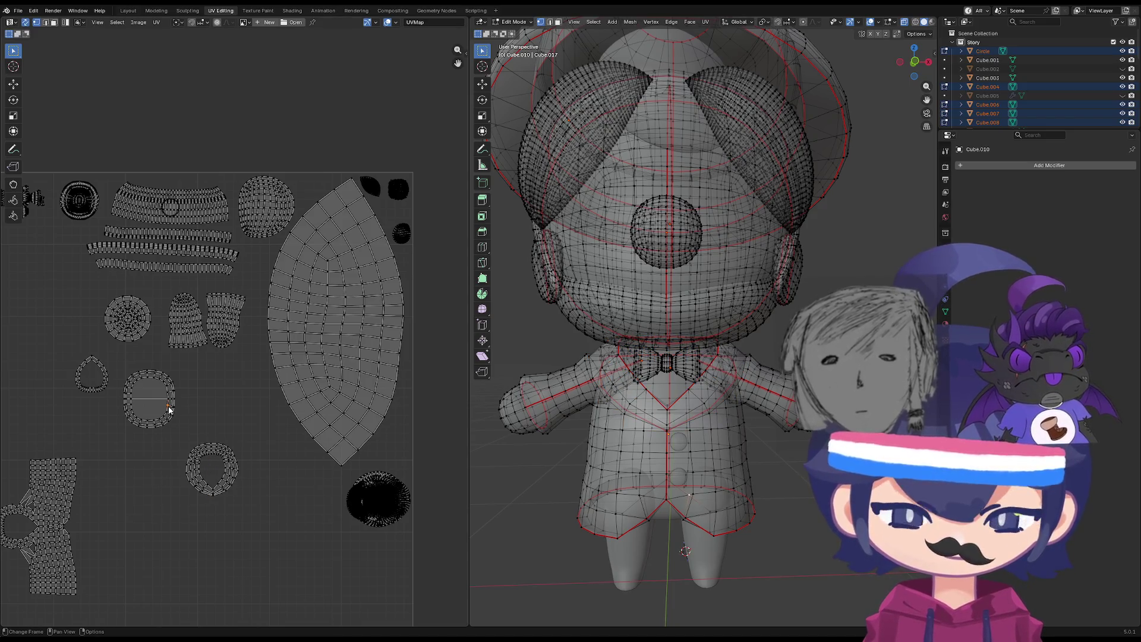
Move the coat-hem oval island down beside the ring island.
key(l)
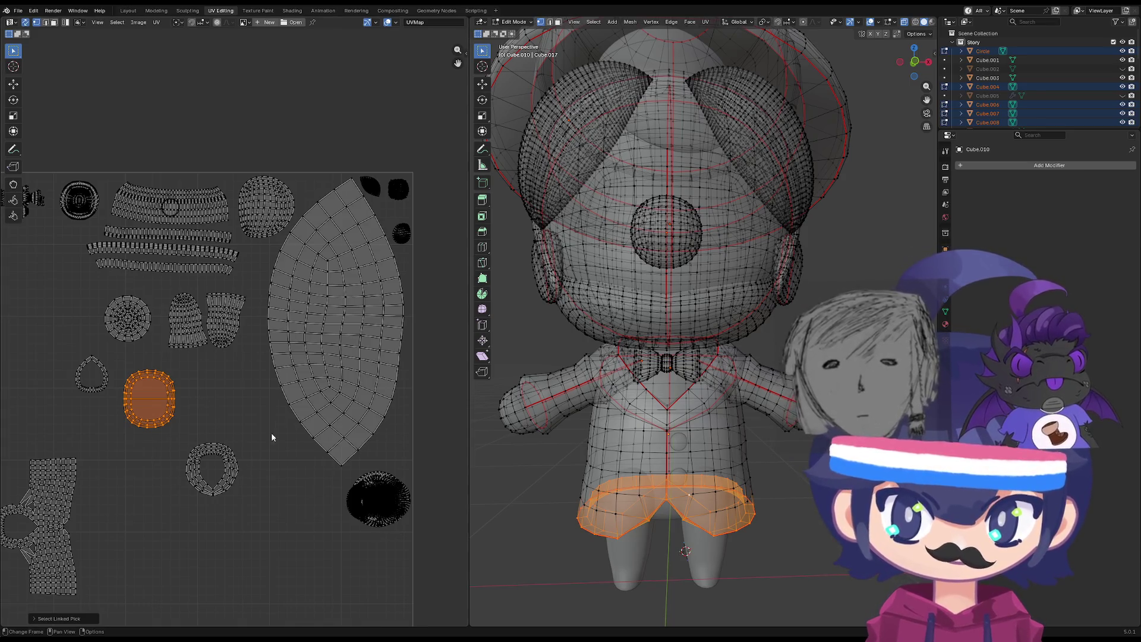
double_click(236, 467)
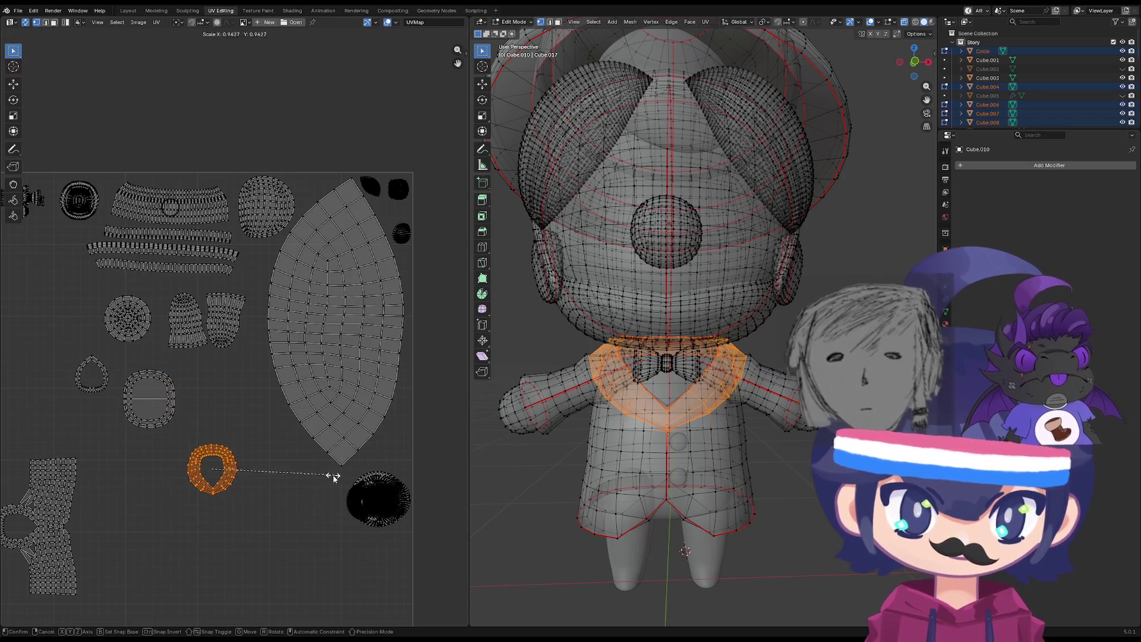
double_click(152, 425)
key(g)
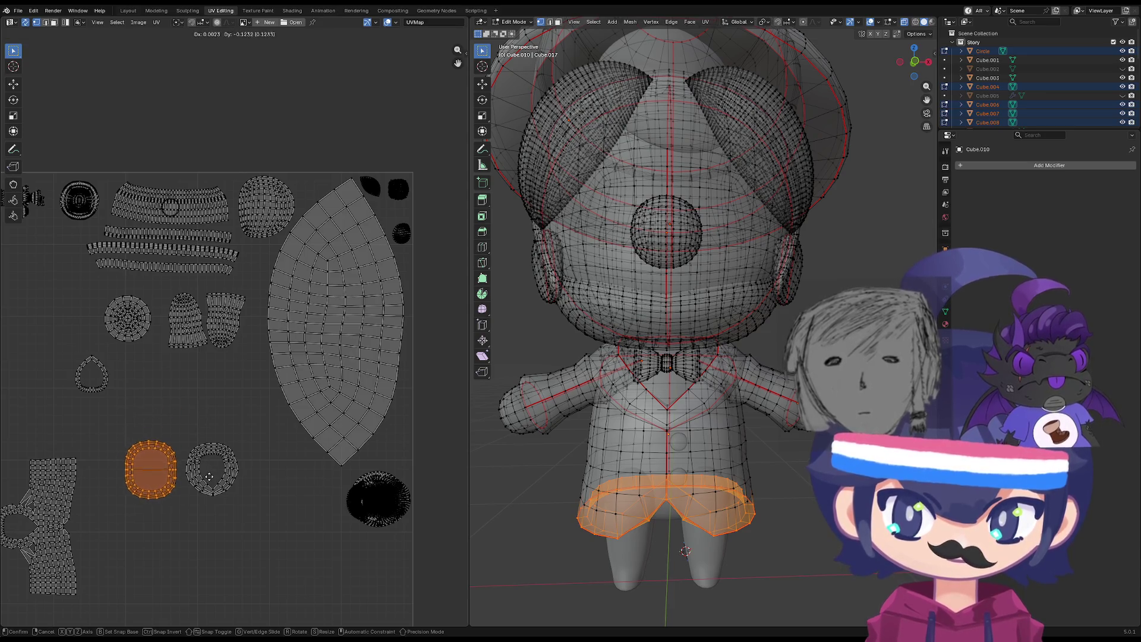
click(210, 476)
Move the collar island down near the bottom of the layout.
double_click(98, 369)
key(g)
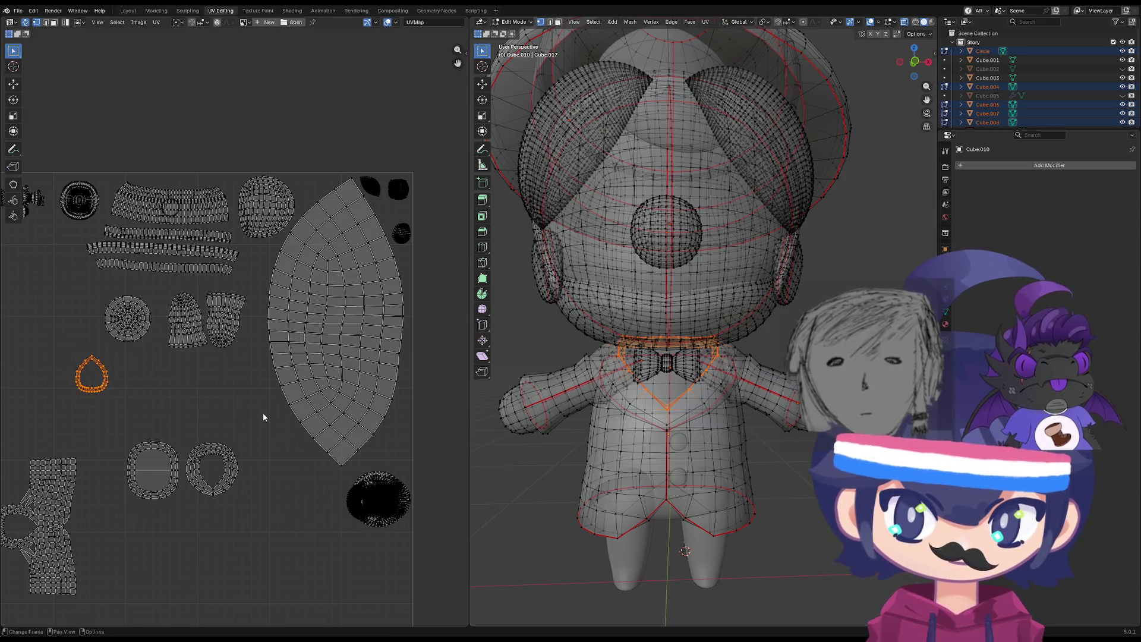
key(Escape)
drag(257, 433, 190, 515)
drag(178, 351, 59, 418)
key(g)
click(171, 450)
Nest the collar island inside the oval coat-hem island.
click(192, 422)
drag(205, 378, 137, 434)
key(g)
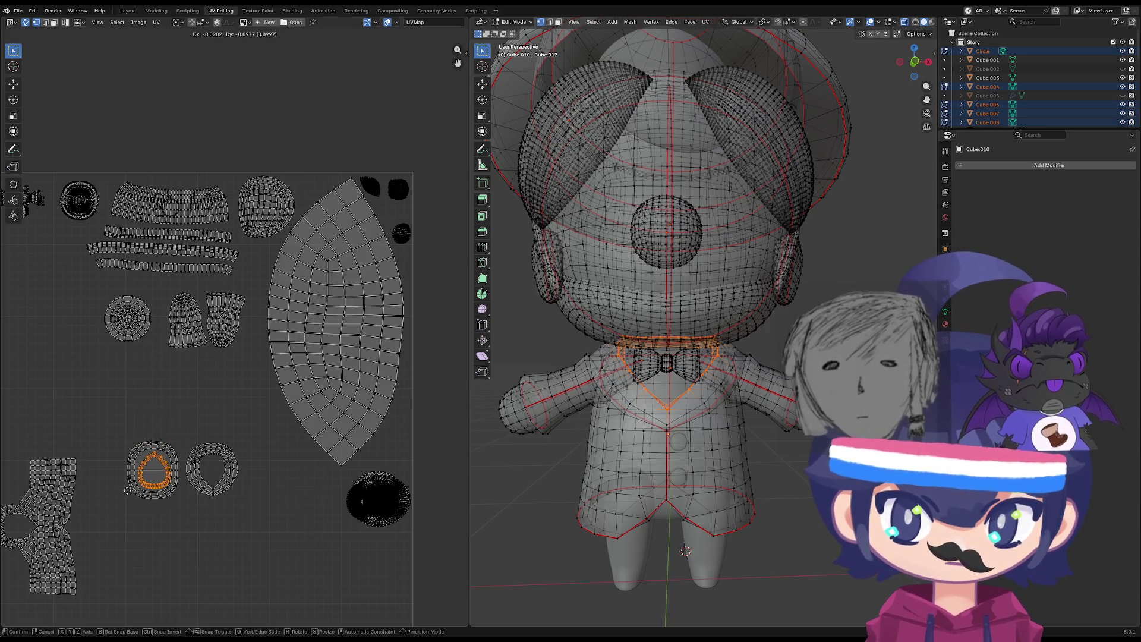
click(126, 491)
middle_drag(105, 428, 191, 420)
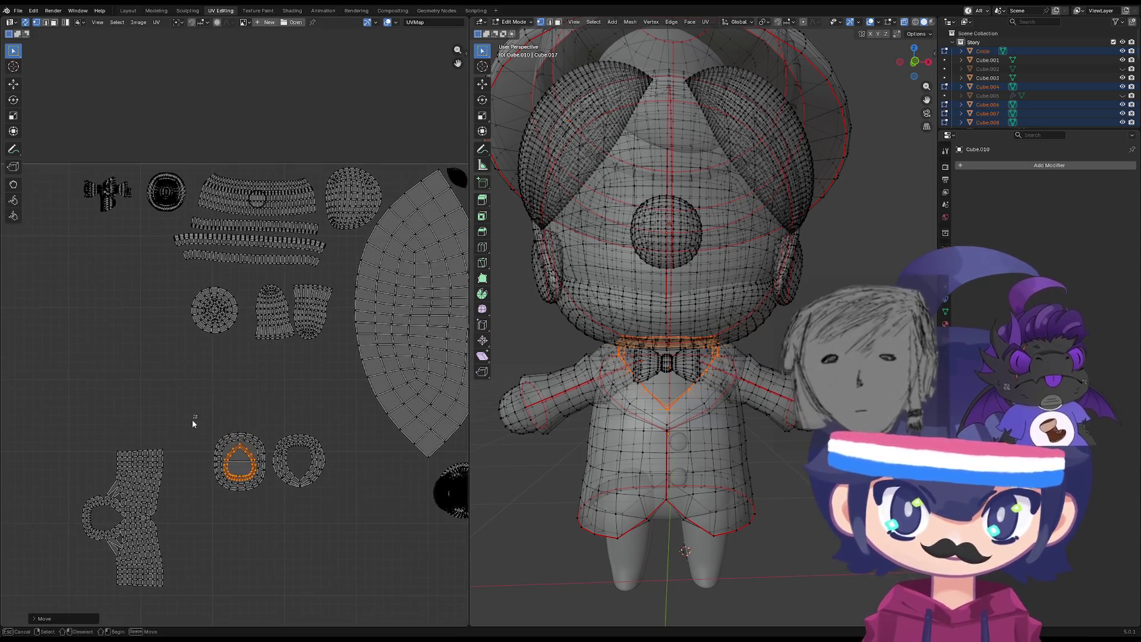
Rotate the vest UV island 90° so it lies horizontally, and place it under the oval islands.
drag(191, 419, 100, 565)
key(r)
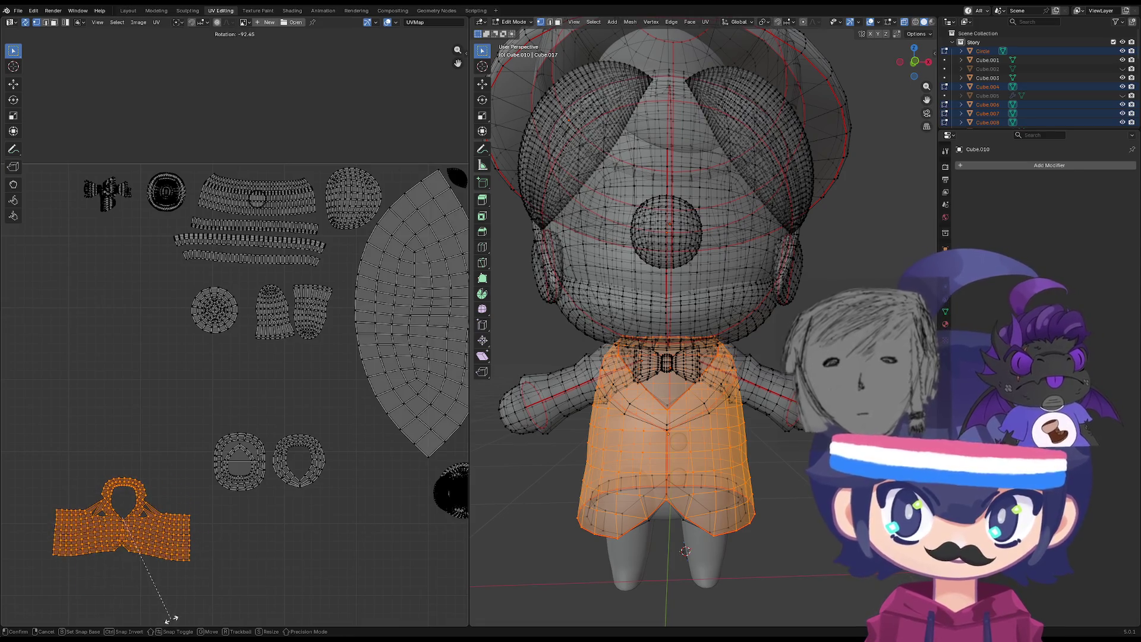
click(171, 614)
key(g)
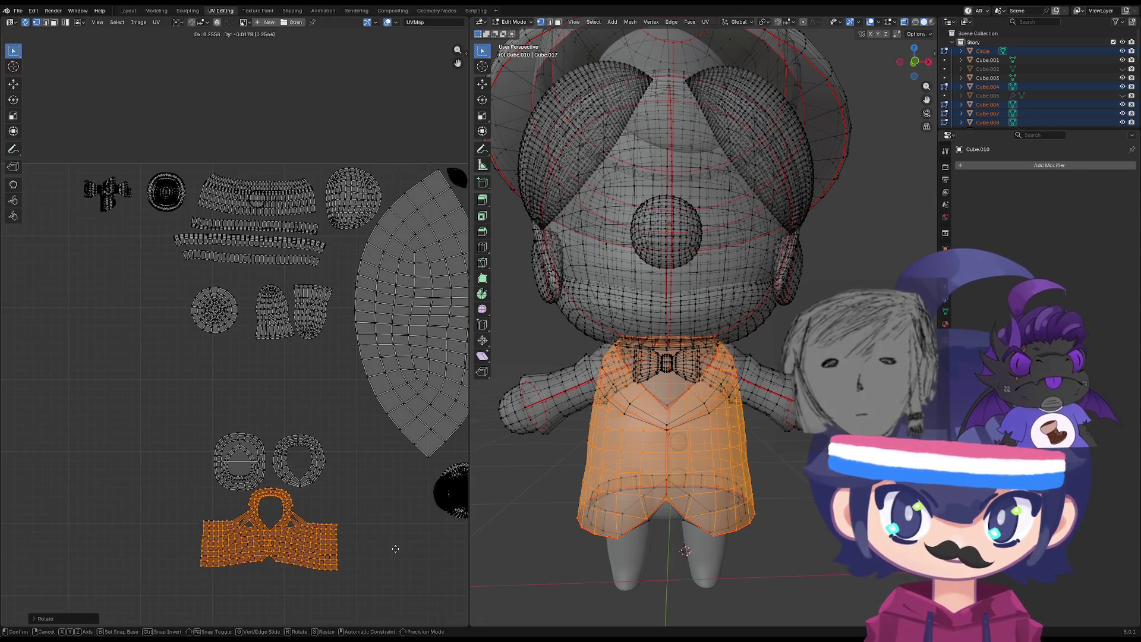
click(394, 551)
key(g)
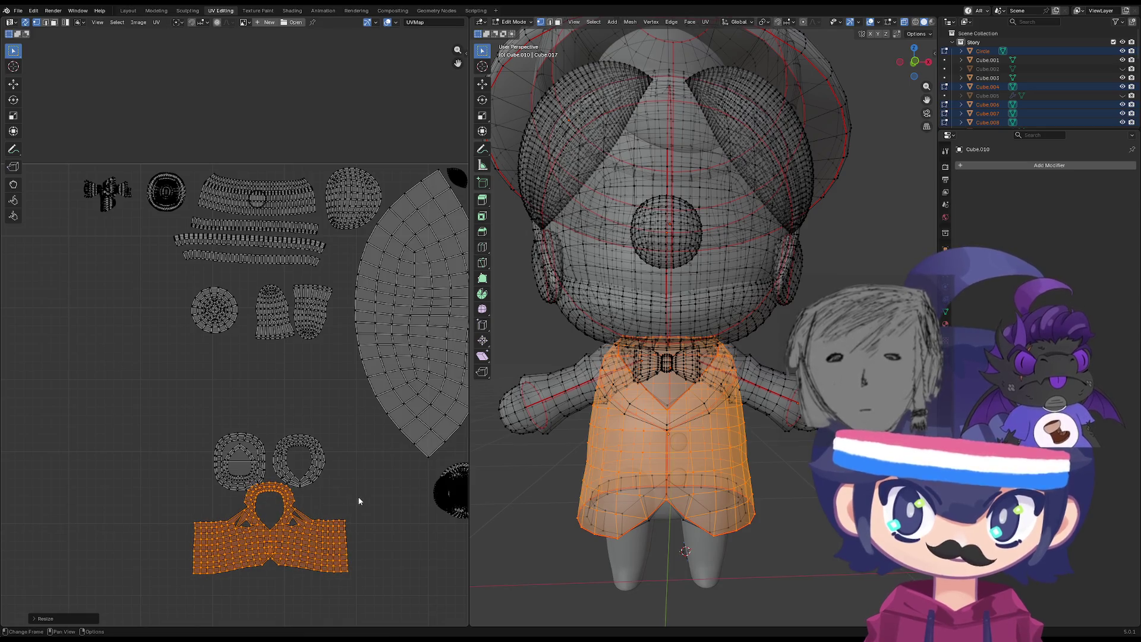
click(370, 504)
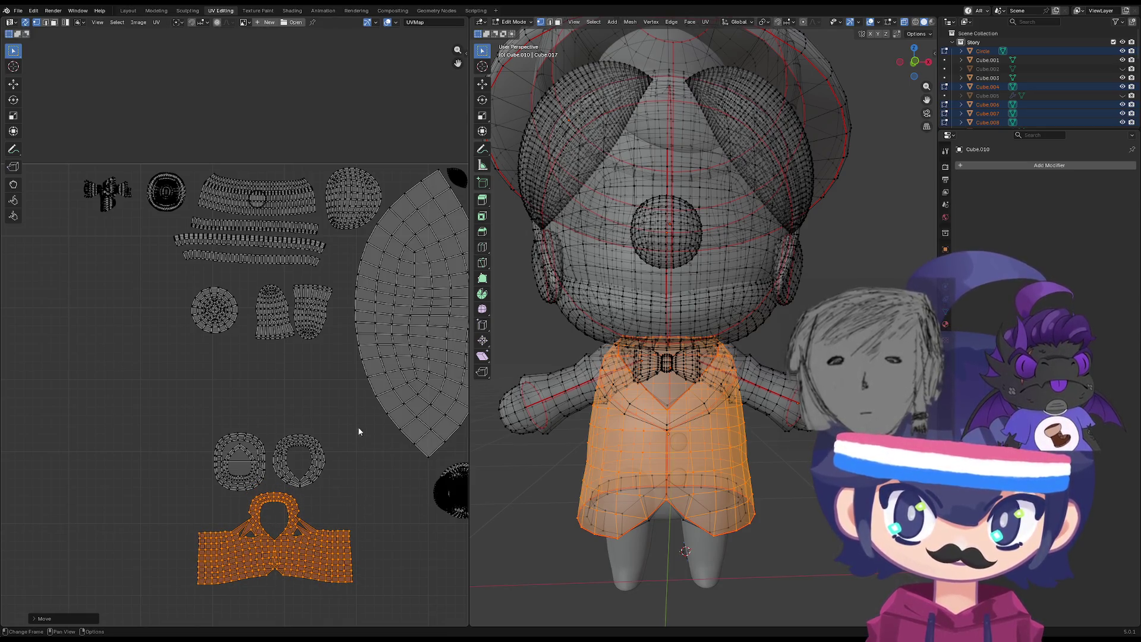
Shift the two oval islands further to the left.
drag(359, 423, 159, 491)
key(g)
click(110, 448)
Enlarge the vest island and move it up into place.
mouse_move(421, 473)
mouse_down()
mouse_move(301, 516)
mouse_move(178, 597)
mouse_up()
key(s)
click(41, 509)
key(g)
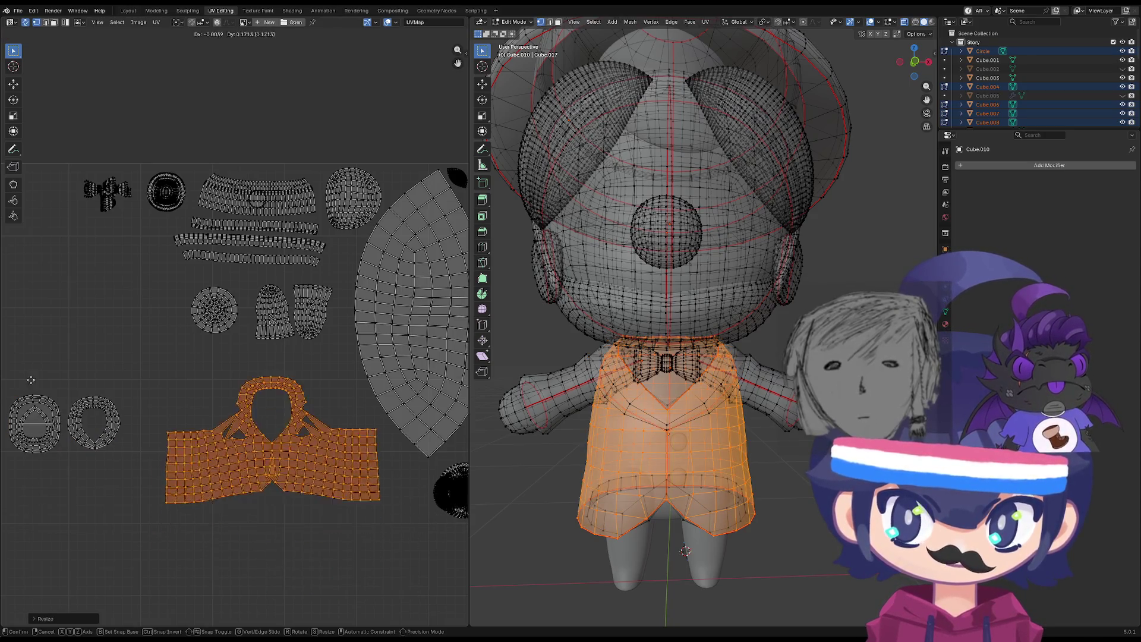
click(105, 487)
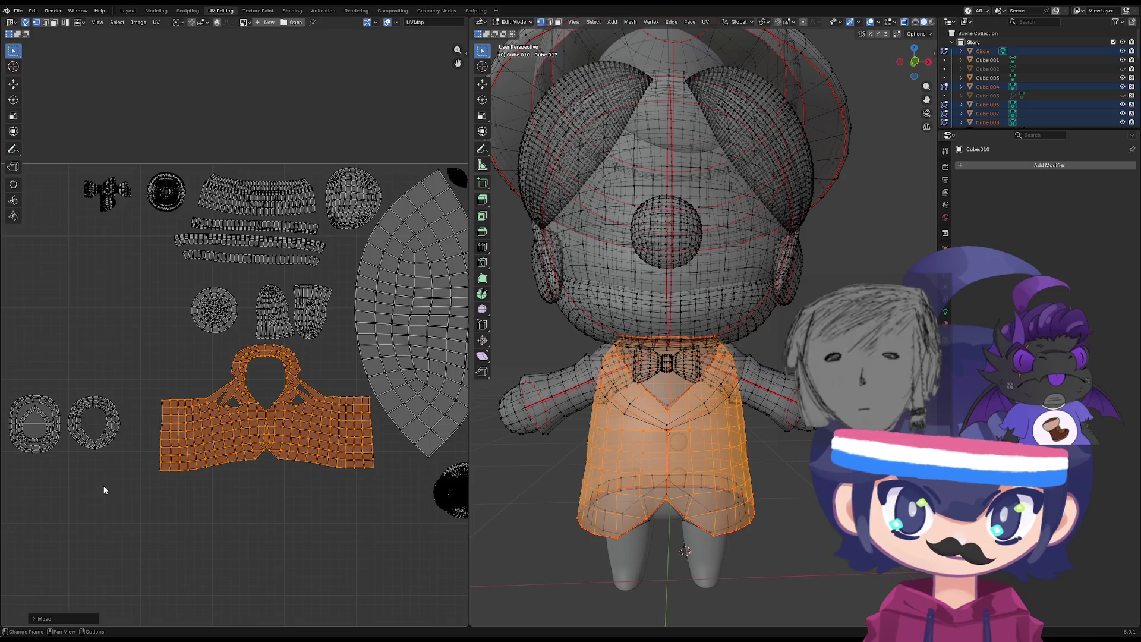
Rotate the vest island slightly to straighten it in the layout.
scroll(105, 488, down, 1)
scroll(186, 484, down, 1)
key(r)
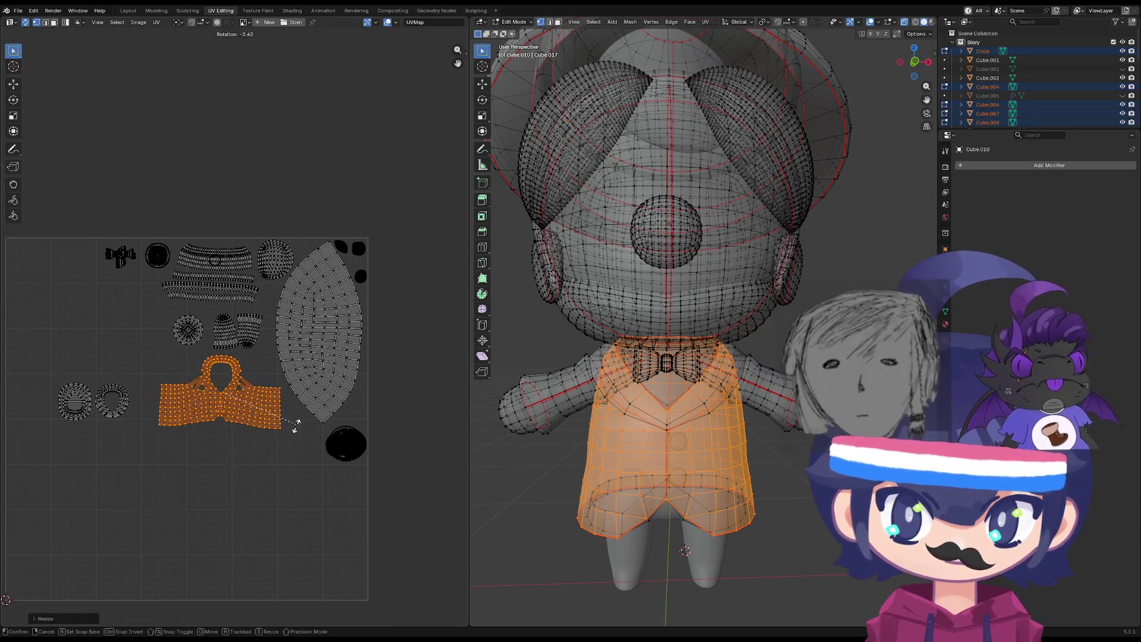
click(297, 429)
middle_drag(182, 458, 186, 497)
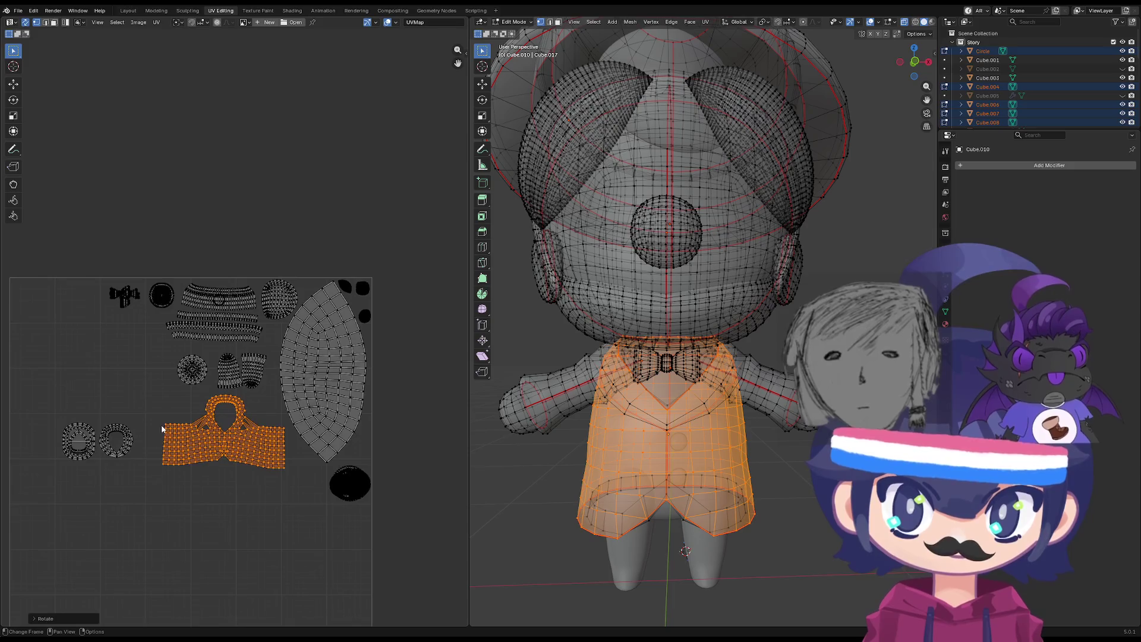
click(305, 412)
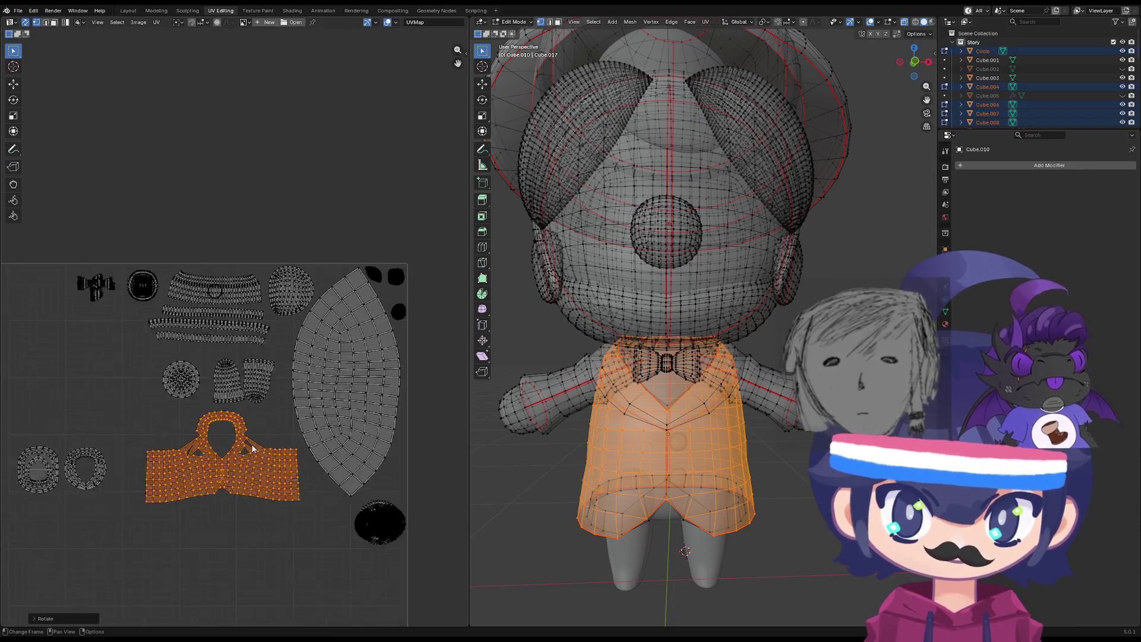
scroll(121, 386, up, 3)
Shrink the collar ring island and move it up and to the right.
drag(160, 435, 60, 562)
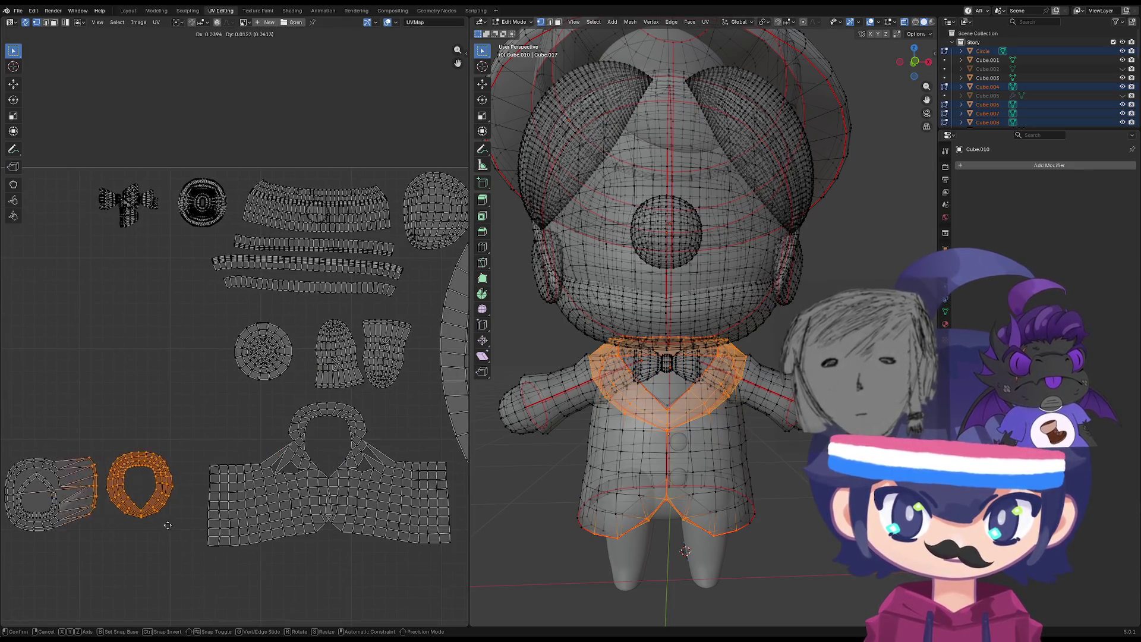
drag(192, 420, 75, 547)
key(s)
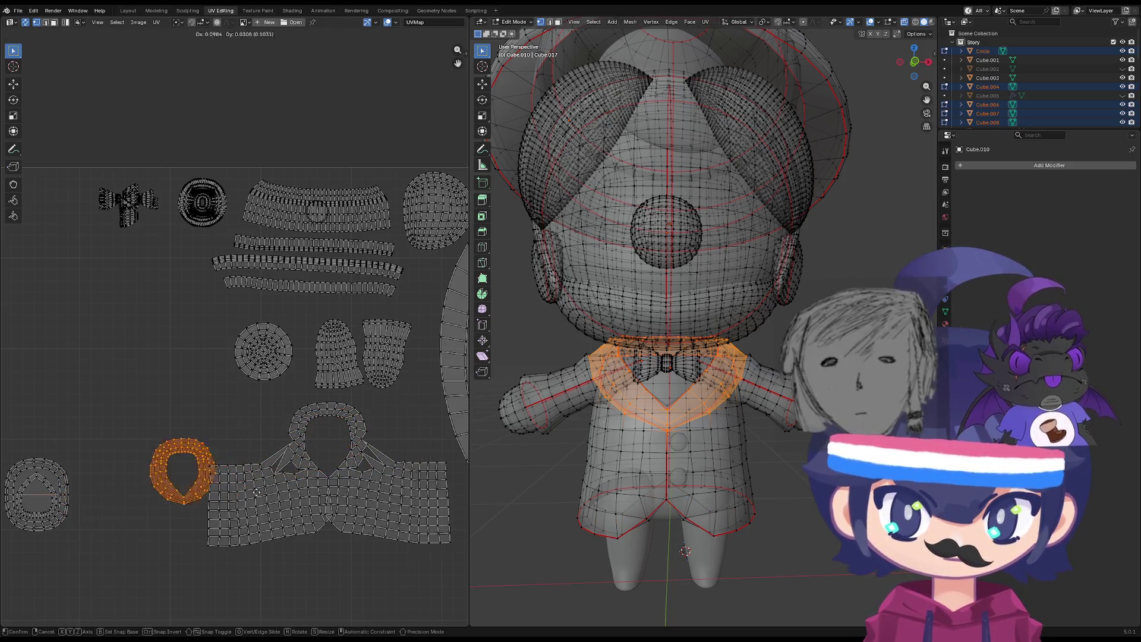
click(428, 440)
key(g)
click(440, 446)
Select the whole hem island and place it next to the vest island.
drag(143, 429, 1, 516)
drag(130, 409, 2, 492)
middle_drag(109, 374, 202, 347)
drag(212, 392, 95, 528)
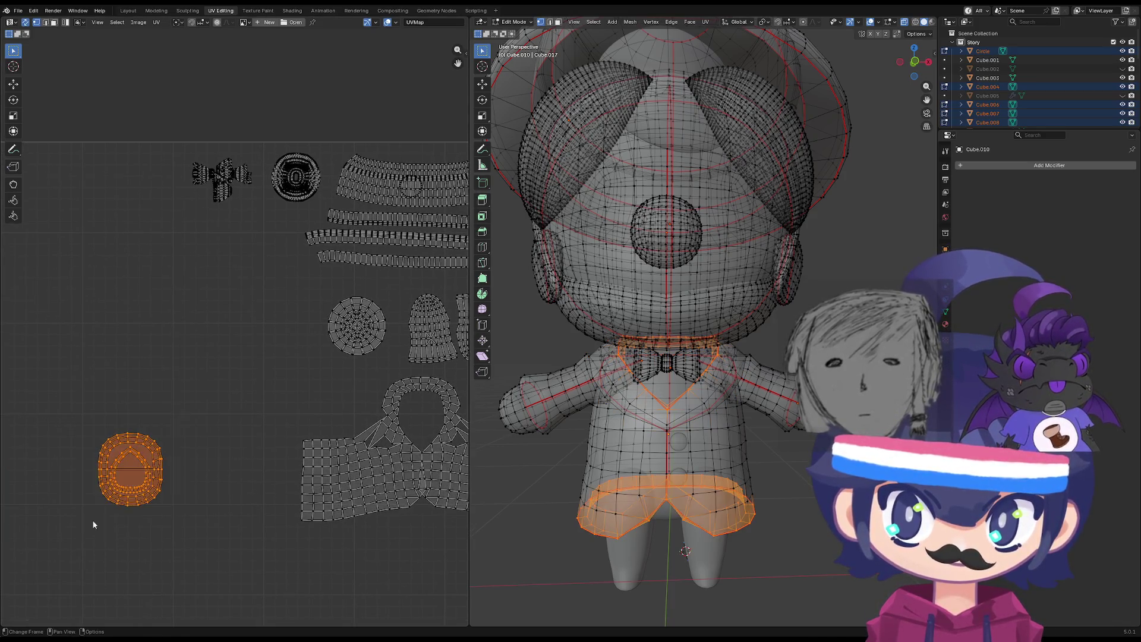
key(g)
click(357, 434)
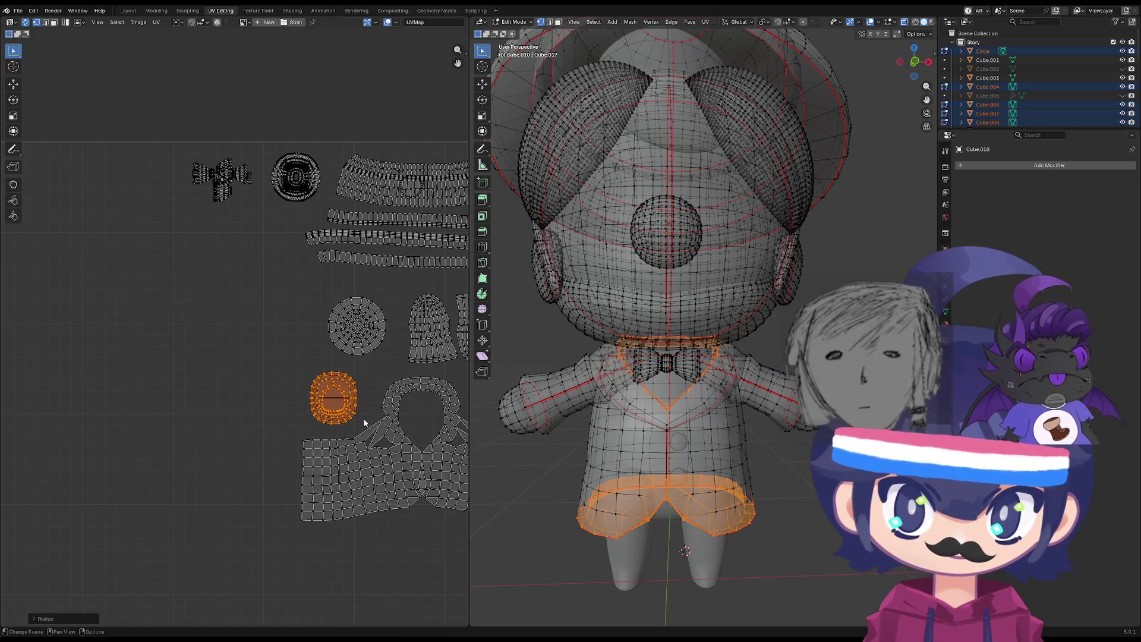
Deselect the hem, check the collar island, and return to Object Mode.
scroll(294, 420, down, 2)
ctrl+scroll(341, 393, right, 3)
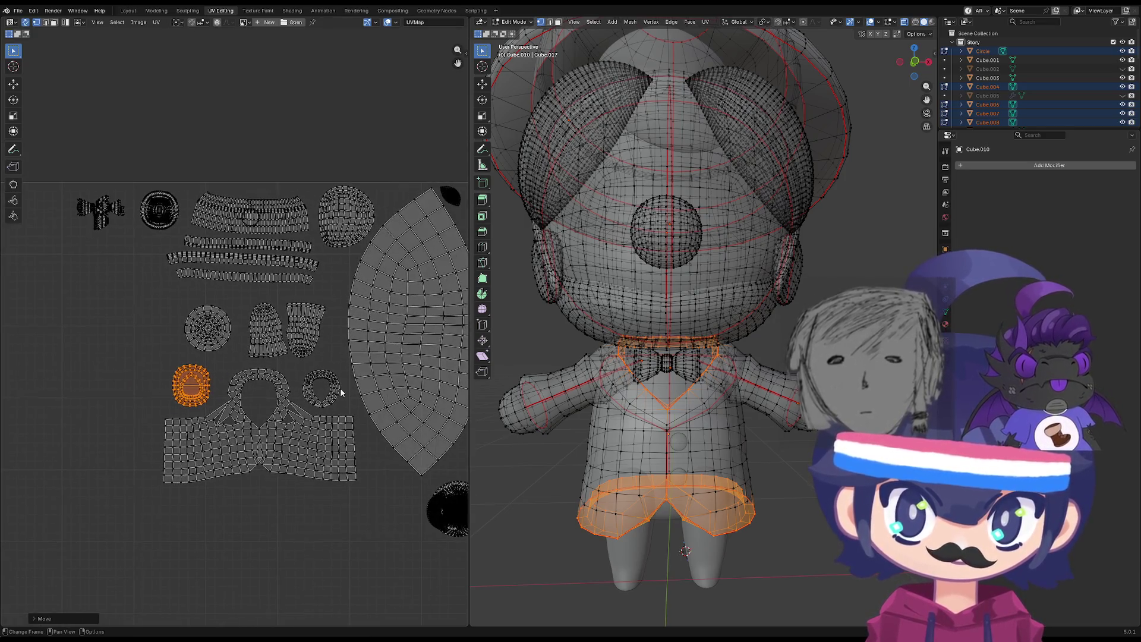
click(329, 384)
click(329, 383)
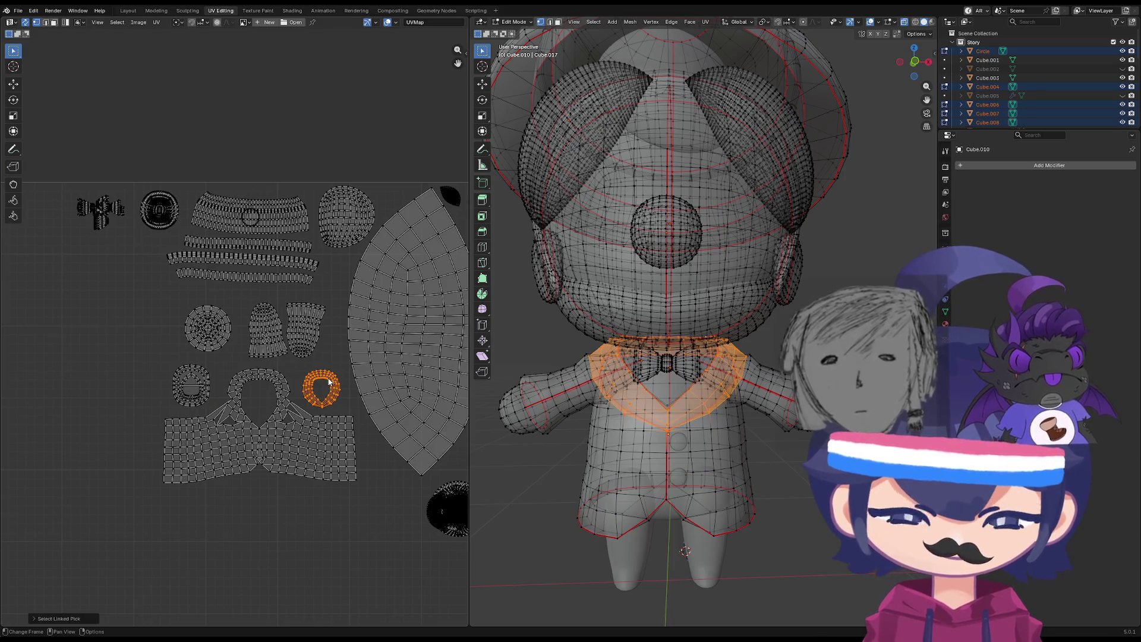
key(Tab)
scroll(291, 396, down, 2)
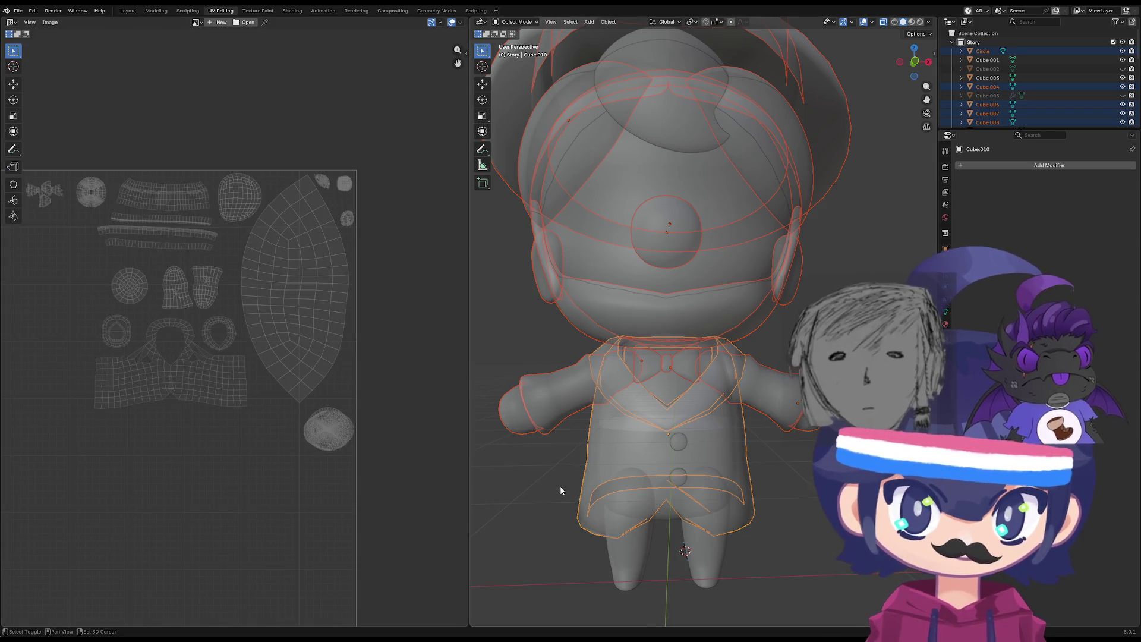
scroll(541, 490, down, 3)
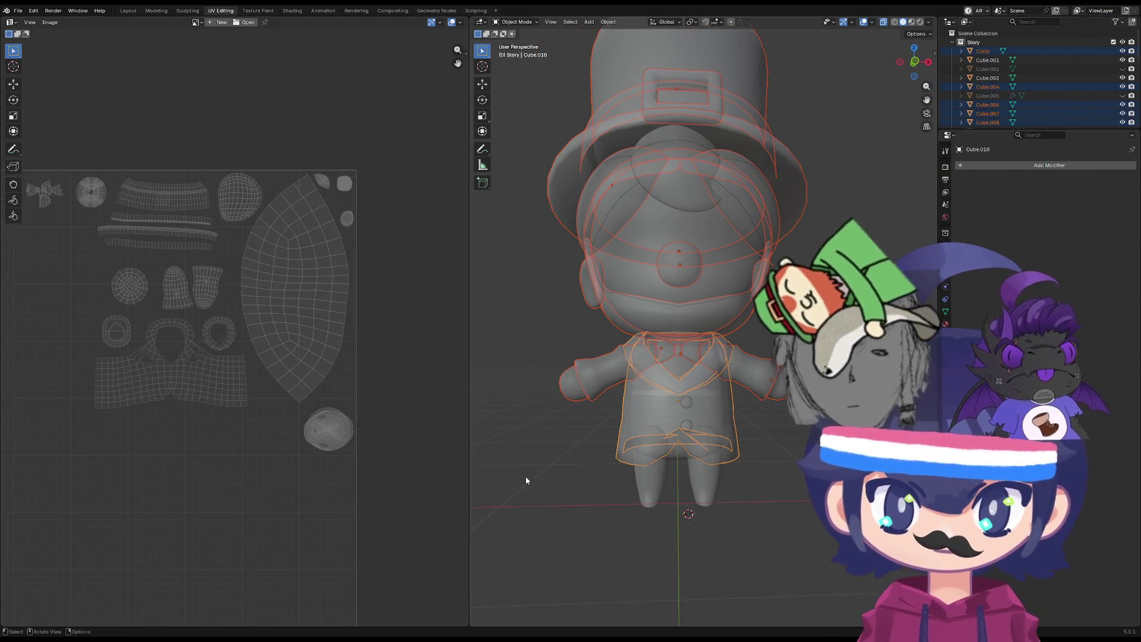
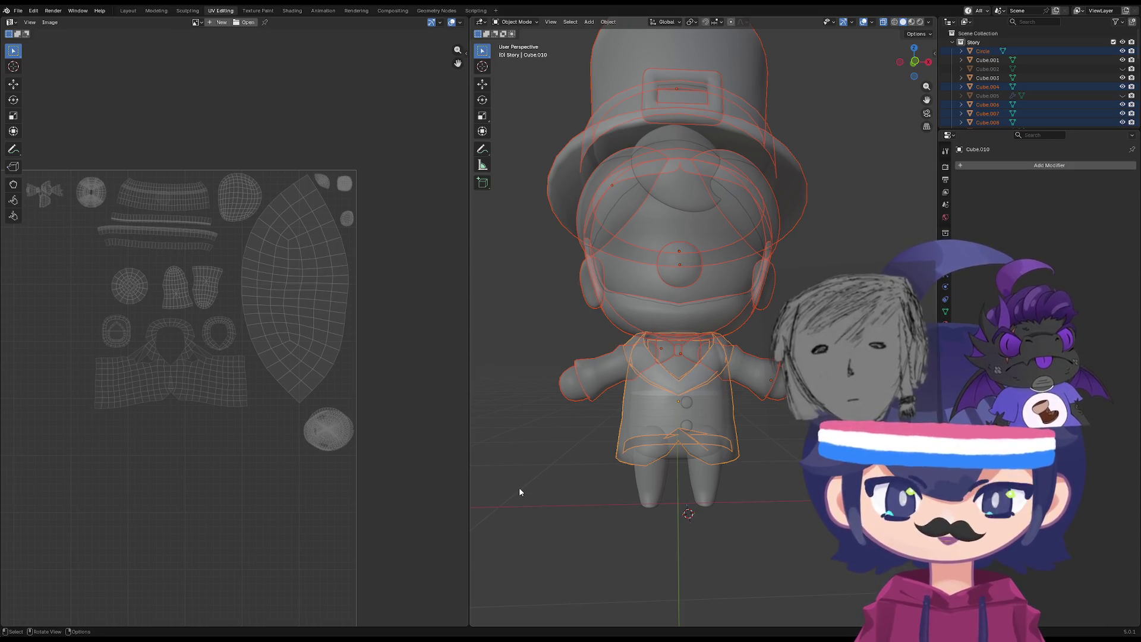
Select the legs object (Cube.001) and move all its UV islands down-left into free space.
middle_drag(519, 487, 684, 509)
click(684, 510)
key(Tab)
key(a)
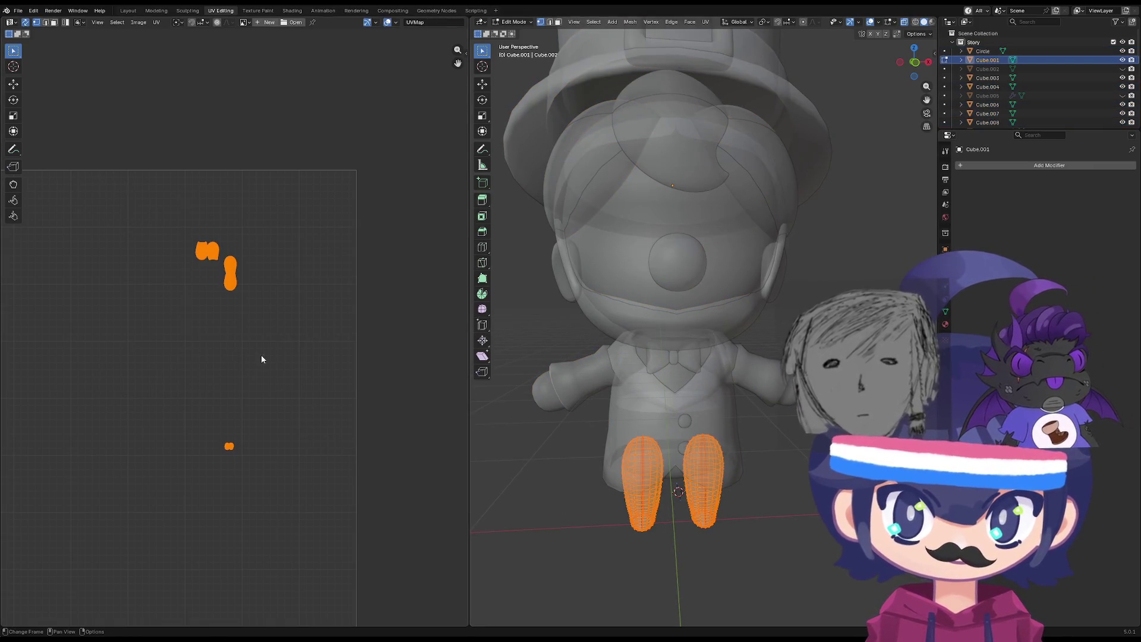
key(s)
key(g)
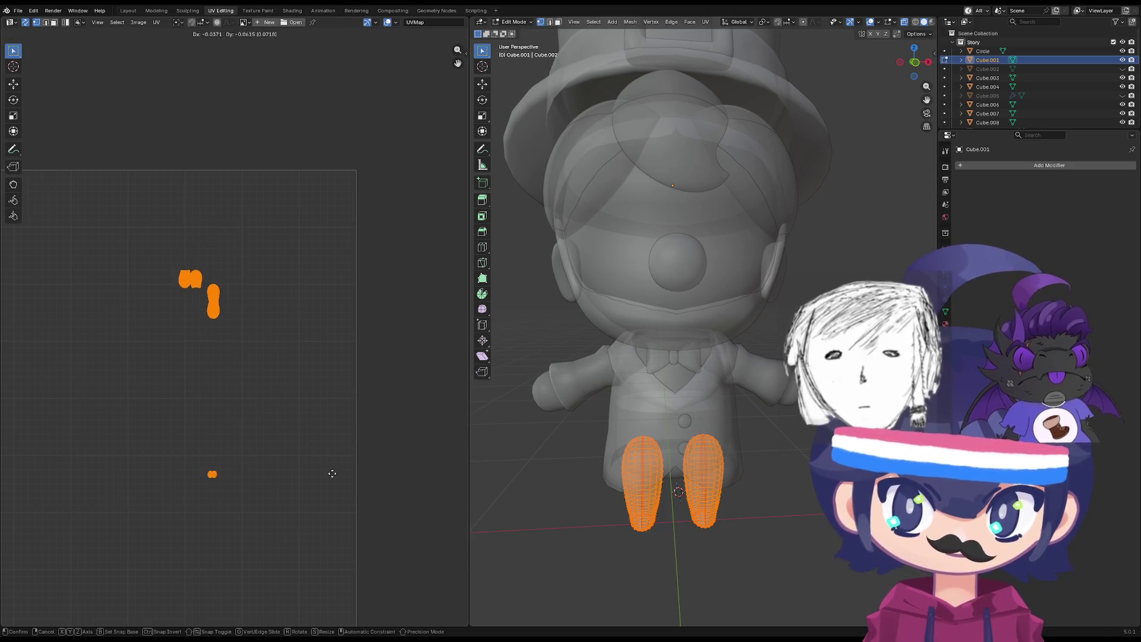
click(267, 486)
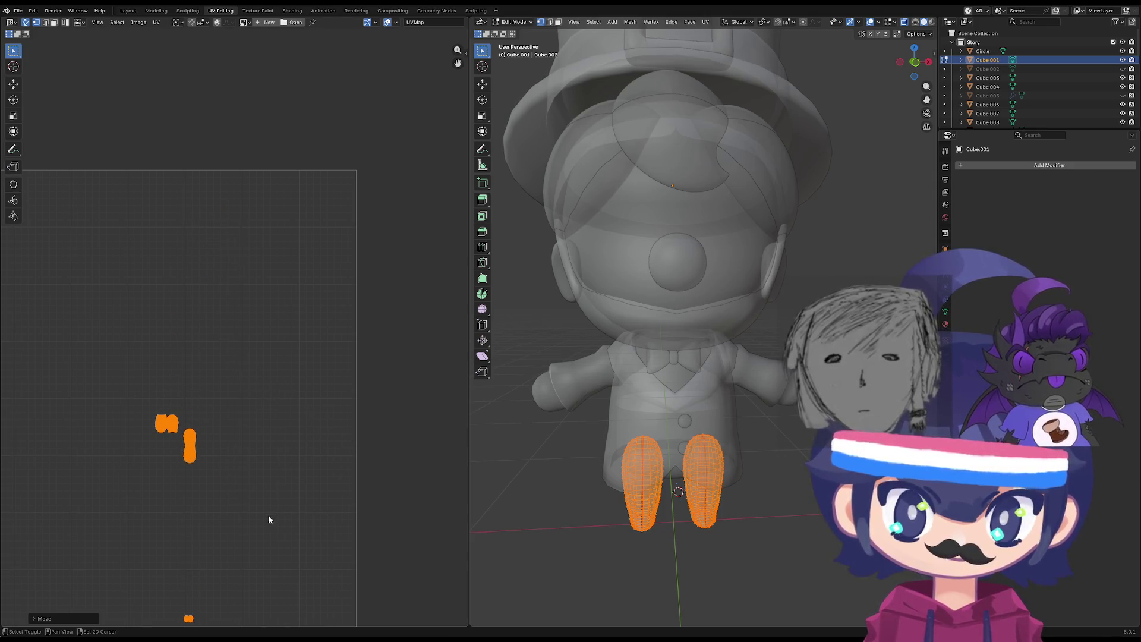
Clear the leg selection, return to Object Mode, and select all objects with the legs active.
middle_drag(269, 520, 287, 487)
click(152, 392)
mouse_move(165, 393)
mouse_down()
mouse_move(228, 336)
mouse_move(187, 334)
mouse_up()
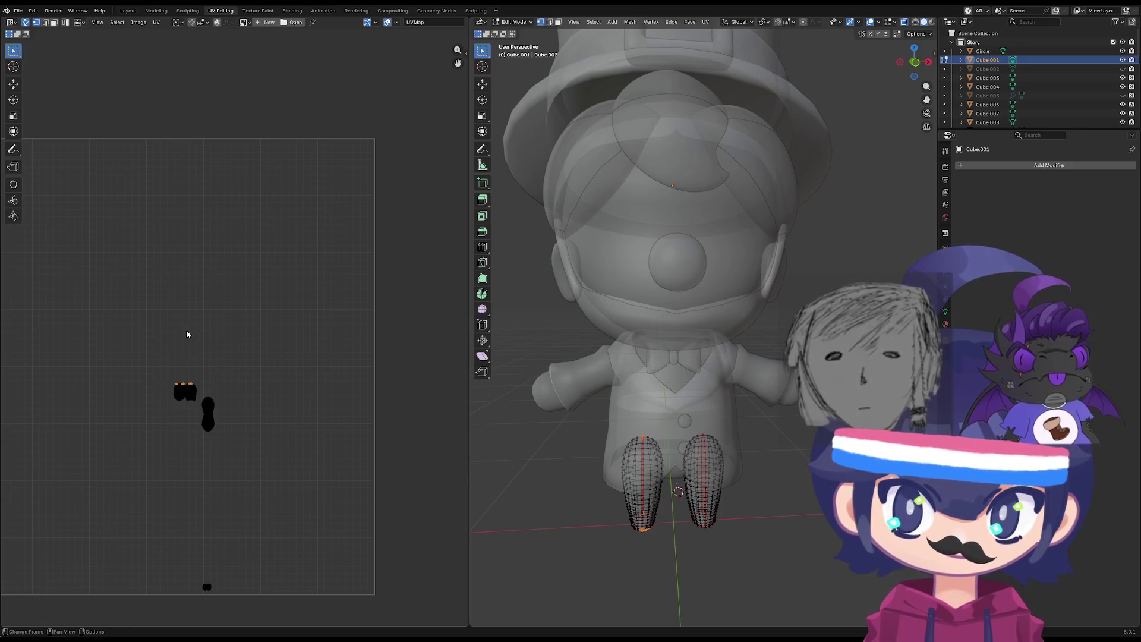
key(a)
key(alt+a)
key(Tab)
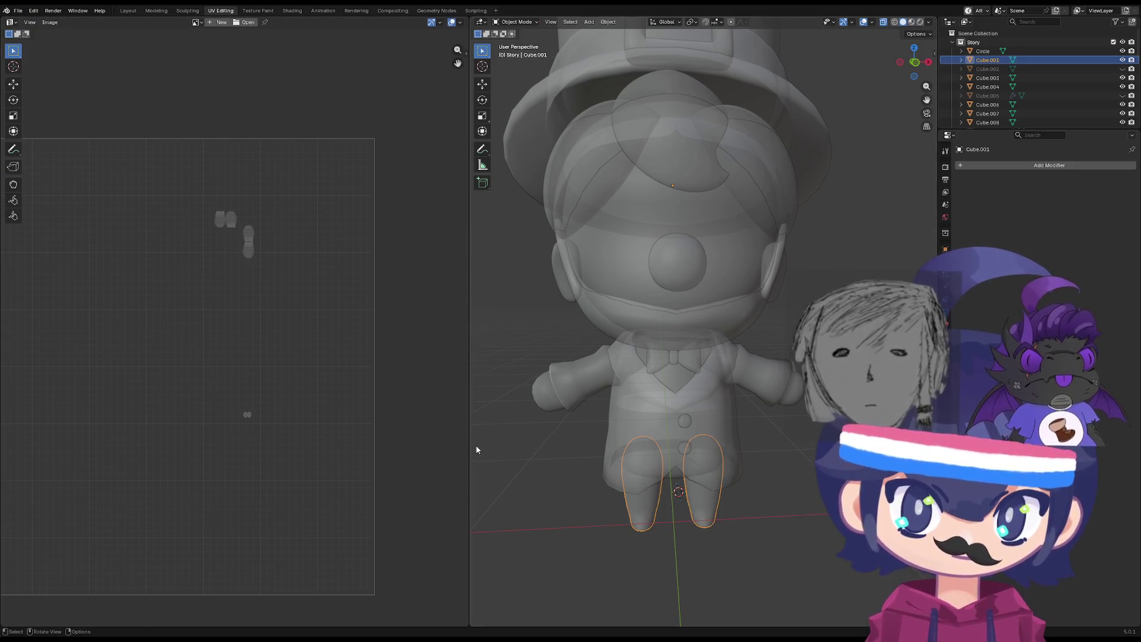
key(a)
shift+click(652, 519)
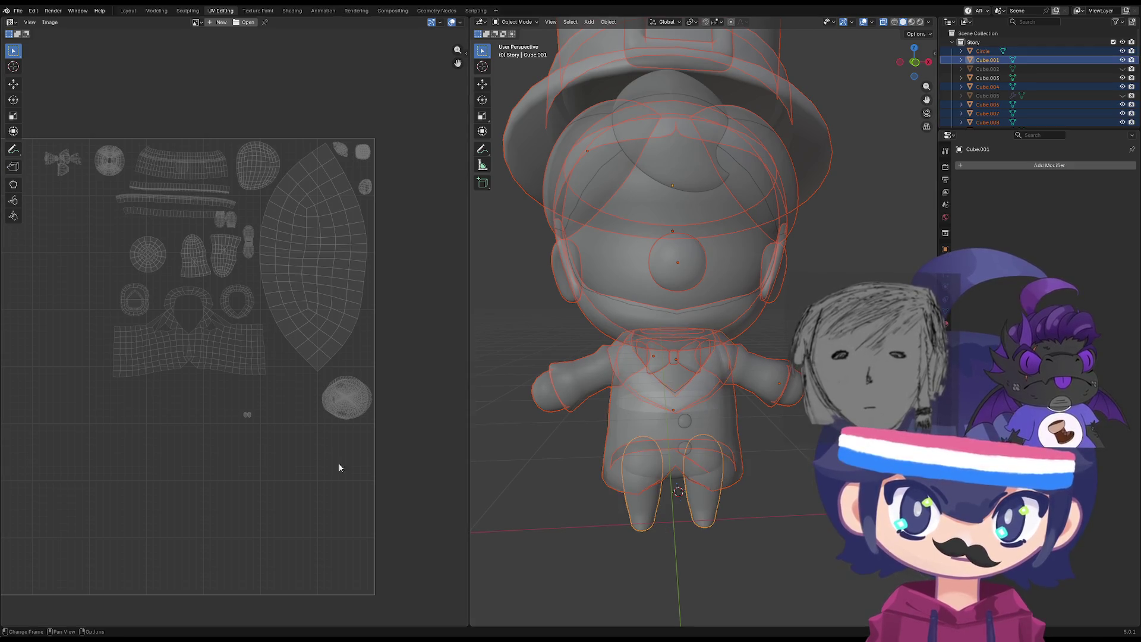
Edit all selected objects together and trial-move the leg islands left, then undo it.
key(Tab)
key(Tab)
key(Tab)
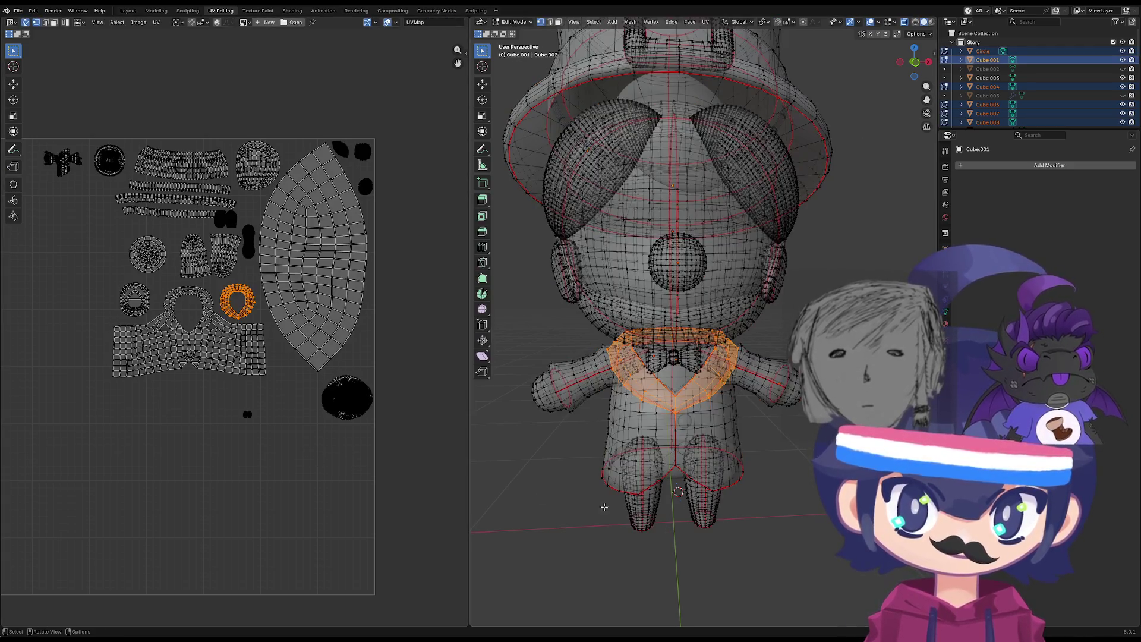
key(l)
key(l)
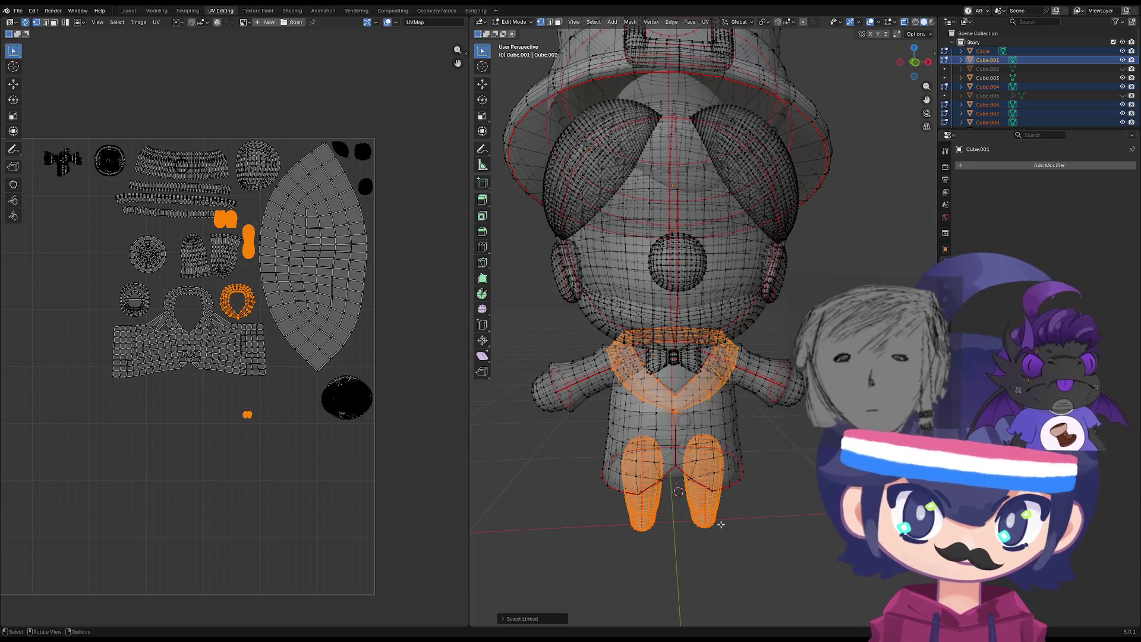
key(g)
click(148, 479)
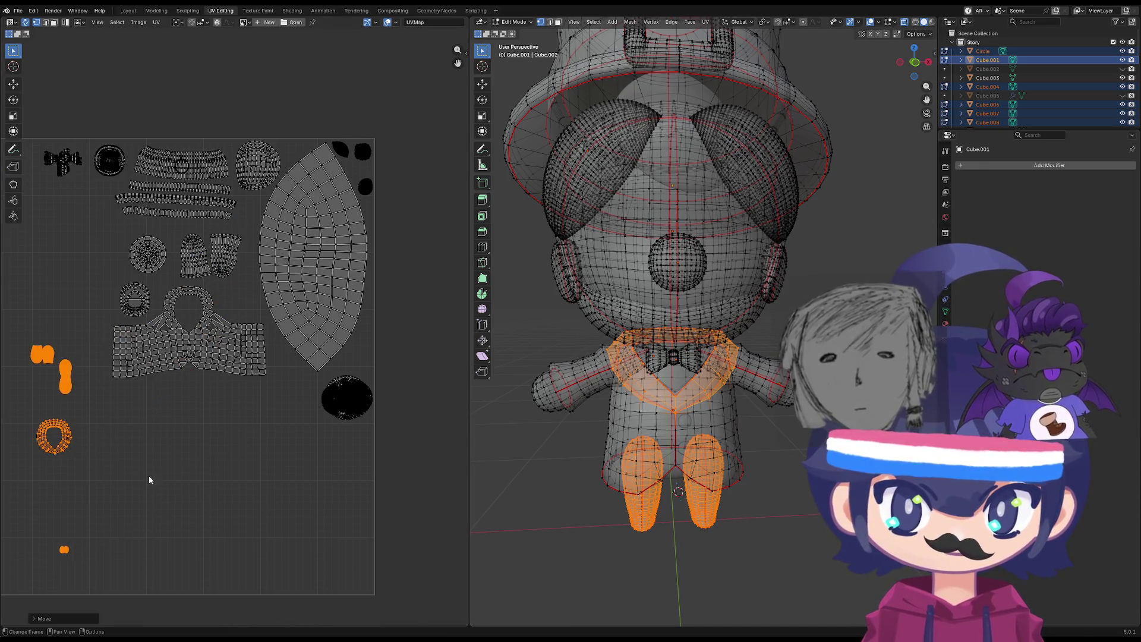
middle_drag(85, 439, 126, 436)
key(ctrl+z)
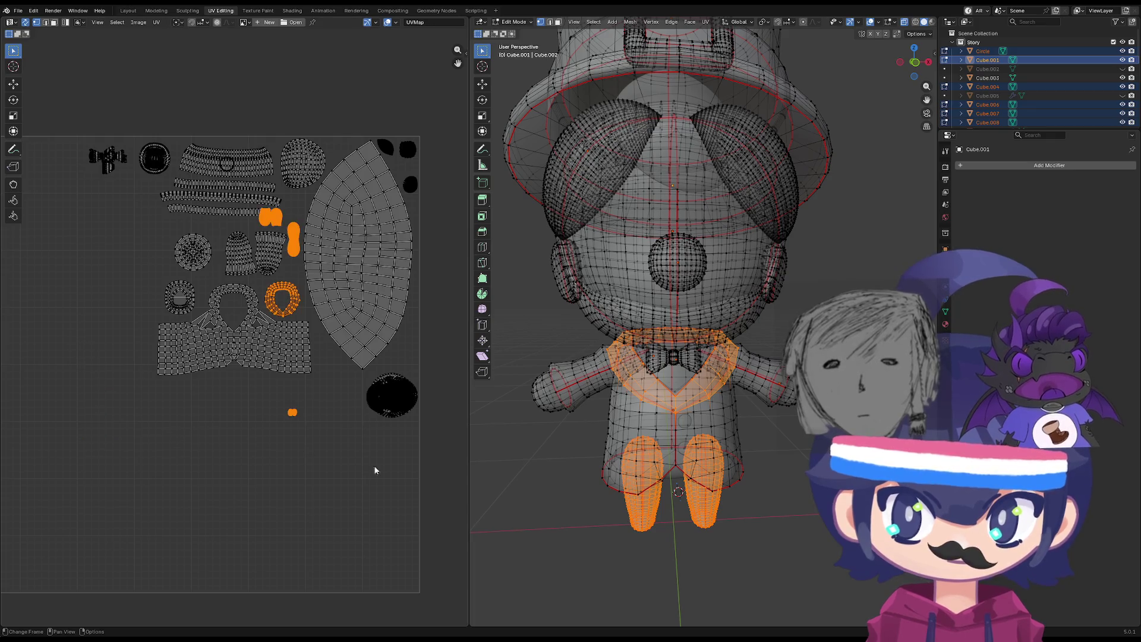
Move the leg islands lower left and scale up the foot-tip islands at bottom left.
click(635, 546)
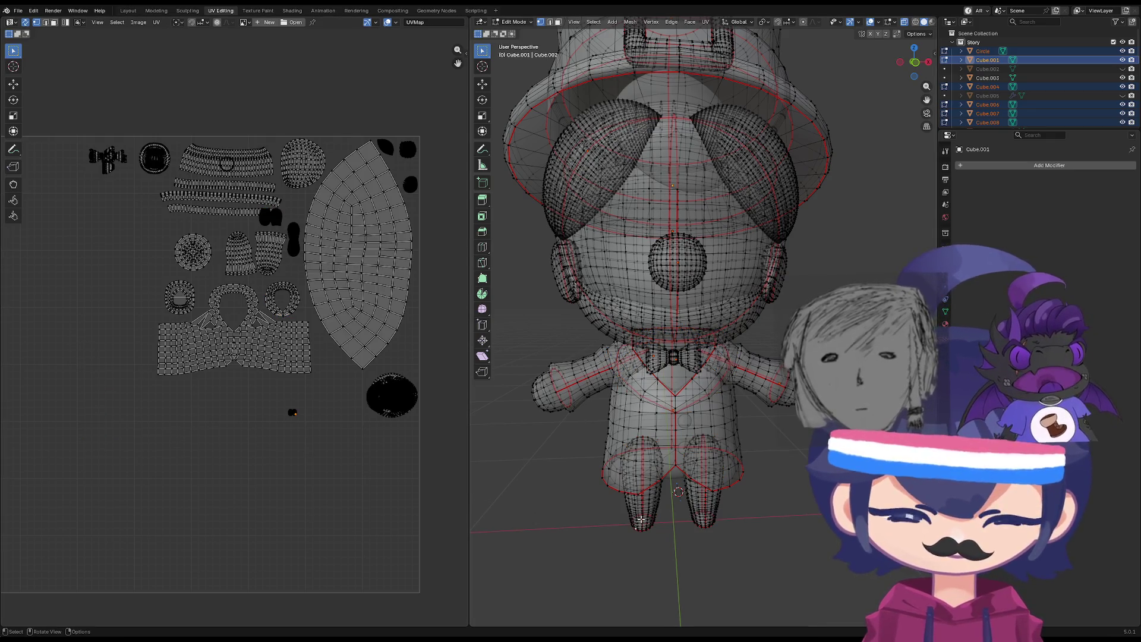
key(l)
key(l)
key(g)
click(163, 478)
drag(129, 416, 77, 493)
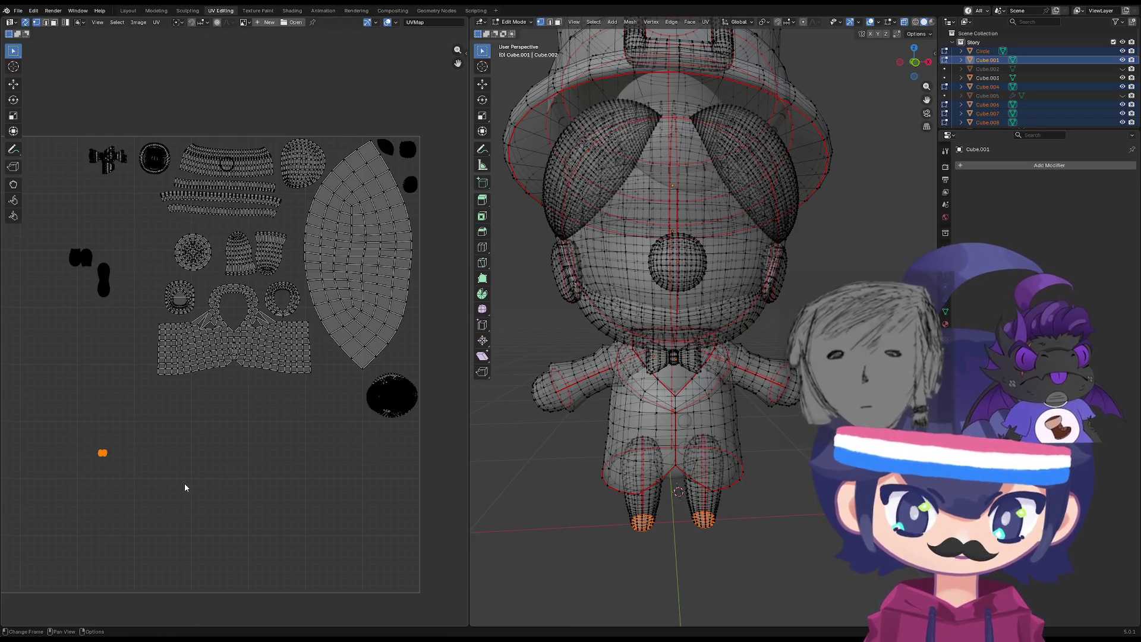
key(s)
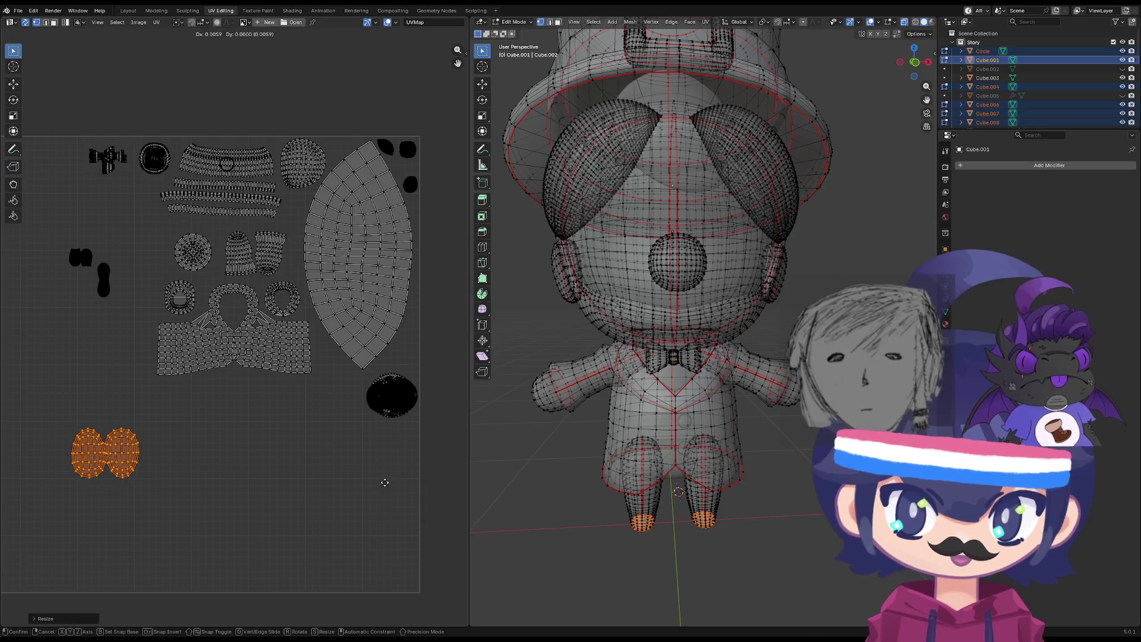
click(381, 482)
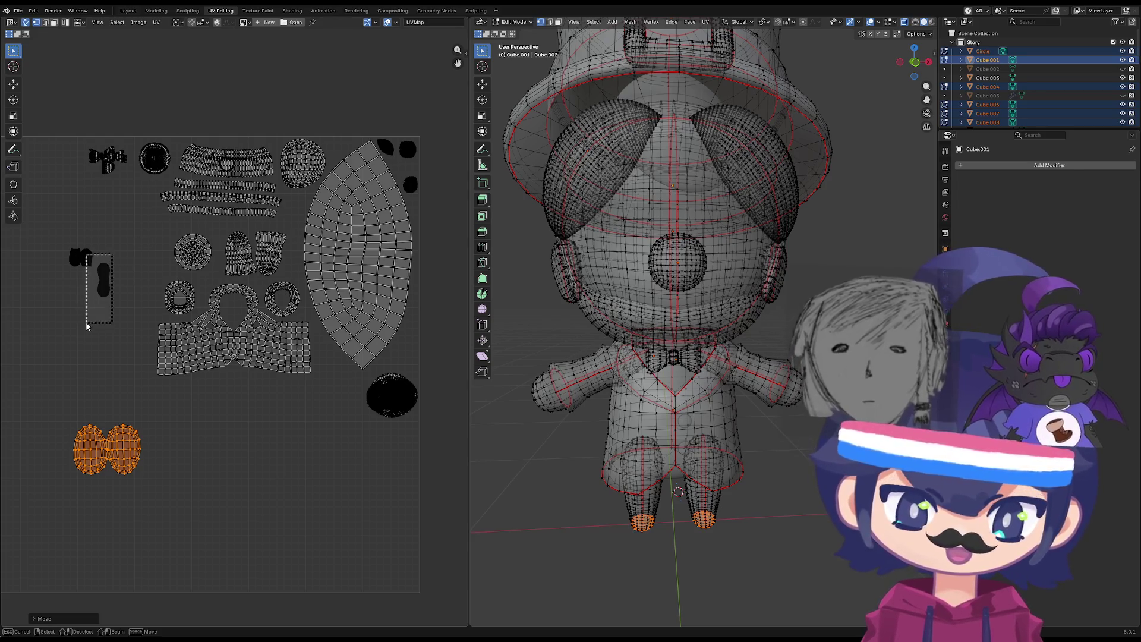
Box-select the pair of leg islands at left and scale them up about 3.5 times.
click(110, 298)
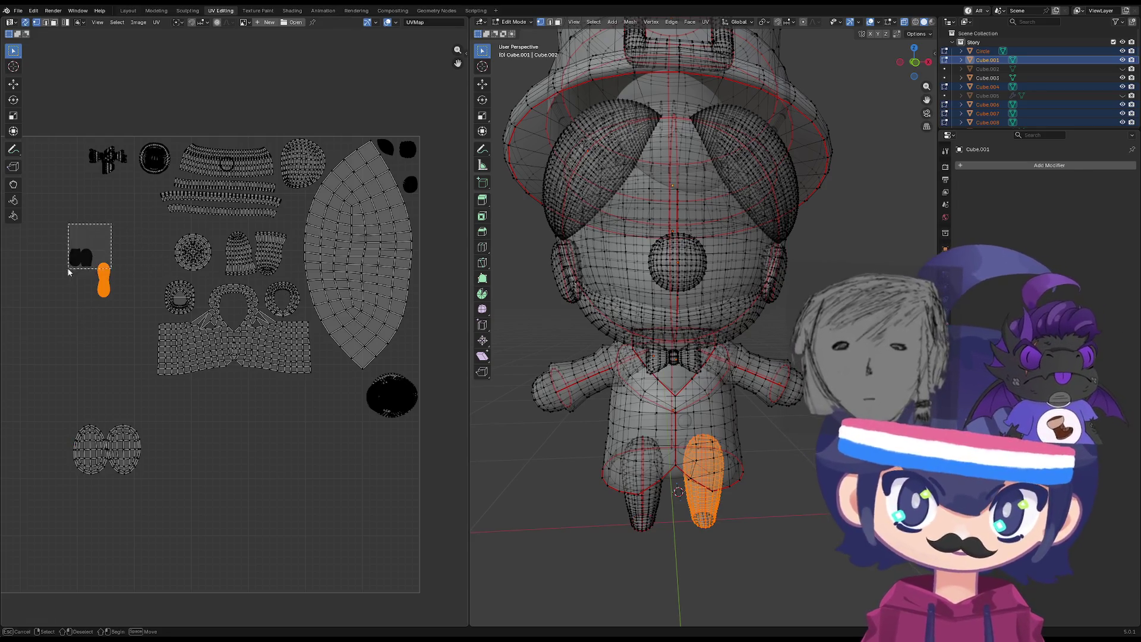
click(78, 256)
click(98, 222)
drag(99, 222, 64, 297)
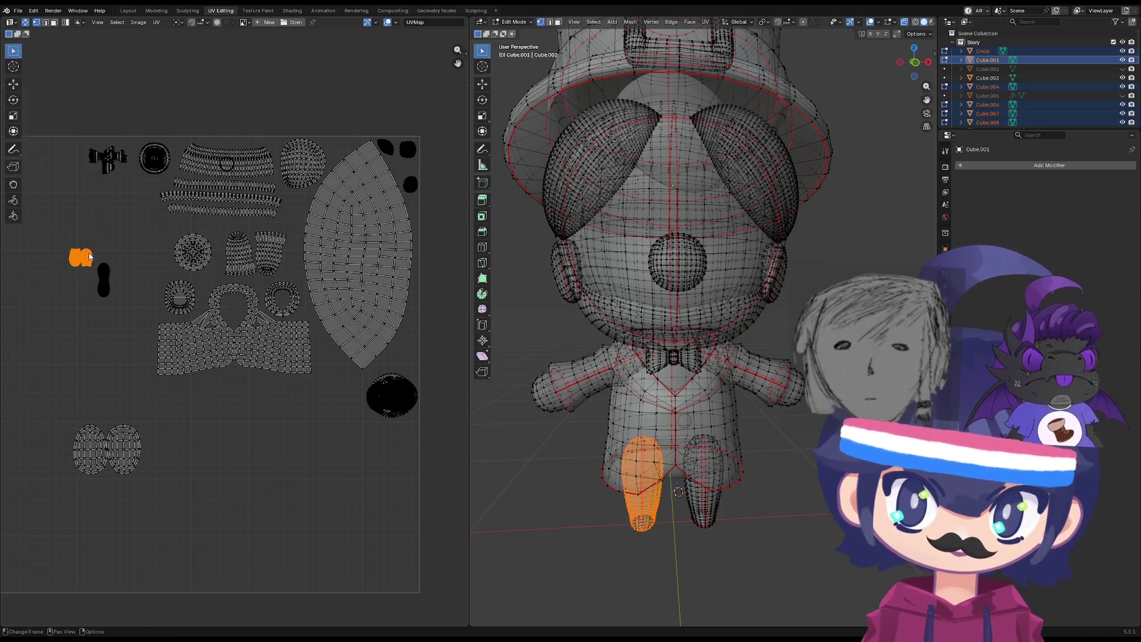
scroll(82, 255, up, 2)
key(s)
click(411, 301)
scroll(326, 296, down, 2)
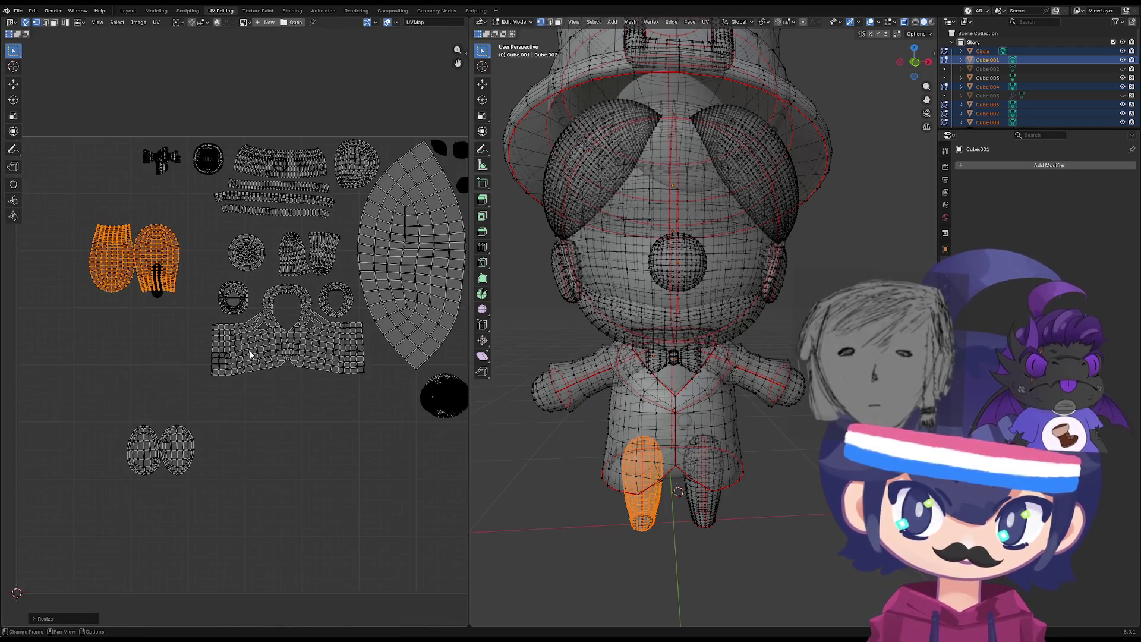
Move the leg islands lower, then enlarge the remaining leg island and rotate it horizontal.
key(g)
click(238, 457)
click(155, 290)
key(s)
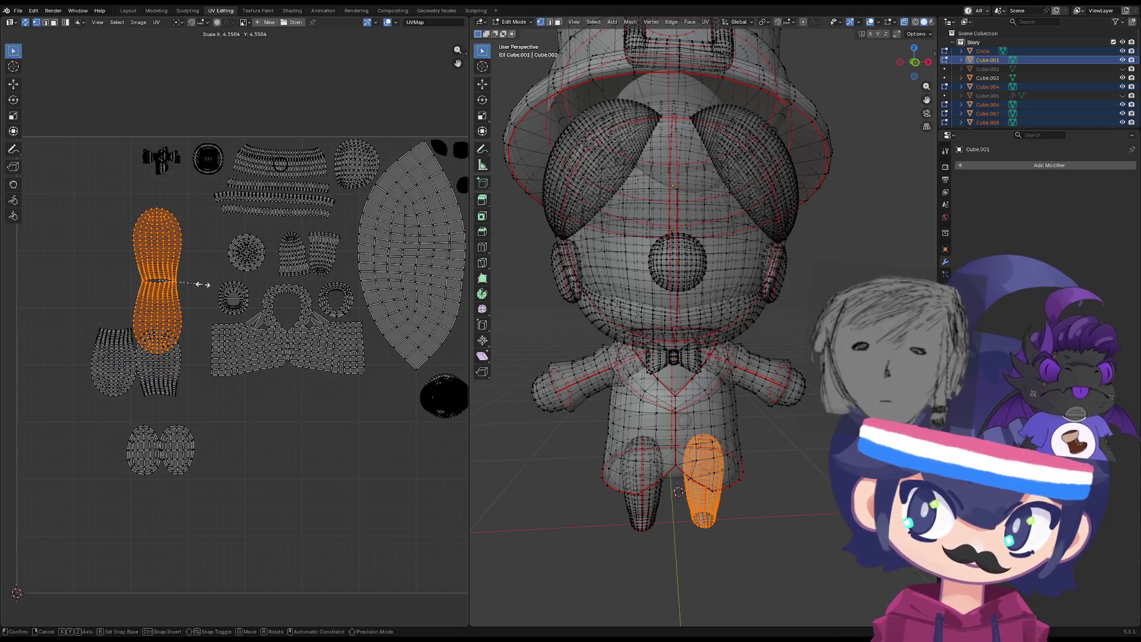
key(r)
click(152, 245)
mouse_move(183, 293)
mouse_down()
mouse_move(150, 364)
mouse_move(71, 395)
mouse_up()
click(142, 299)
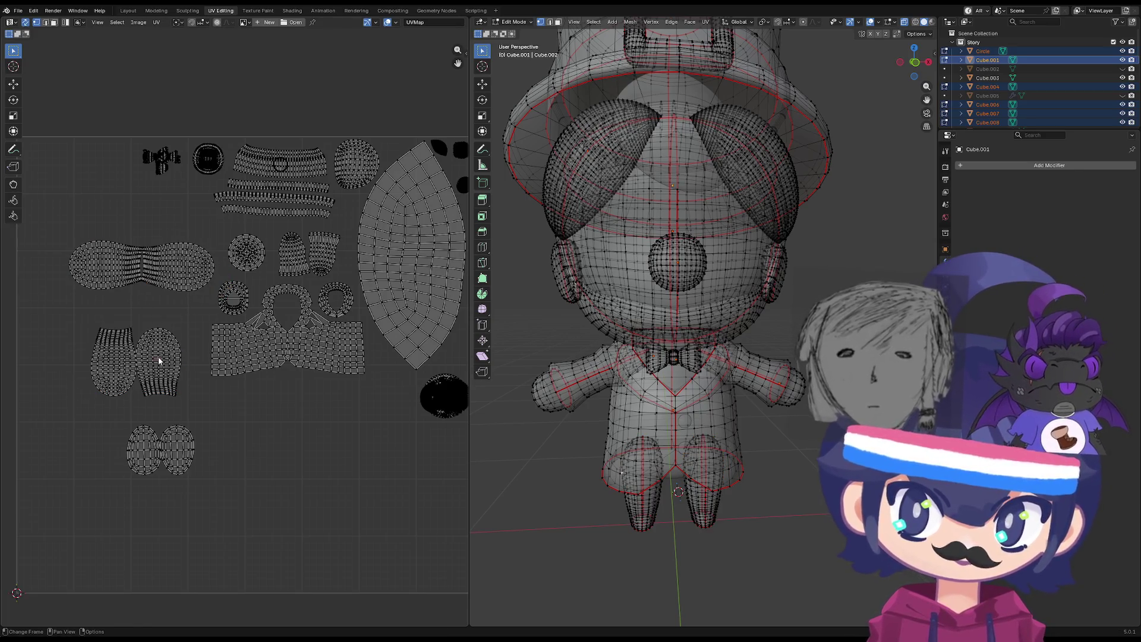
Mirror the right leg island in Y and stack it onto the left leg island.
scroll(159, 360, up, 2)
click(211, 379)
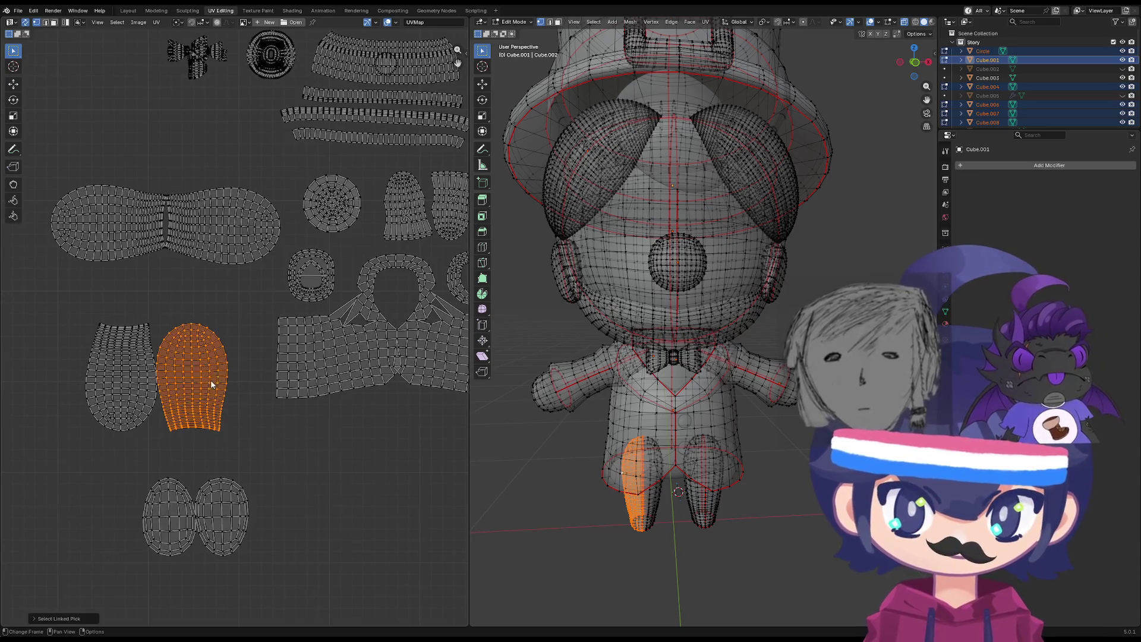
right_click(210, 381)
click(241, 397)
key(g)
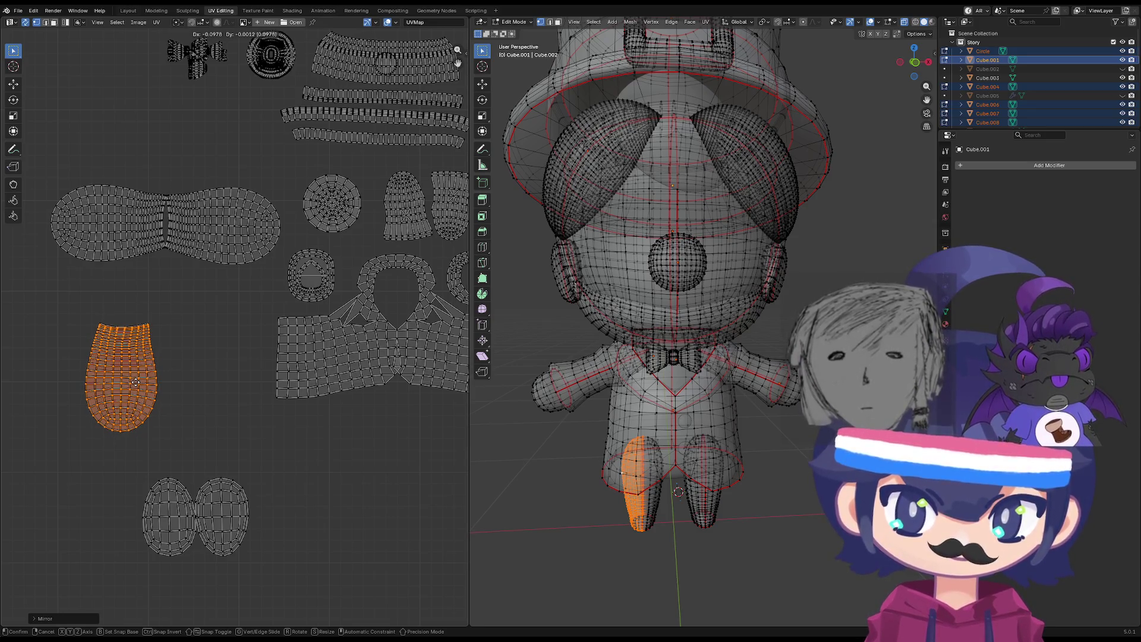
click(136, 382)
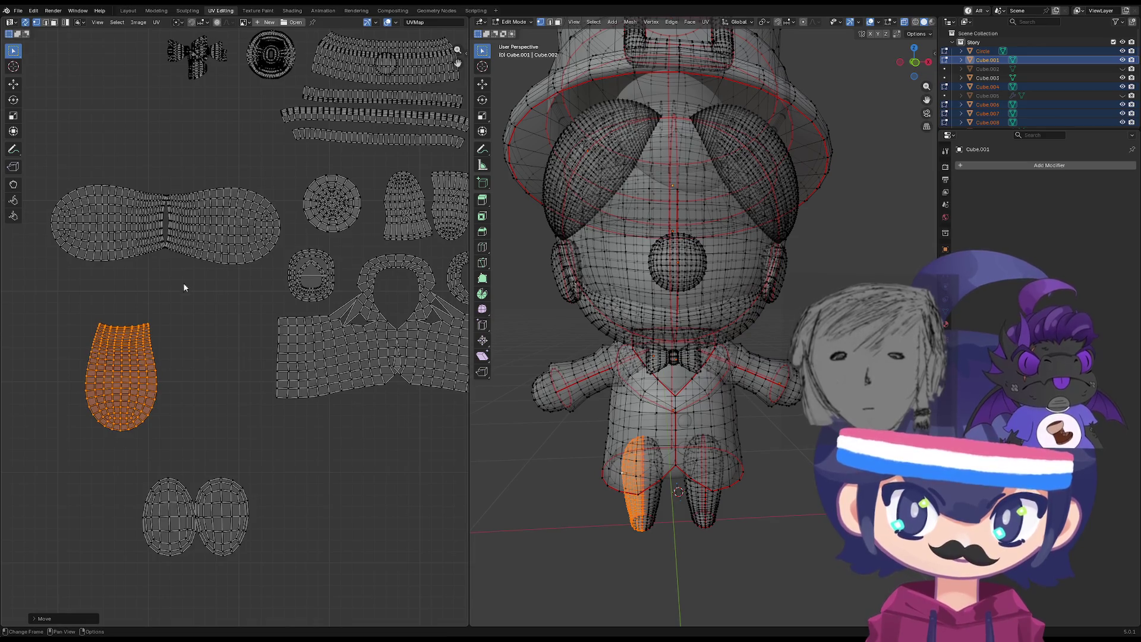
Deselect the stacked island and select the whole wide horizontal island.
scroll(184, 286, up, 2)
click(235, 266)
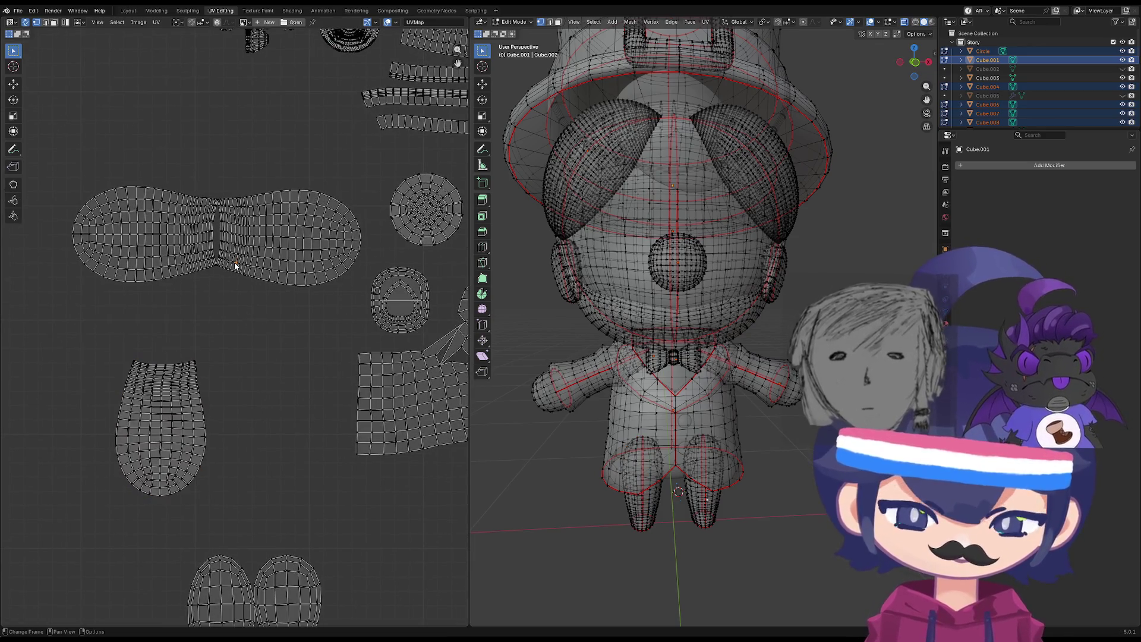
key(l)
scroll(191, 246, up, 5)
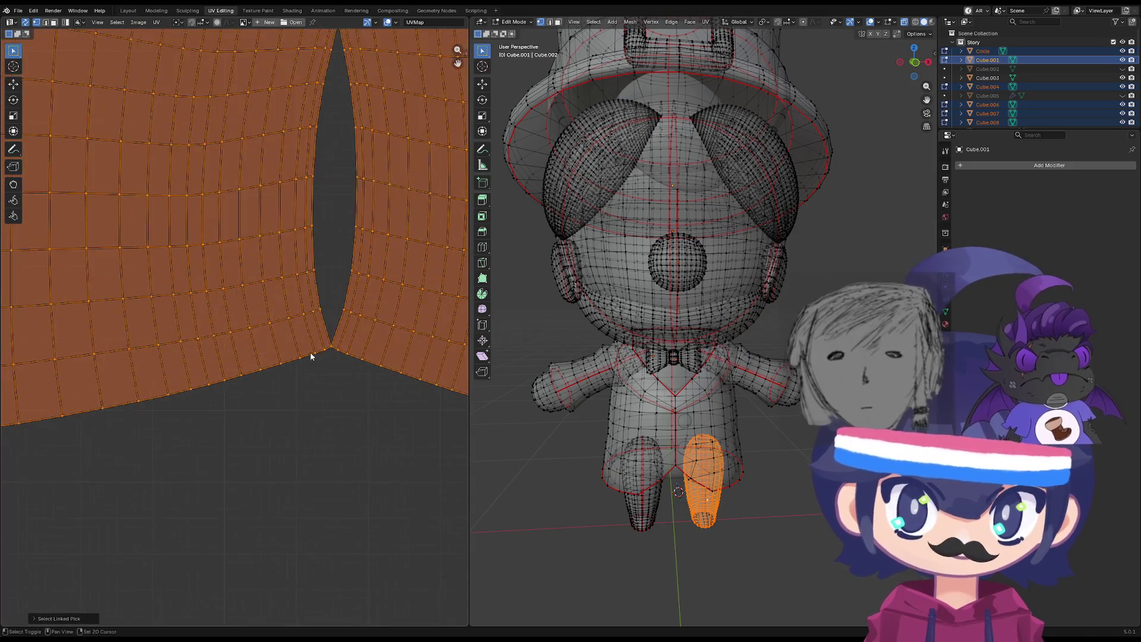
Move the slit's tip vertex to close the seam gap in the leg island.
middle_drag(310, 355, 372, 348)
scroll(275, 349, up, 2)
click(280, 352)
key(g)
click(289, 349)
scroll(297, 277, down, 4)
middle_drag(297, 277, 285, 437)
scroll(264, 231, up, 4)
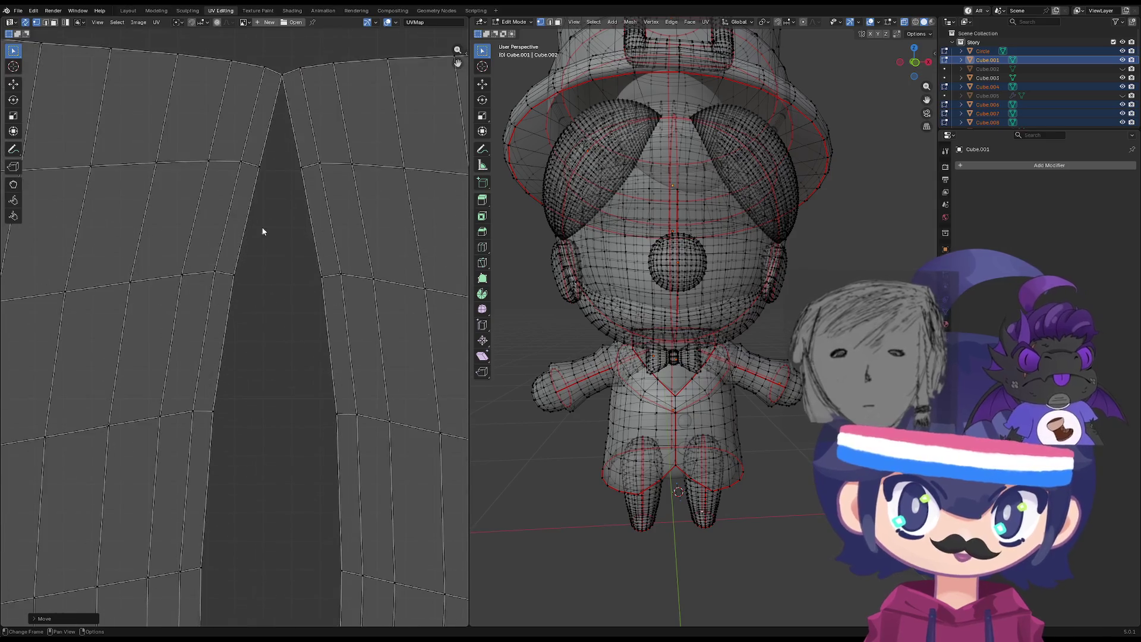
scroll(374, 339, down, 5)
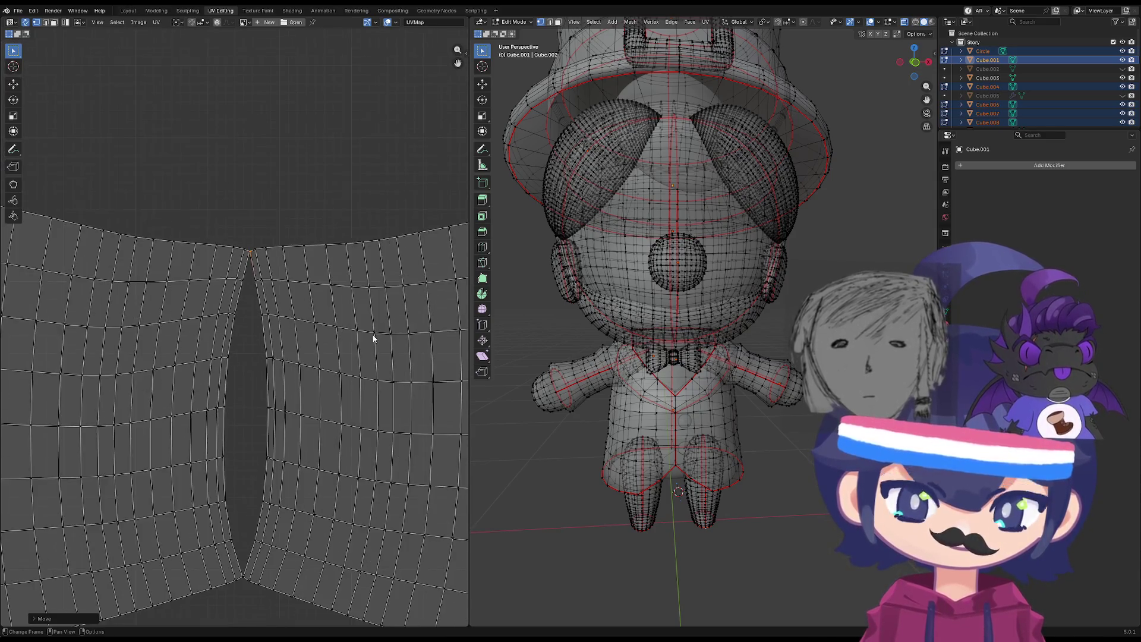
scroll(378, 334, down, 2)
key(l)
scroll(262, 319, up, 8)
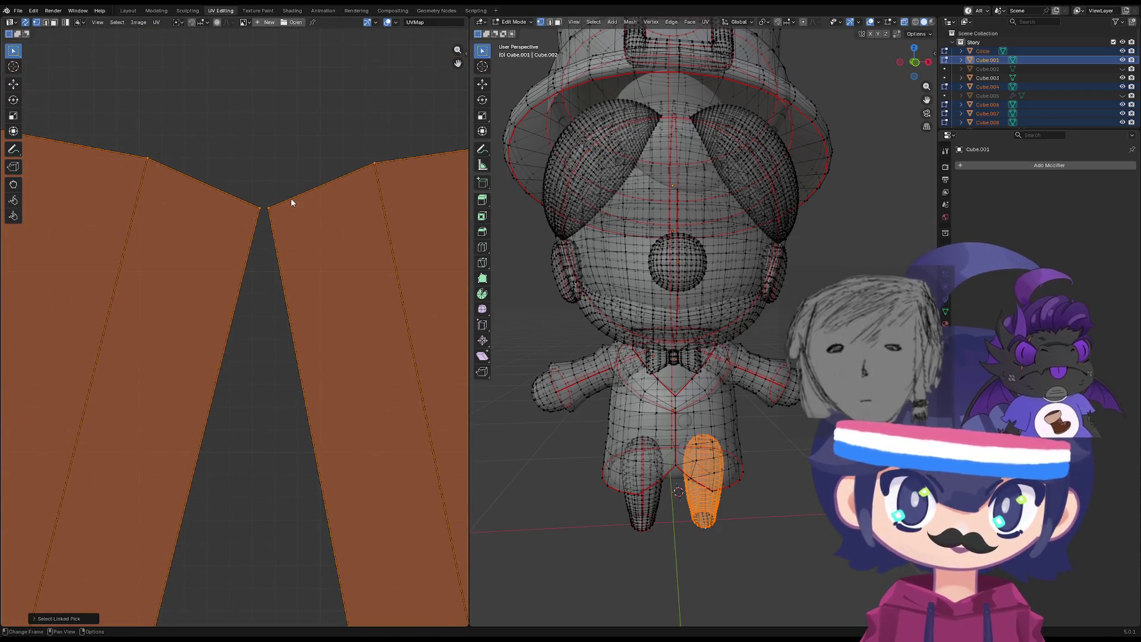
Nudge the slit's top and bottom edges into place and select the whole leg island.
click(291, 203)
key(l)
scroll(275, 357, down, 4)
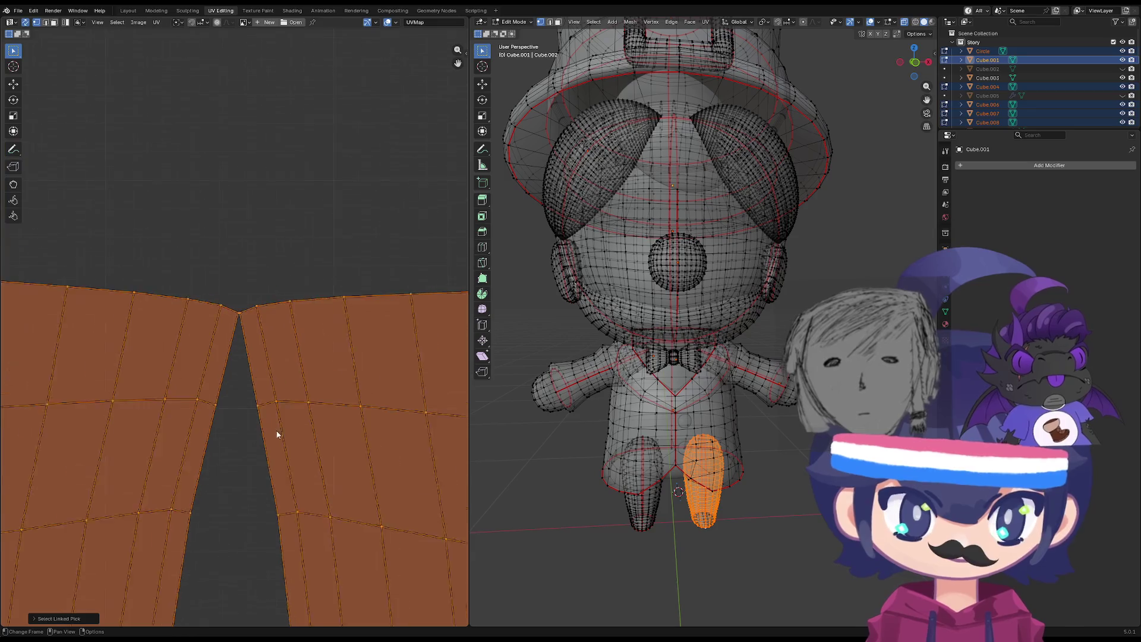
scroll(219, 394, down, 4)
scroll(229, 507, up, 7)
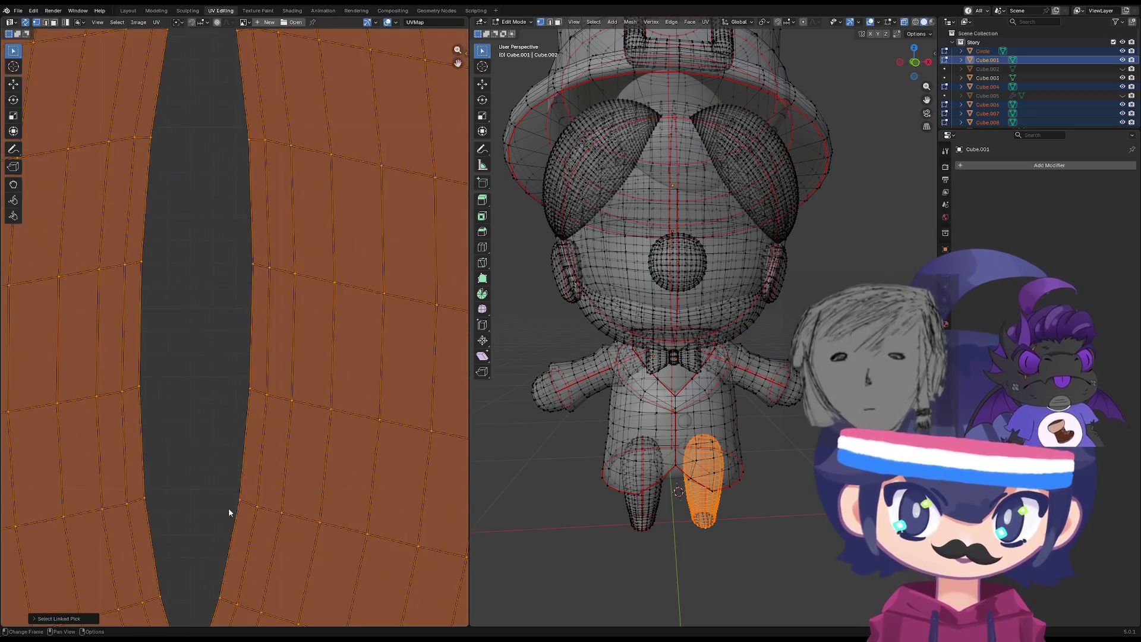
scroll(243, 442, down, 2)
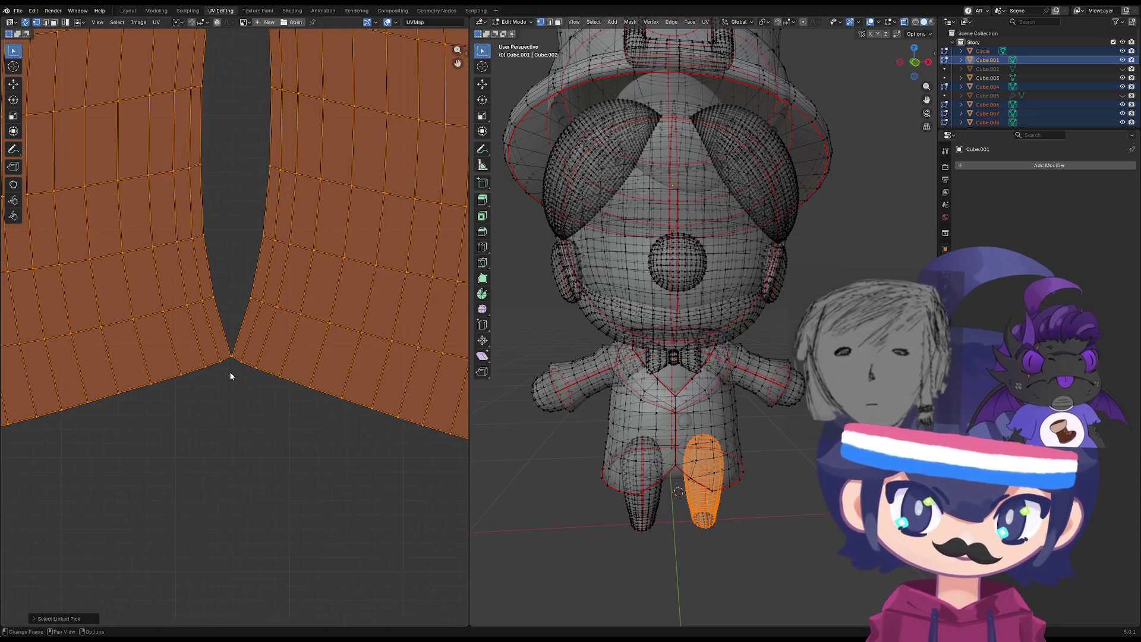
click(242, 358)
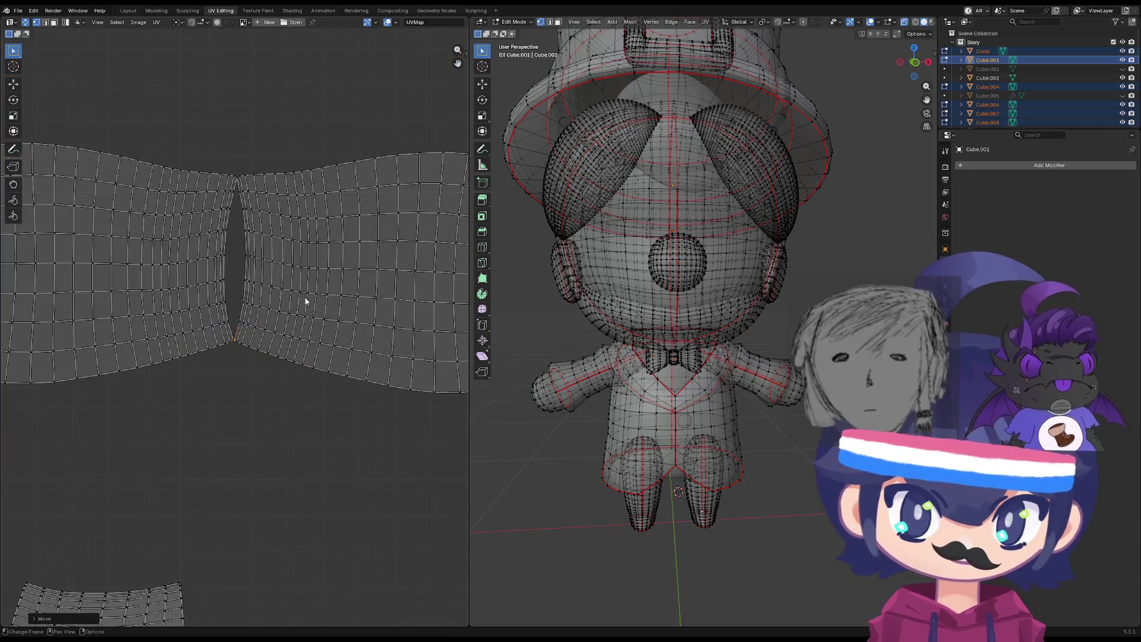
key(l)
scroll(235, 77, up, 5)
click(250, 98)
drag(250, 98, 266, 121)
key(l)
scroll(302, 219, down, 5)
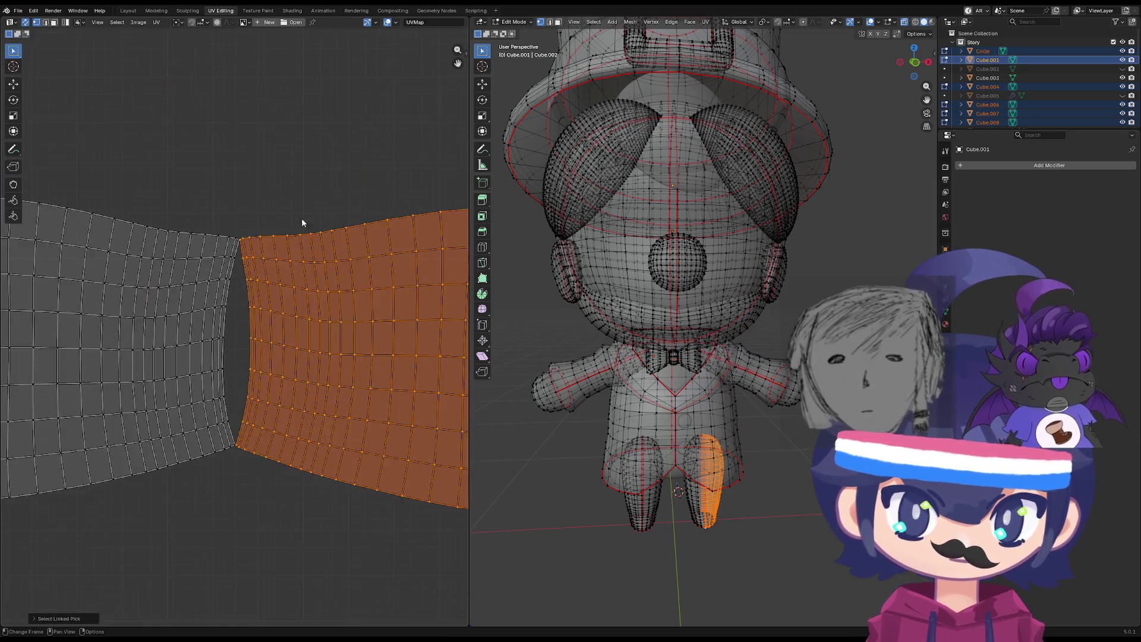
Mirror the leg island, rotate it upright, and place it beside the other leg island.
right_click(305, 247)
click(293, 320)
key(g)
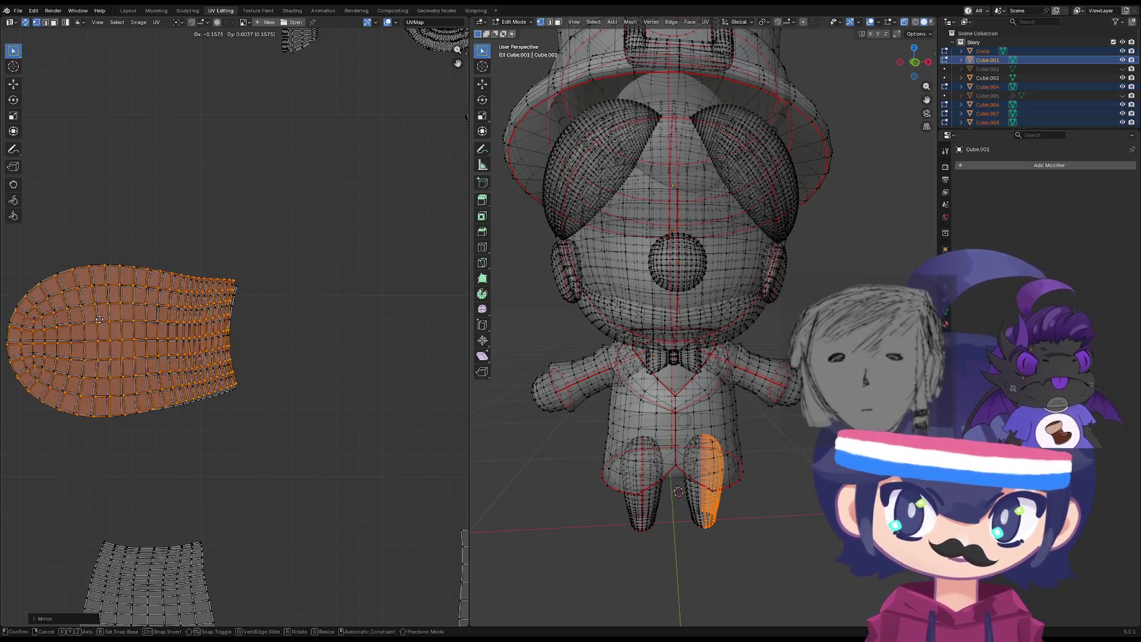
click(116, 324)
scroll(116, 324, down, 5)
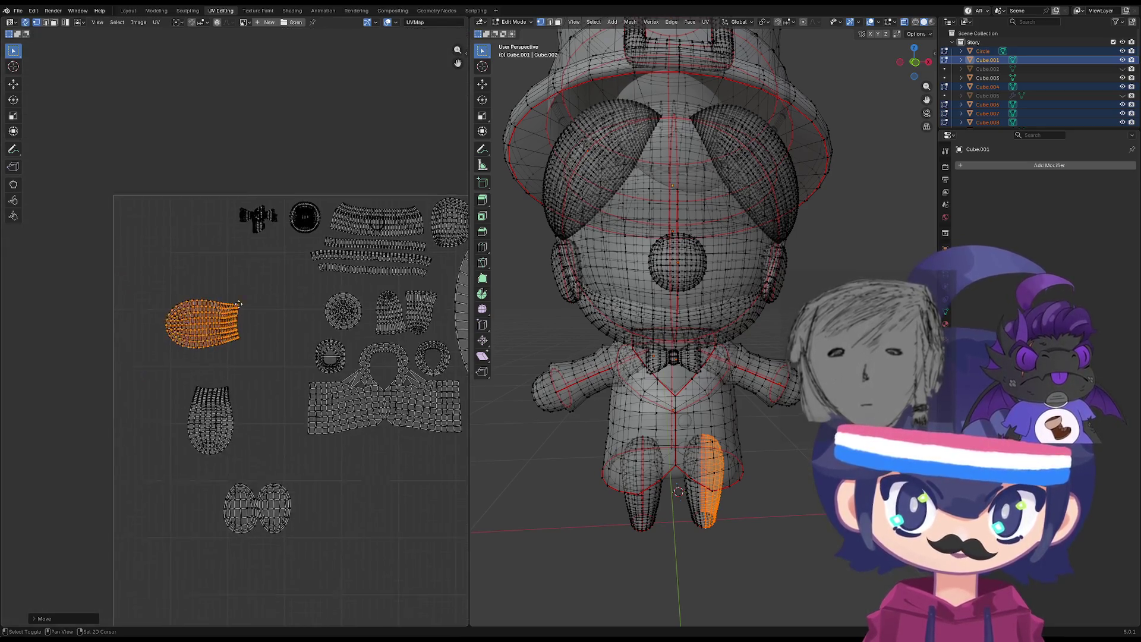
key(r)
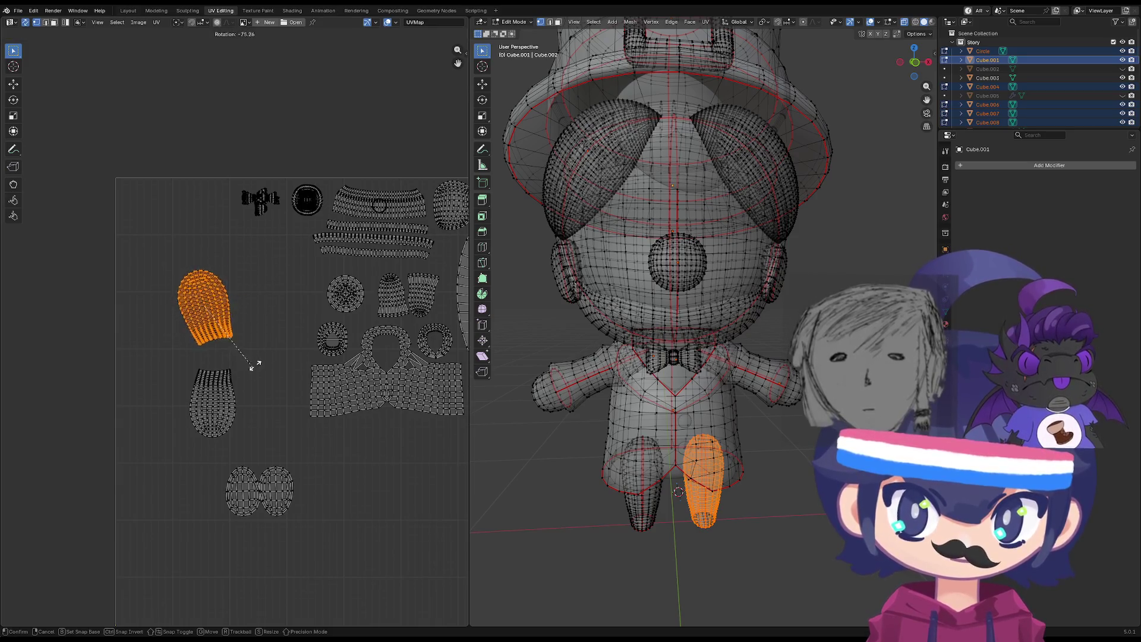
click(176, 247)
key(g)
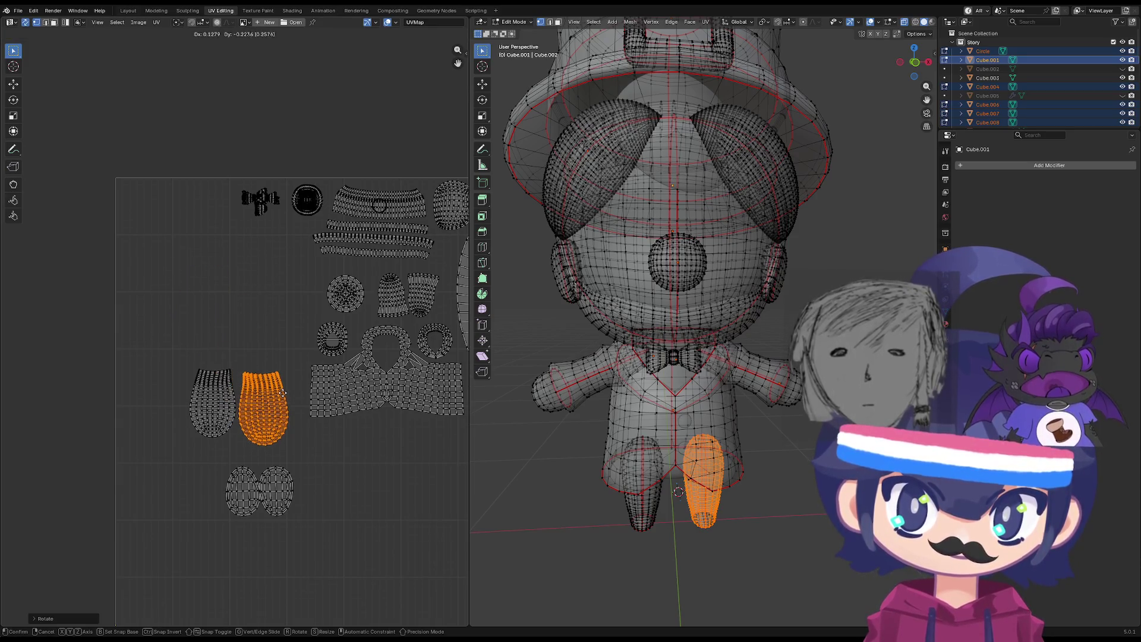
click(301, 360)
Move the pair of sole islands underneath the two upright leg islands.
drag(301, 360, 179, 457)
key(r)
right_click(196, 467)
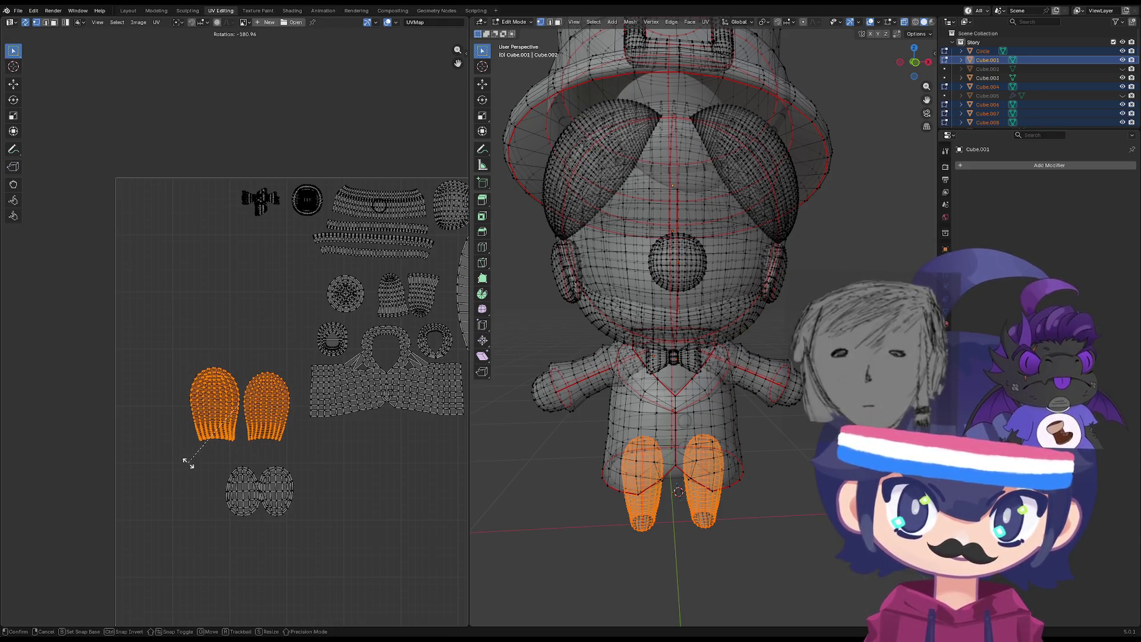
mouse_move(323, 457)
mouse_down()
mouse_move(179, 505)
mouse_move(184, 530)
mouse_up()
key(g)
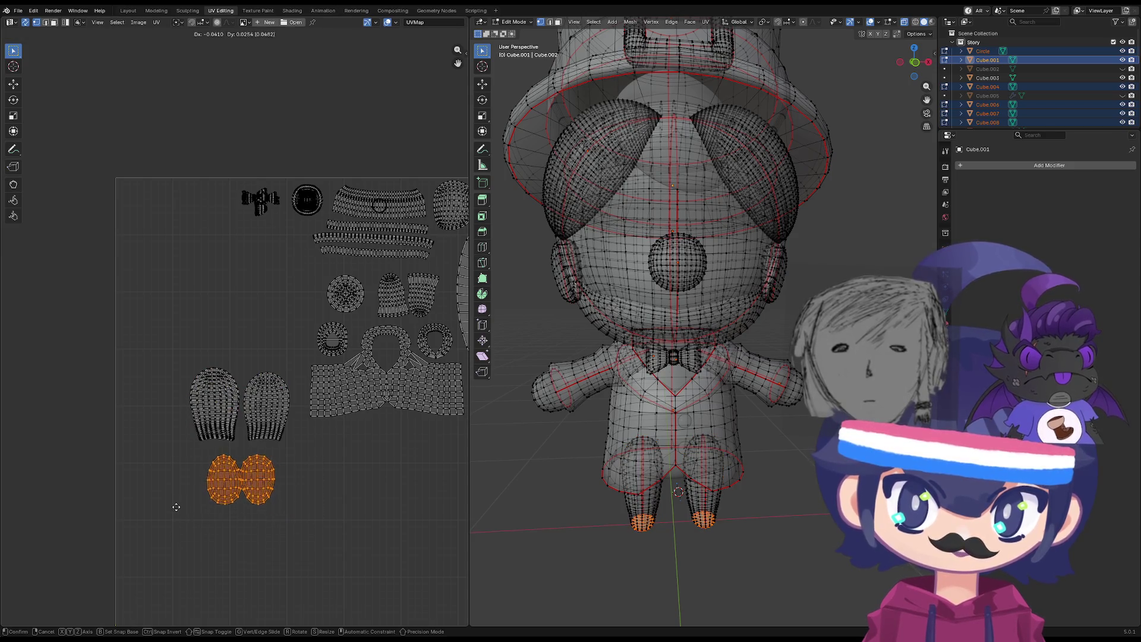
click(178, 498)
Shrink the leg and sole islands together and move them nearer the body islands.
mouse_move(311, 341)
mouse_down()
mouse_move(151, 530)
mouse_move(214, 535)
mouse_move(122, 547)
mouse_up()
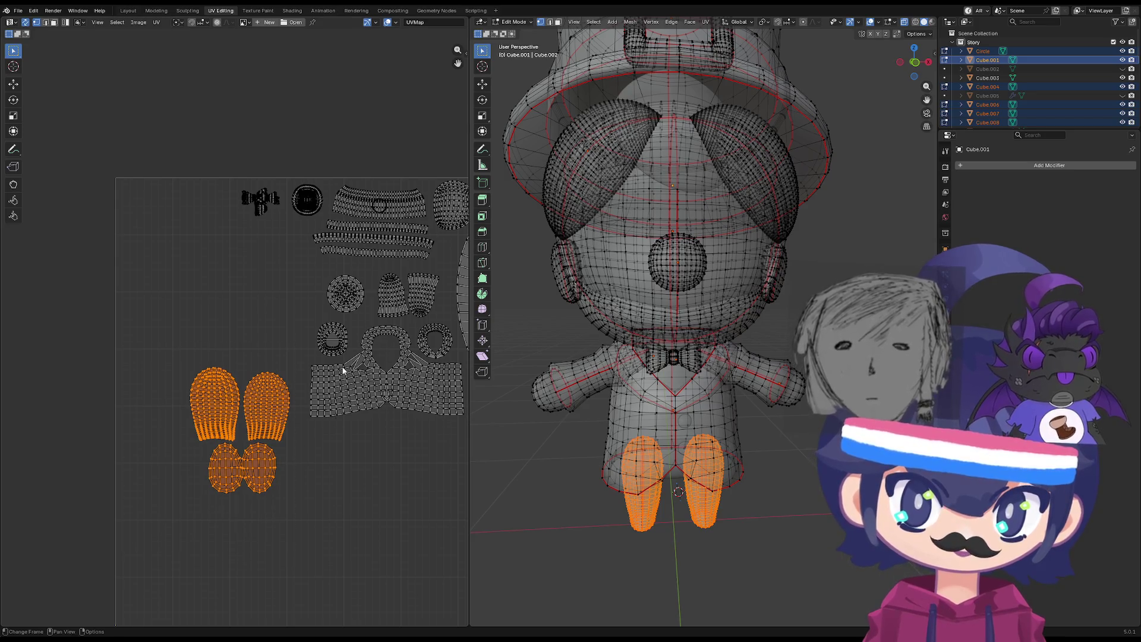
middle_drag(308, 343, 196, 349)
key(s)
click(233, 369)
key(g)
click(253, 248)
key(g)
click(269, 238)
Shrink the leg and sole islands further and place them below the shirt islands.
key(s)
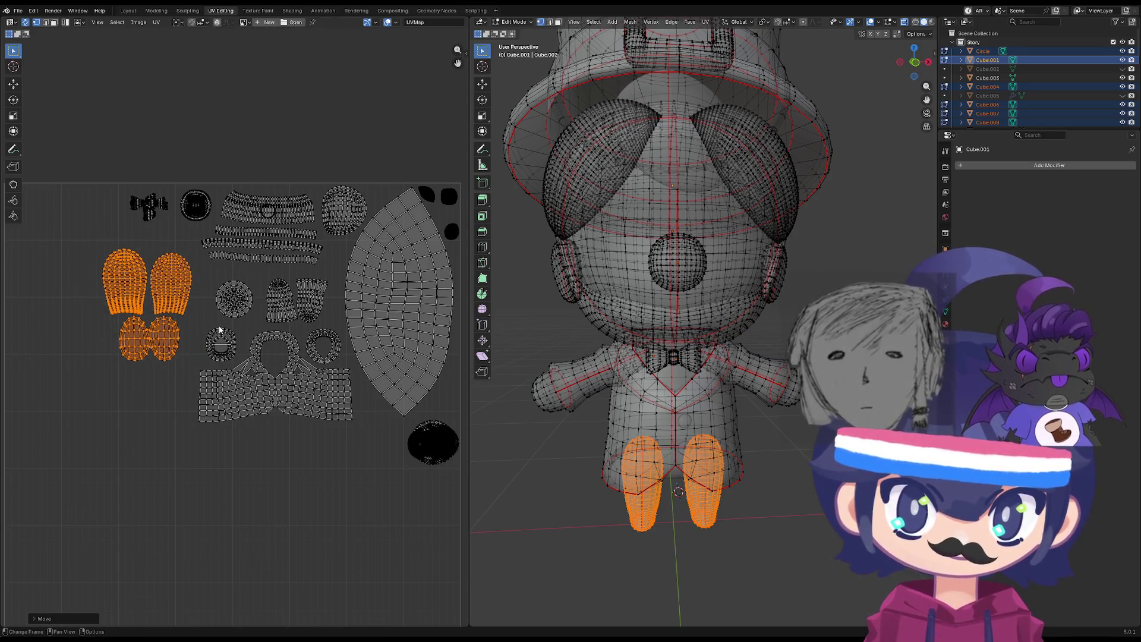
click(218, 313)
key(g)
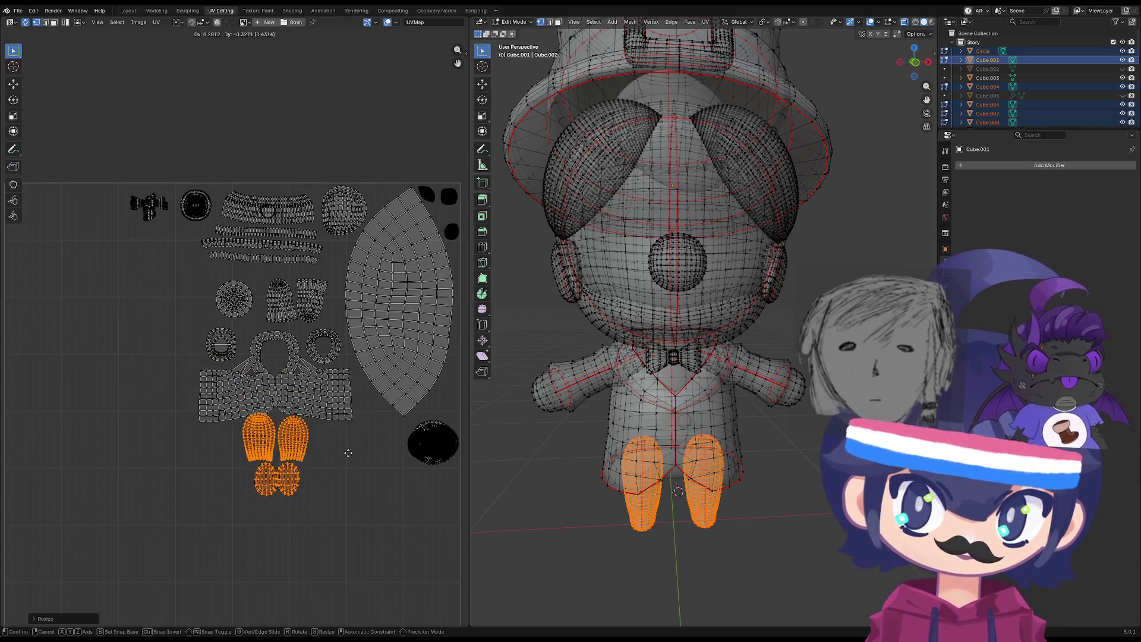
click(348, 473)
key(g)
click(337, 483)
click(351, 503)
scroll(255, 530, up, 4)
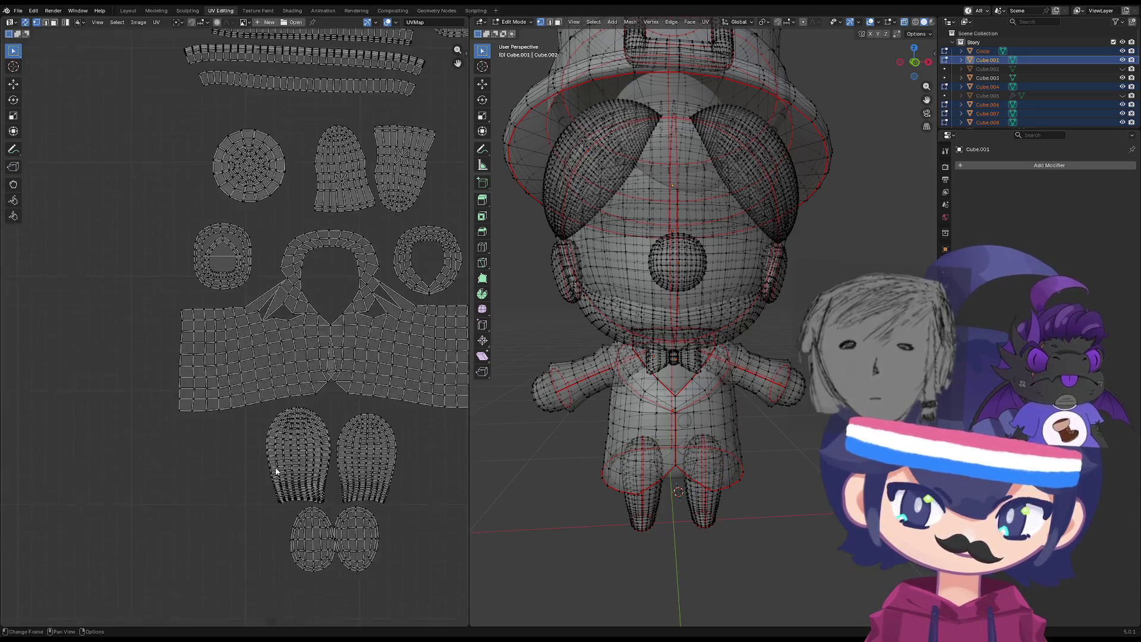
scroll(224, 434, down, 5)
scroll(232, 428, up, 4)
middle_drag(236, 410, 241, 432)
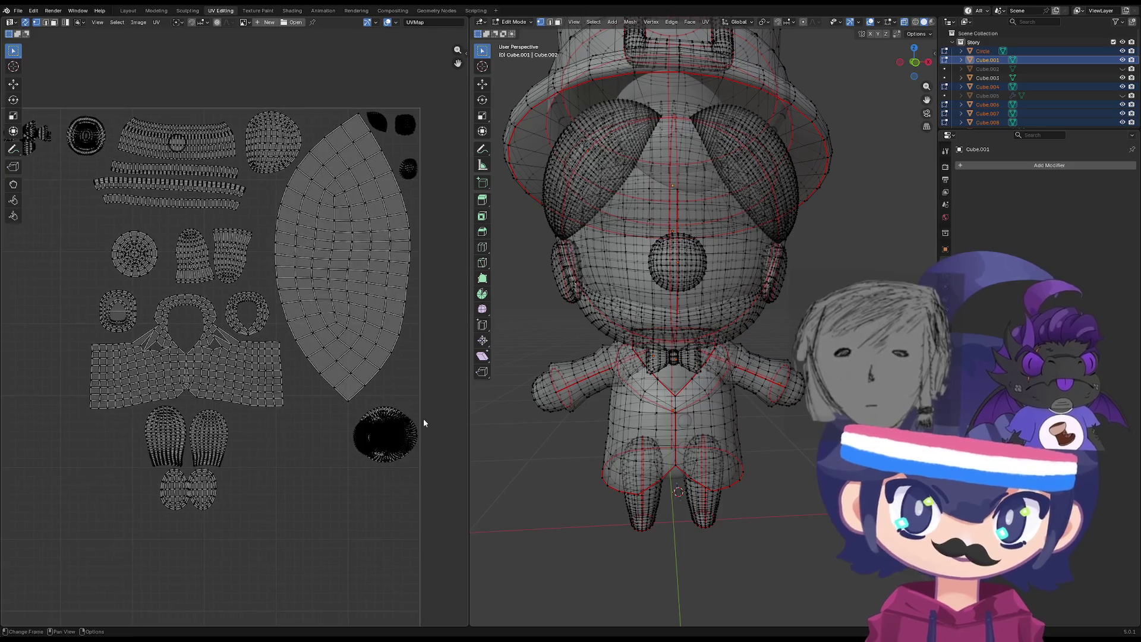
scroll(669, 411, down, 4)
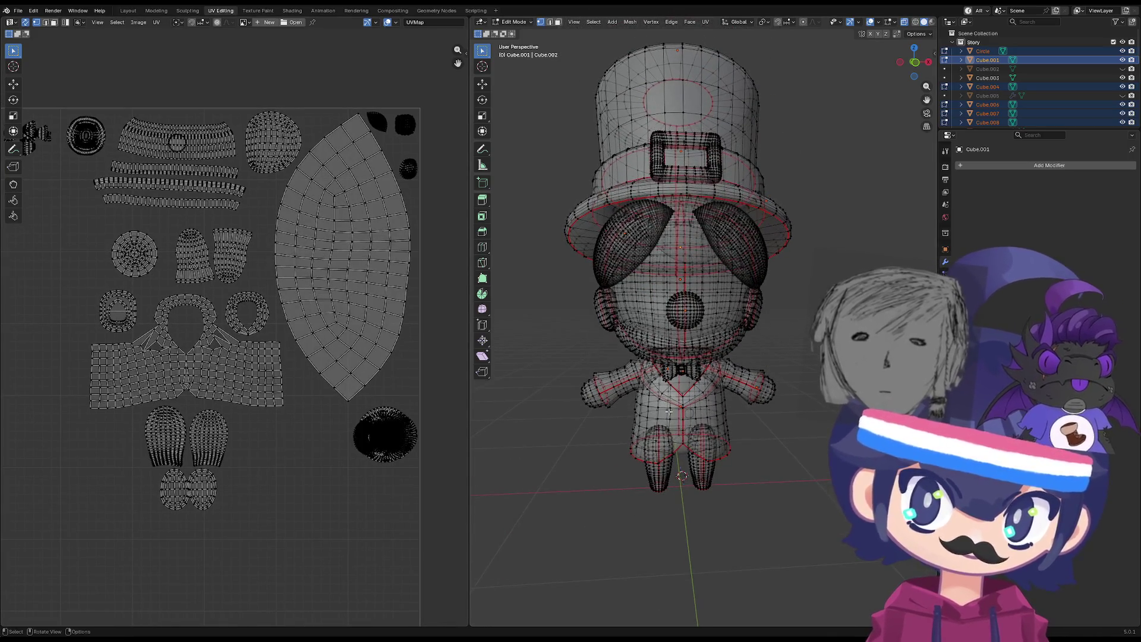
middle_drag(665, 452, 662, 438)
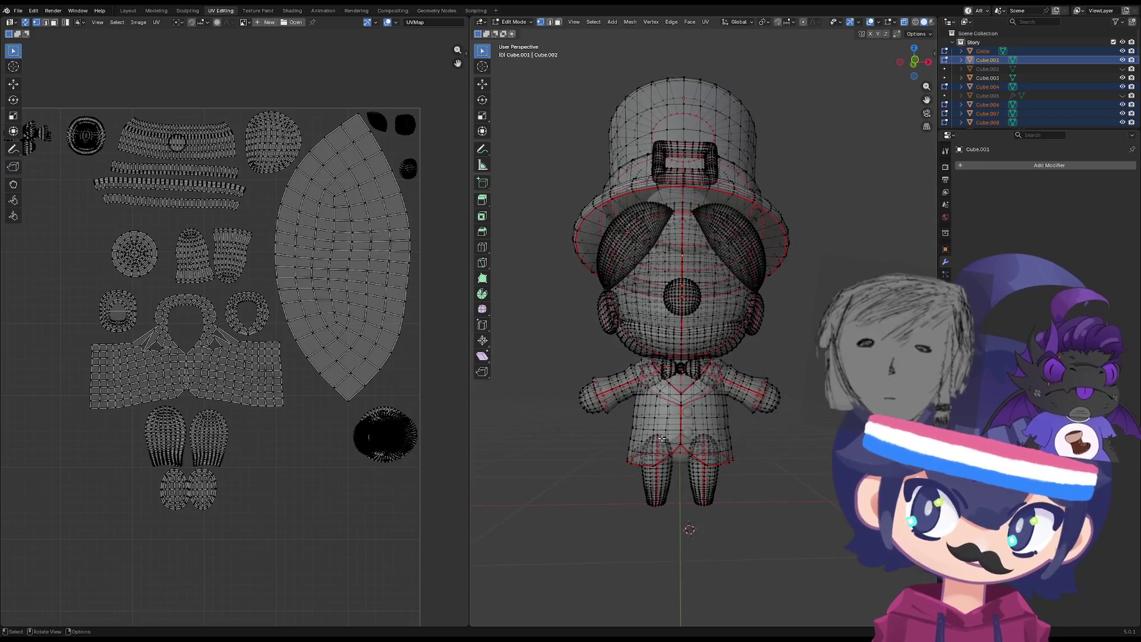
Select the bow tie, shirt and remaining mesh pieces, then frame all UV islands.
click(696, 376)
key(ctrl+l)
shift+click(723, 427)
key(ctrl+l)
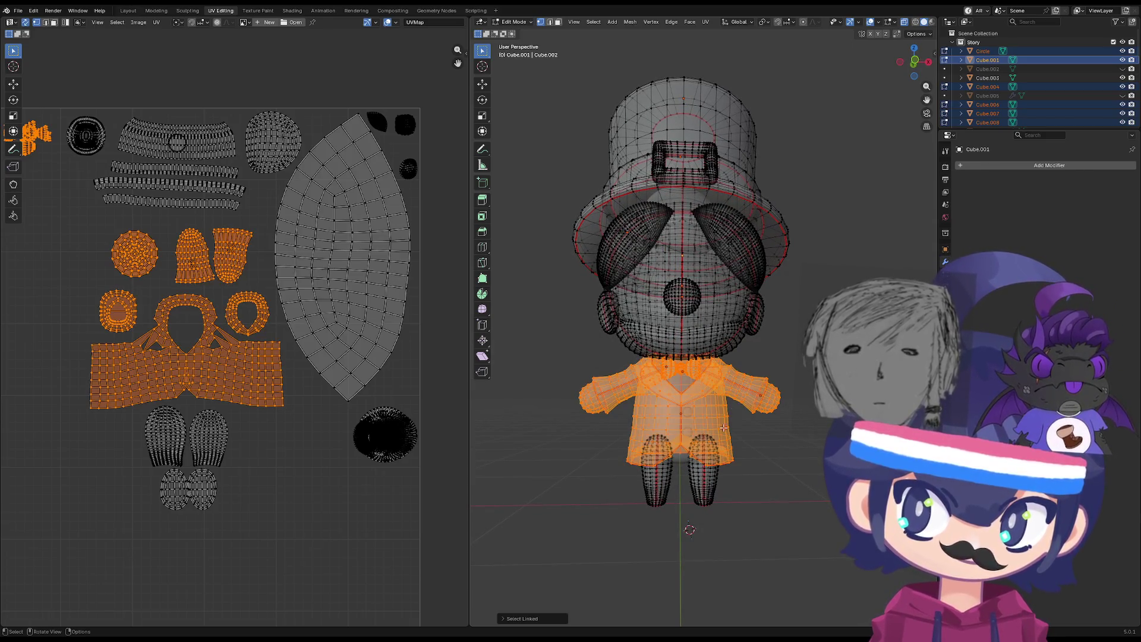
key(l)
key(l)
key(l)
key(l)
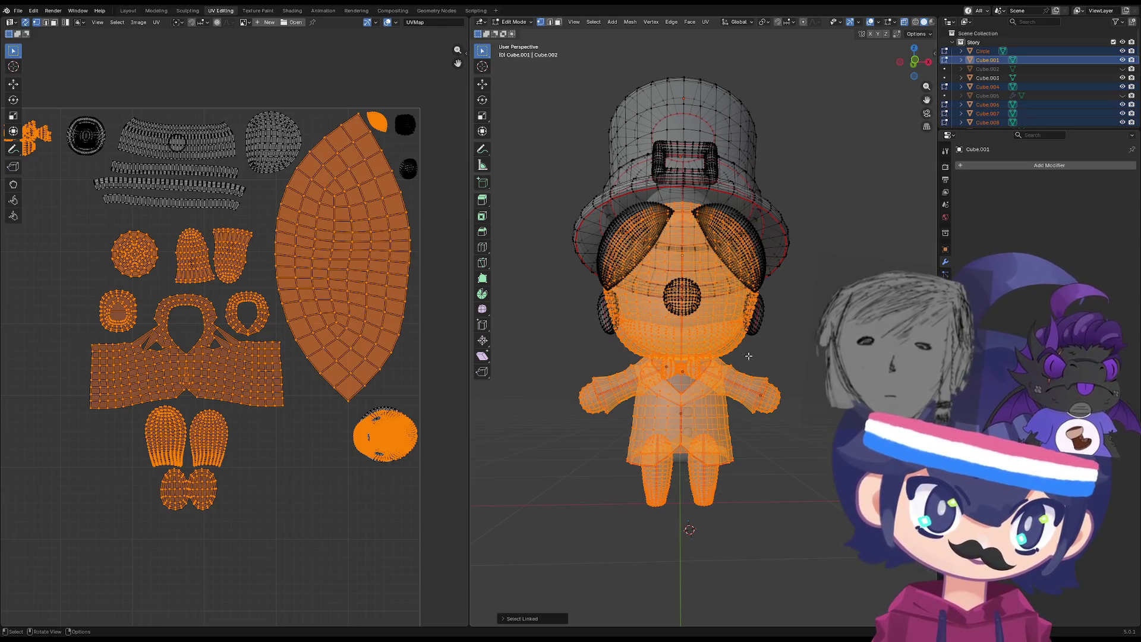
key(a)
scroll(331, 427, down, 3)
key(Home)
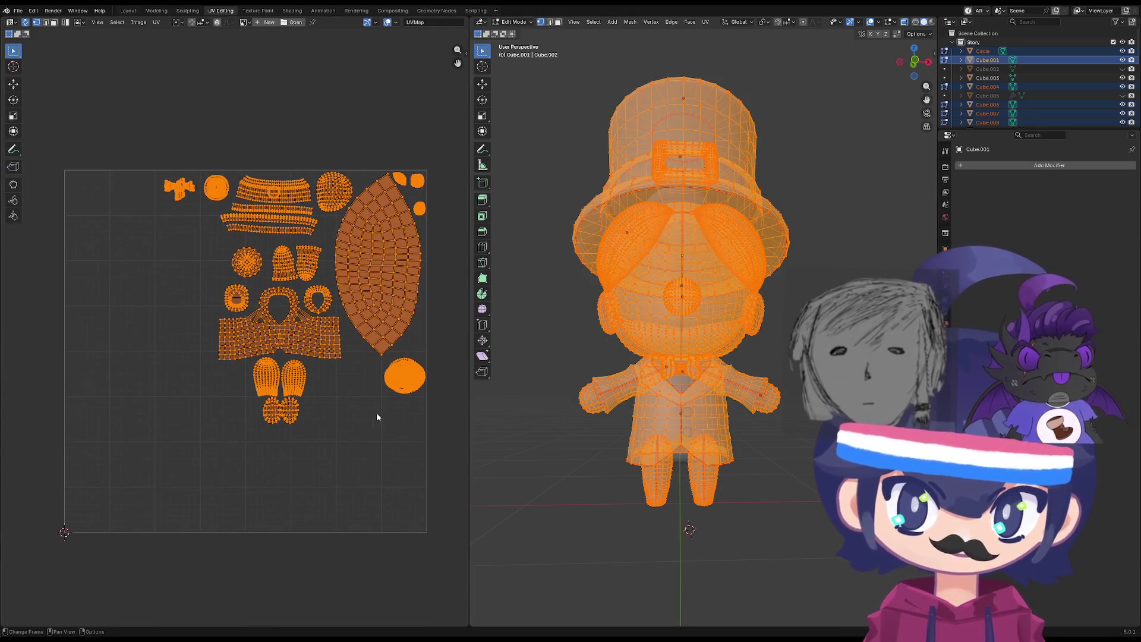
Move the head island to the left side, enlarge it and rotate it upright.
key(alt+a)
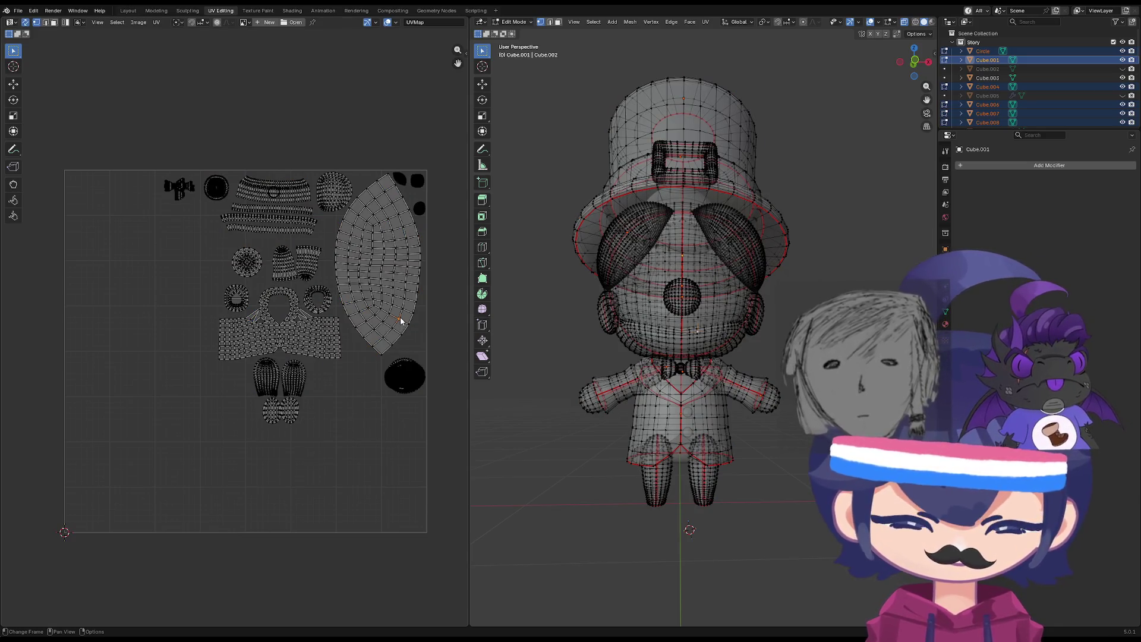
key(l)
key(g)
click(172, 412)
key(s)
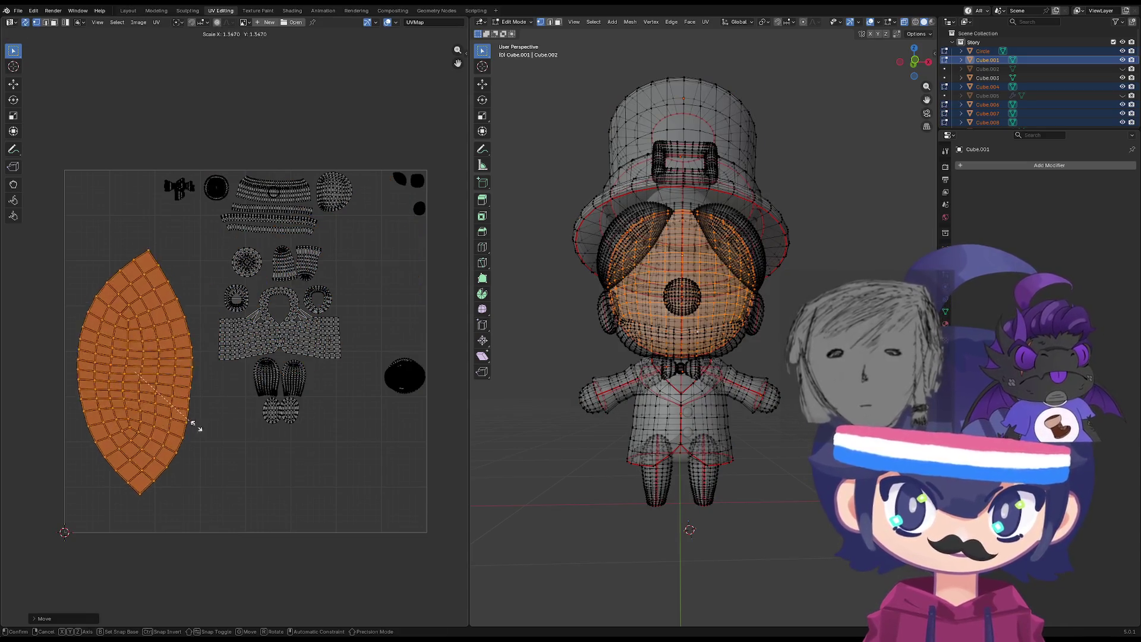
click(202, 427)
key(r)
click(253, 360)
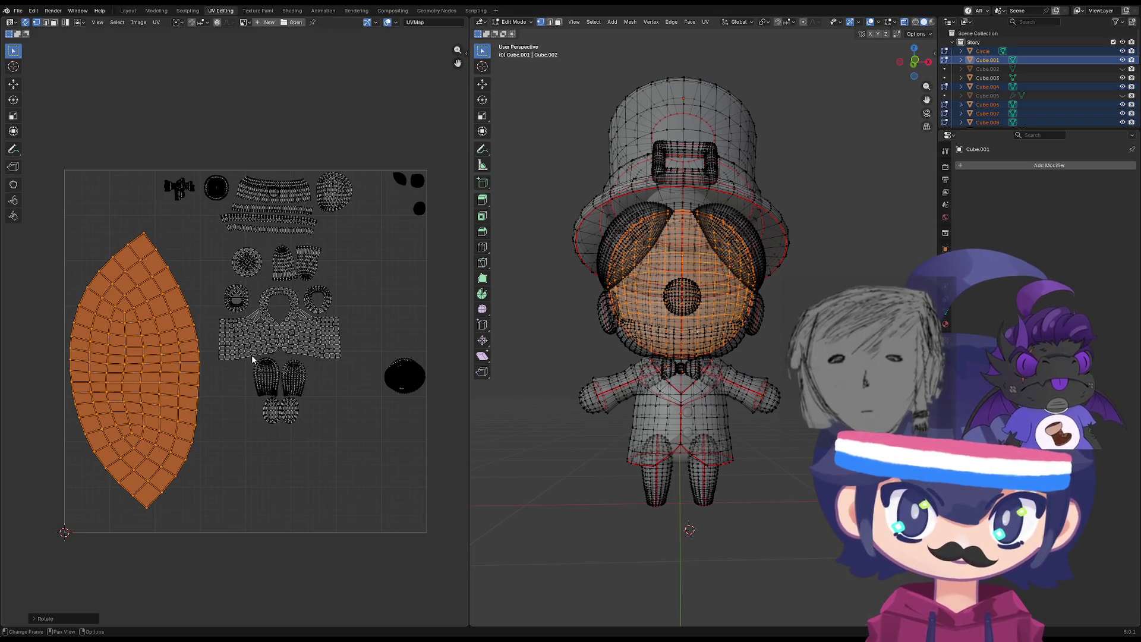
Reselect the head island alone and lower it inside the UV square.
mouse_move(360, 462)
mouse_down()
mouse_move(246, 202)
mouse_move(204, 149)
mouse_up()
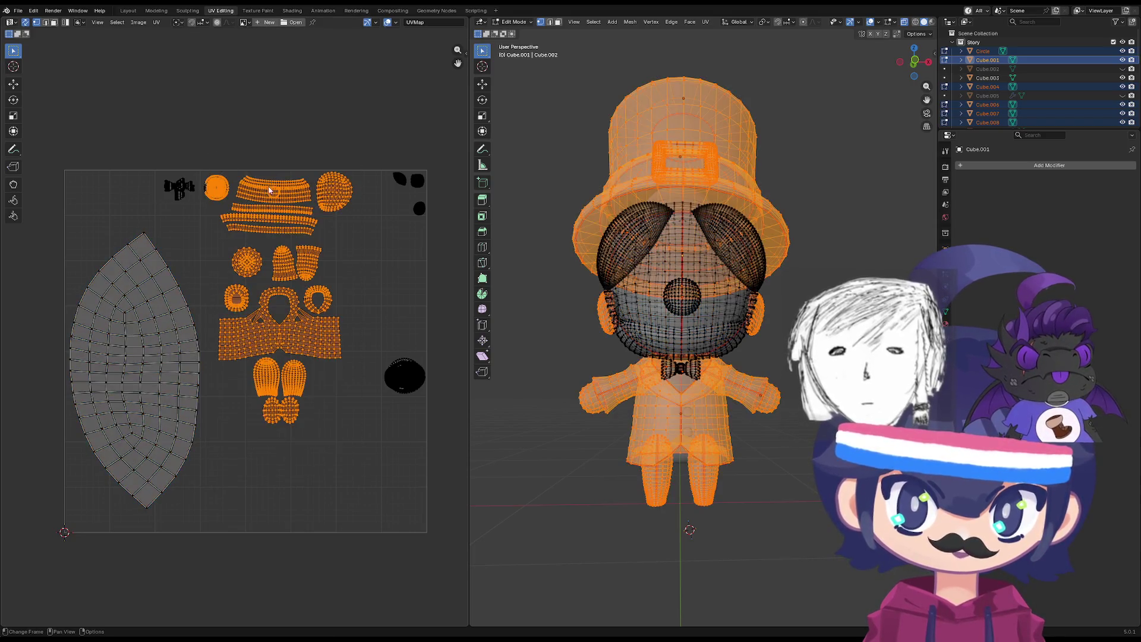
ctrl+drag(379, 229, 217, 426)
drag(205, 232, 119, 364)
mouse_move(191, 212)
mouse_down()
mouse_move(79, 558)
mouse_move(79, 407)
mouse_move(69, 535)
mouse_up()
key(g)
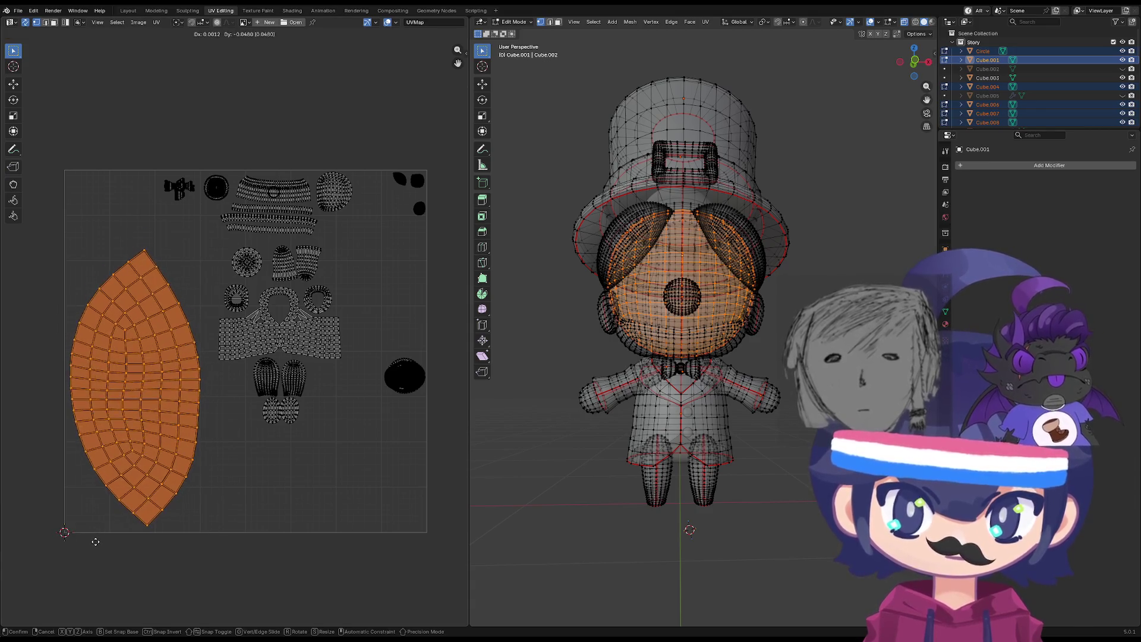
click(95, 545)
Select the small round island, abandoning an attempt to enlarge it.
click(404, 376)
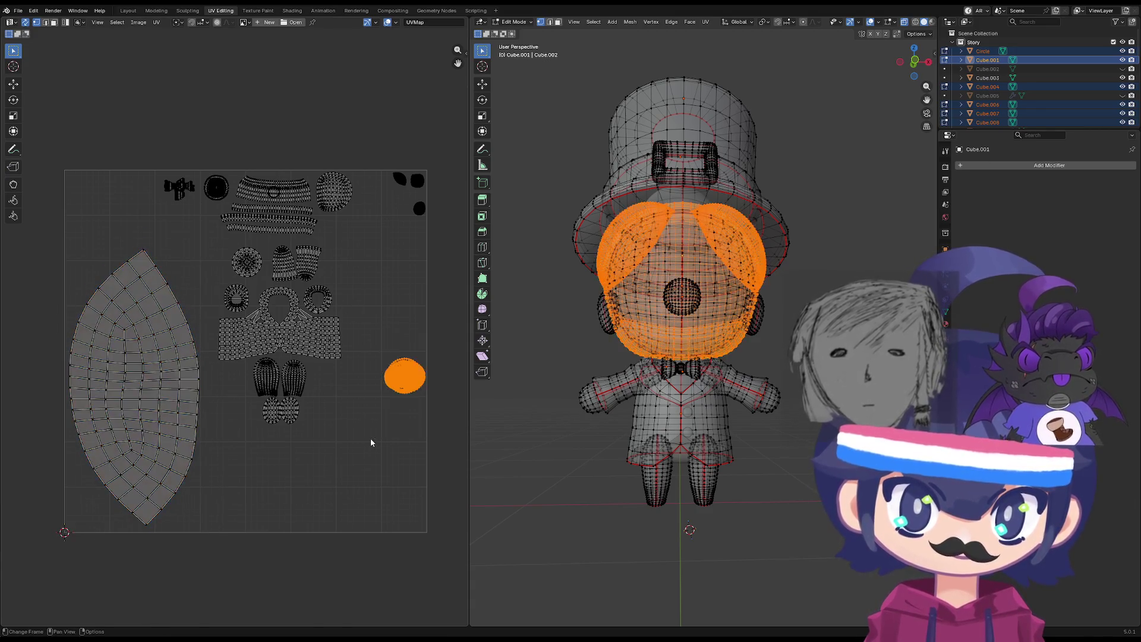
mouse_move(439, 310)
mouse_down()
mouse_move(423, 309)
mouse_move(343, 440)
mouse_move(403, 421)
mouse_up()
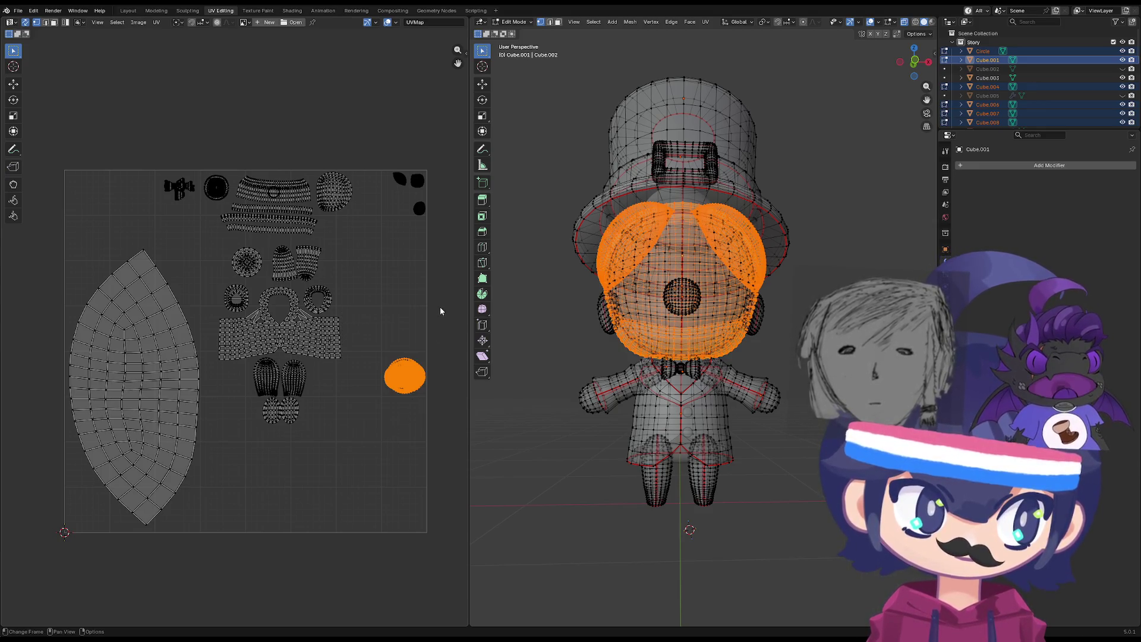
key(s)
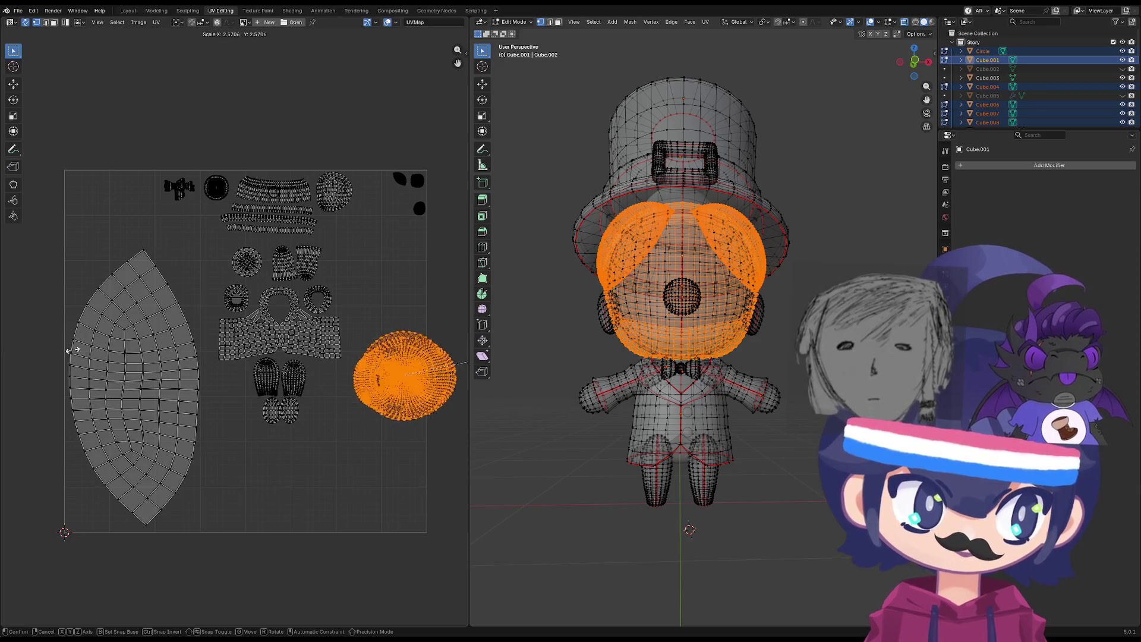
key(Escape)
middle_drag(243, 385, 177, 385)
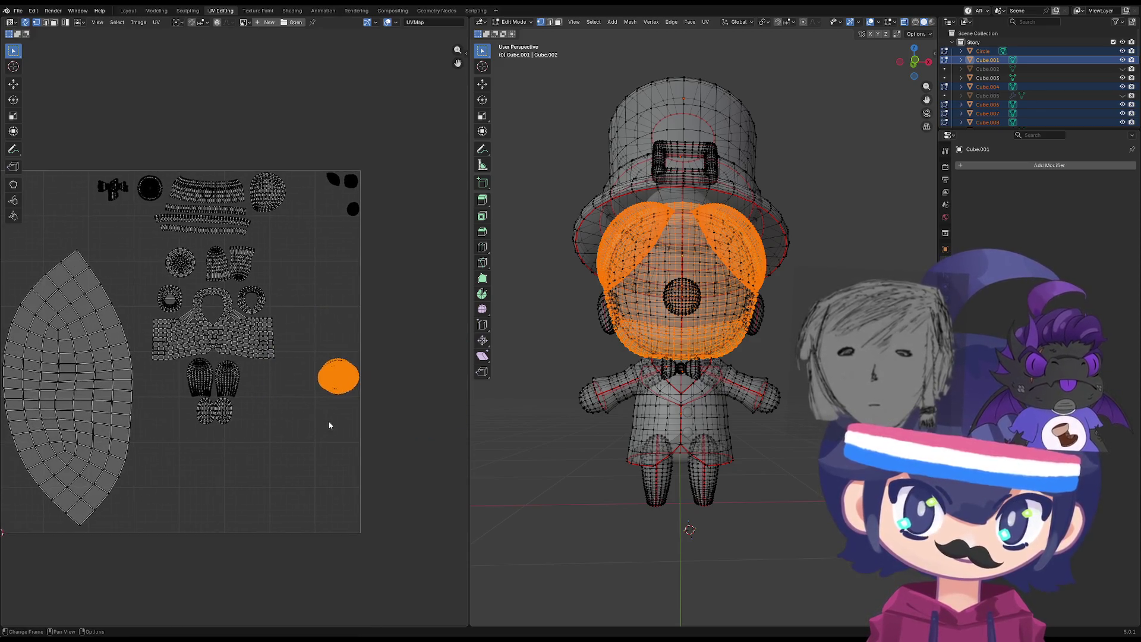
click(329, 420)
drag(367, 332, 309, 409)
Move the round island into the top-left corner of the UV square.
key(g)
click(54, 234)
mouse_move(55, 235)
middle_down()
mouse_move(177, 281)
mouse_move(58, 257)
middle_up()
key(g)
click(183, 255)
drag(315, 279, 357, 204)
Move the three small selected islands toward the bottom-left.
key(g)
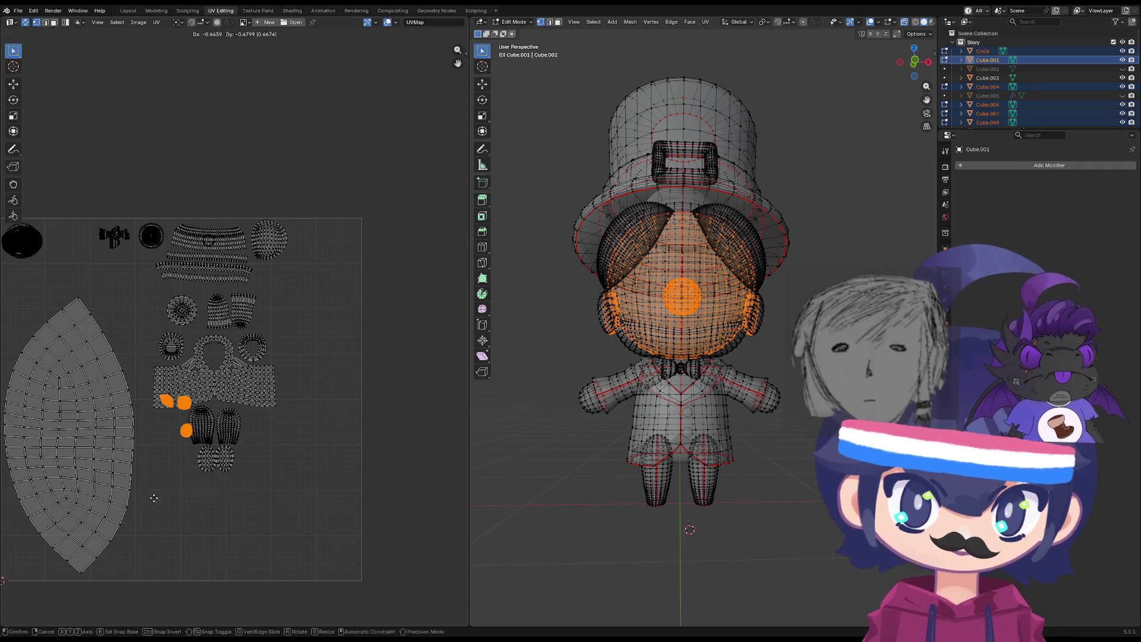
right_click(357, 436)
middle_drag(357, 435, 458, 347)
key(g)
scroll(230, 236, down, 5)
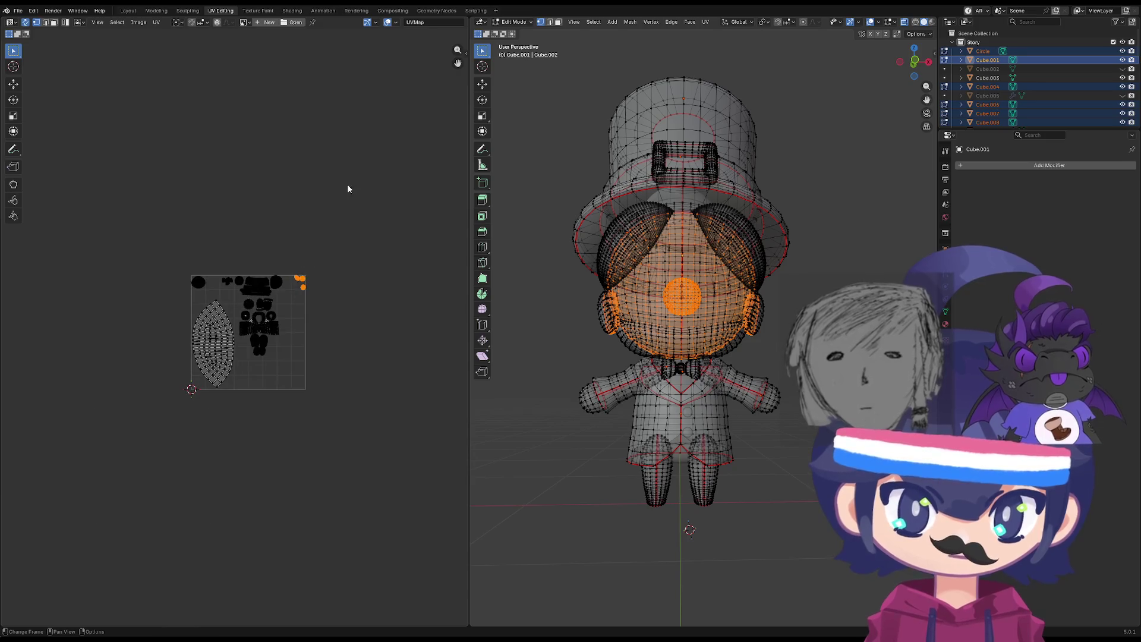
scroll(205, 314, up, 2)
key(g)
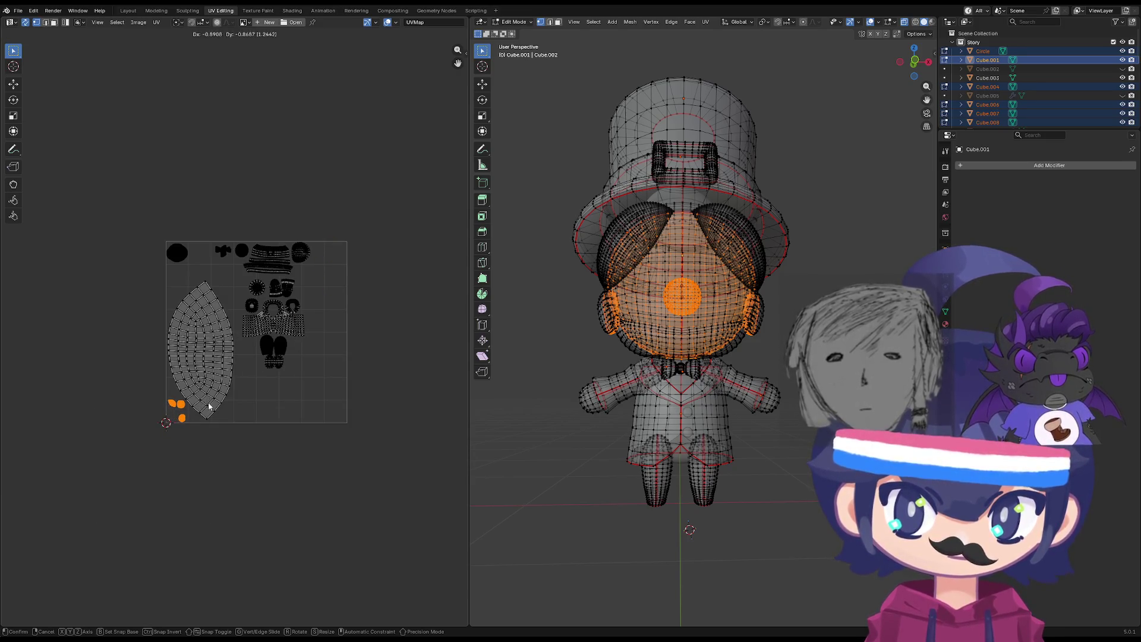
click(209, 402)
Scale up the upper and lower islands together, then undo that scaling.
mouse_move(369, 167)
mouse_down()
mouse_move(238, 390)
mouse_move(232, 310)
mouse_up()
shift+drag(334, 413, 236, 296)
key(s)
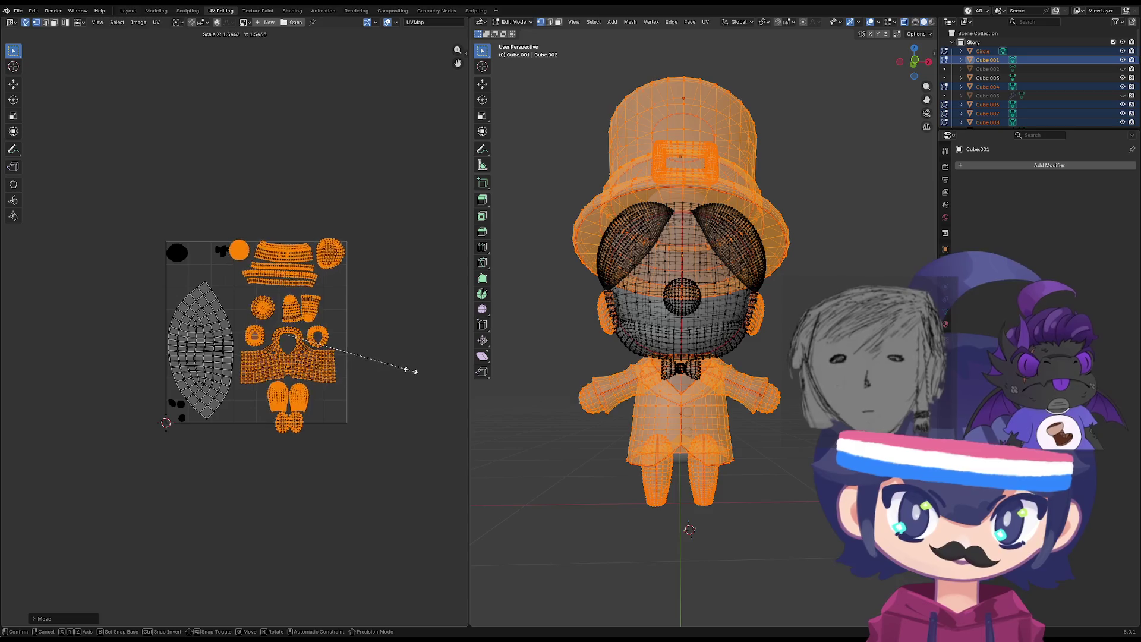
click(390, 370)
key(ctrl+z)
Enlarge the bow tie island and shift it a bit further right.
mouse_move(245, 204)
mouse_down()
mouse_move(206, 264)
mouse_move(217, 237)
mouse_up()
scroll(217, 238, up, 3)
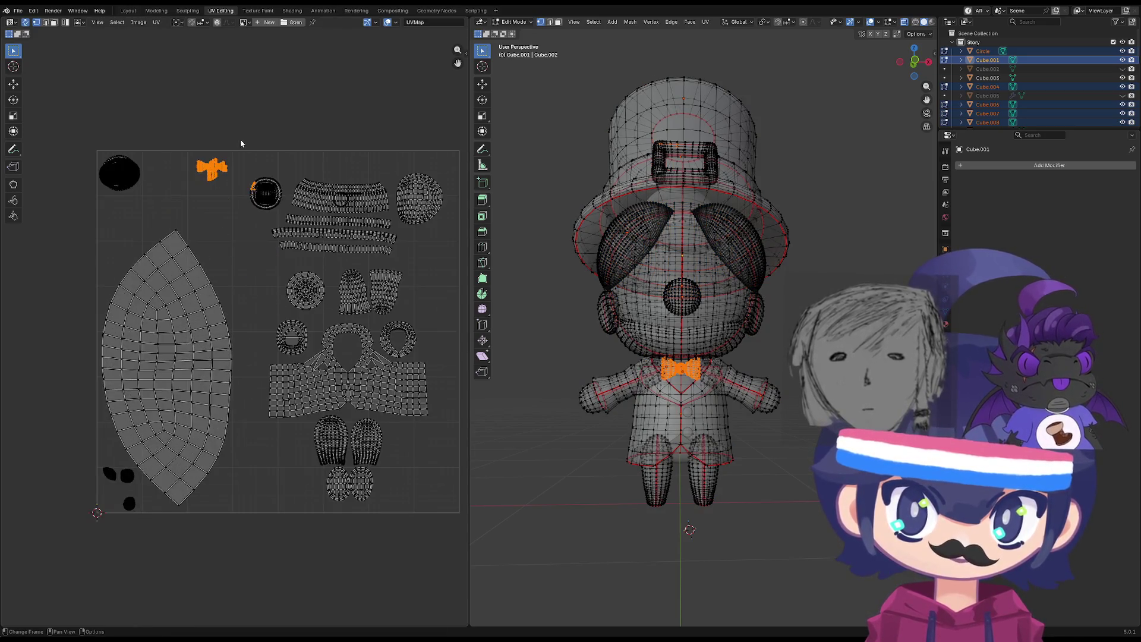
middle_drag(240, 140, 255, 165)
key(s)
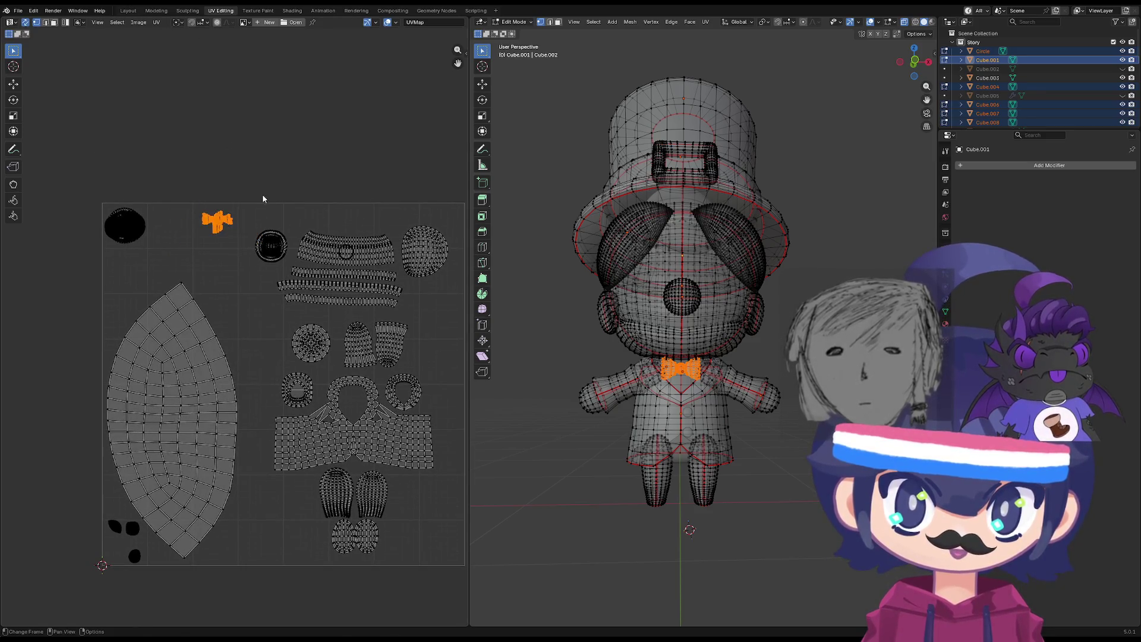
click(276, 194)
key(g)
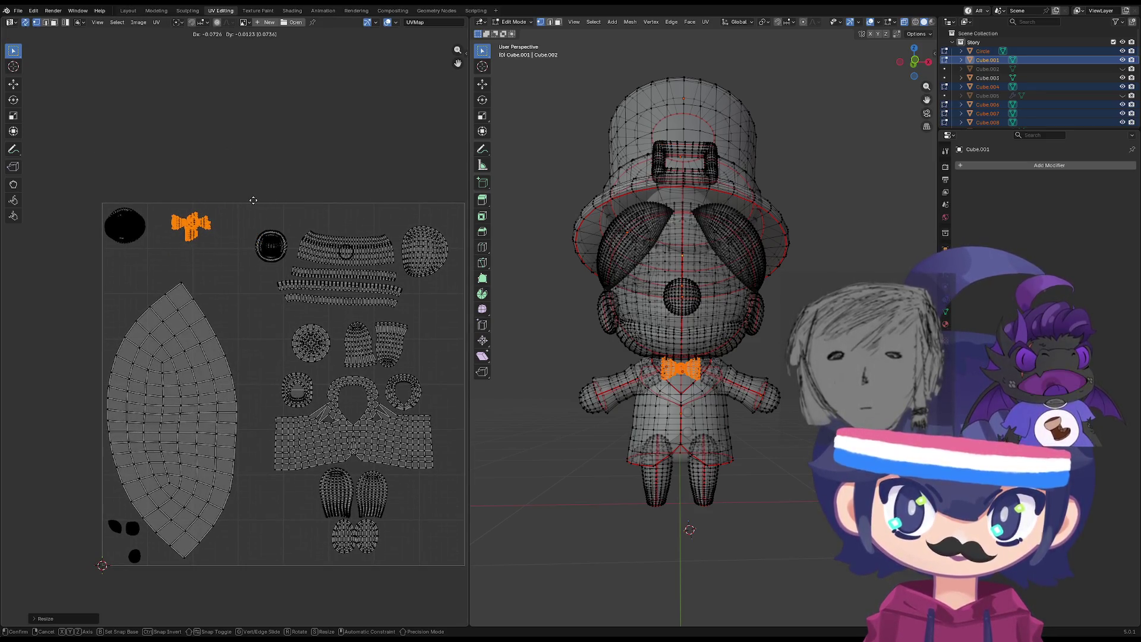
click(255, 198)
Scale the buckle and hat islands up about 1.25 times and nudge them left and up.
mouse_move(296, 217)
mouse_down()
mouse_move(276, 264)
mouse_move(248, 268)
mouse_up()
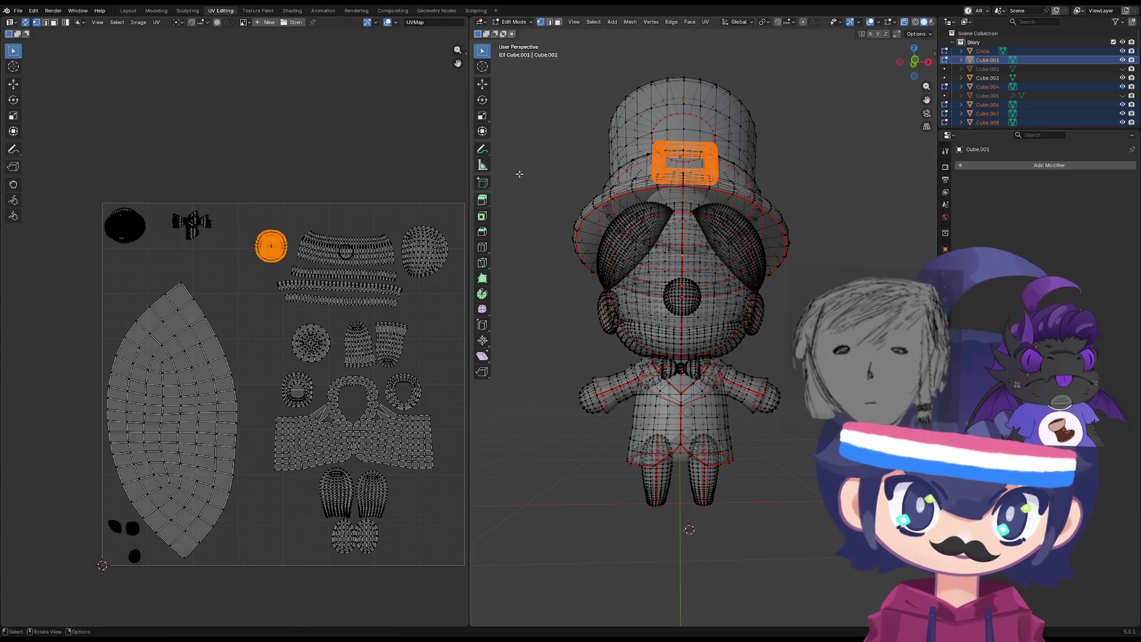
middle_drag(389, 261, 292, 250)
mouse_move(348, 166)
mouse_down()
mouse_move(248, 259)
mouse_move(148, 275)
mouse_move(145, 300)
mouse_up()
mouse_move(386, 184)
mouse_down()
mouse_move(169, 259)
mouse_move(140, 305)
mouse_up()
key(s)
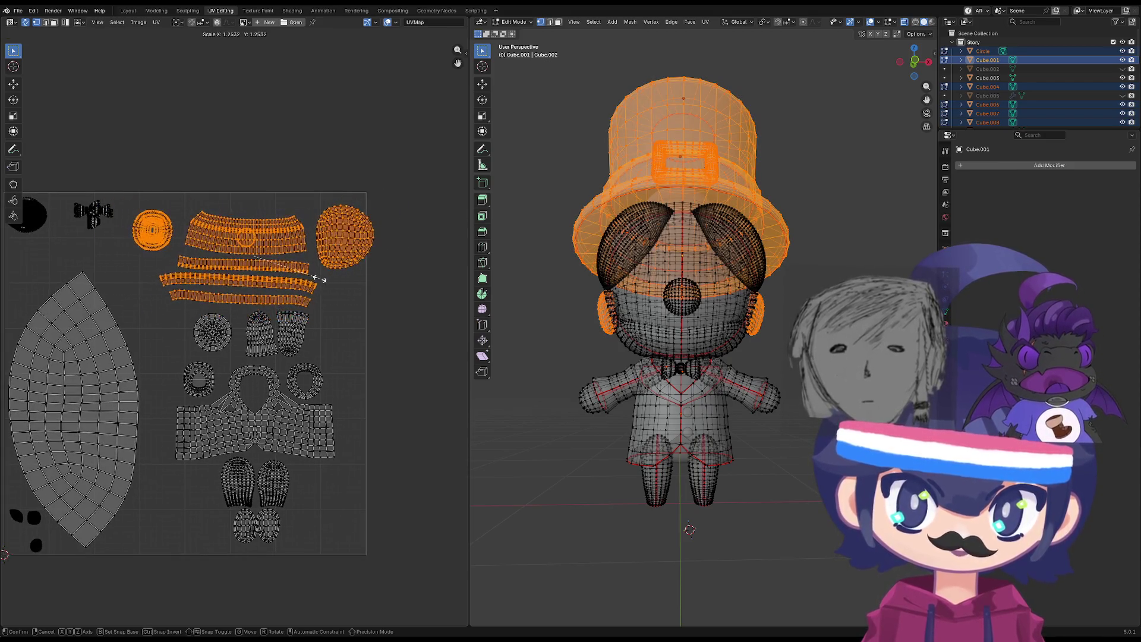
click(331, 278)
key(g)
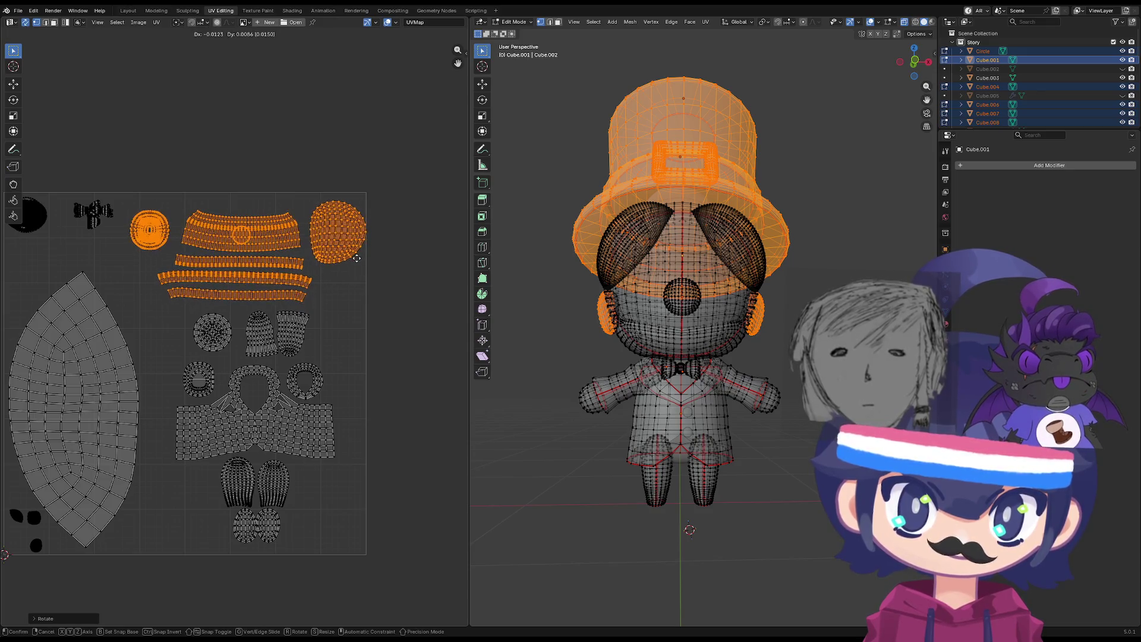
click(361, 293)
mouse_move(348, 309)
mouse_down()
mouse_move(174, 377)
mouse_move(139, 551)
mouse_up()
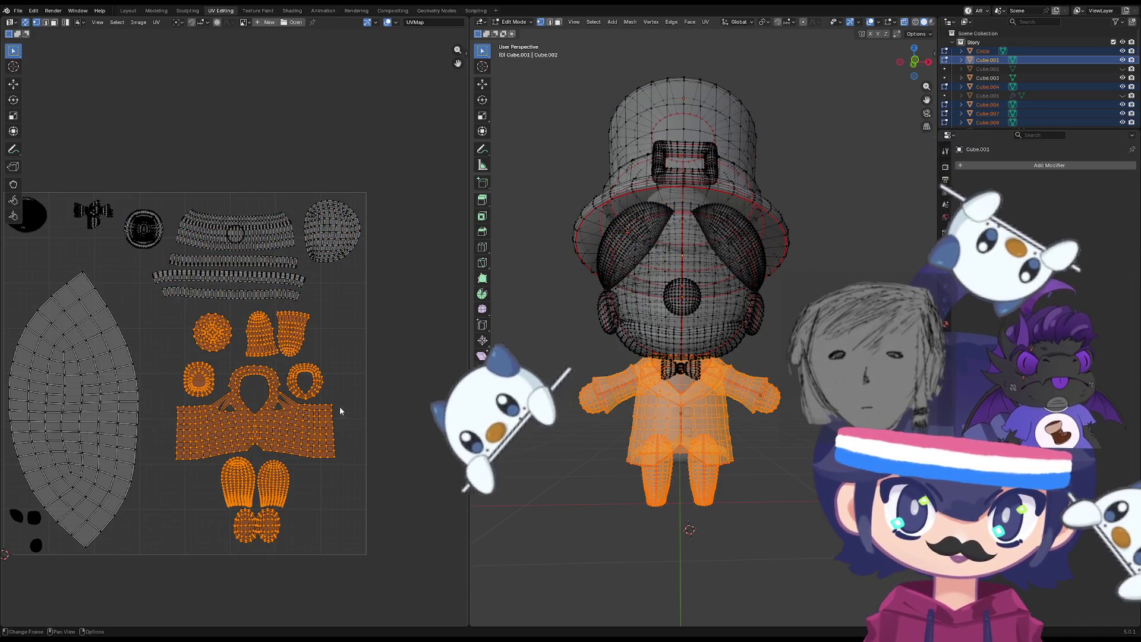
Scale up the body islands and drop them slightly left.
scroll(340, 369, down, 3)
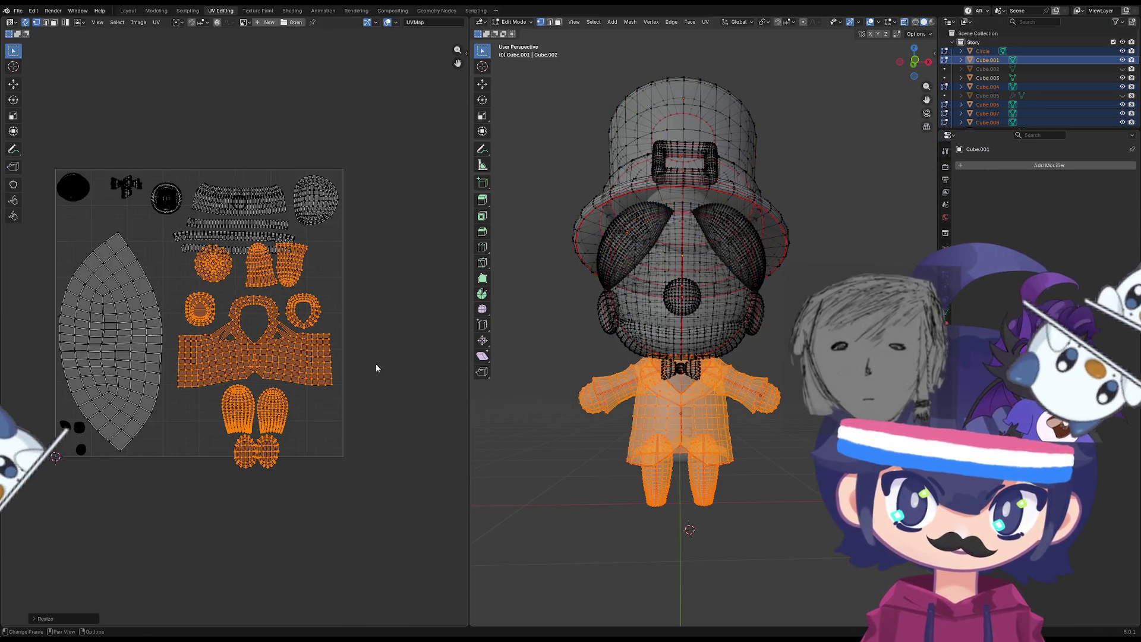
key(s)
click(375, 371)
key(g)
click(372, 380)
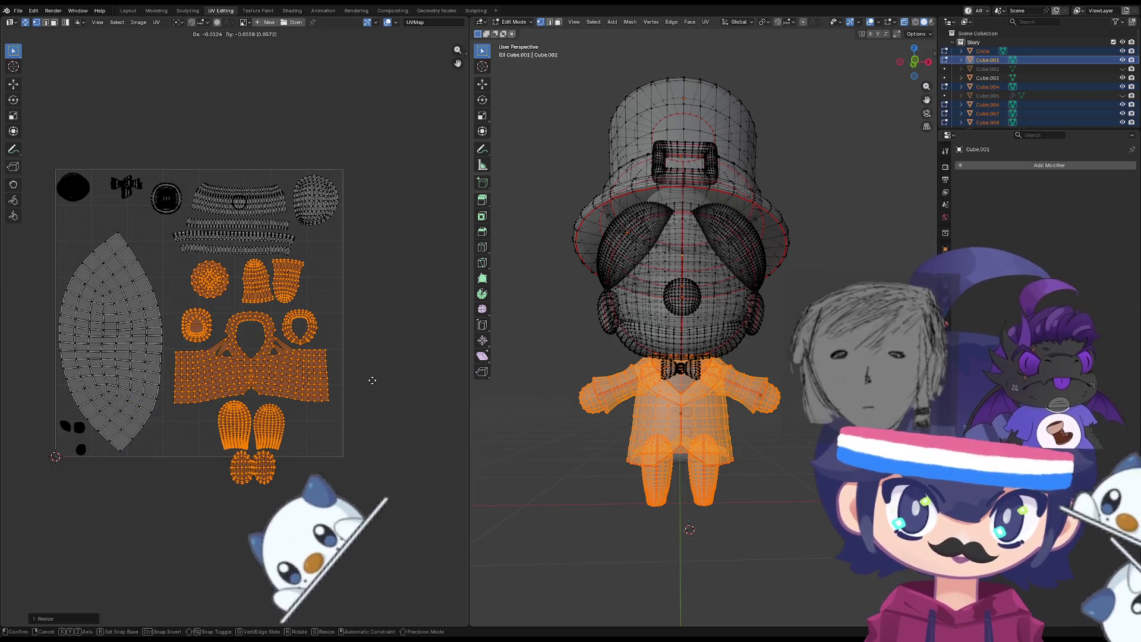
Rotate the leg and foot islands 90 degrees and place them down and left.
drag(301, 508, 252, 470)
scroll(253, 470, up, 3)
middle_drag(253, 464, 254, 418)
text(r90)
key(Return)
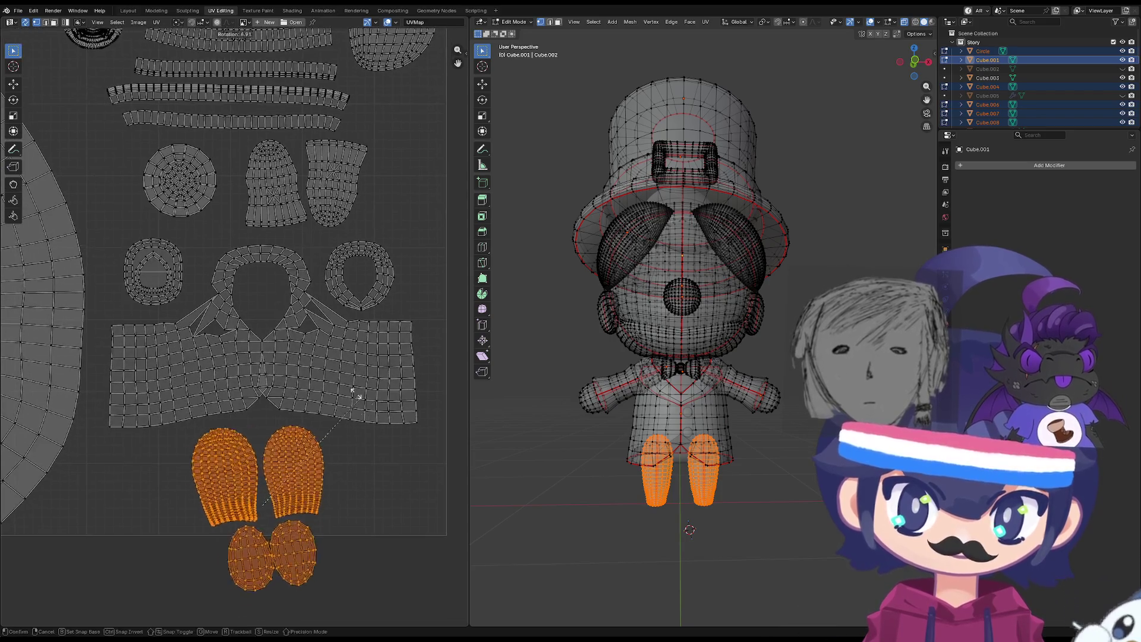
key(g)
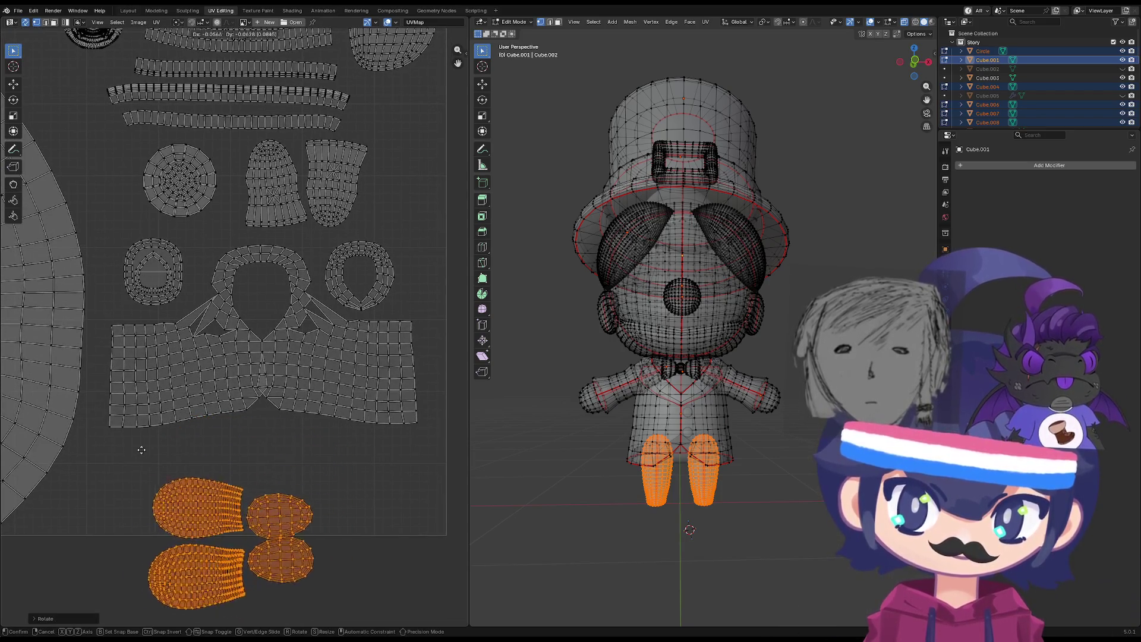
click(263, 556)
Select both linked foot islands and shift them slightly.
middle_drag(263, 556, 296, 496)
click(326, 540)
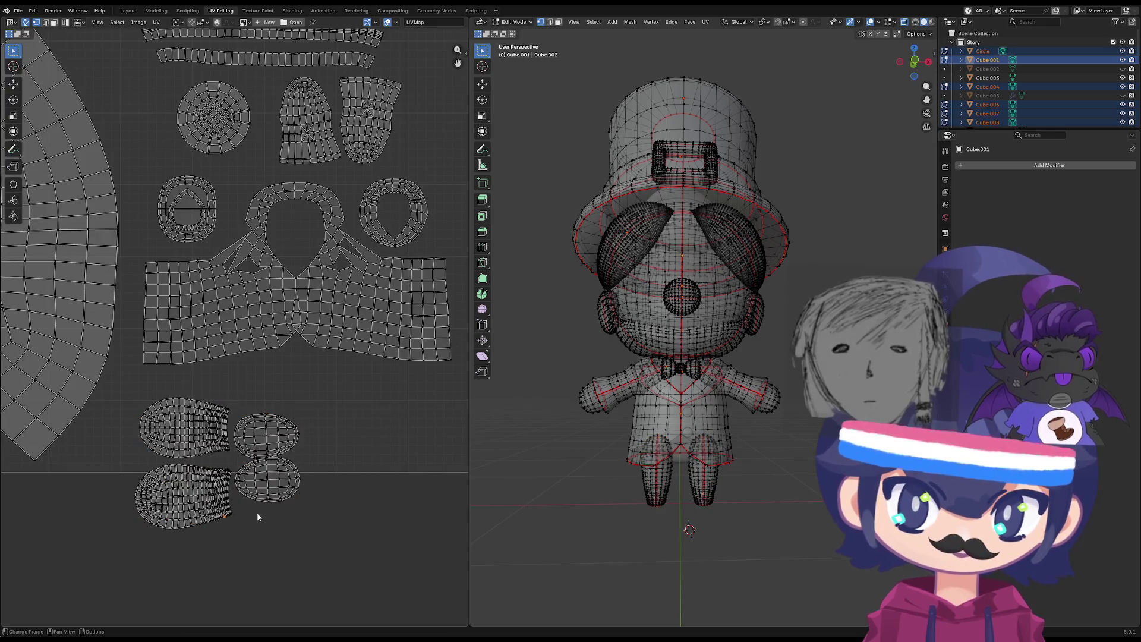
key(l)
key(l)
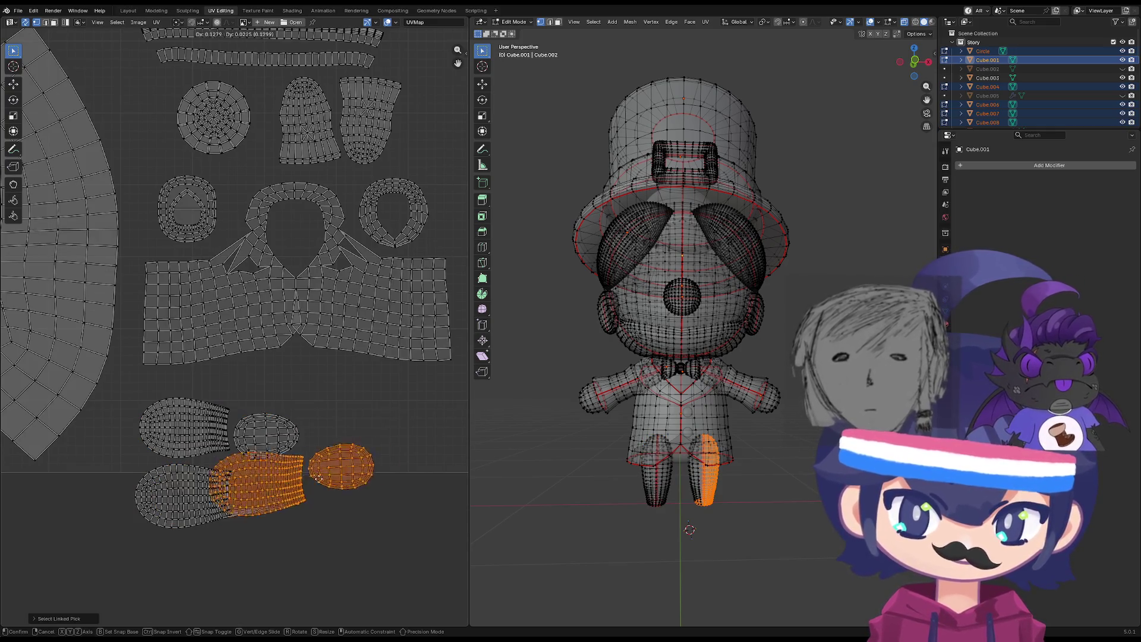
key(l)
key(g)
drag(352, 438, 359, 437)
click(359, 437)
Shrink the foot and leg islands together and shift them slightly left.
scroll(339, 470, down, 2)
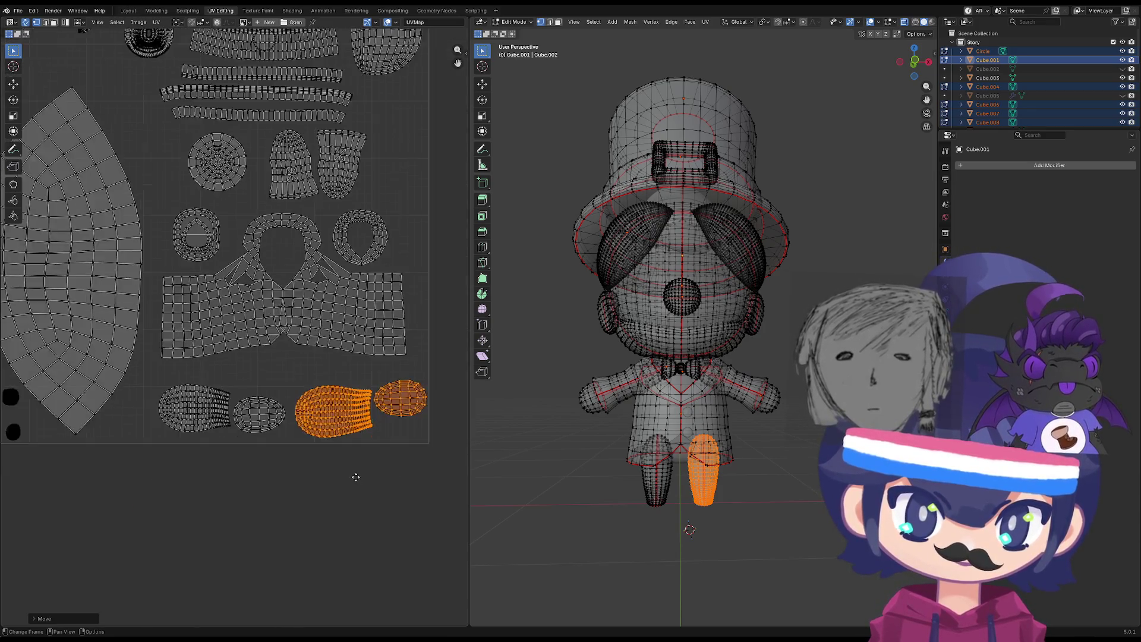
click(310, 461)
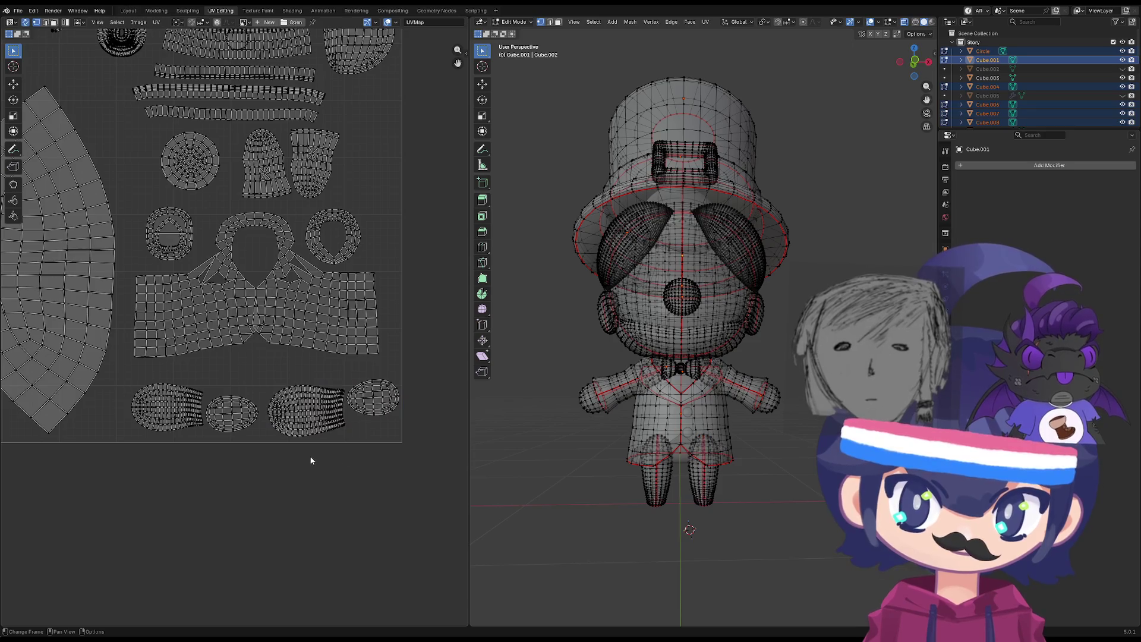
key(l)
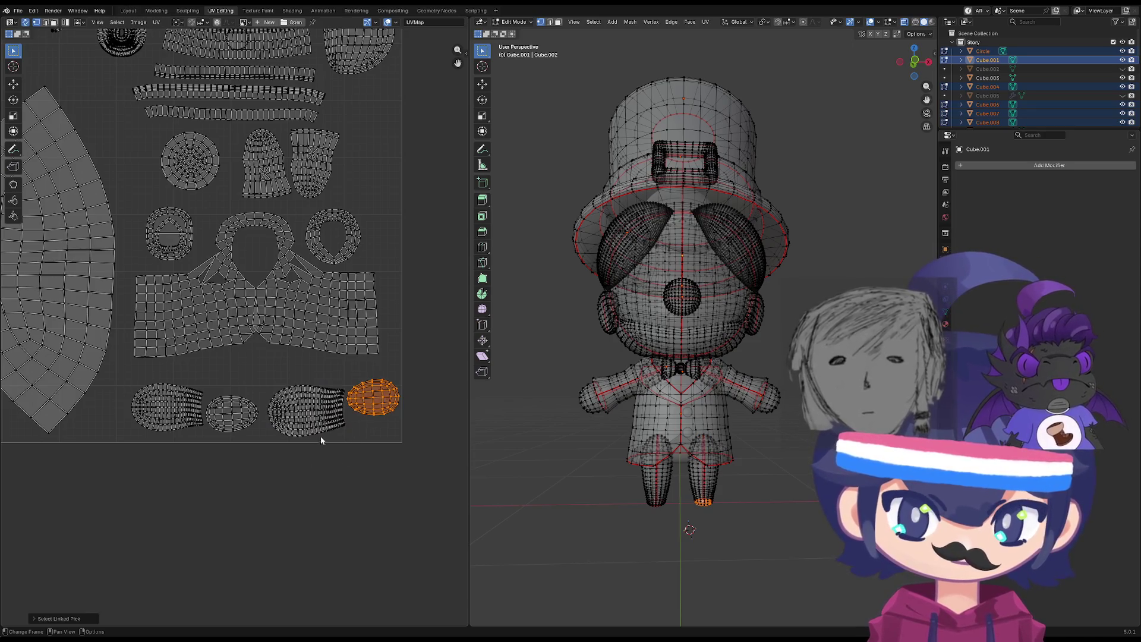
scroll(441, 396, up, 1)
middle_drag(441, 396, 410, 383)
drag(412, 382, 240, 489)
key(s)
click(386, 470)
key(g)
click(384, 469)
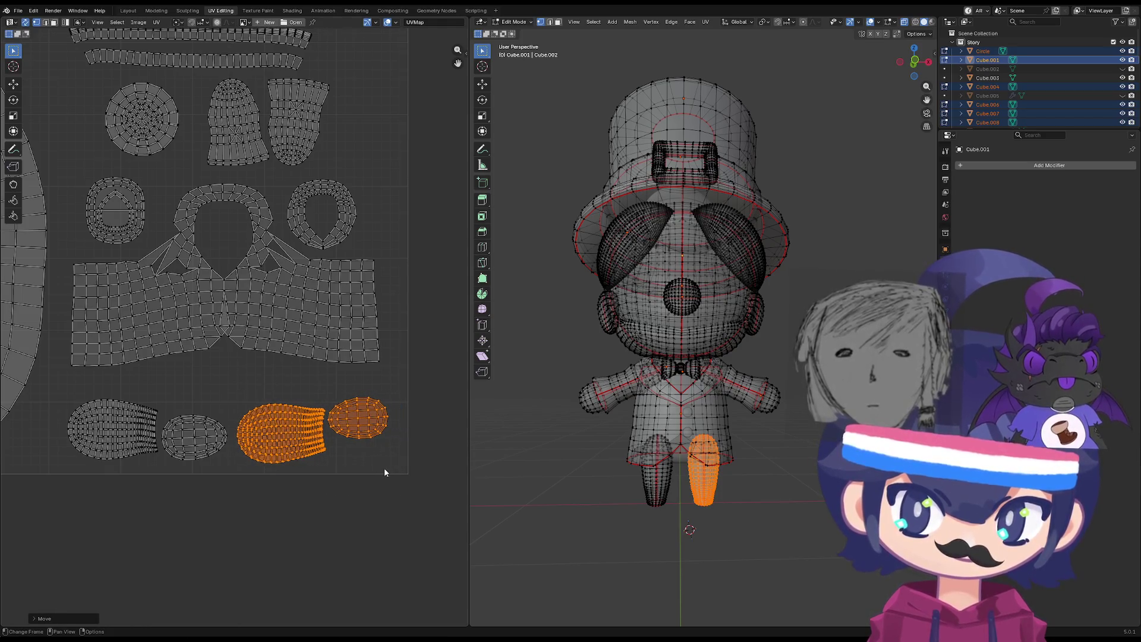
Move the round foot island lower right, then nudge it slightly left and down.
click(409, 459)
key(l)
key(g)
click(384, 438)
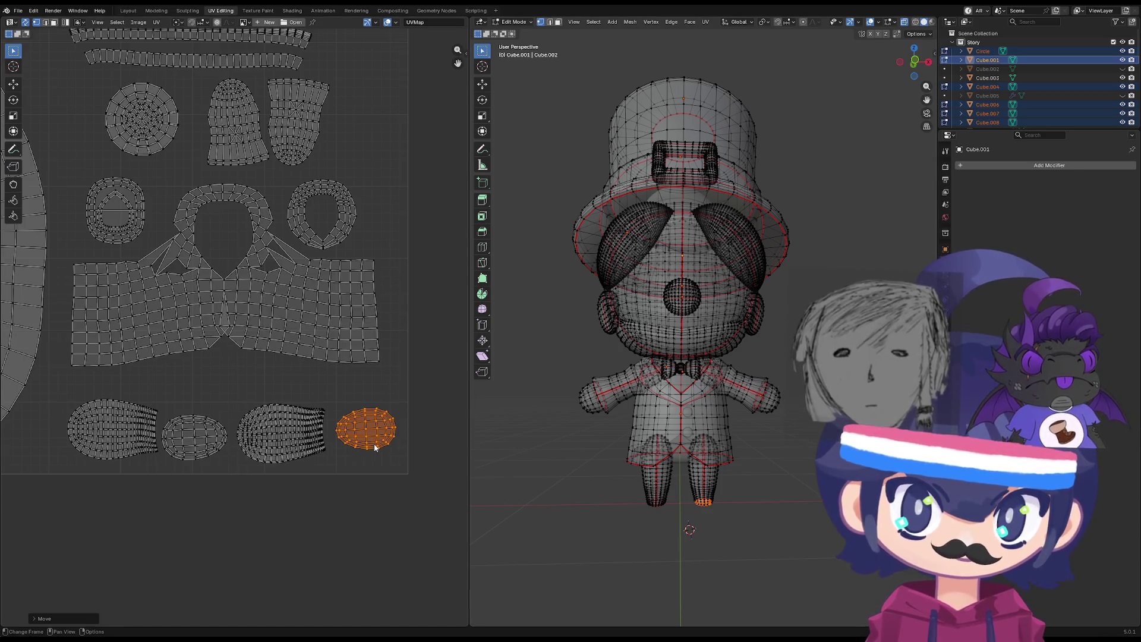
drag(375, 448, 369, 454)
Rotate the leaf-shaped island and move it up the layout.
scroll(279, 455, down, 2)
scroll(262, 442, up, 8)
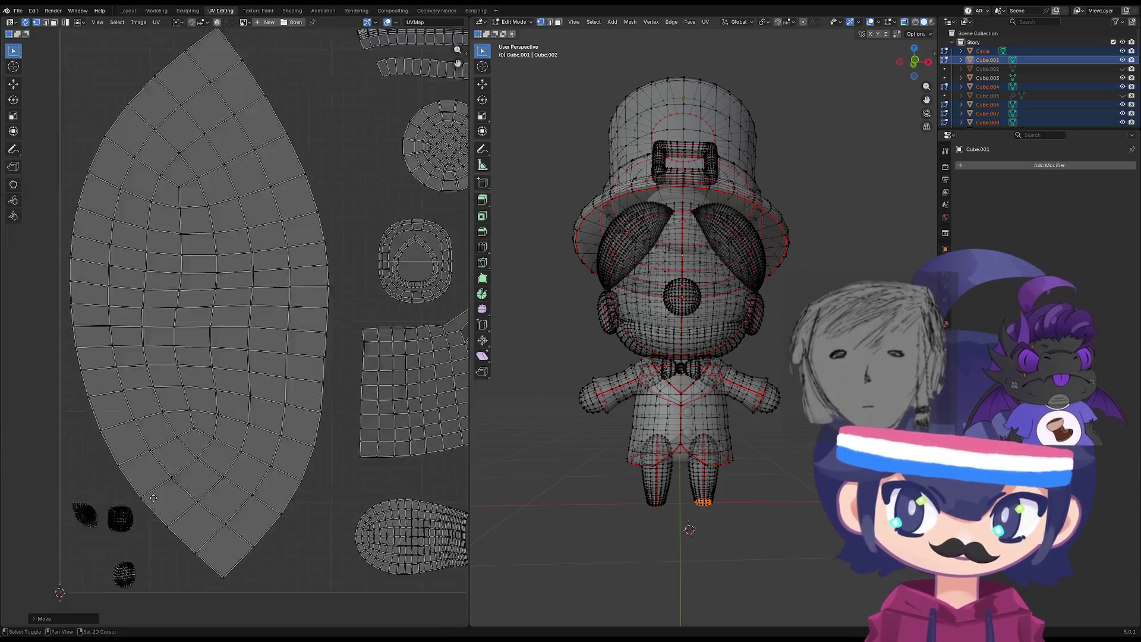
scroll(305, 455, down, 4)
drag(301, 434, 218, 509)
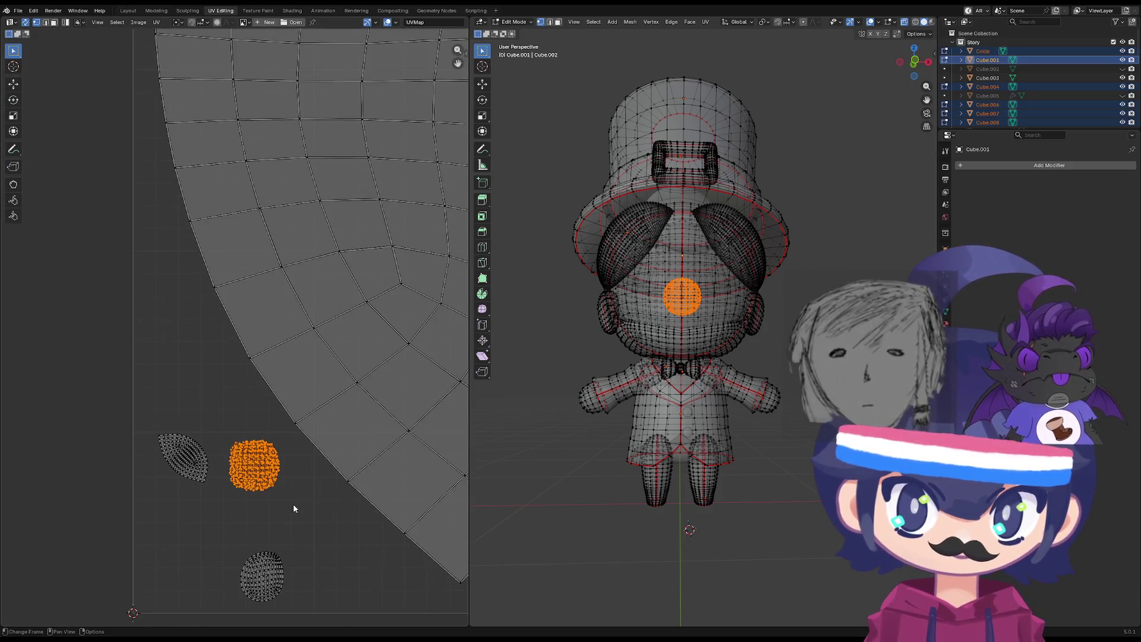
drag(226, 416, 156, 499)
key(r)
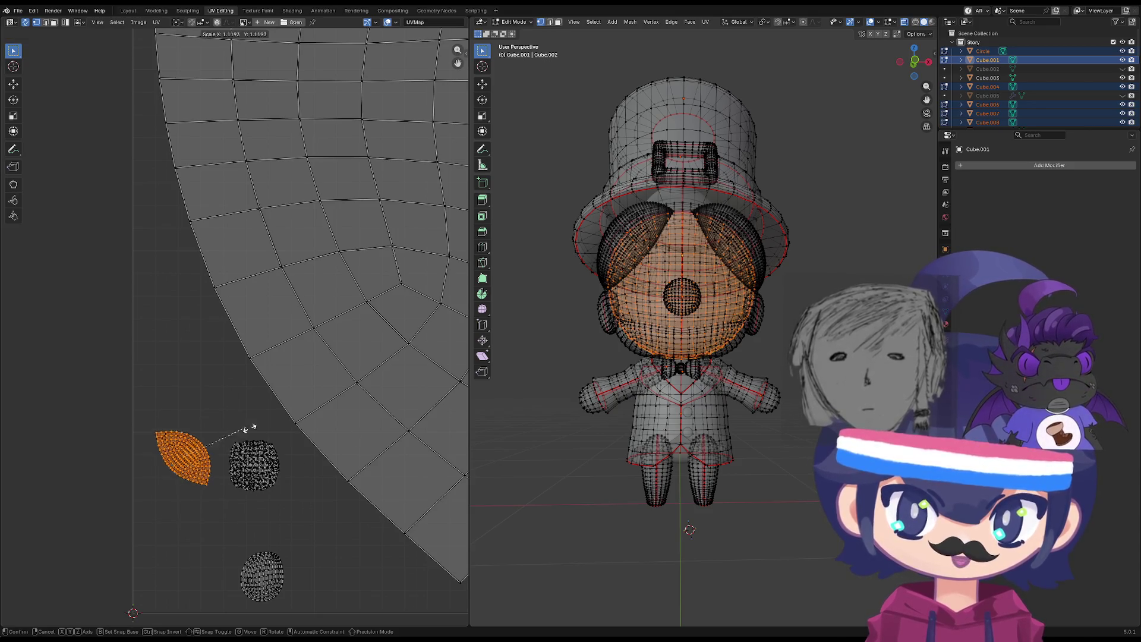
click(305, 448)
key(g)
click(308, 314)
Shift the round island left, then shrink the bottom island and move it up and right.
click(280, 470)
key(s)
key(g)
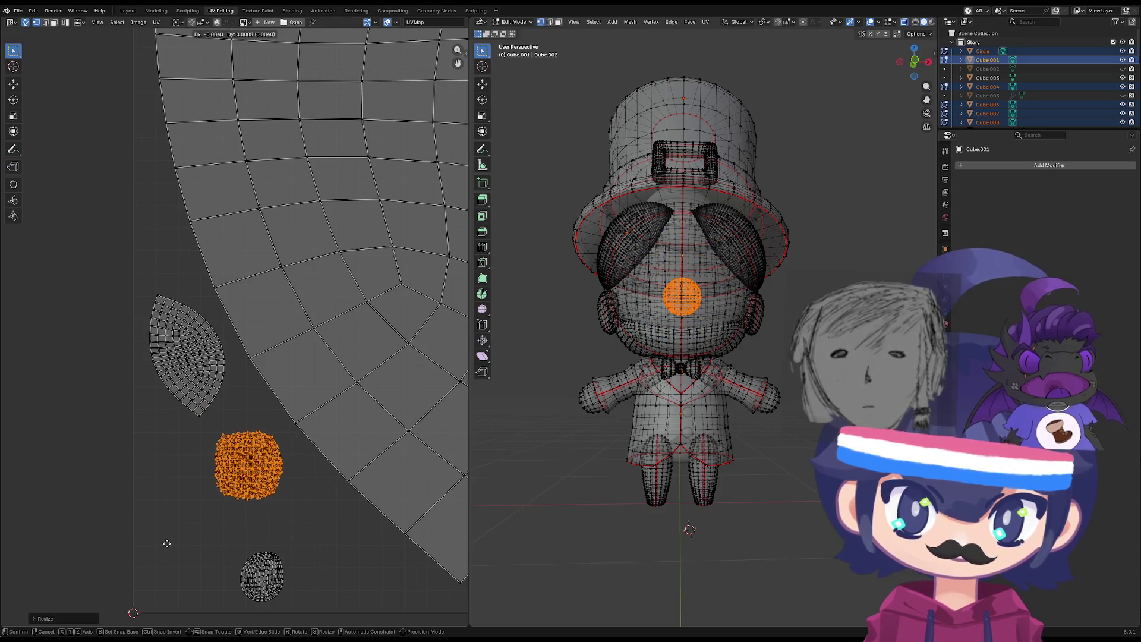
click(178, 538)
click(262, 574)
key(s)
click(346, 589)
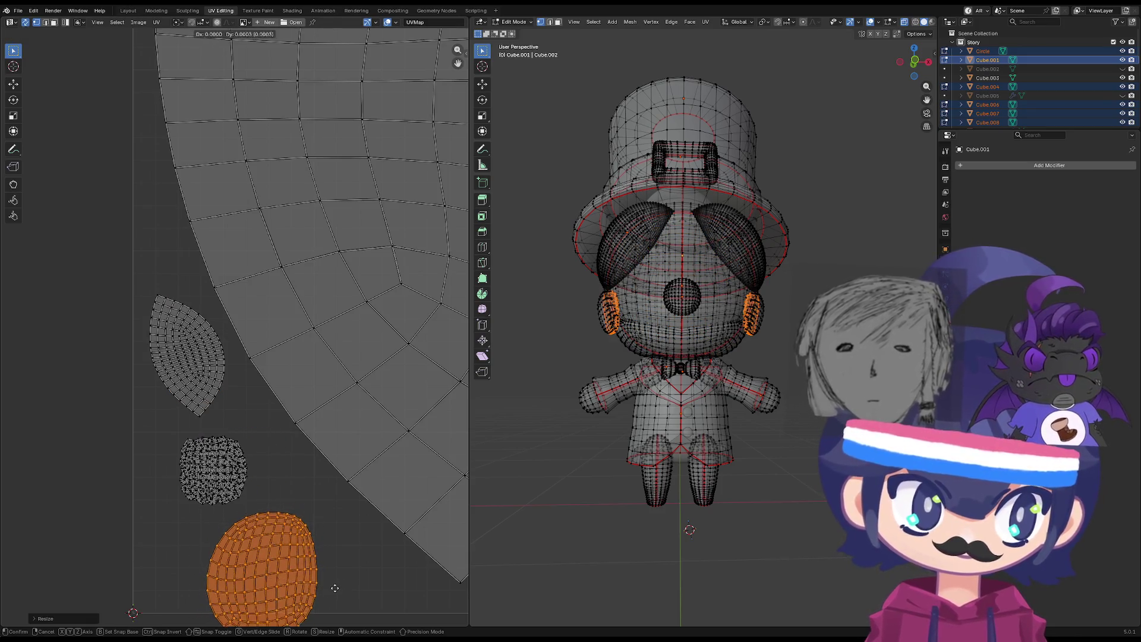
key(g)
click(369, 561)
Select the whole nose island and place it in the bottom-left corner.
click(208, 473)
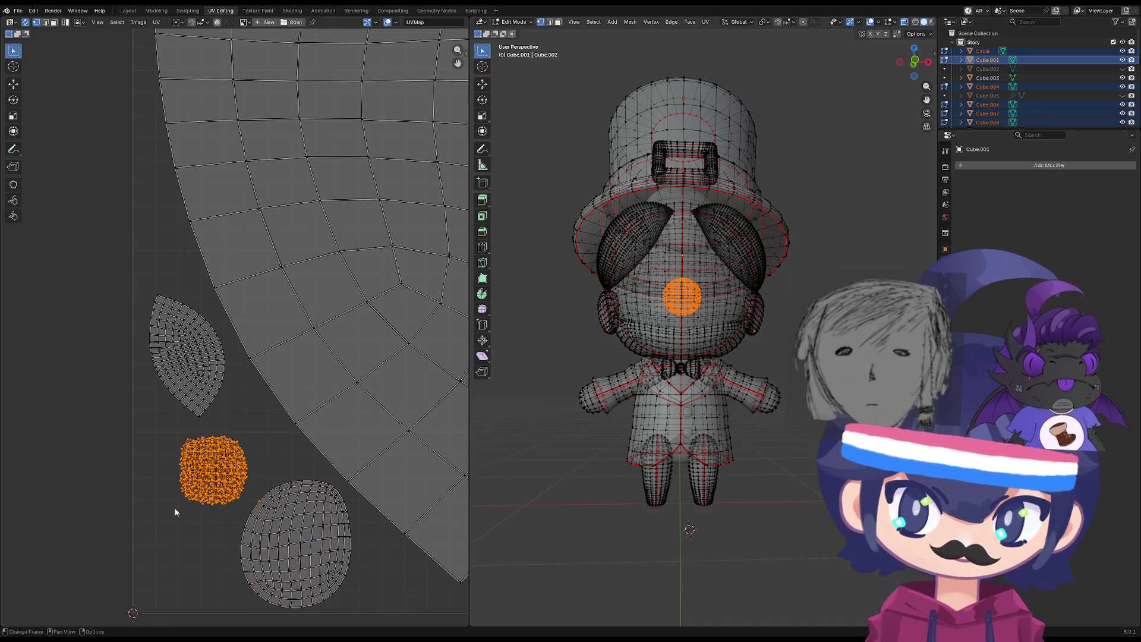
drag(256, 413, 148, 513)
click(237, 450)
key(l)
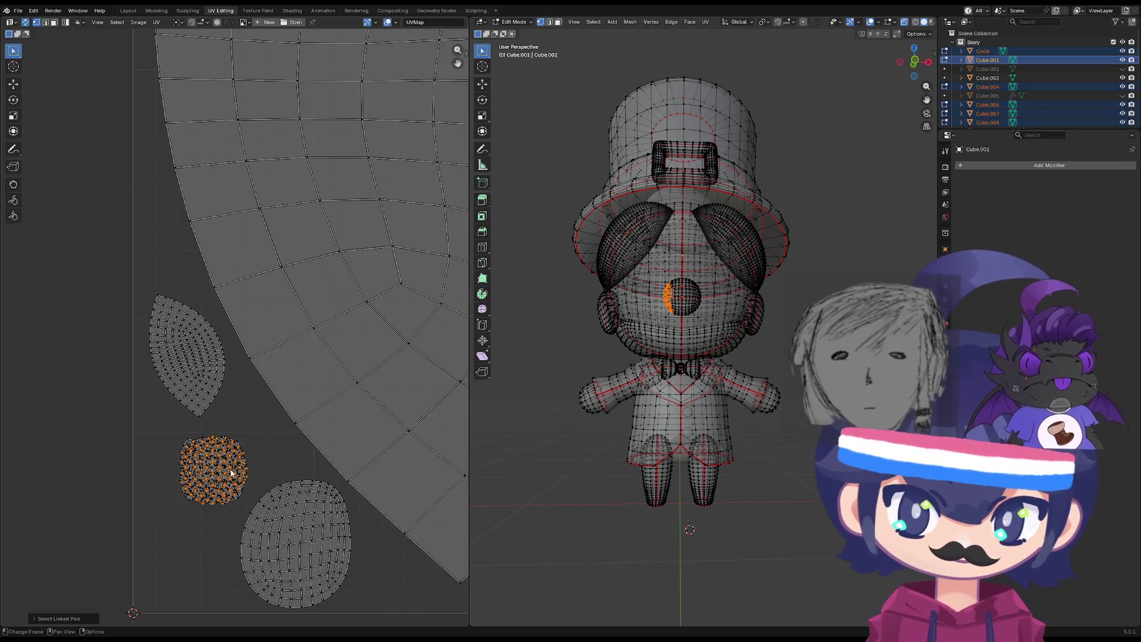
key(l)
key(l)
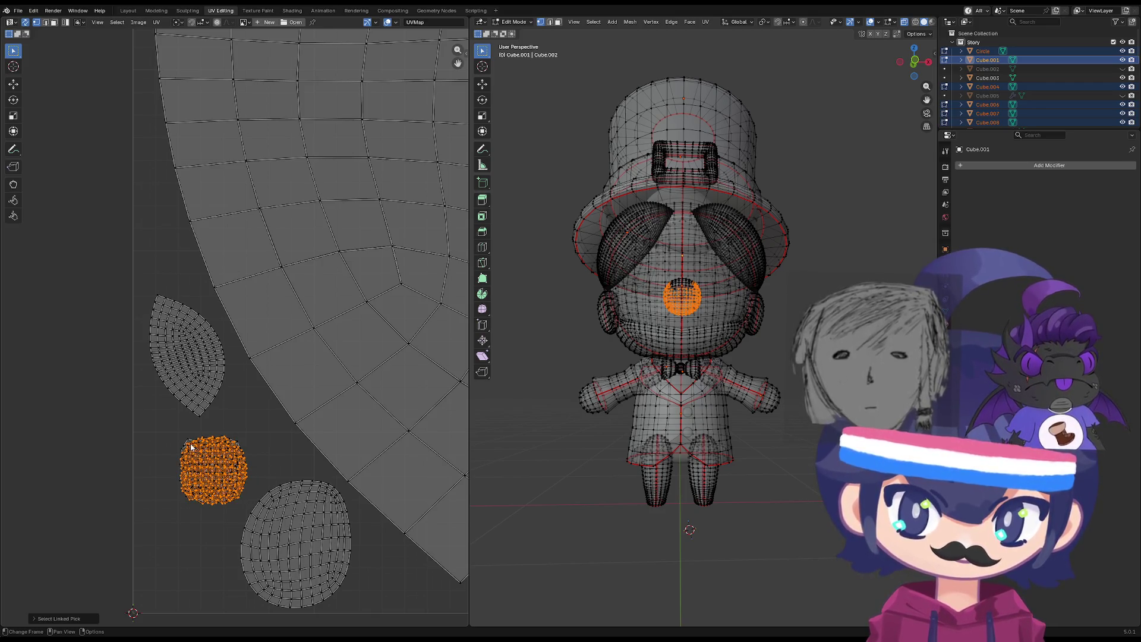
key(l)
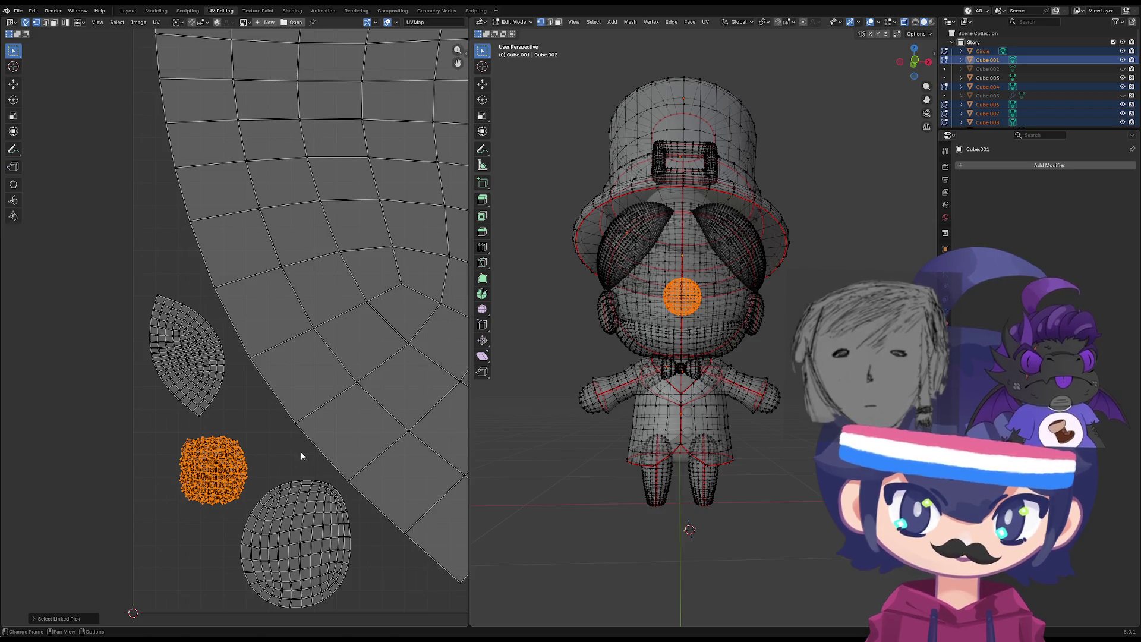
key(g)
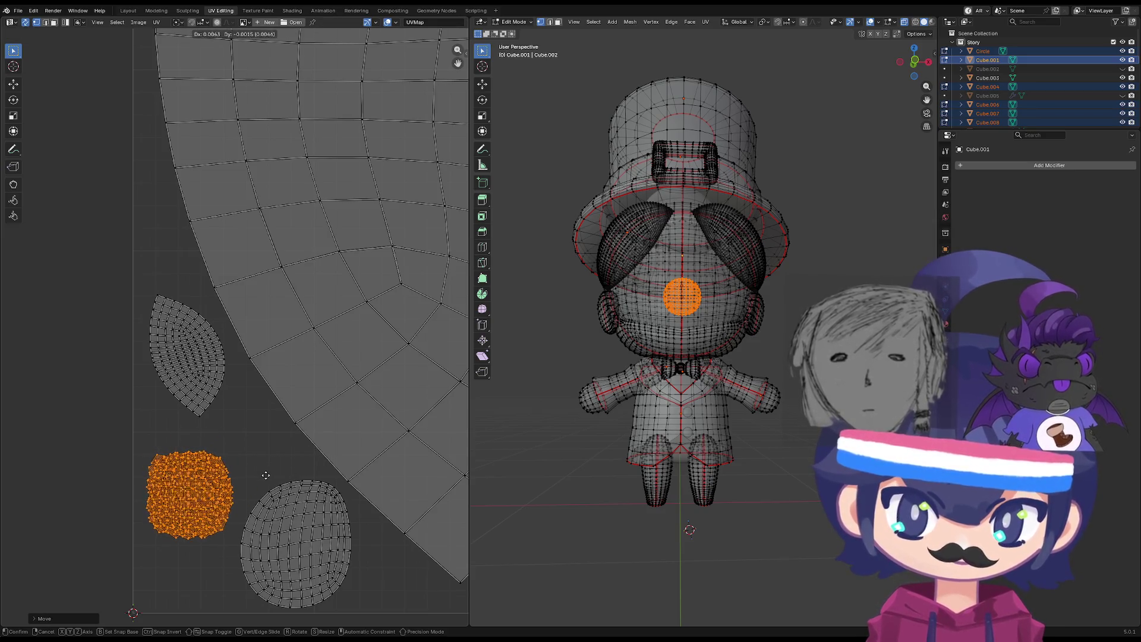
click(273, 469)
scroll(272, 478, down, 3)
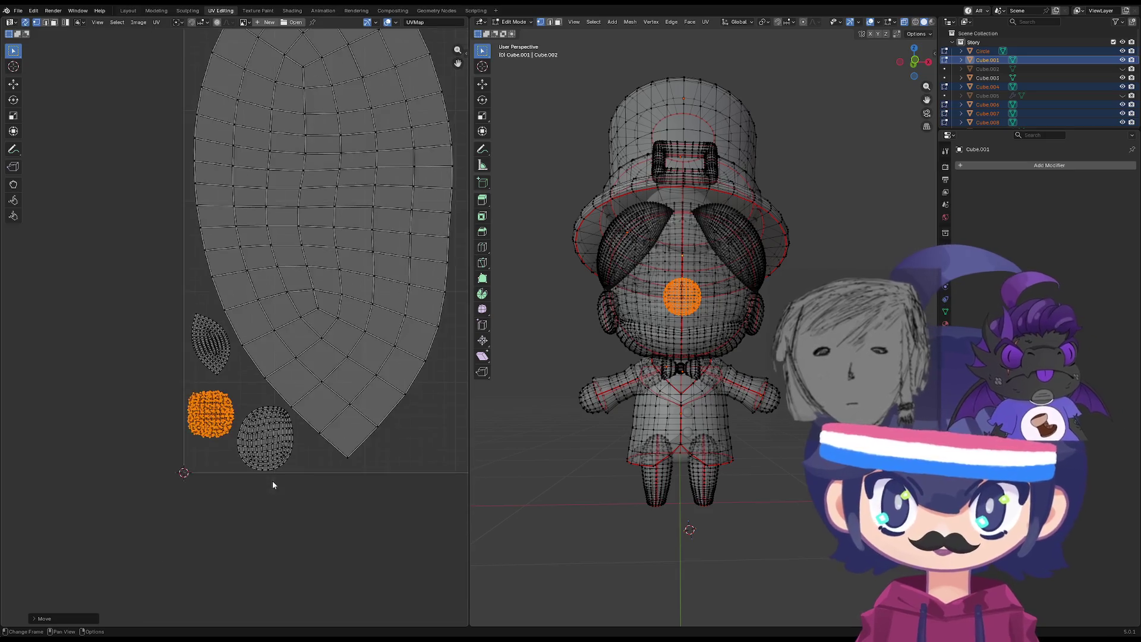
Scale up the round buckle island and move it near the top-left of the UV square.
scroll(298, 476, down, 6)
scroll(315, 458, up, 4)
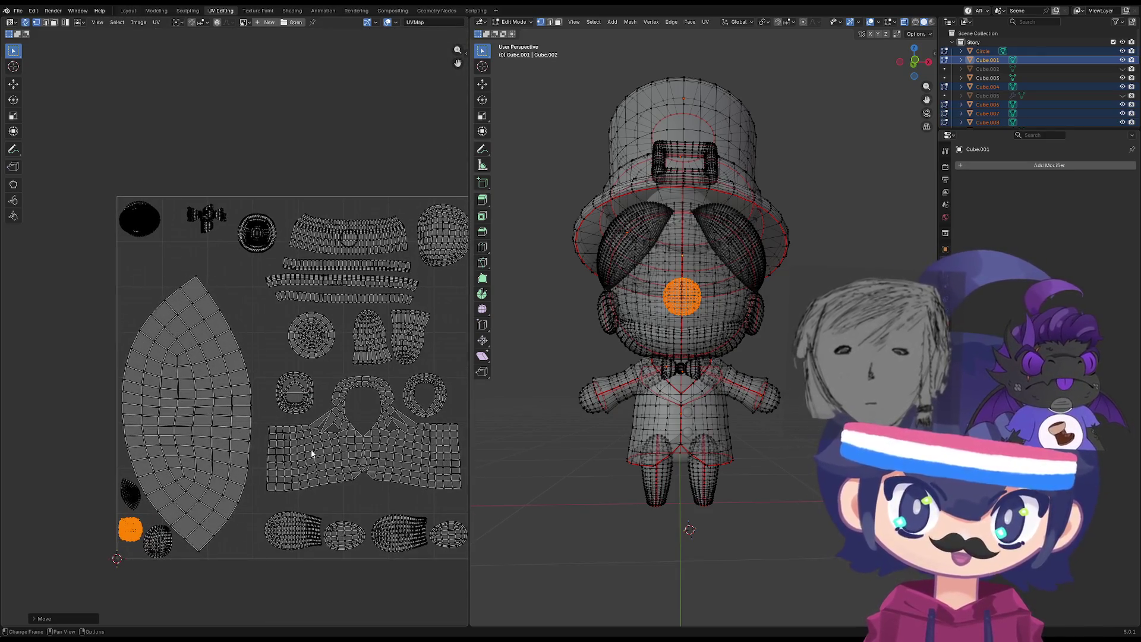
scroll(277, 267, up, 4)
scroll(261, 446, down, 1)
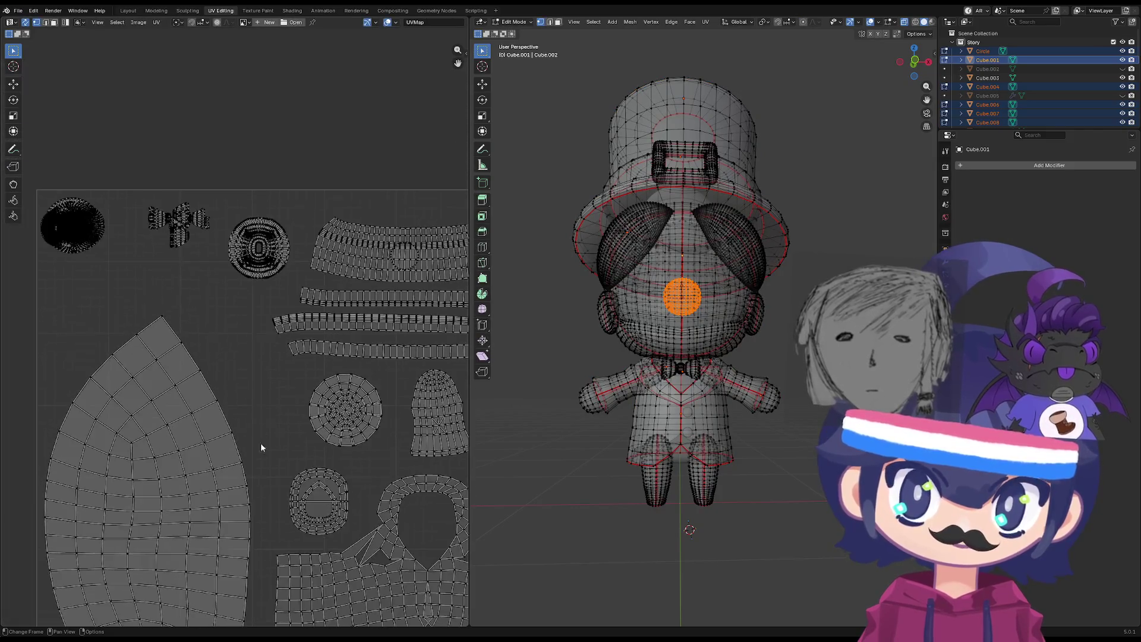
drag(303, 183, 223, 304)
mouse_move(299, 166)
mouse_down()
mouse_move(264, 285)
mouse_move(230, 291)
mouse_up()
drag(299, 203, 215, 280)
key(s)
key(Return)
key(g)
click(305, 292)
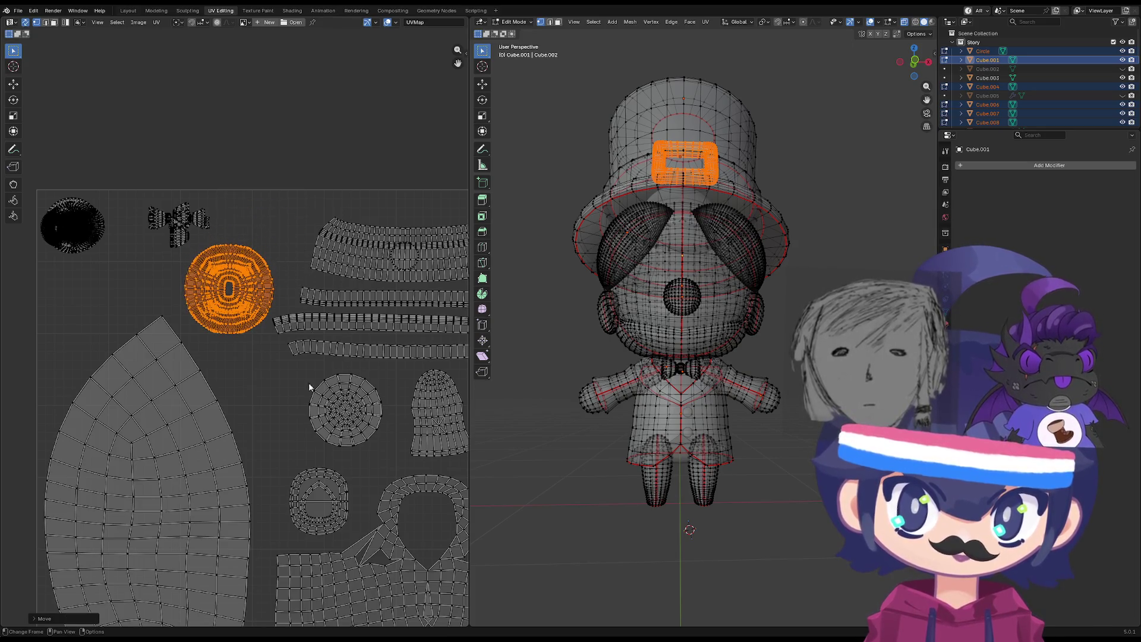
Pan and zoom the UV view toward the layout's upper left.
middle_drag(351, 454, 230, 427)
scroll(262, 322, down, 2)
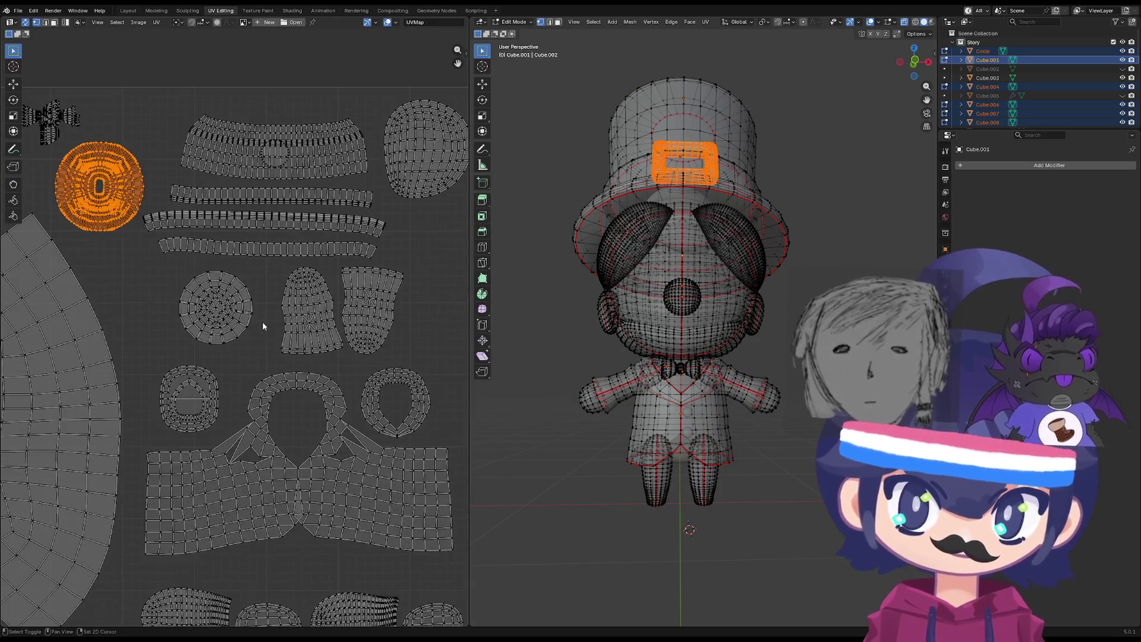
scroll(286, 368, down, 2)
shift+scroll(314, 403, down, 2)
ctrl+scroll(314, 402, left, 3)
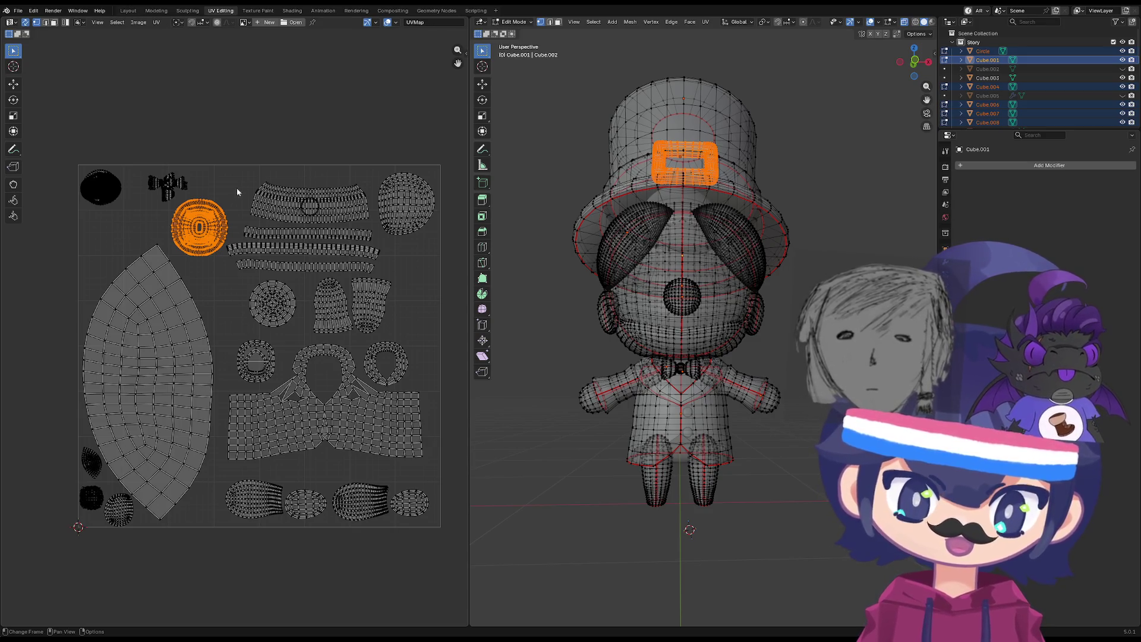
middle_drag(259, 141, 250, 134)
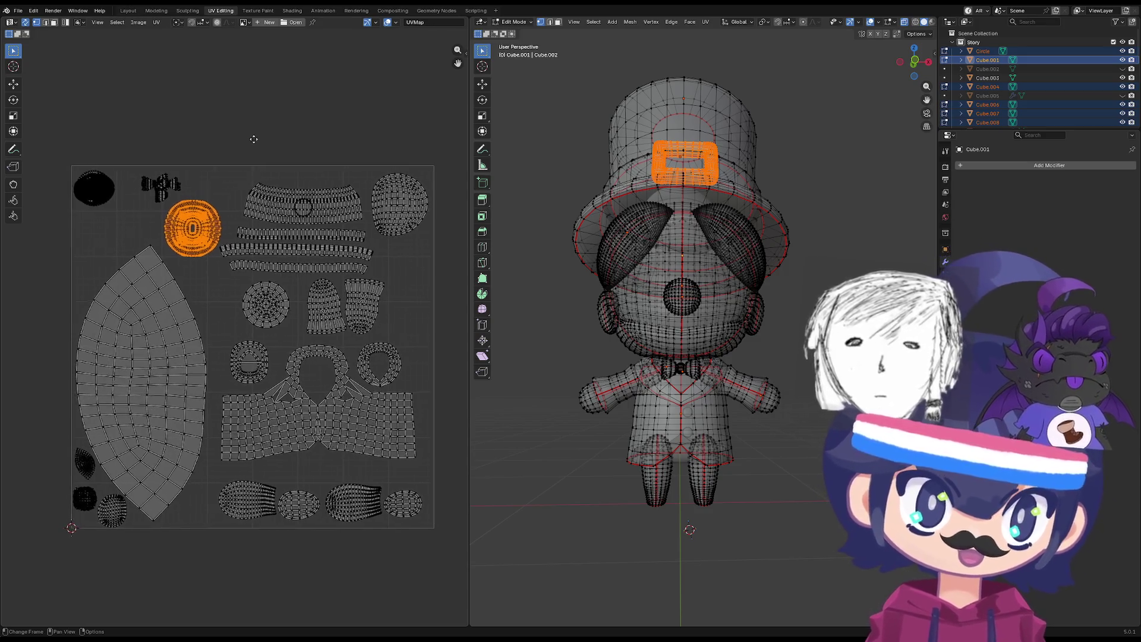
Save the file, then enlarge the top-left ellipse island and tilt it about -10.8°.
key(ctrl+s)
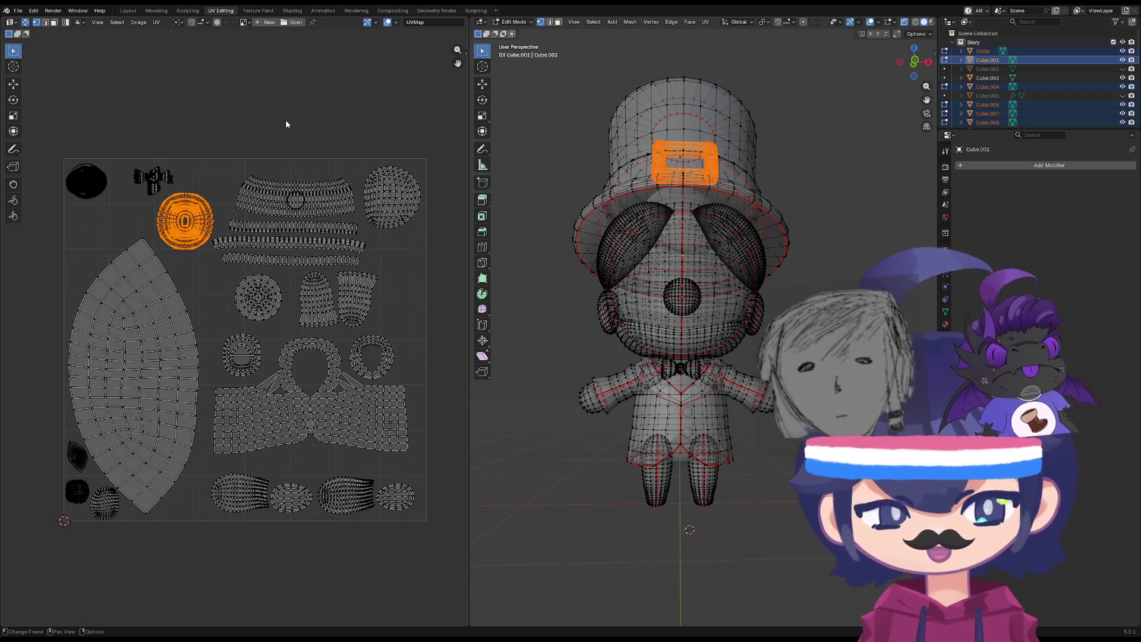
click(108, 141)
click(86, 180)
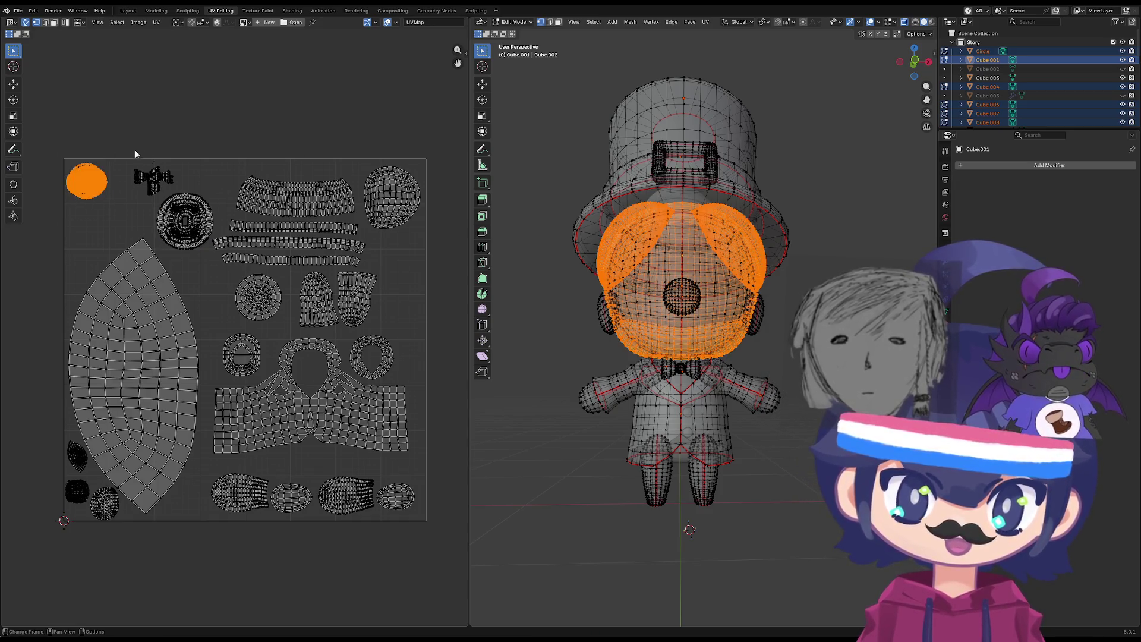
scroll(135, 154, up, 3)
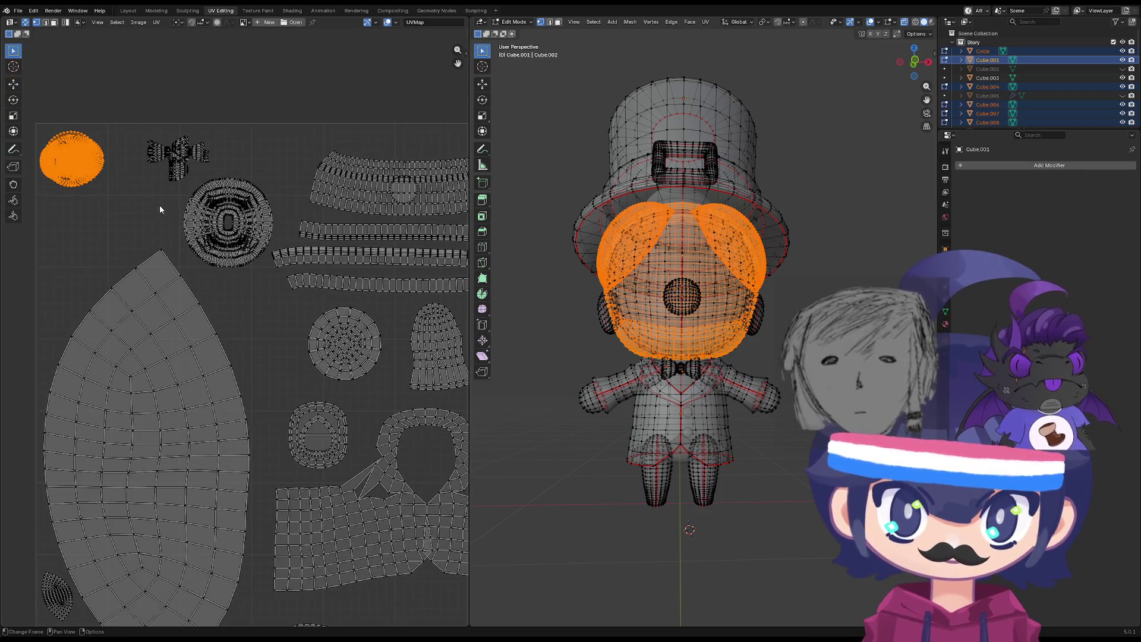
key(s)
click(169, 240)
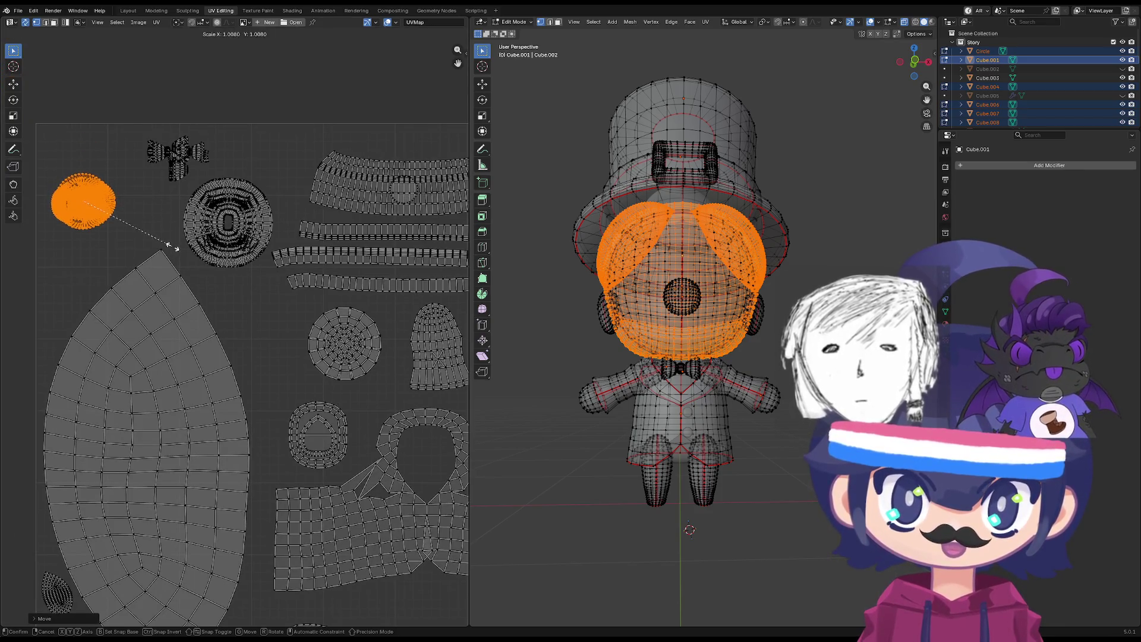
key(r)
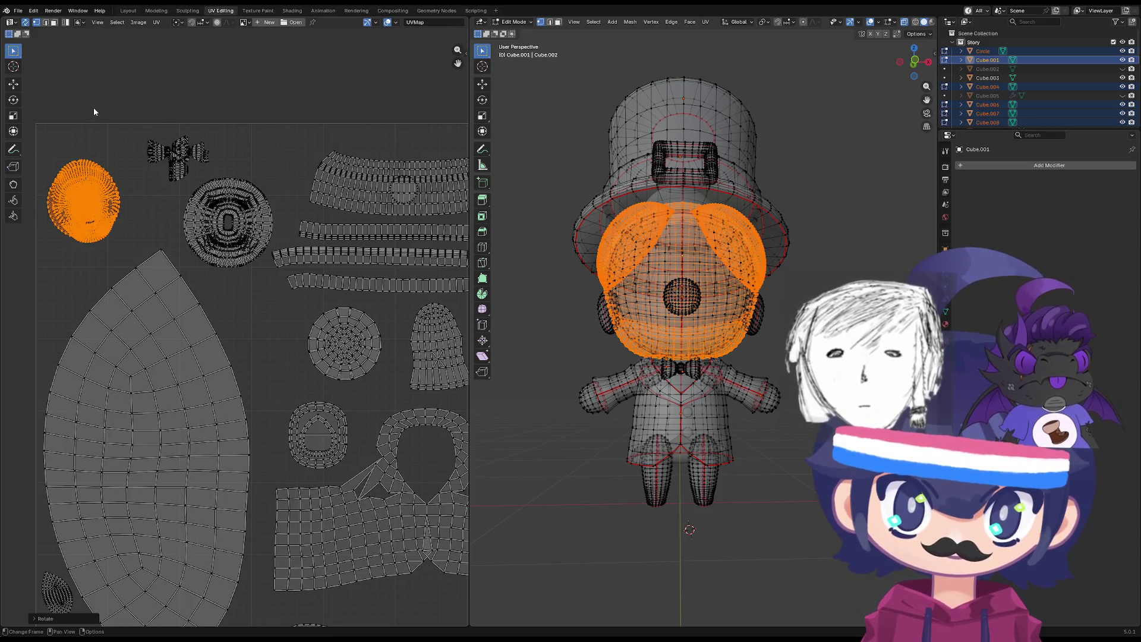
click(121, 121)
Select the whole bow-tie island with linked selection and scale it up.
drag(235, 113, 136, 186)
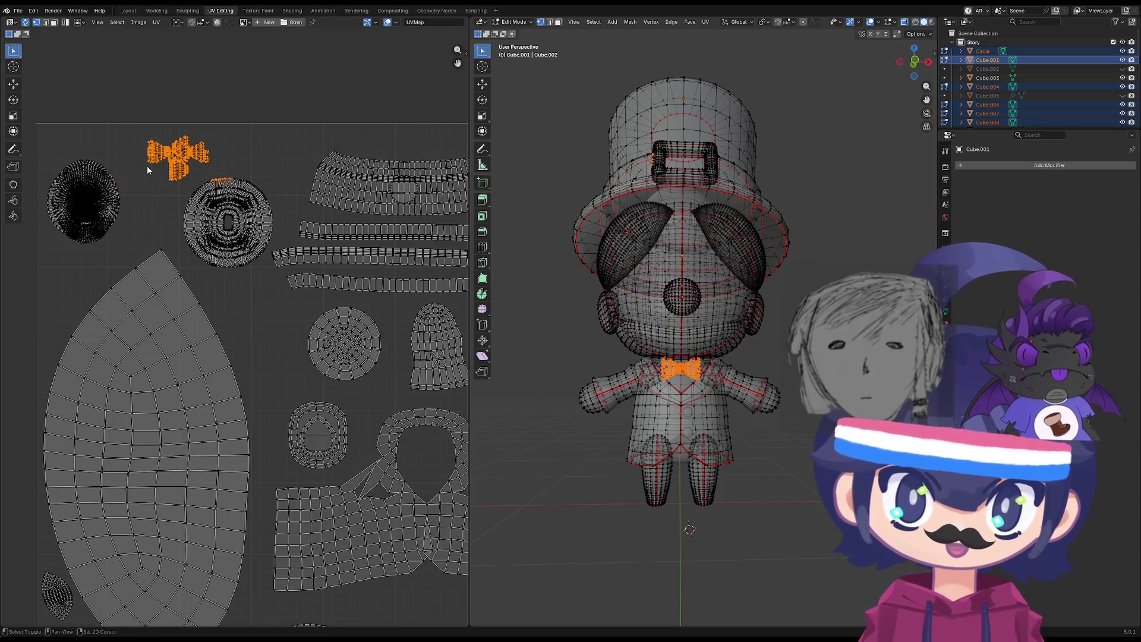
mouse_move(234, 97)
mouse_down()
mouse_move(146, 179)
mouse_move(157, 177)
mouse_up()
key(ctrl+l)
key(s)
click(243, 121)
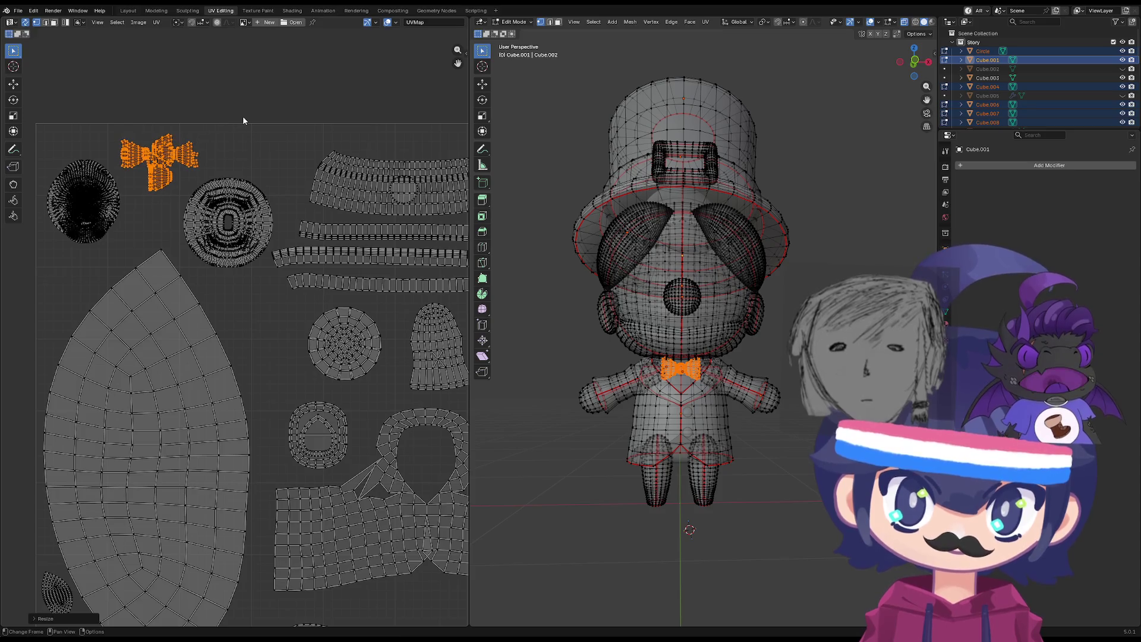
click(276, 156)
key(Tab)
key(Tab)
scroll(297, 286, down, 5)
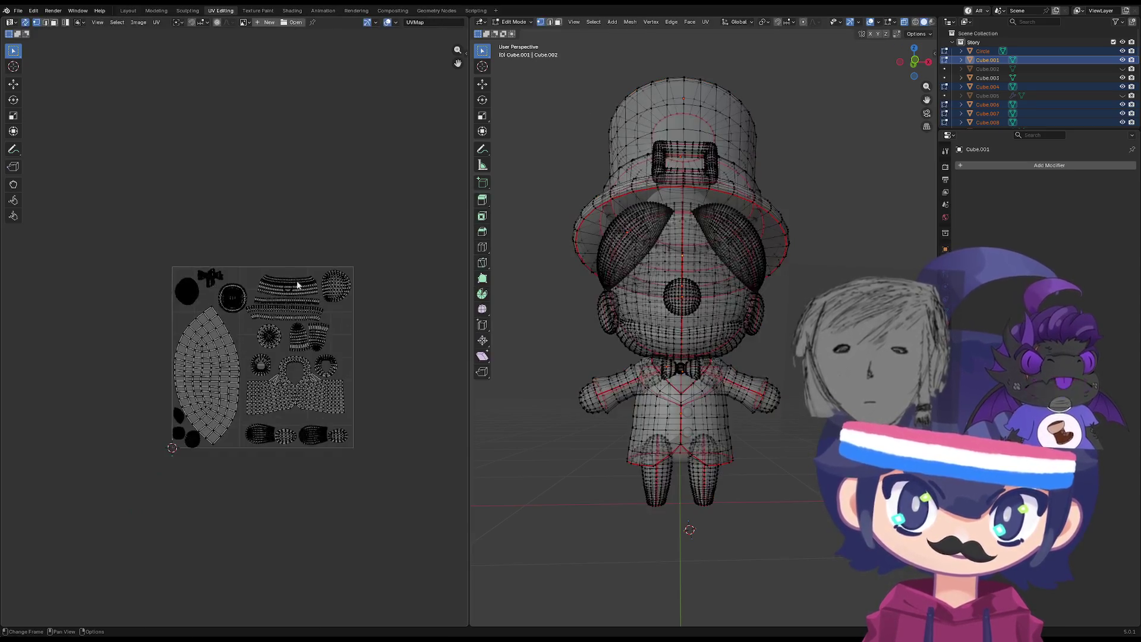
Enlarge the four leg islands along the bottom, shifting the middle pair slightly left.
scroll(280, 324, up, 8)
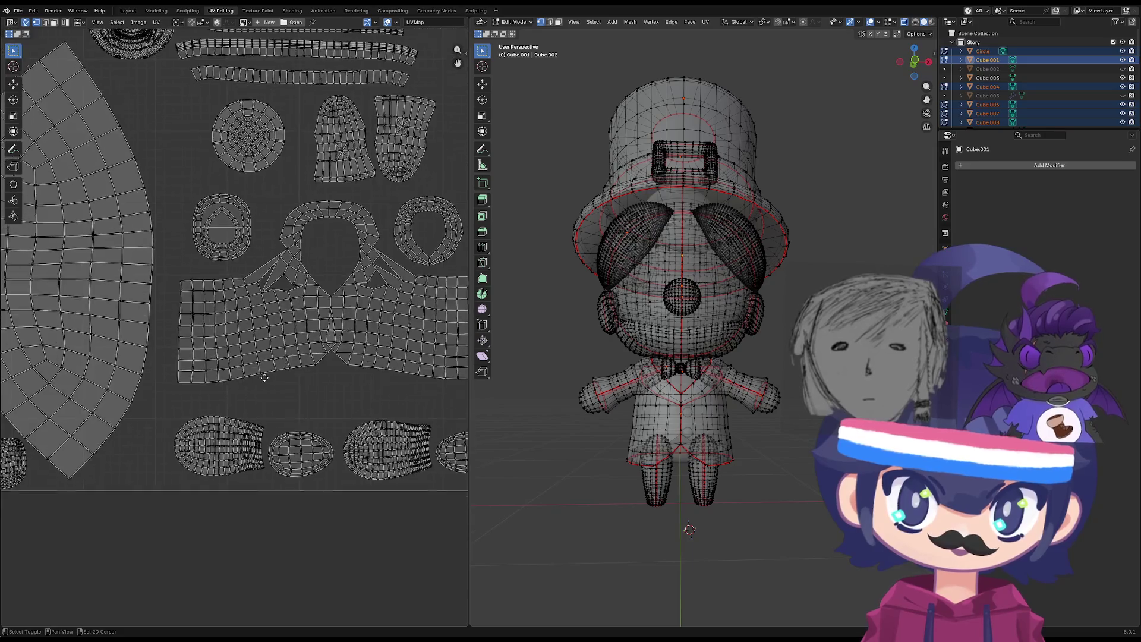
scroll(307, 383, down, 6)
drag(290, 364, 207, 417)
key(s)
click(315, 400)
key(g)
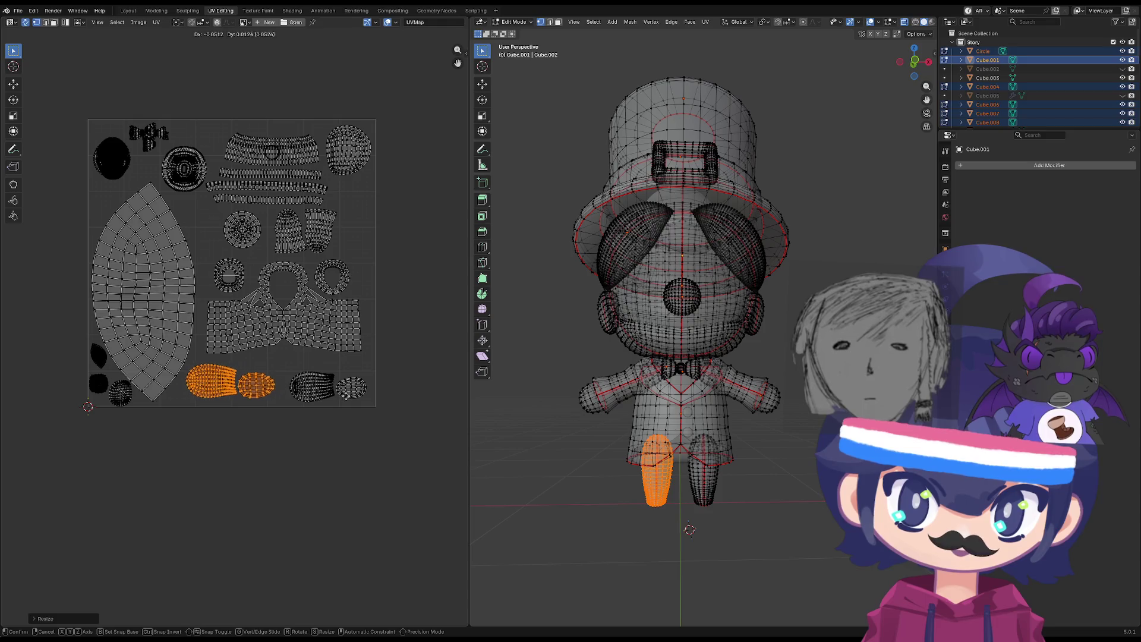
click(376, 381)
drag(377, 368, 278, 410)
key(s)
click(452, 409)
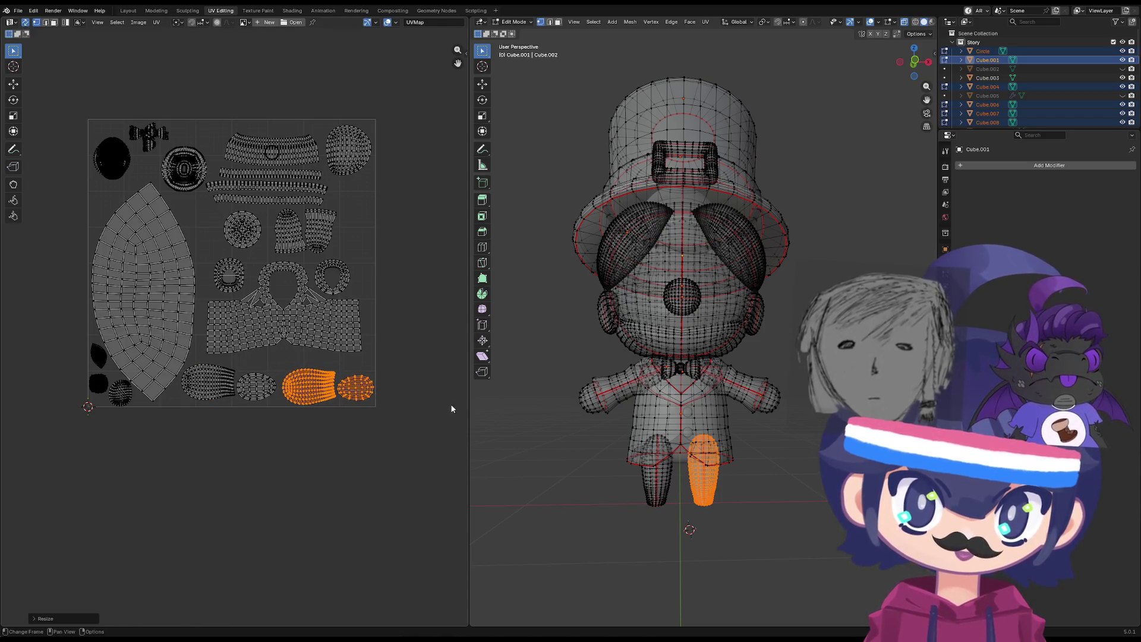
key(Tab)
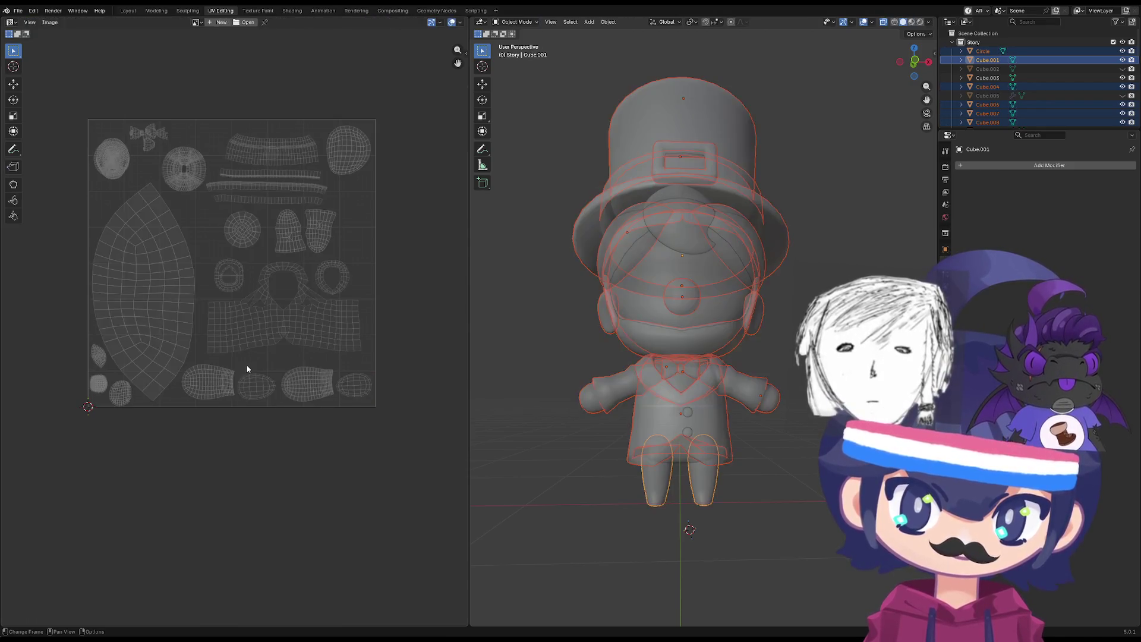
Slightly move, scale and rotate the central shirt and torso islands.
drag(419, 356, 202, 208)
key(g)
click(385, 246)
key(s)
click(393, 252)
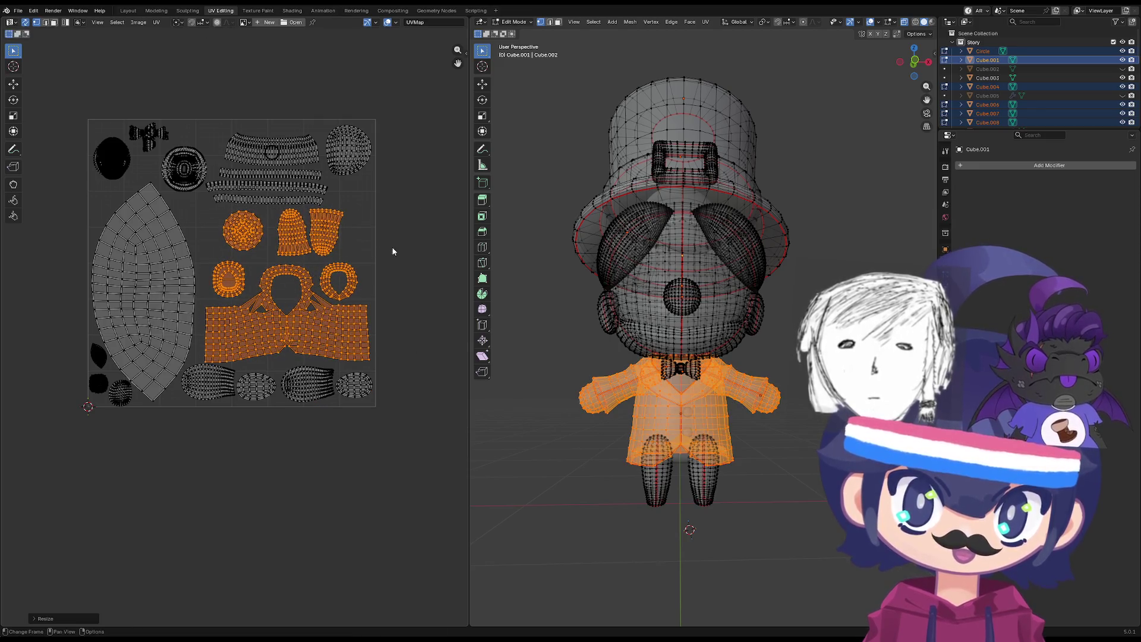
key(r)
click(395, 252)
key(g)
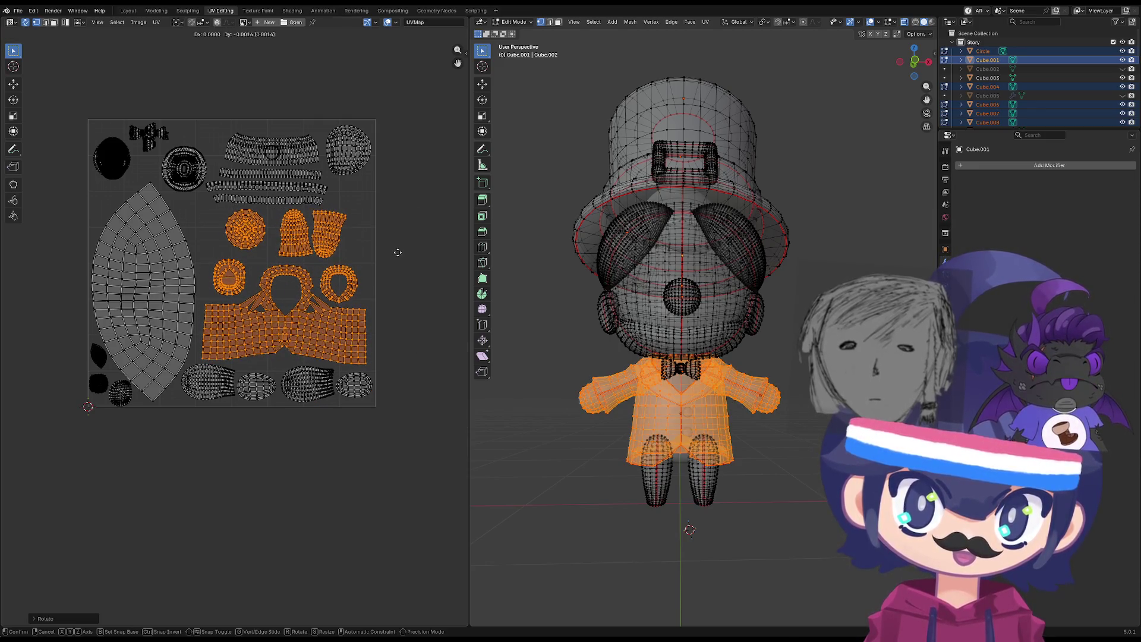
click(397, 253)
Scale up the ear island in the top-right corner.
key(b)
drag(384, 102, 326, 180)
key(s)
click(416, 194)
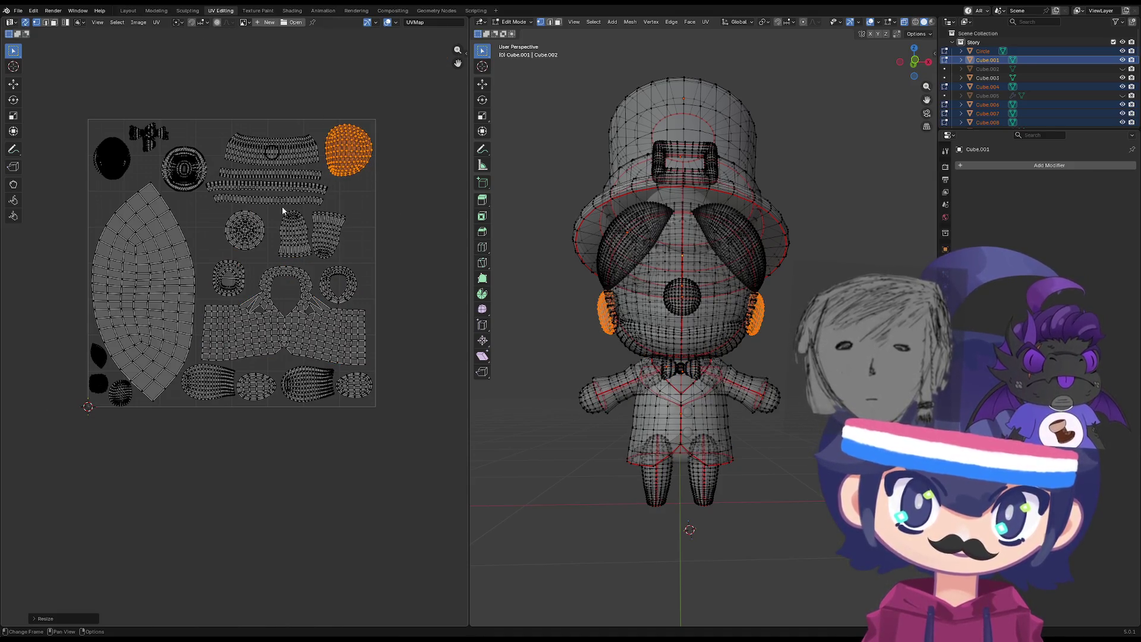
scroll(283, 211, up, 3)
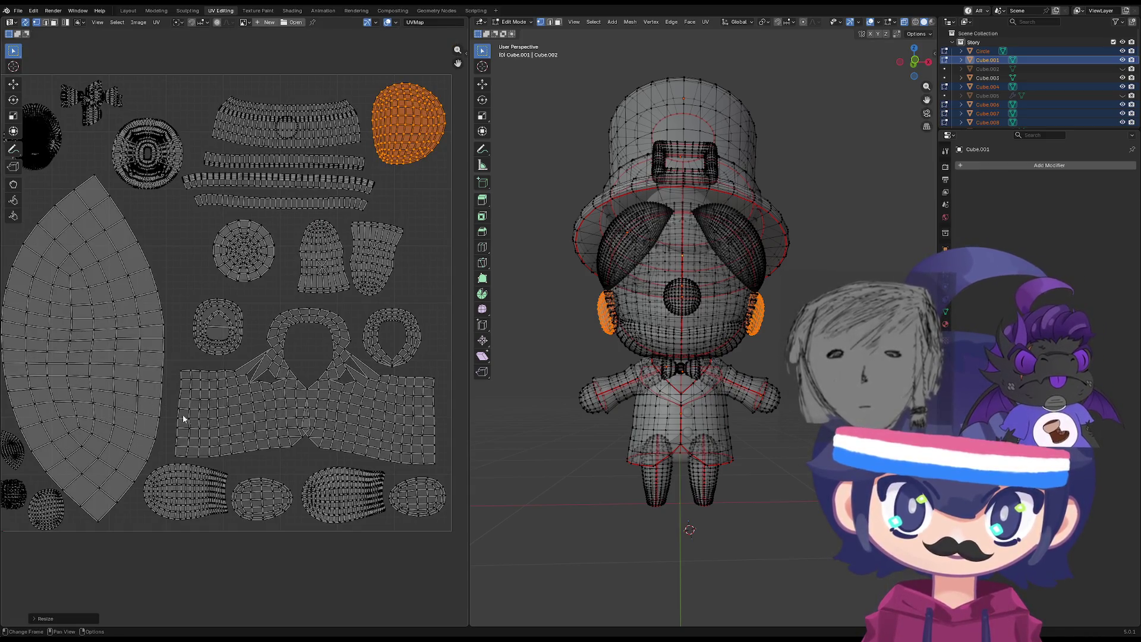
scroll(184, 419, down, 3)
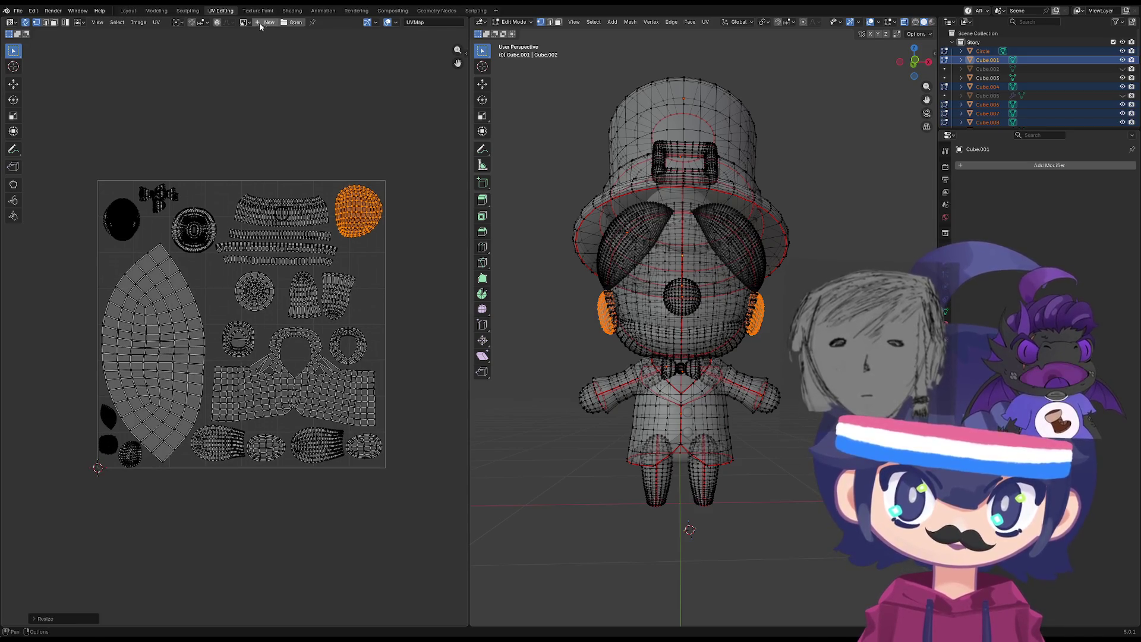
Save Wip.blend and bring up the UV menu's list of operations.
key(ctrl+s)
click(239, 23)
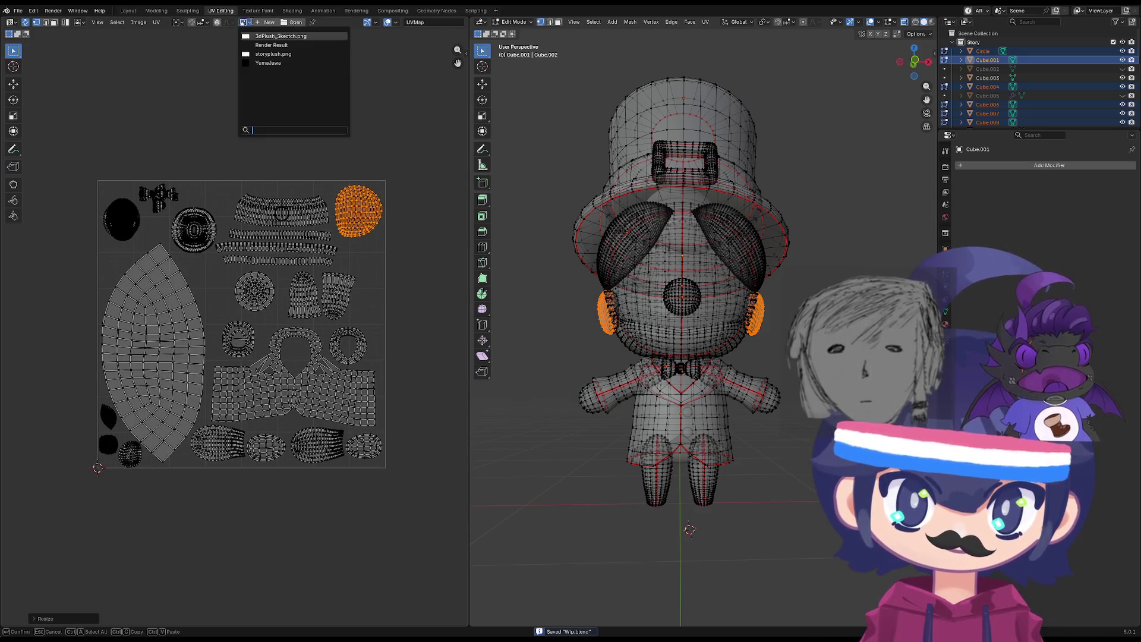
click(156, 22)
mouse_move(189, 84)
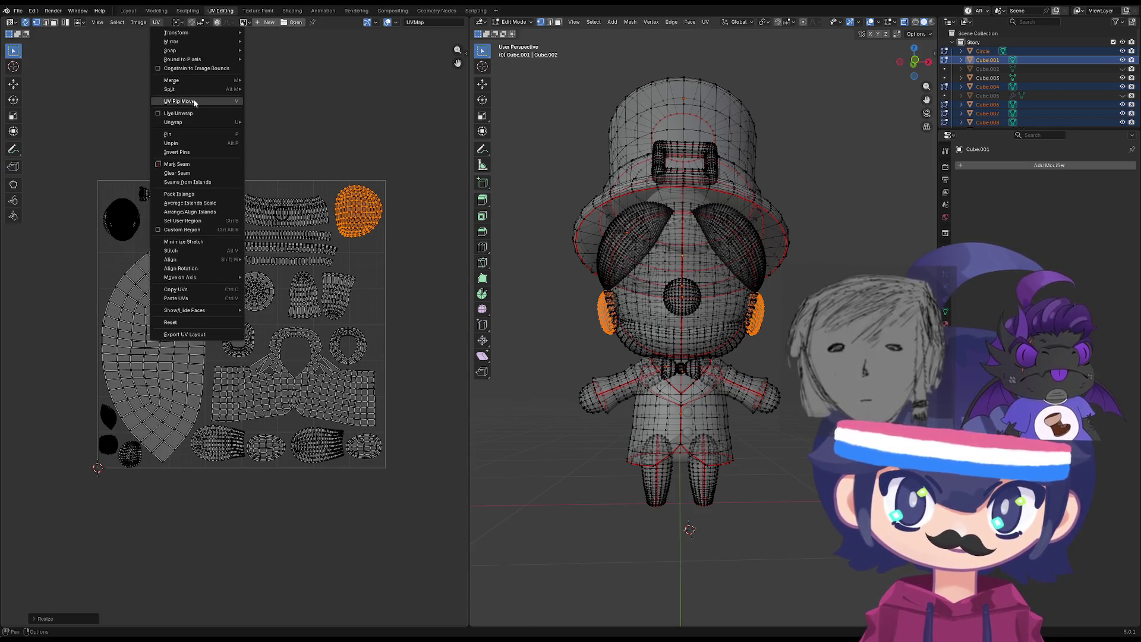